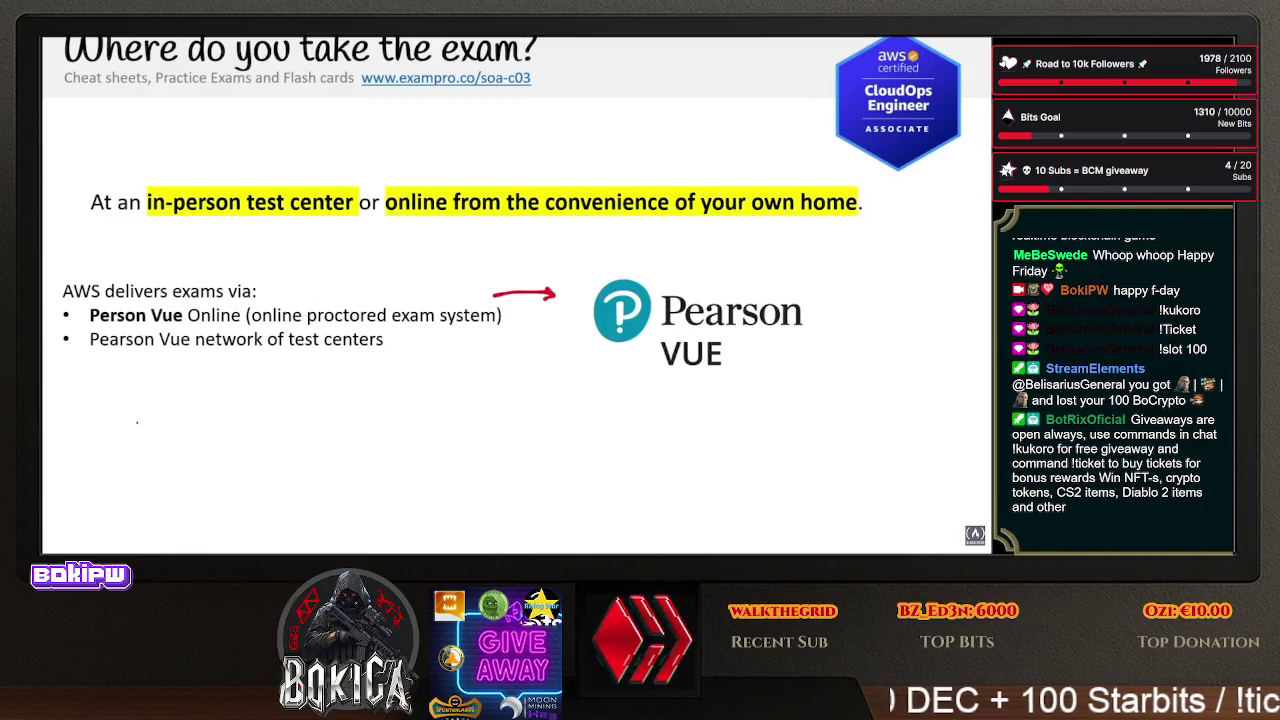
- Reveal the struck-through PSI Online and PSI test-center bullets and the proctor definition box
key("Right")
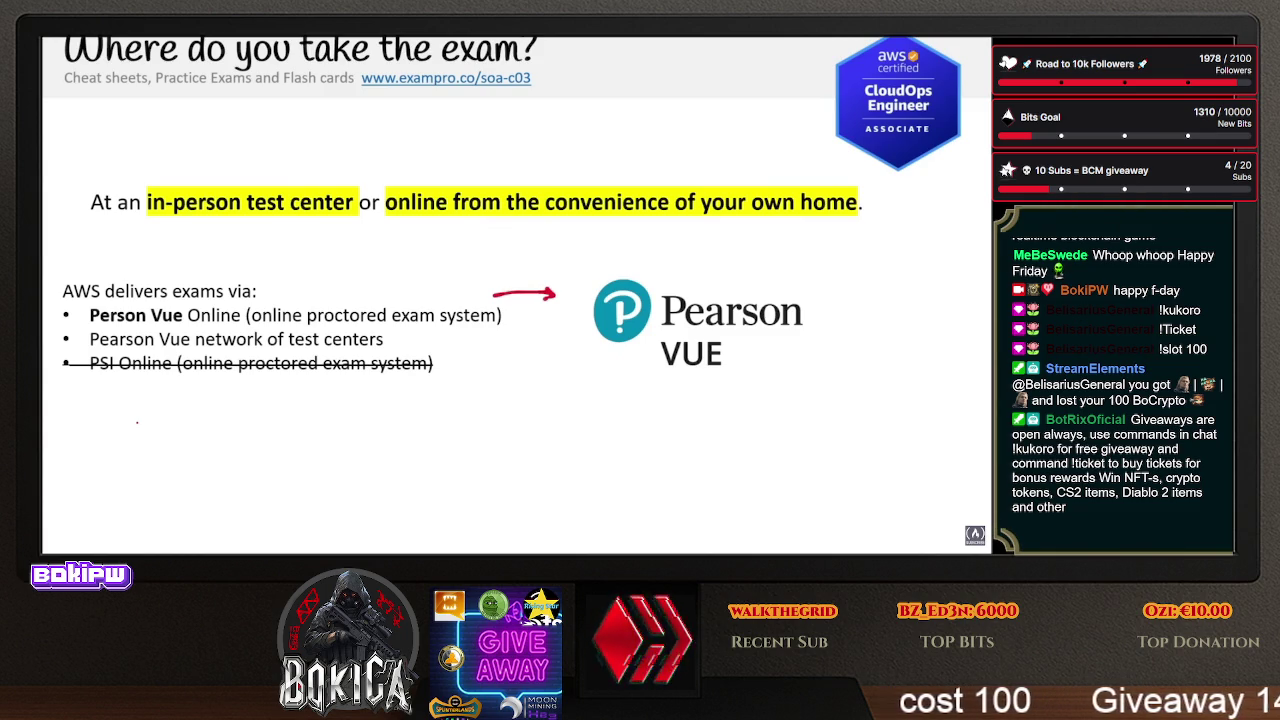
key("Right")
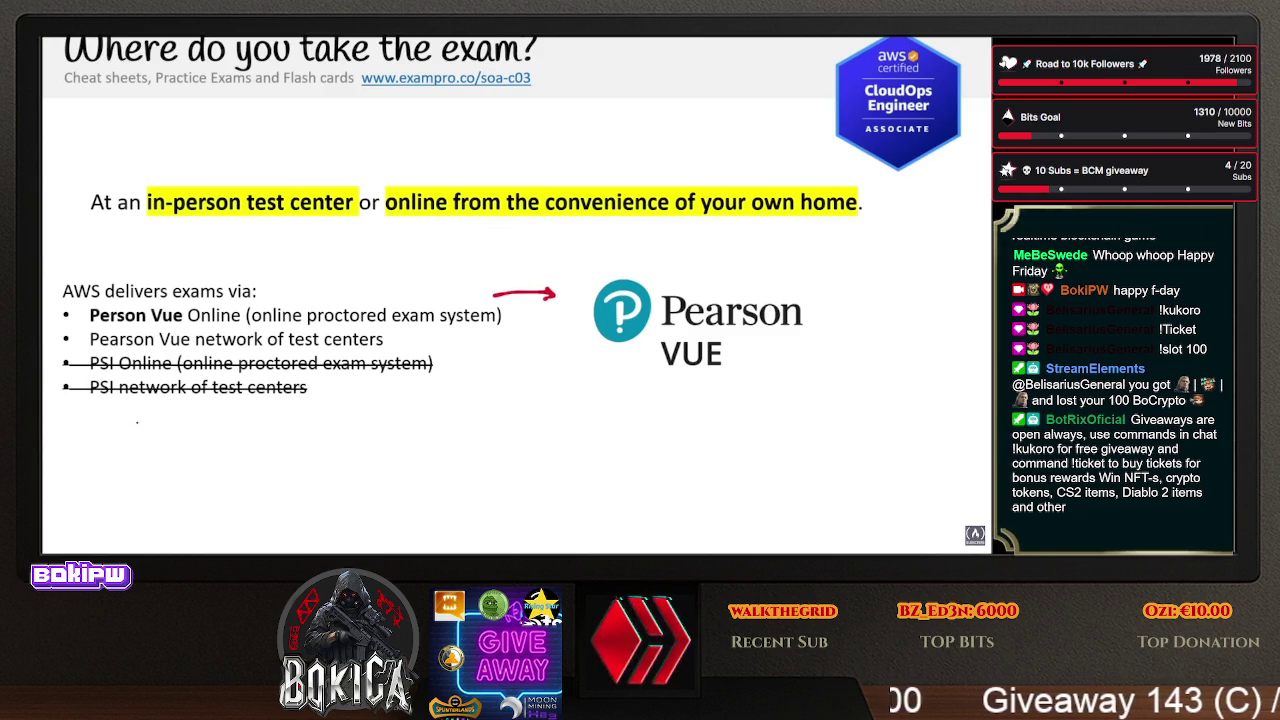
key("Right")
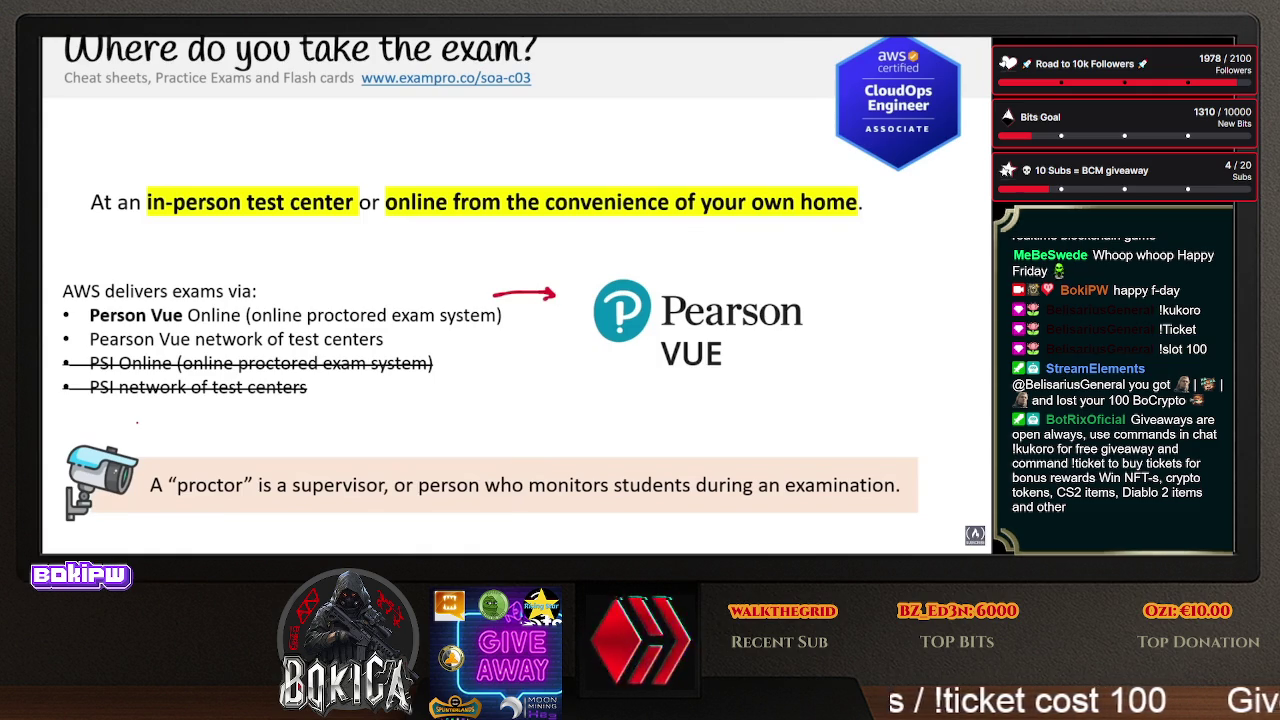
key("Right")
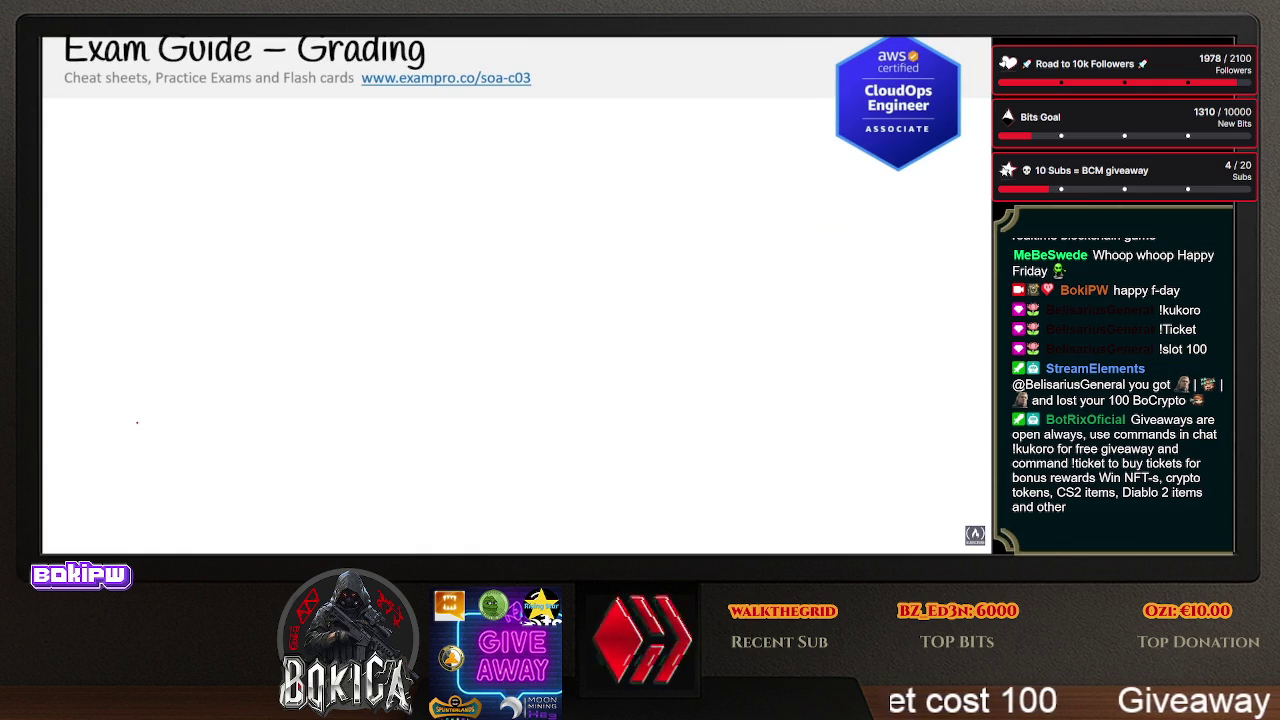
- Reveal the 720/1000 passing grade, the ~72% note, scaled scoring and the no-penalty callout
key("Right")
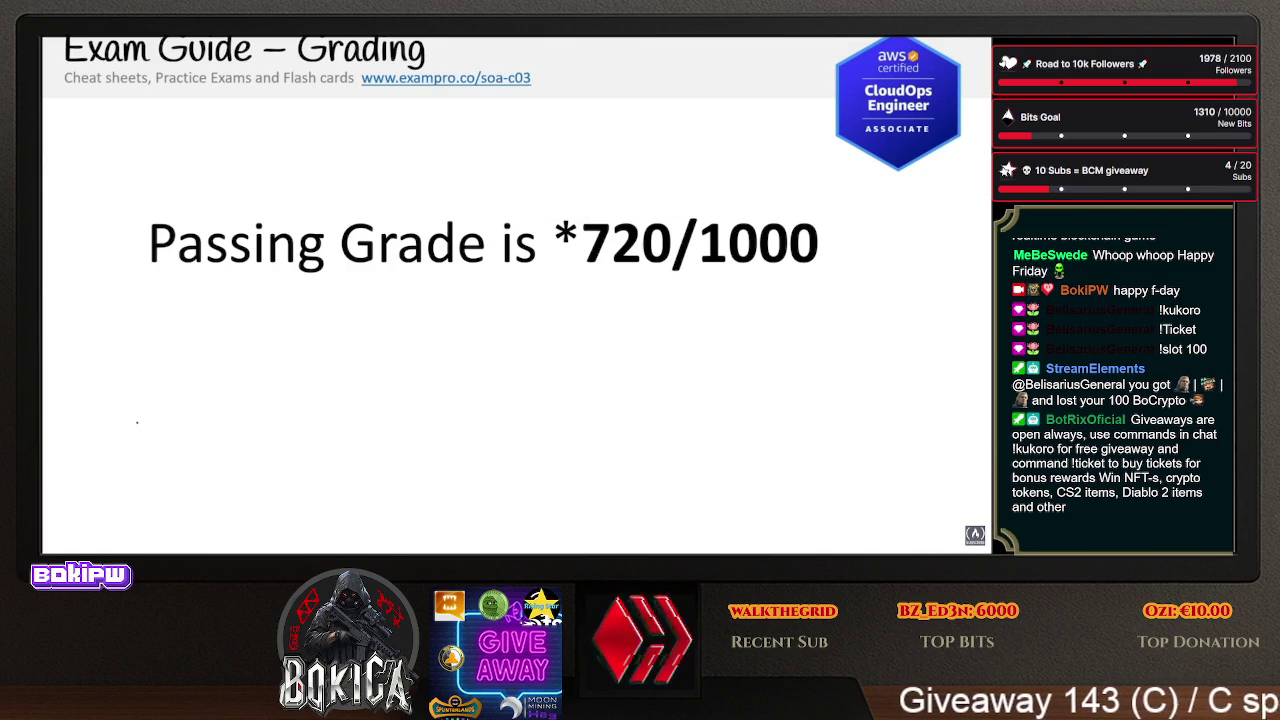
key("Right")
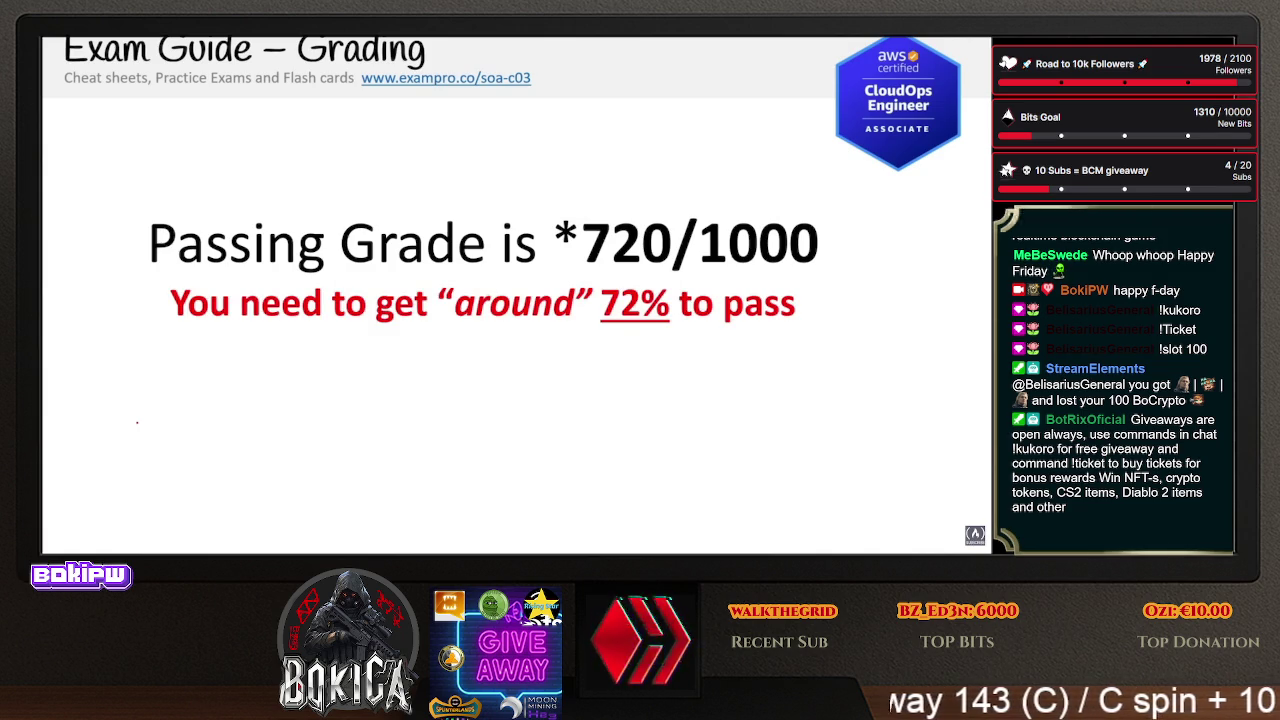
key("Right")
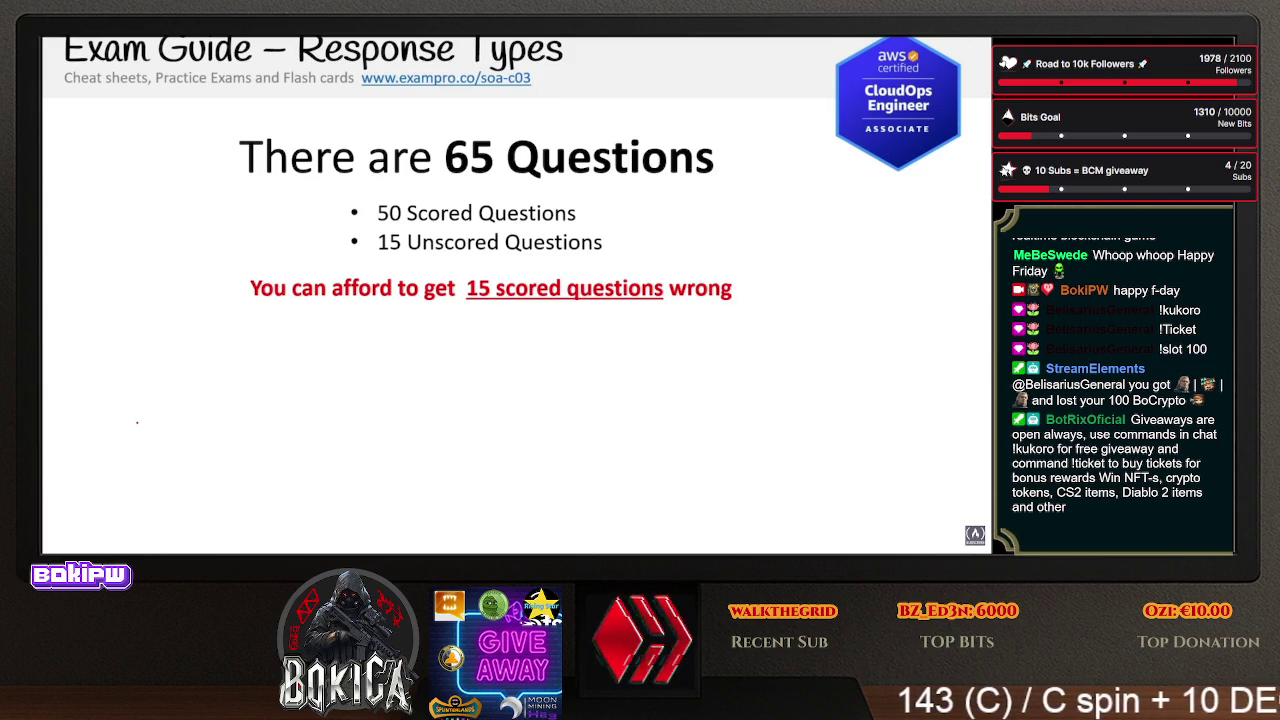
key("Right")
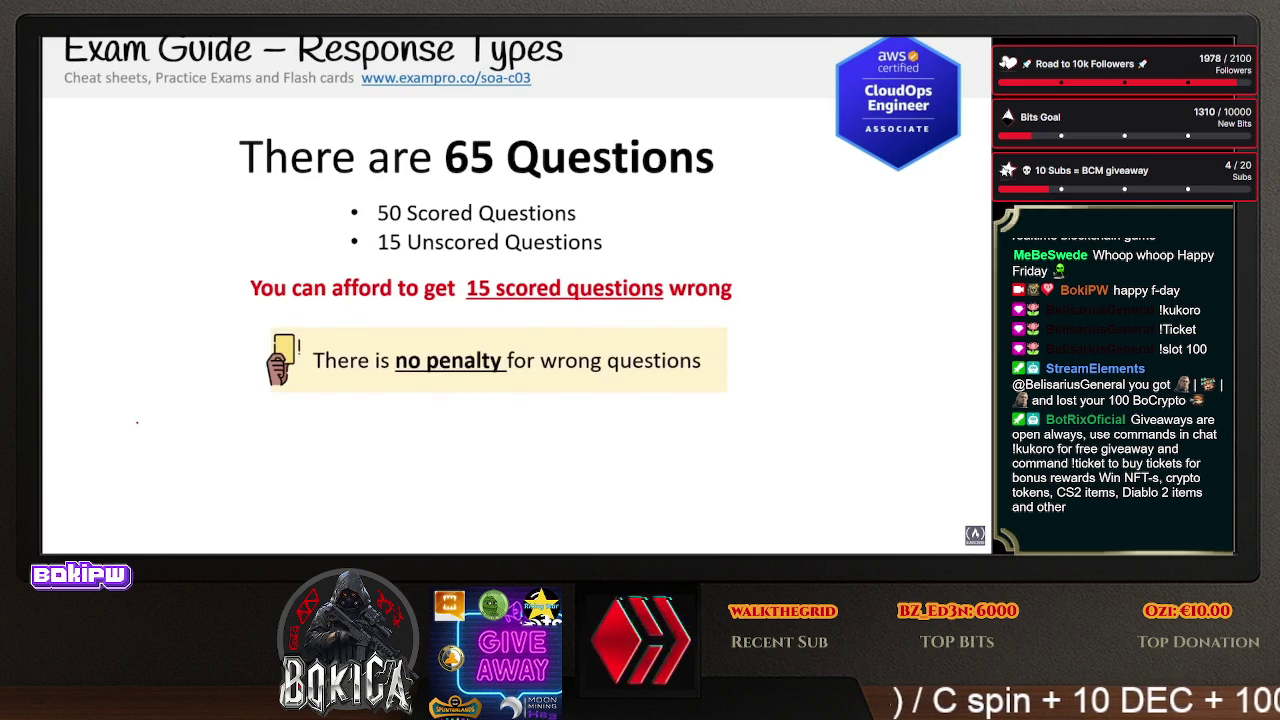
- Show the Format of Questions list with Multiple Choice and Multiple Answer
key("Right")
key("Right")
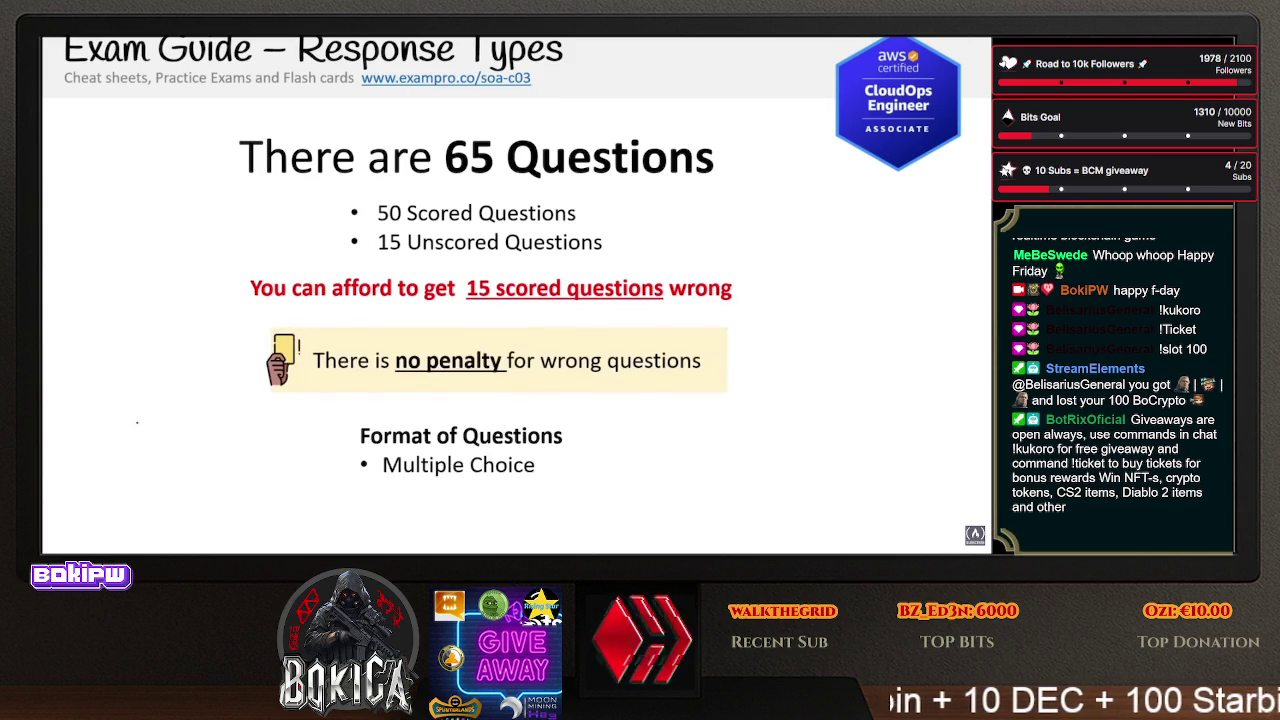
key("Right")
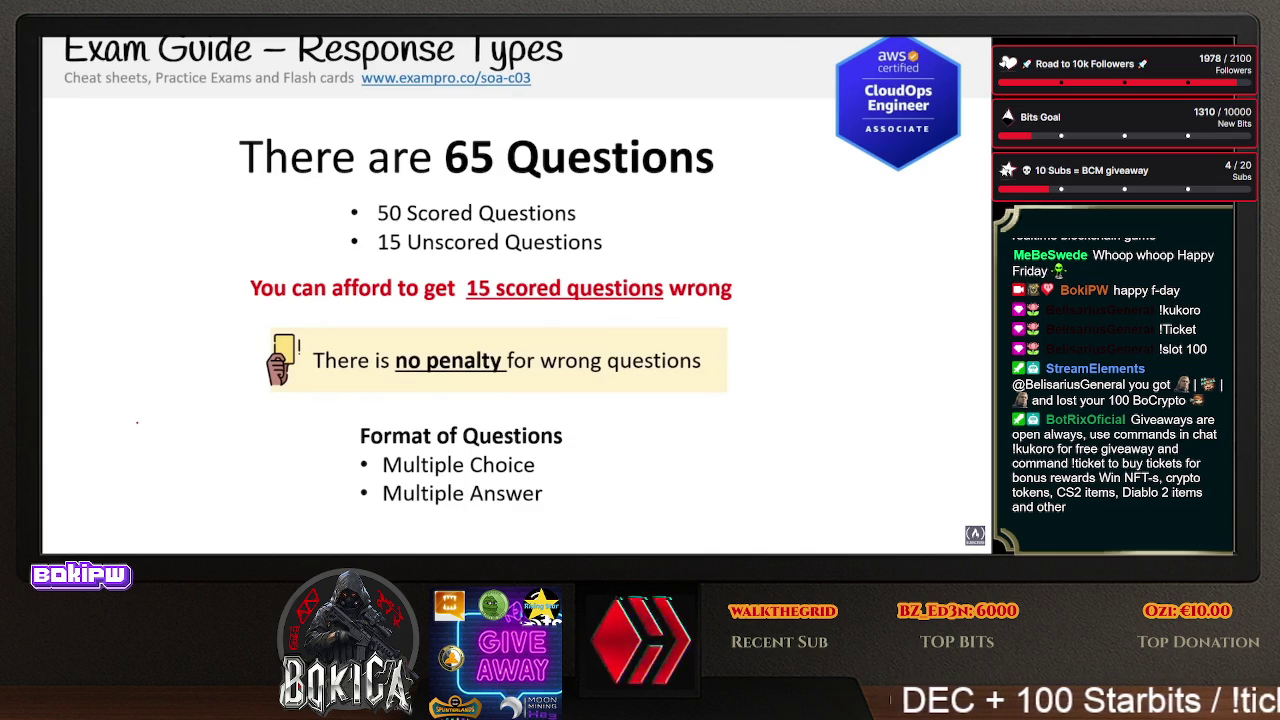
key("Right")
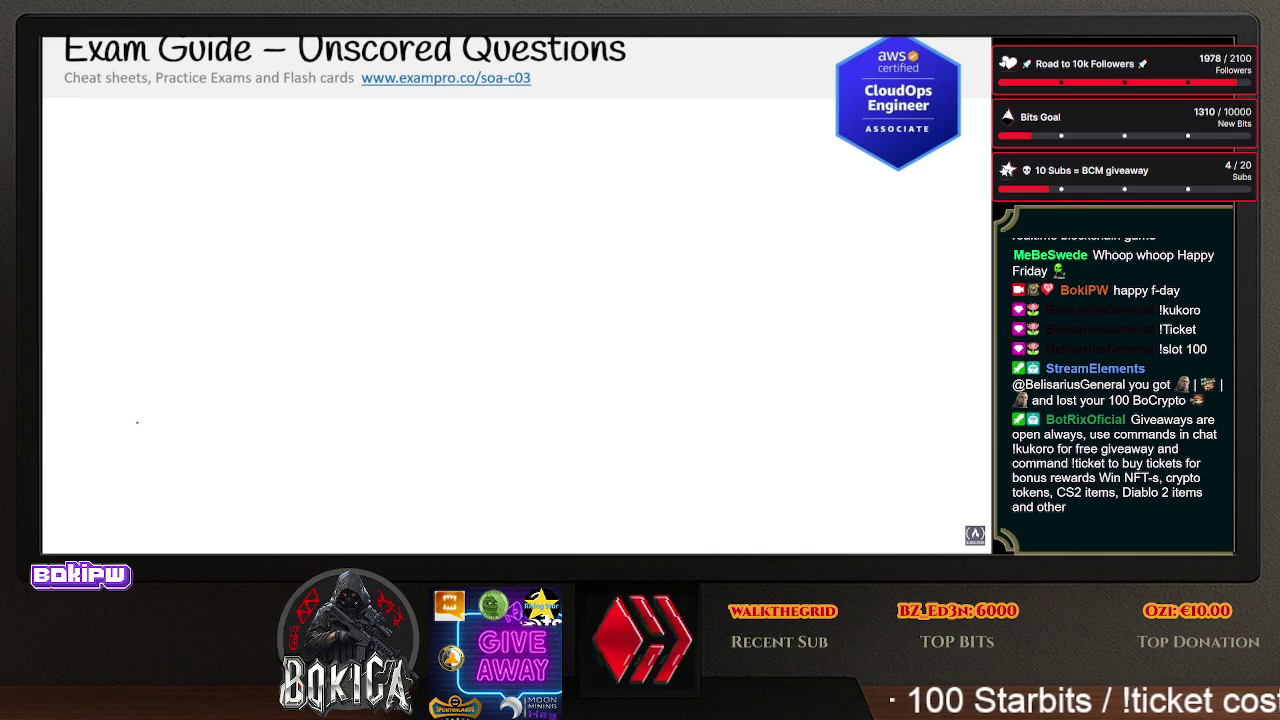
- Reveal that 15 questions are unscored and don't count, plus the 'why' heading
key("Right")
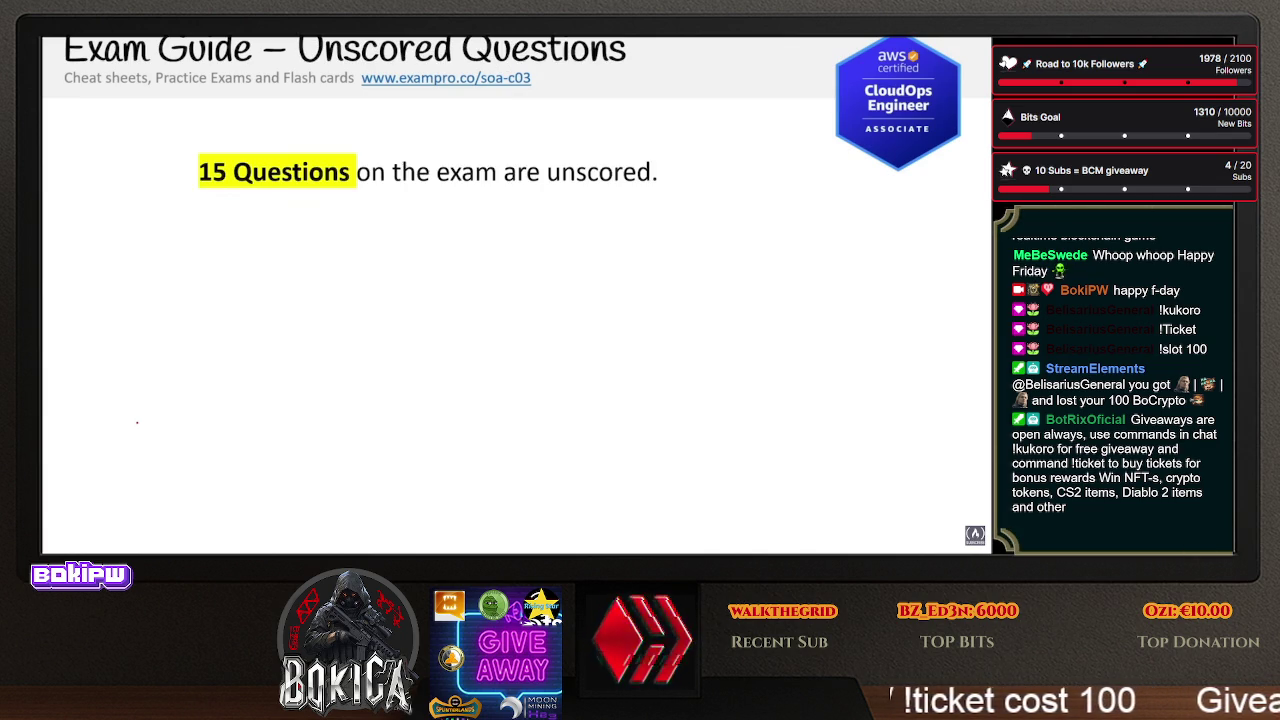
key("Right")
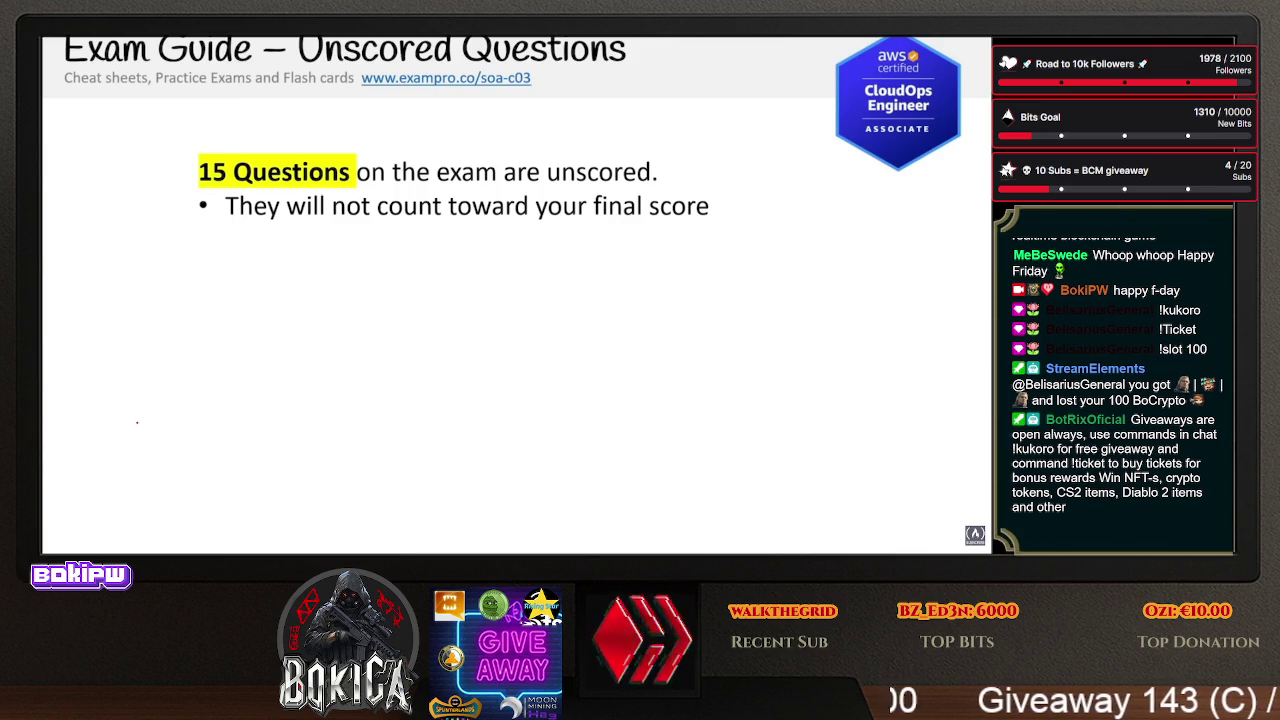
key("Right")
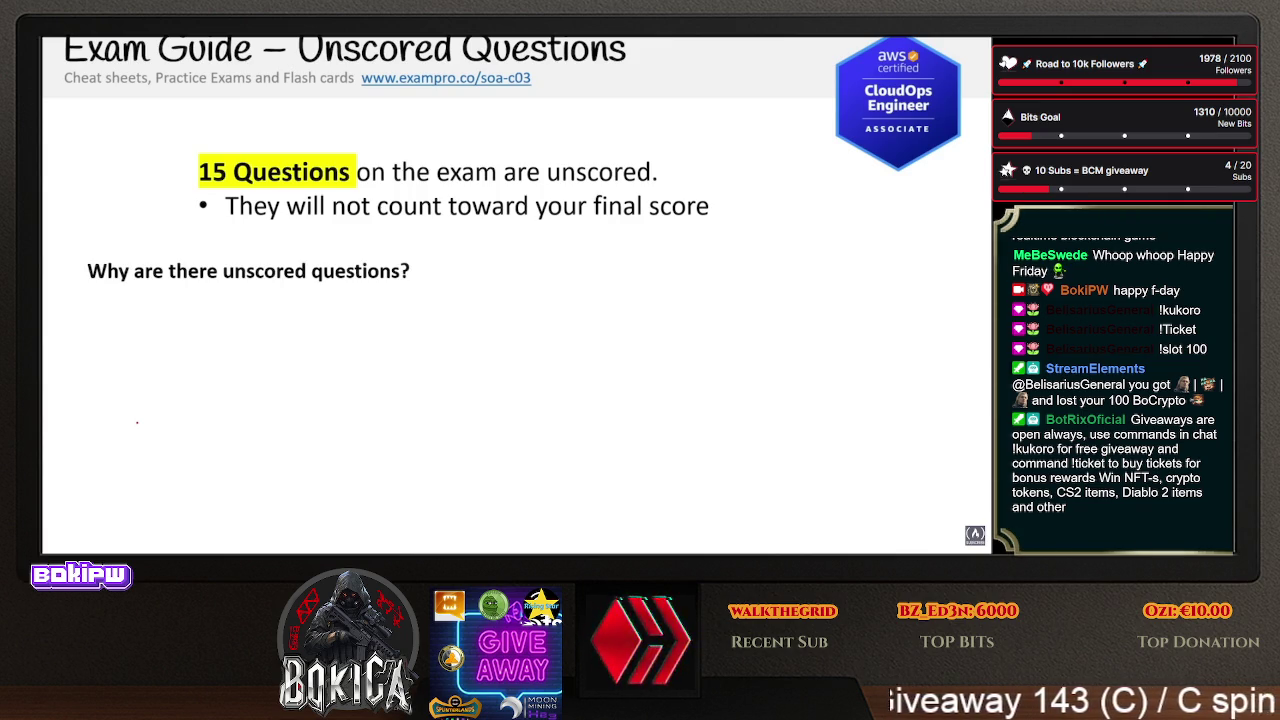
- Show the new-question, difficulty and cheating-detection reasons and the keep-your-cool callout
key("Right")
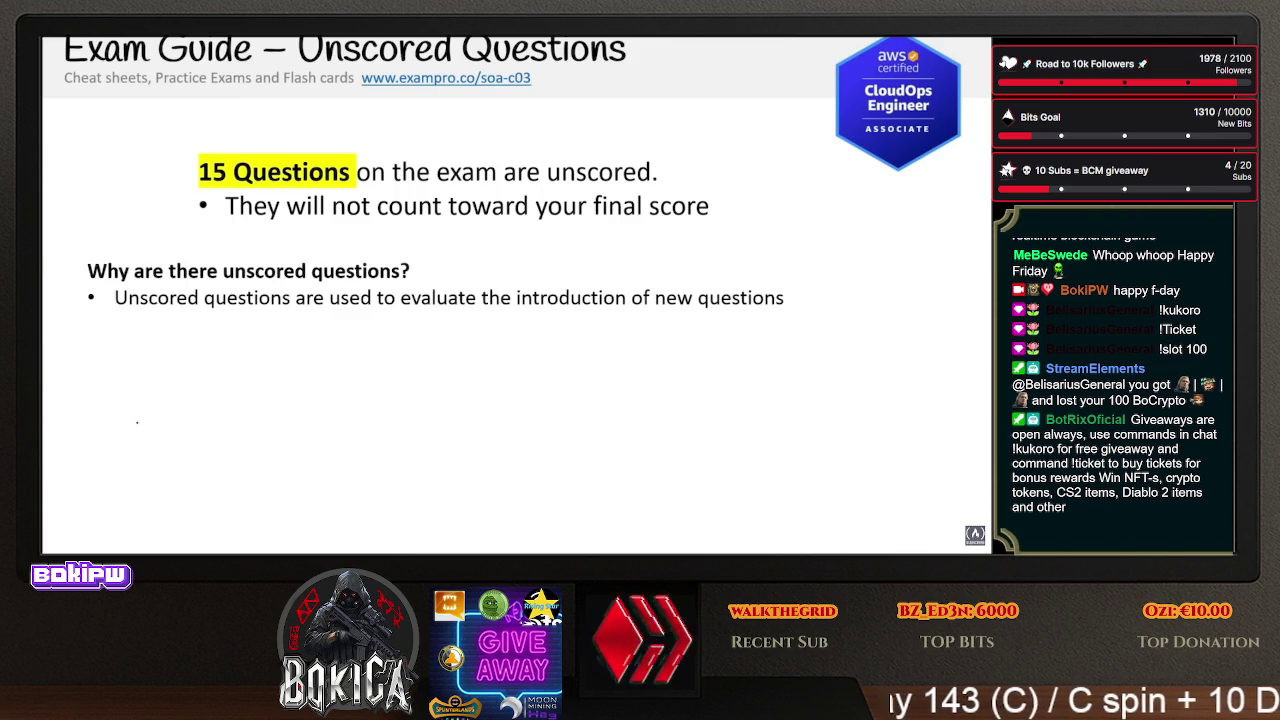
key("Right")
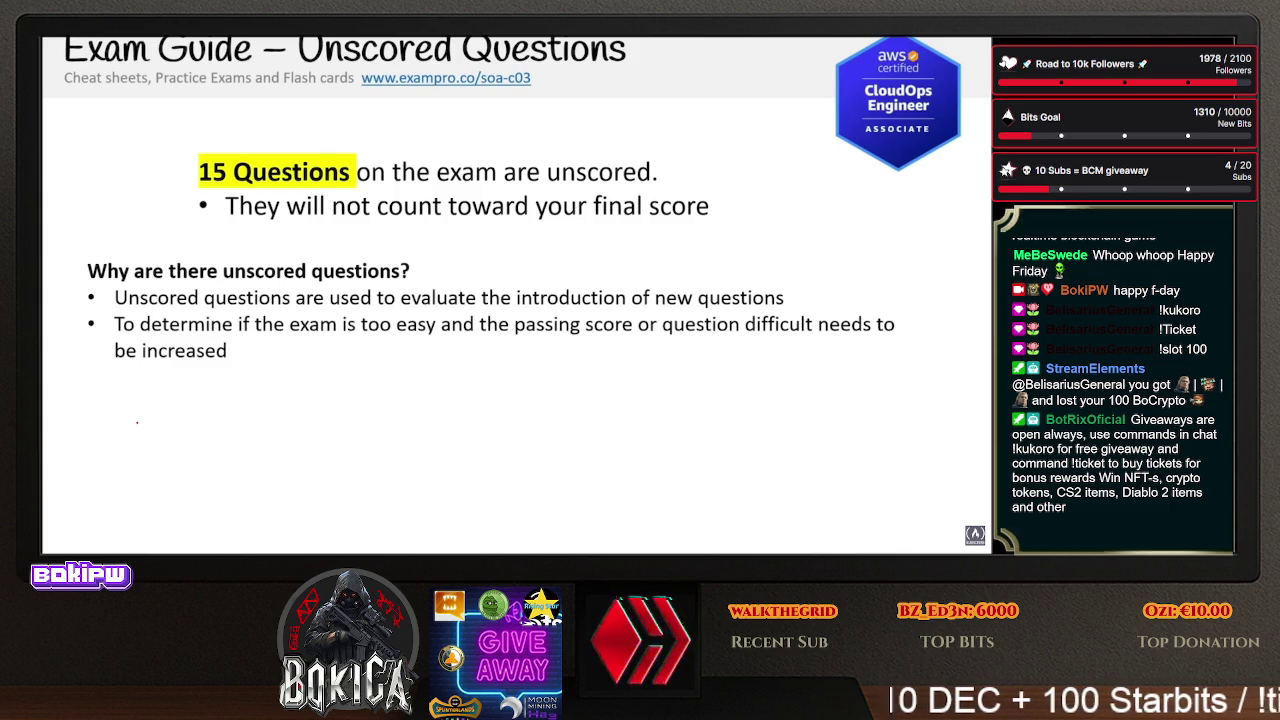
key("Right")
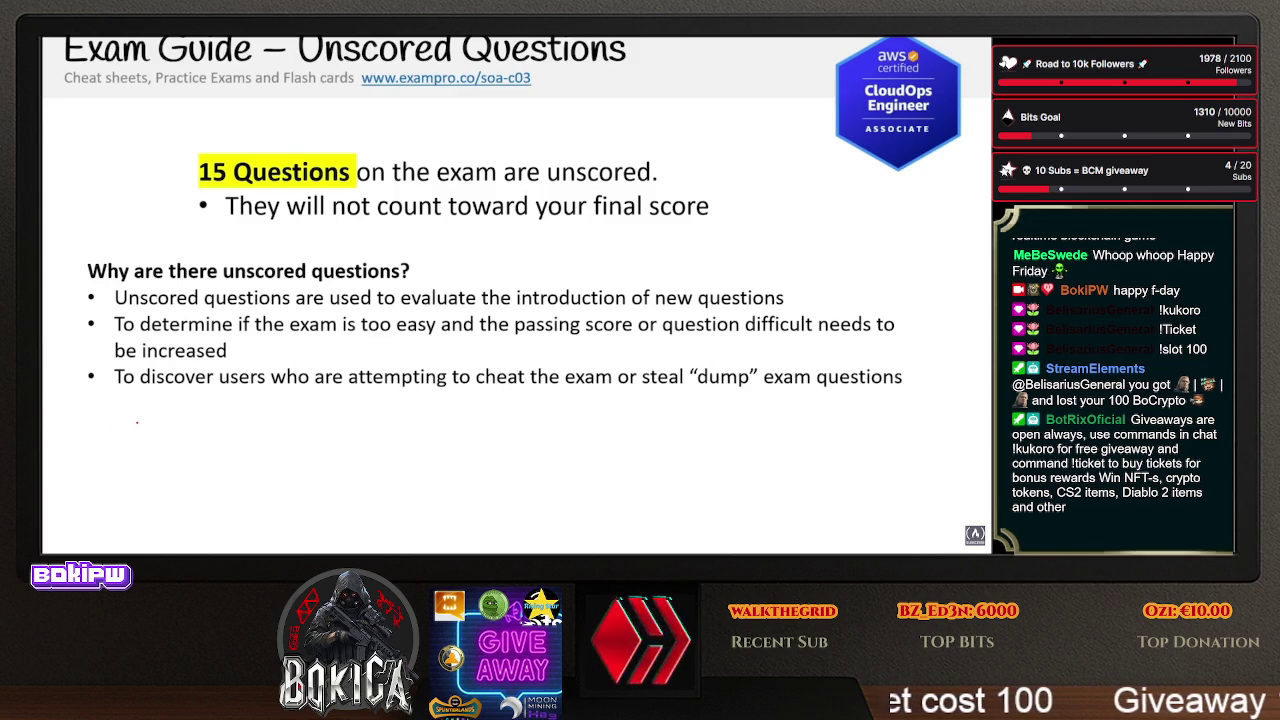
key("Right")
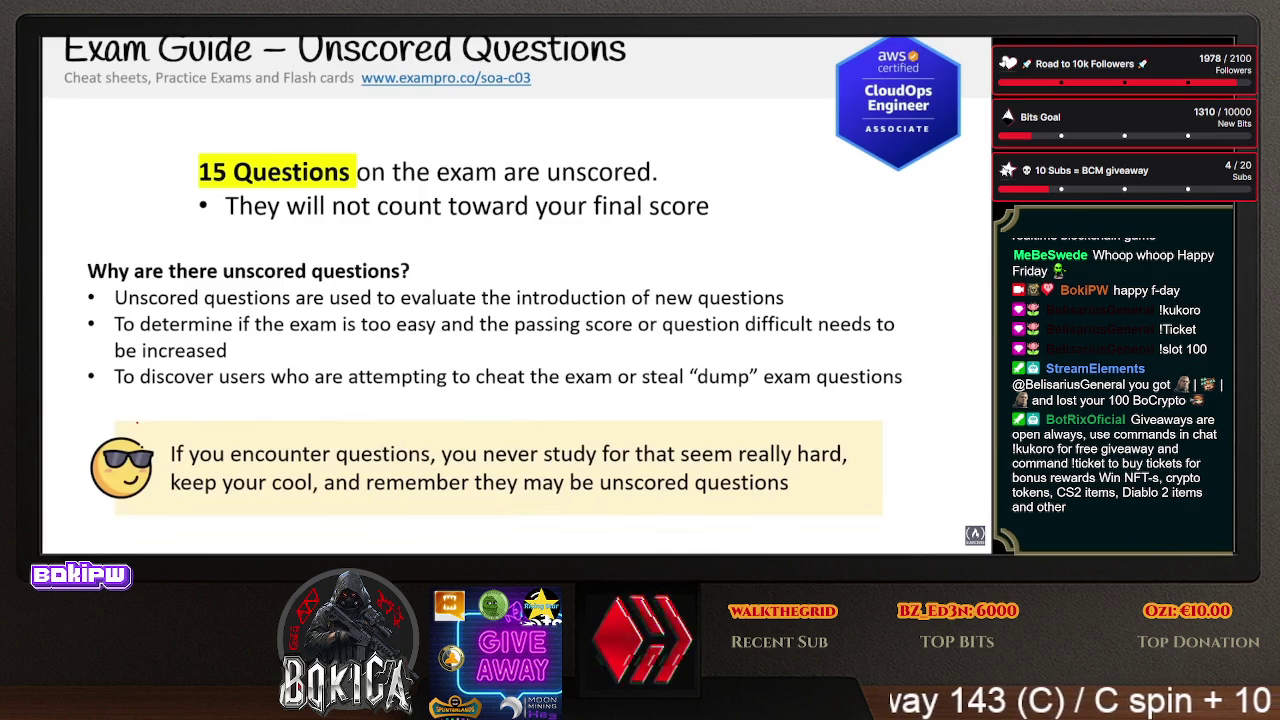
key("Right")
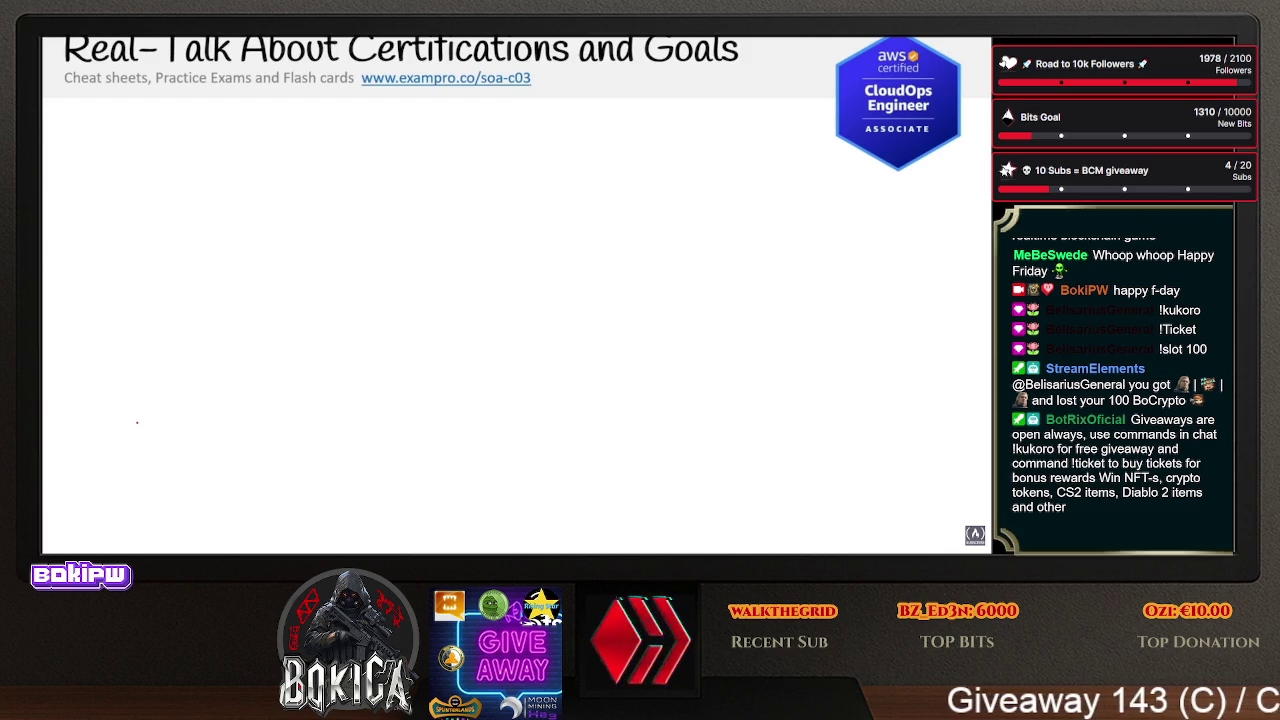
- Reveal the CloudOps-vs-DevOps Engineer points, the 250-500 hours note and the AWS hiring callout
key("Right")
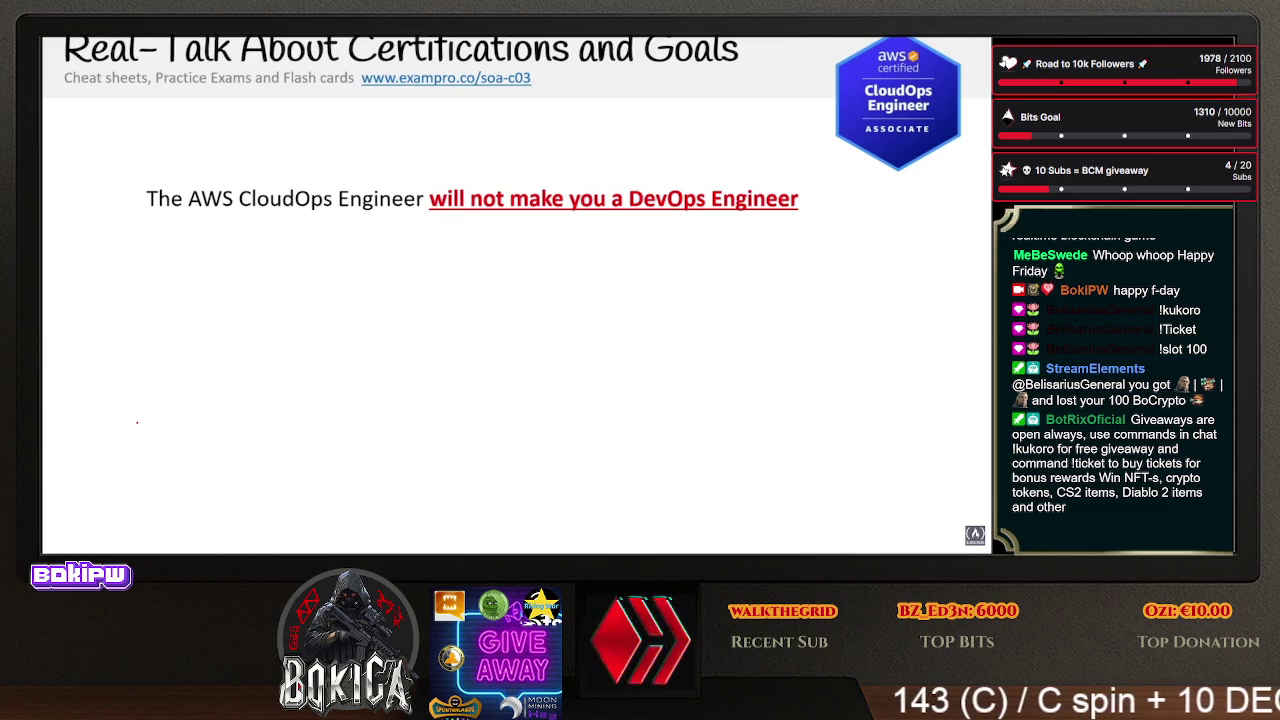
key("Right")
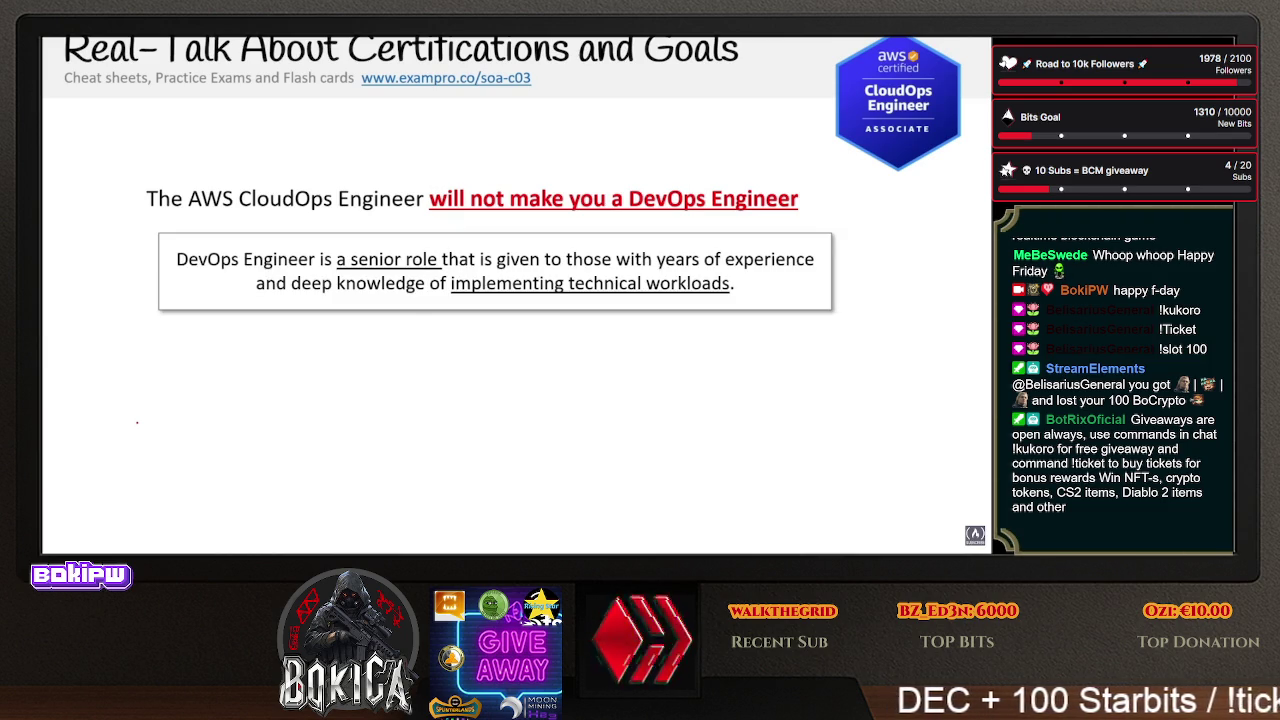
key("Right")
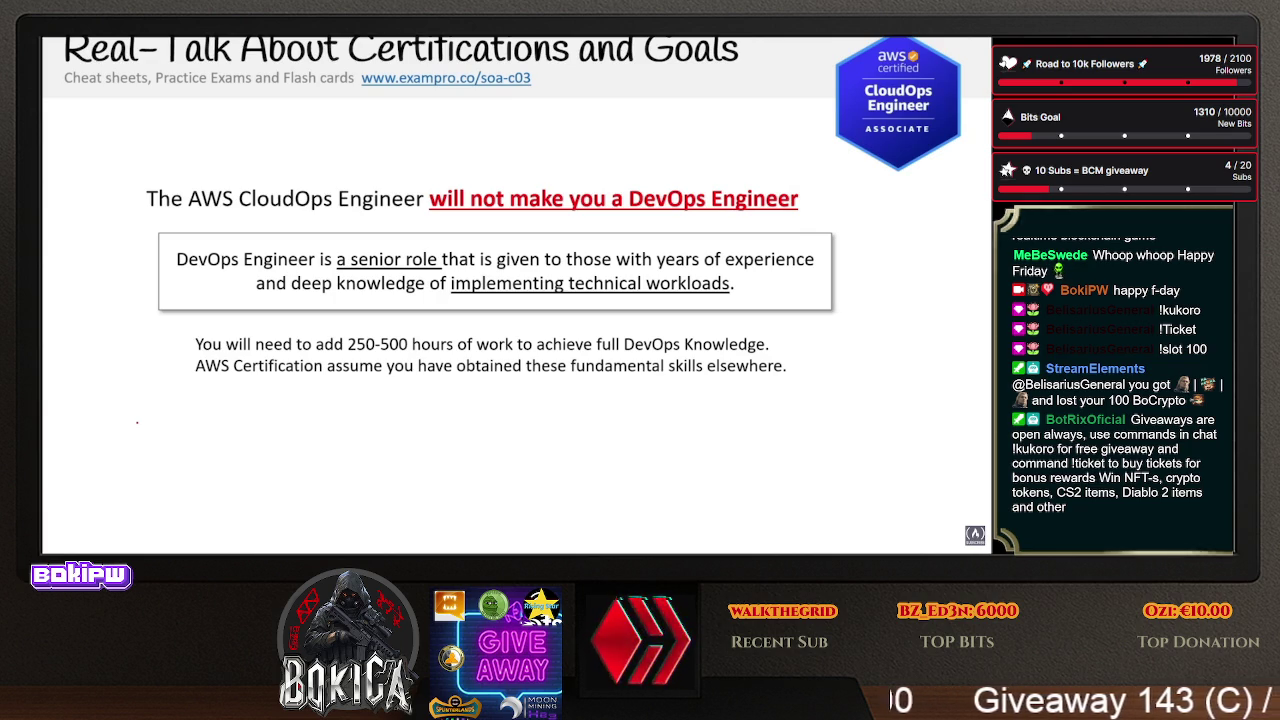
key("Right")
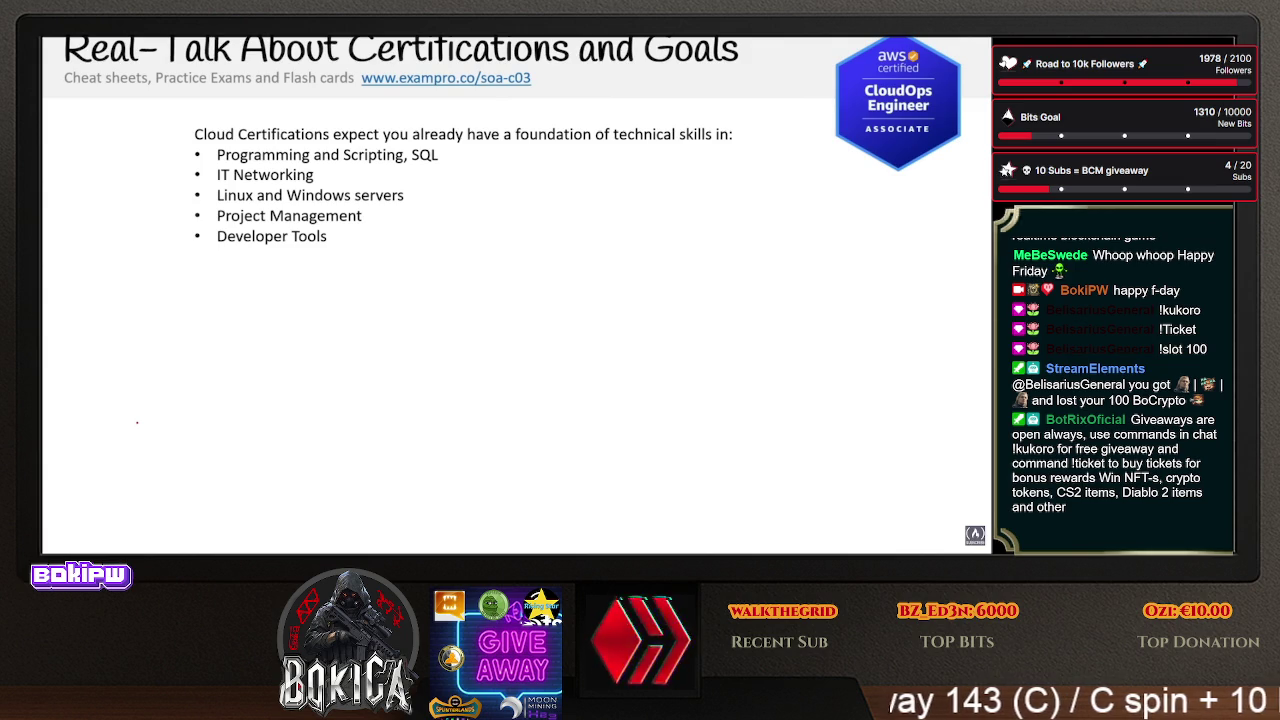
- Add the Application Development Skills and CompSci Algorithms bullets, plus the freeCodeCamp and ExamPro Supporter callouts
key("Right")
key("Right")
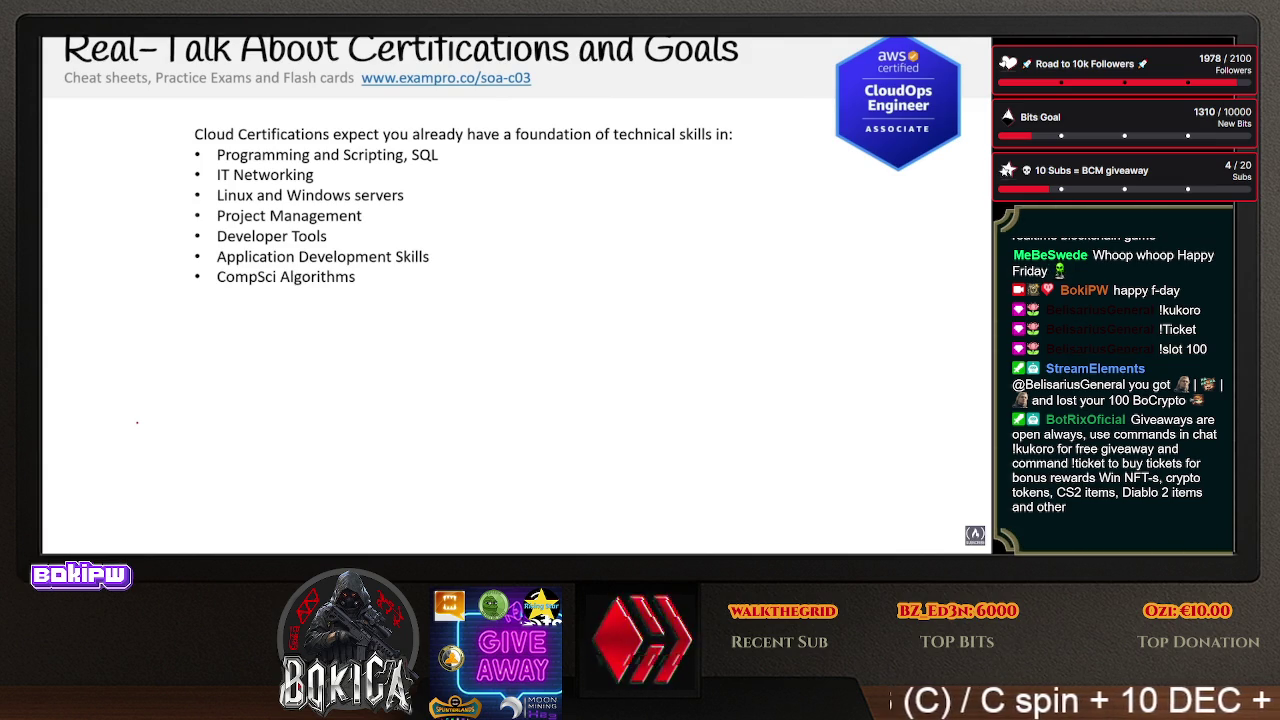
key("Right")
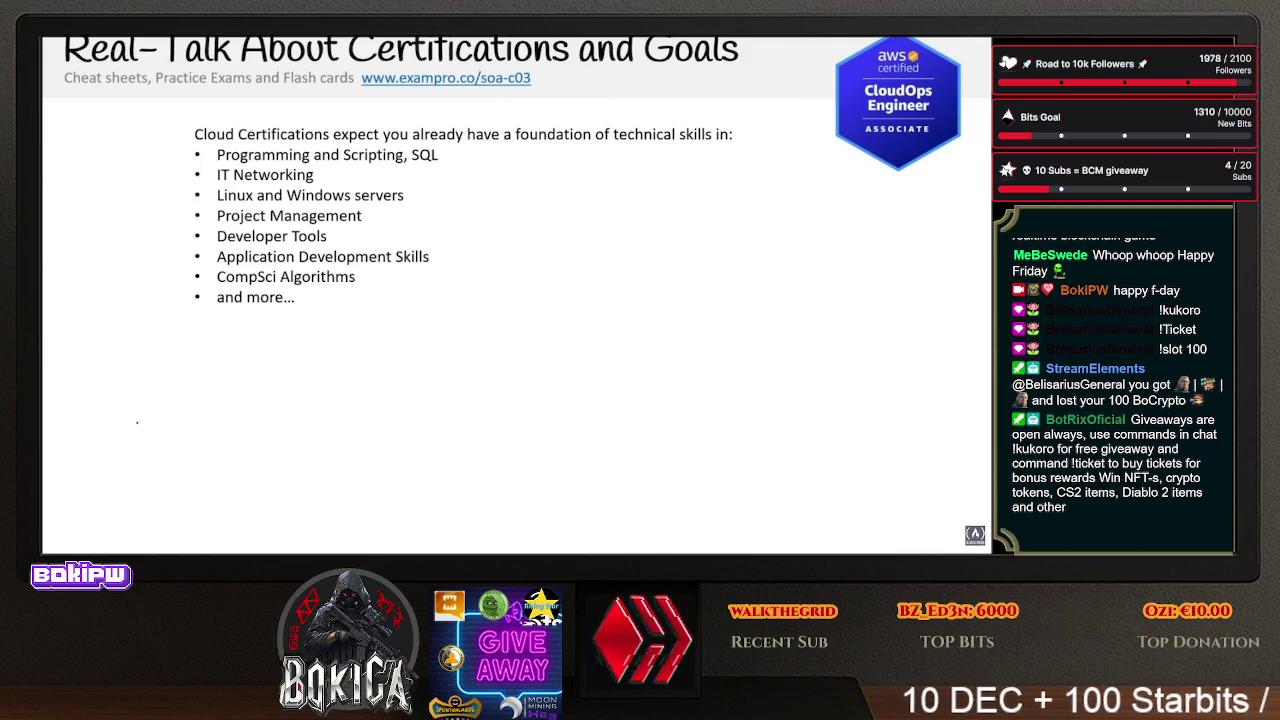
key("Right")
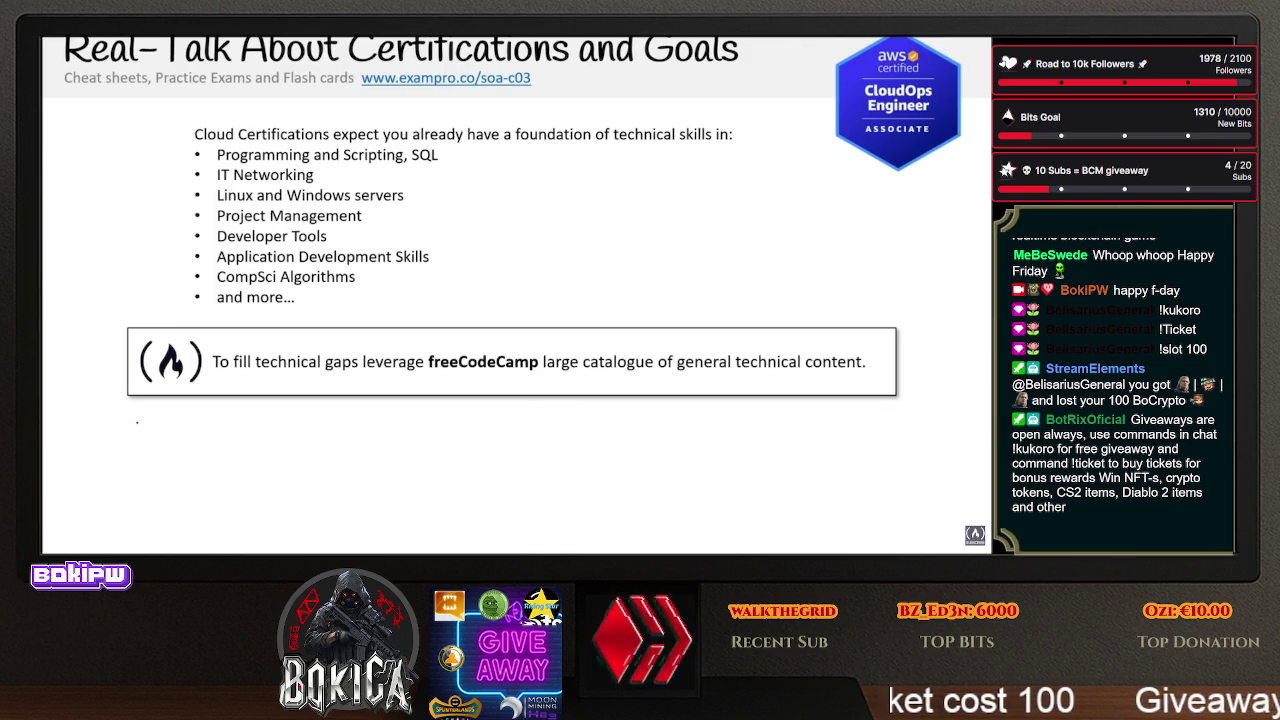
key("Right")
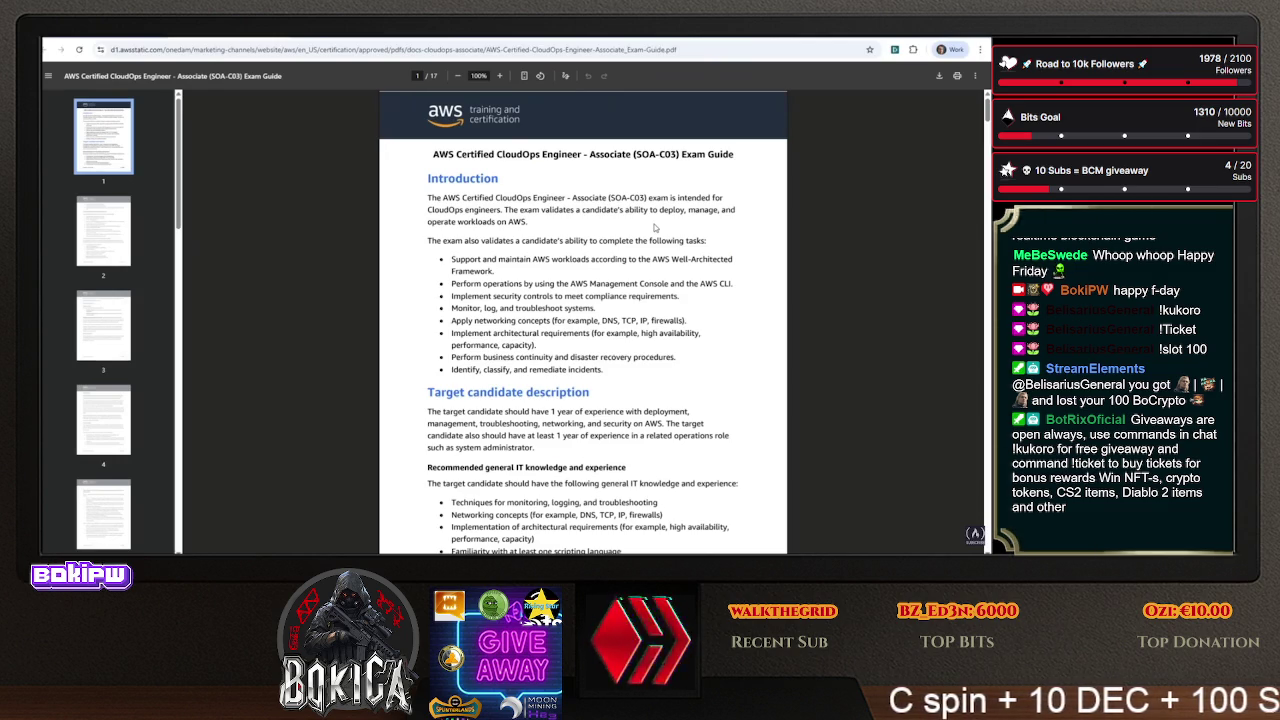
- Zoom the exam guide to 150% and highlight the intro sentence and the Management Console/CLI task
key("ctrl+plus")
key("ctrl+plus")
key("ctrl+plus")
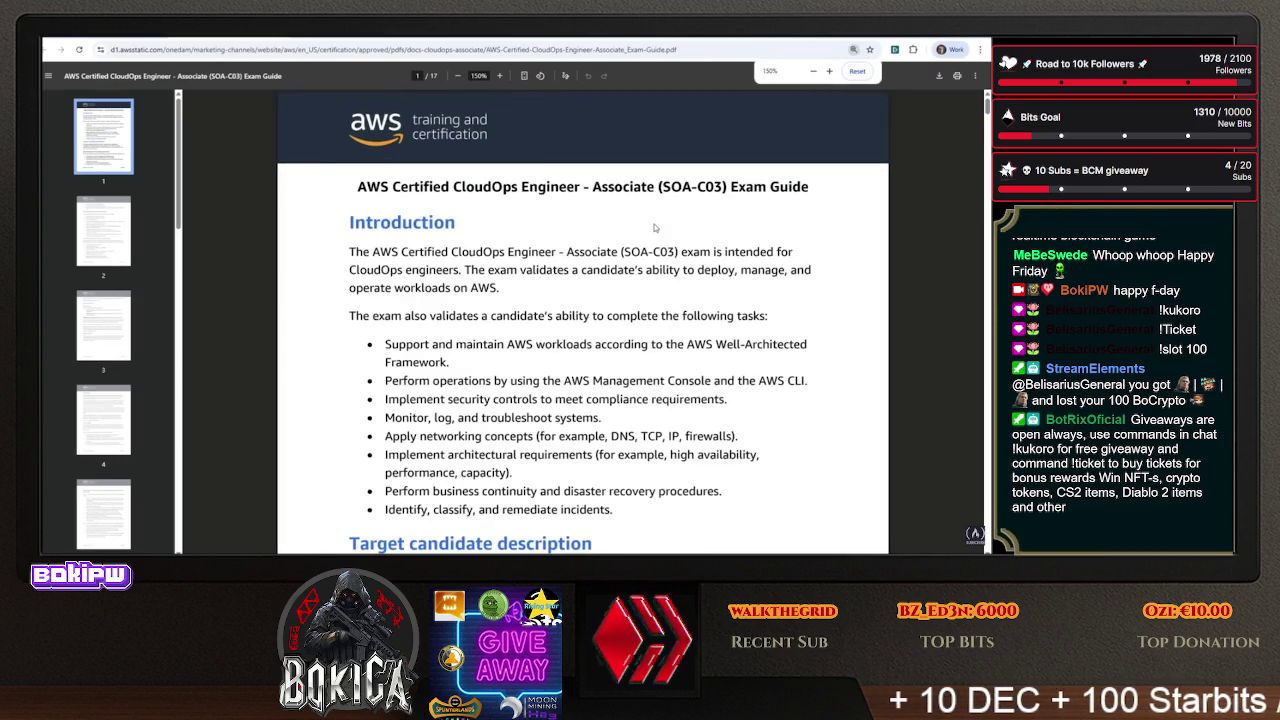
left_click_drag(461, 316, 768, 325)
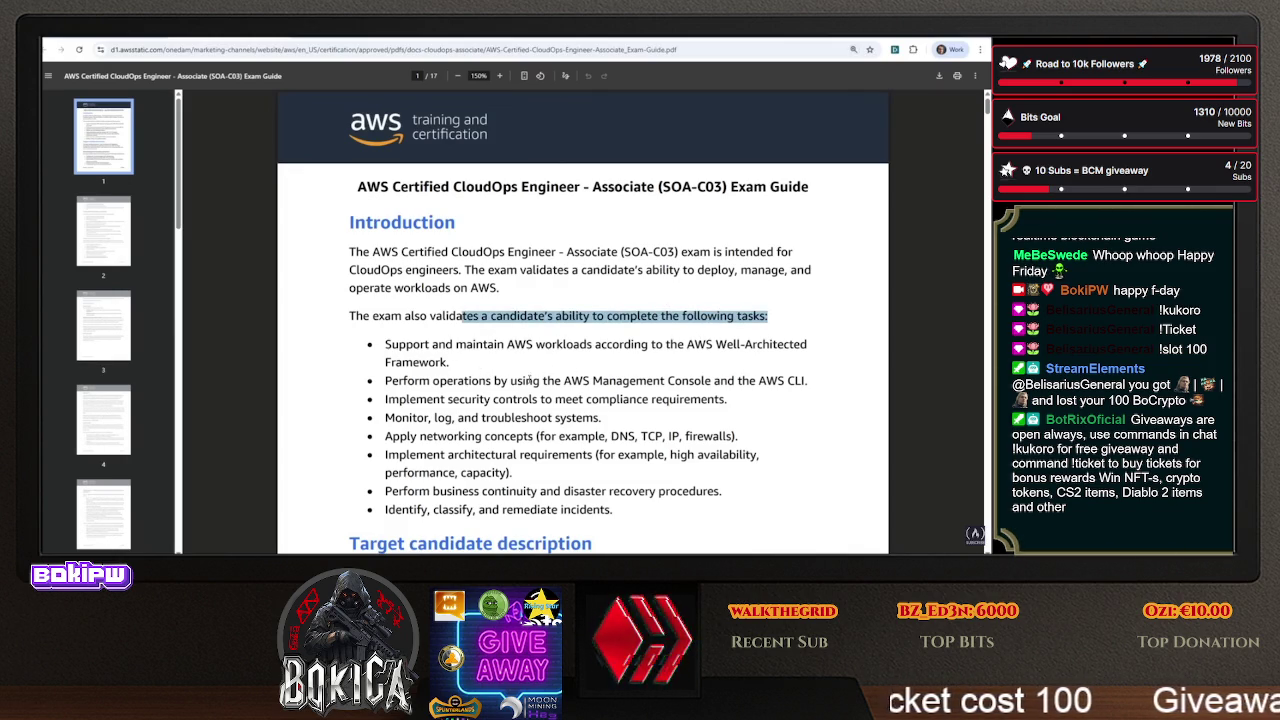
left_click_drag(566, 380, 652, 381)
left_click_drag(760, 380, 806, 381)
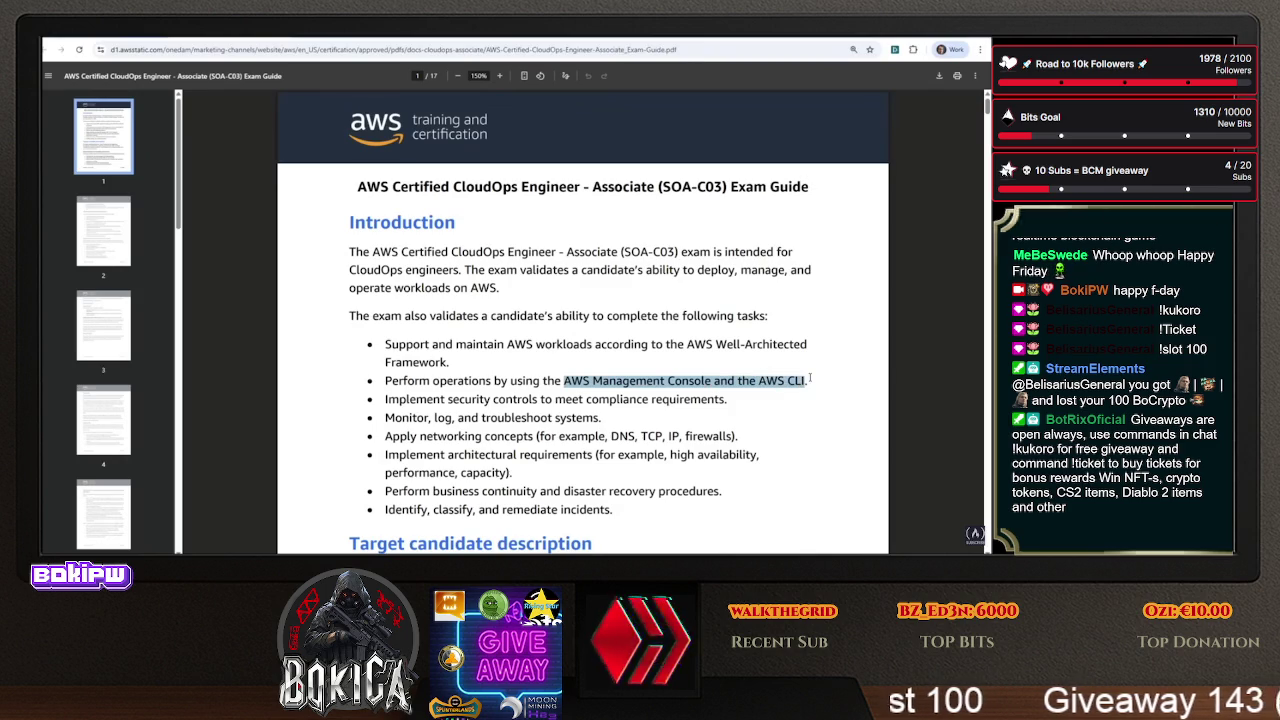
scroll(455, 308, "down", 1)
- Highlight the security, monitoring, networking and business continuity/disaster recovery tasks
left_click_drag(433, 300, 722, 300)
left_click_drag(402, 318, 602, 318)
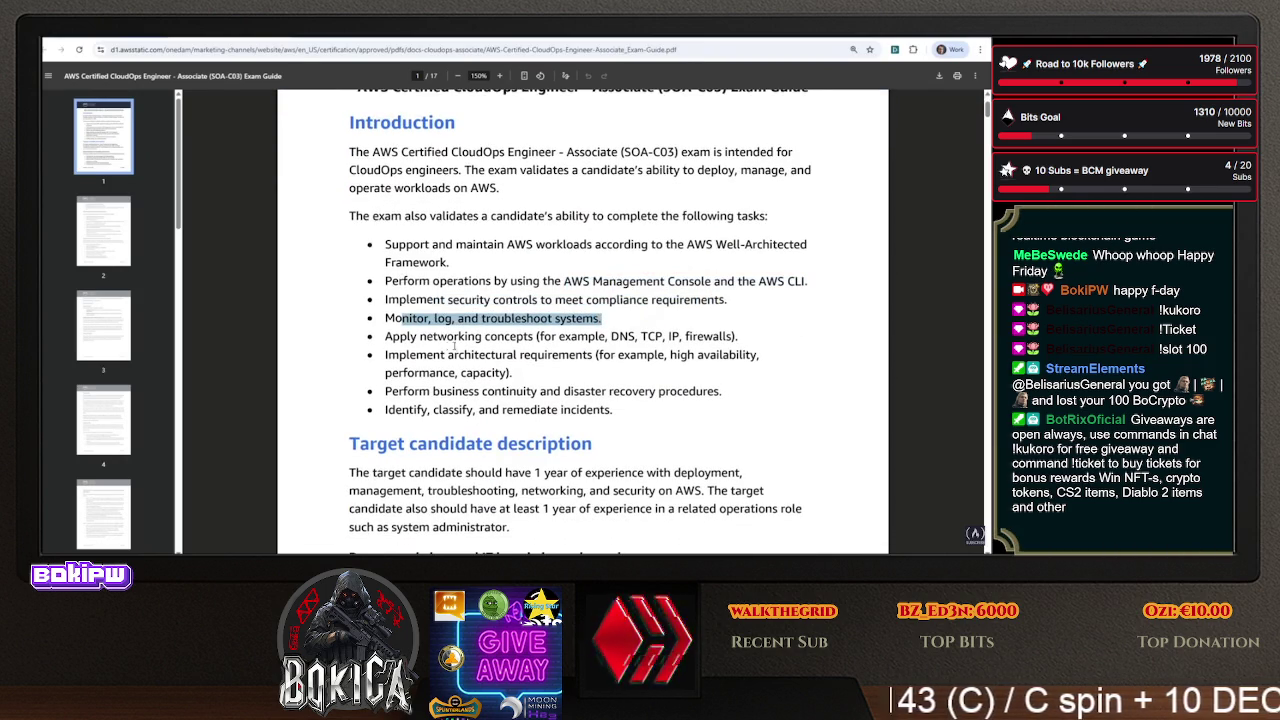
left_click_drag(419, 336, 662, 336)
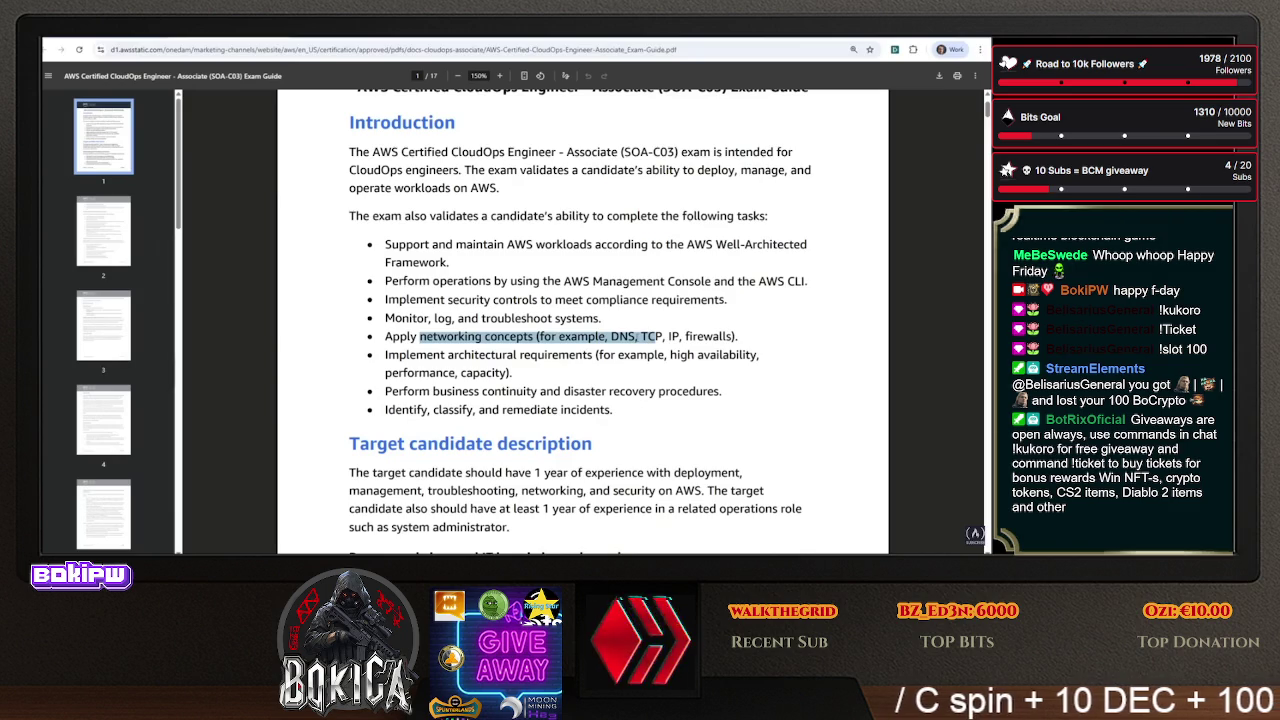
left_click_drag(446, 354, 618, 354)
left_click_drag(418, 391, 594, 389)
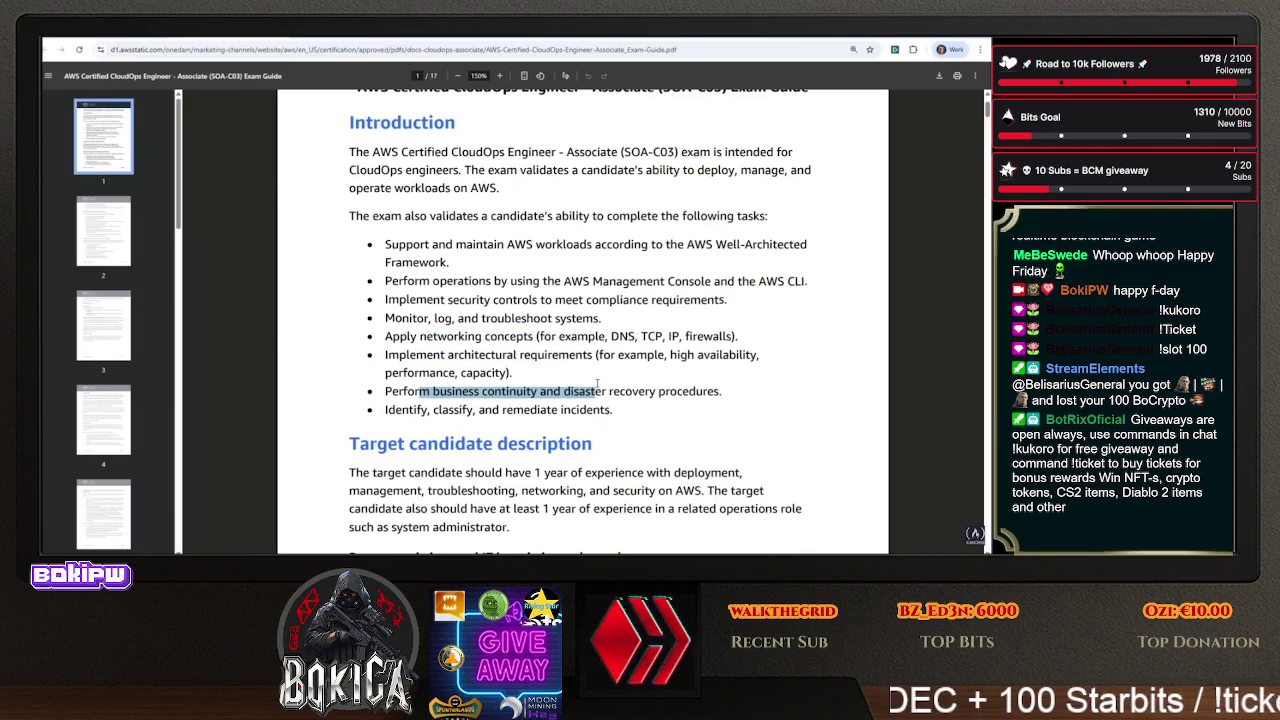
left_click(490, 391)
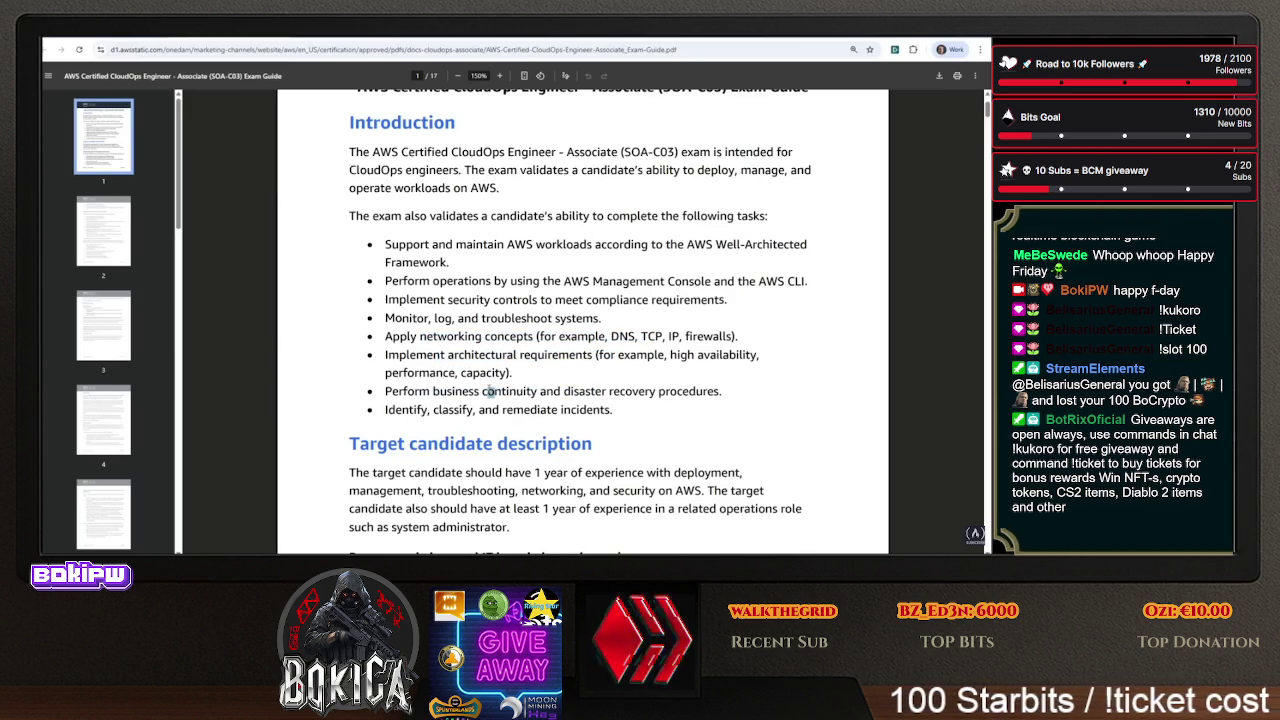
left_click_drag(547, 391, 566, 391)
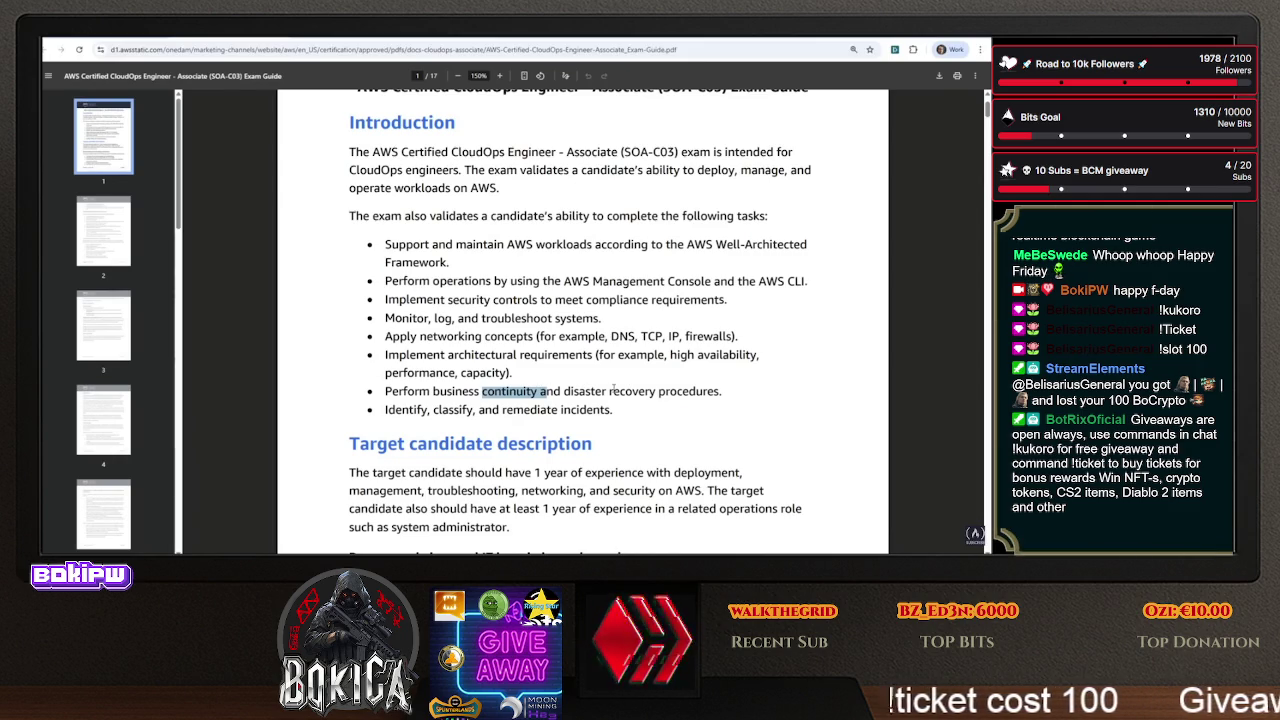
scroll(489, 397, "down", 4)
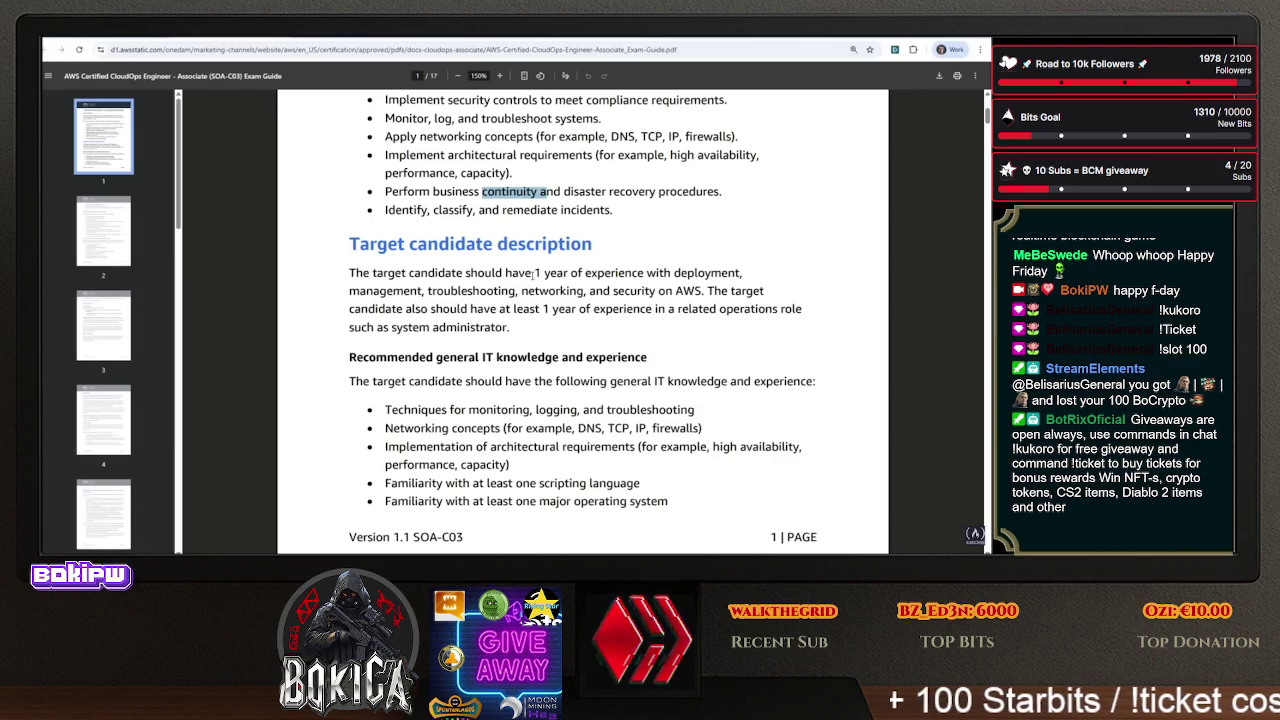
- Highlight the monitoring/troubleshooting, networking concepts and scripting language requirements
left_click_drag(533, 273, 712, 273)
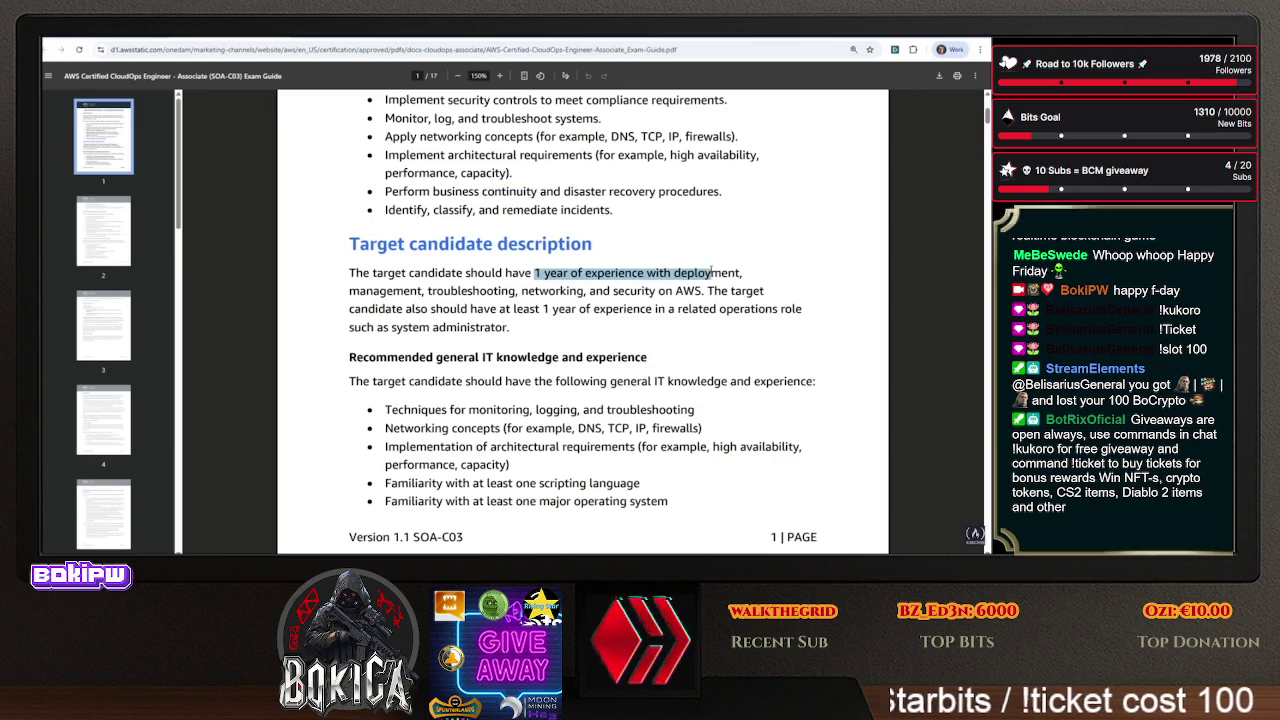
scroll(600, 320, "down", 1)
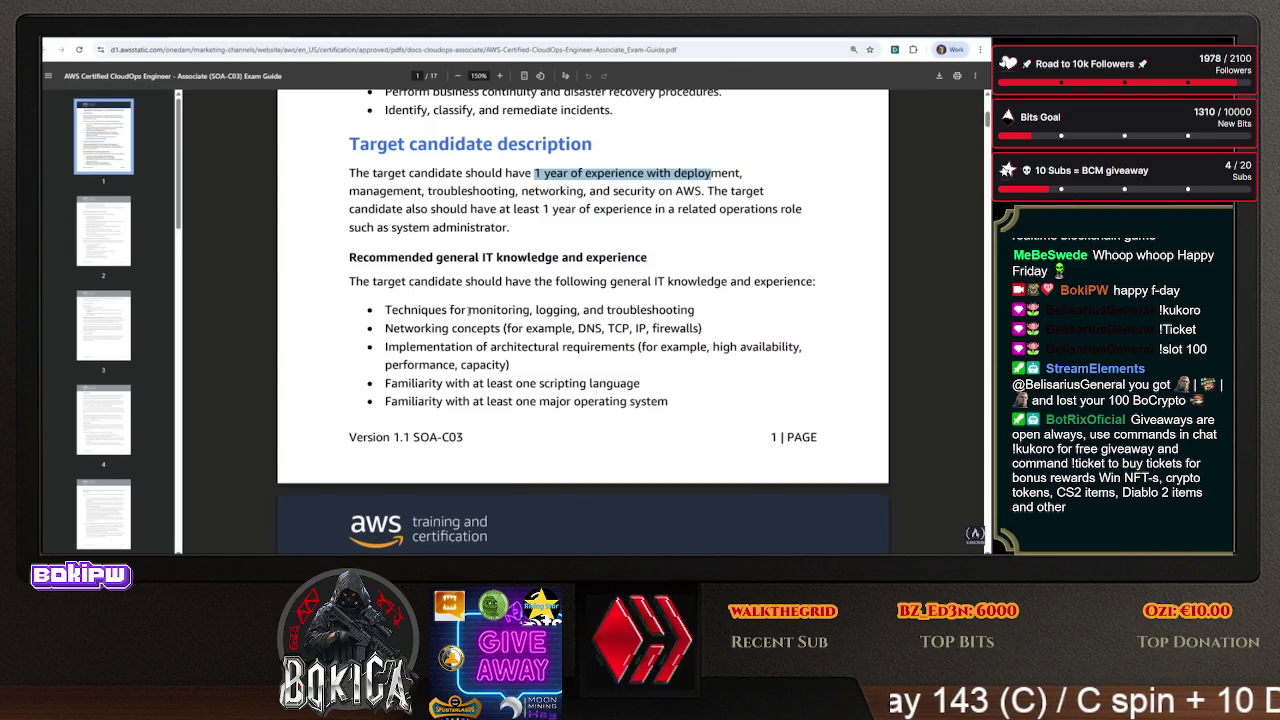
mouse_move(461, 310)
left_mouse_down()
mouse_move(719, 315)
mouse_move(702, 307)
left_mouse_up()
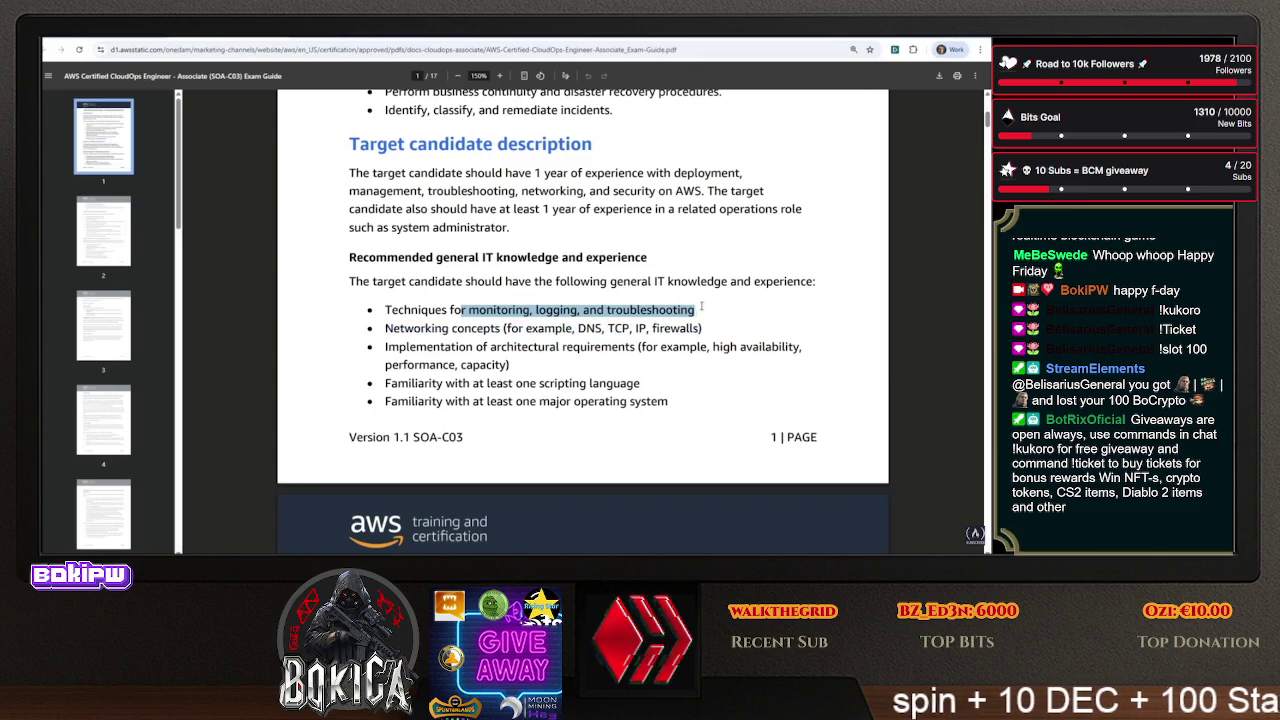
mouse_move(503, 328)
left_mouse_down()
mouse_move(362, 330)
mouse_move(630, 347)
left_mouse_up()
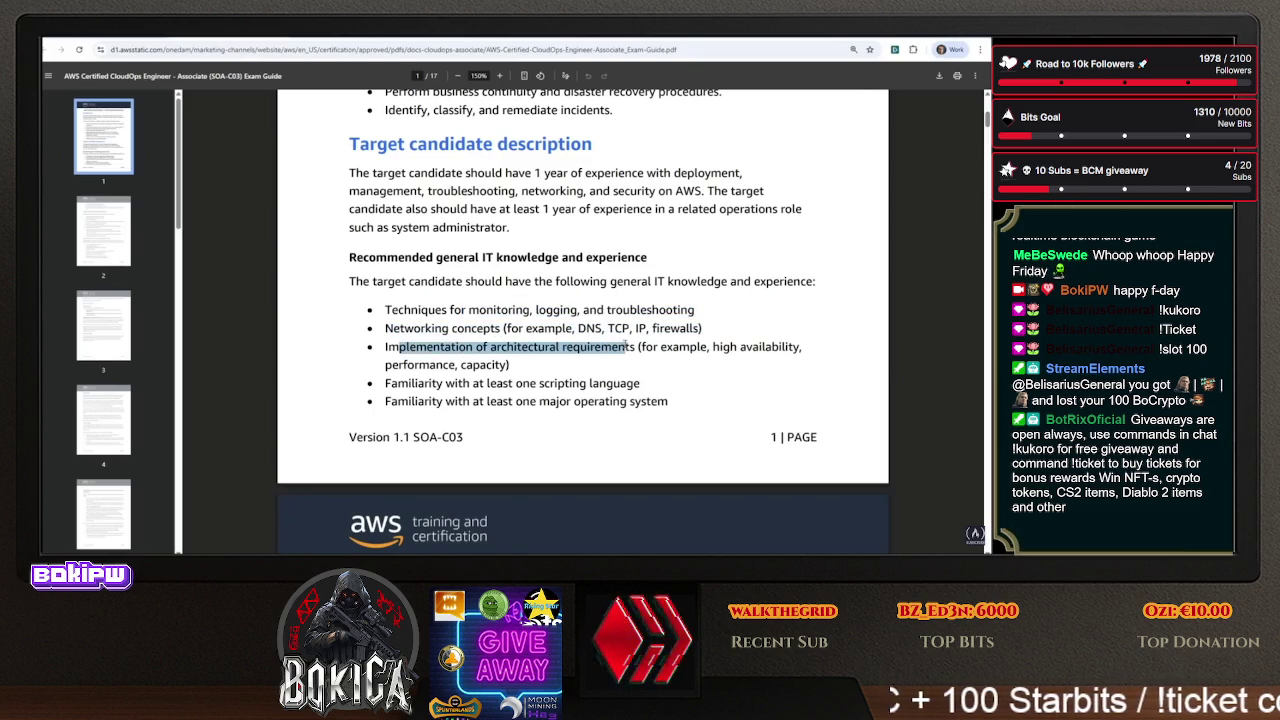
left_click_drag(481, 384, 680, 380)
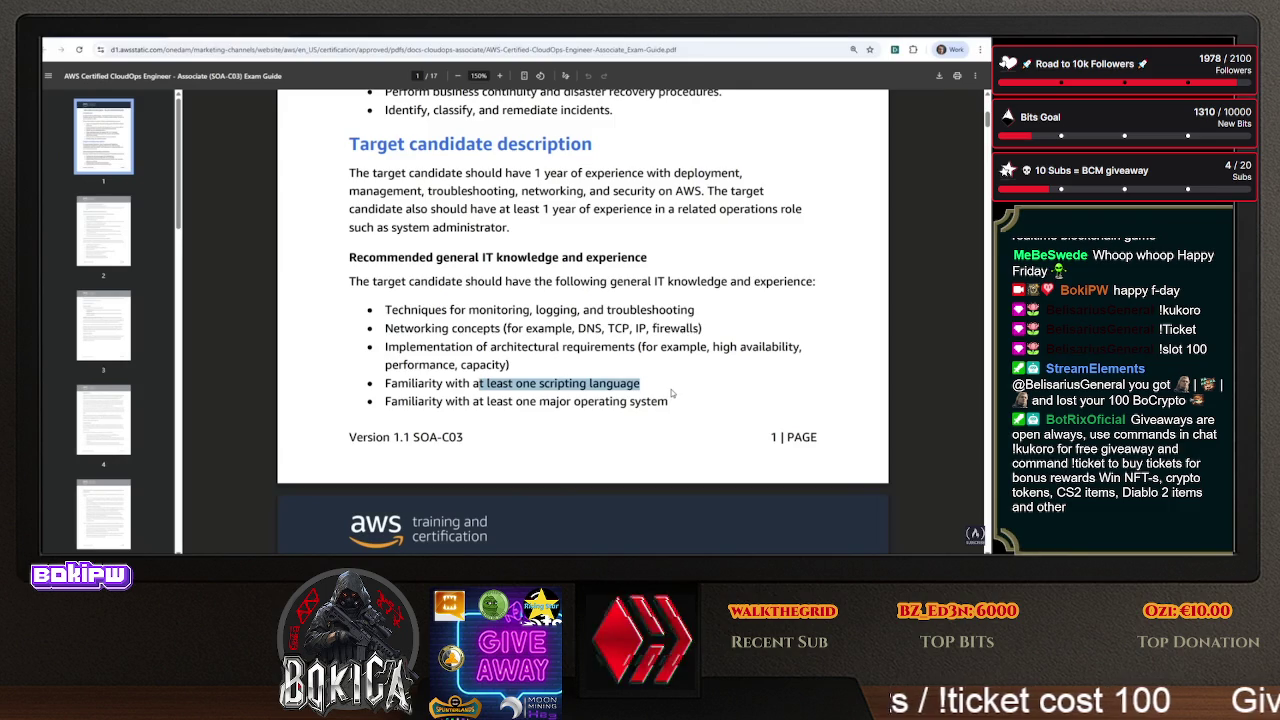
left_click(636, 384)
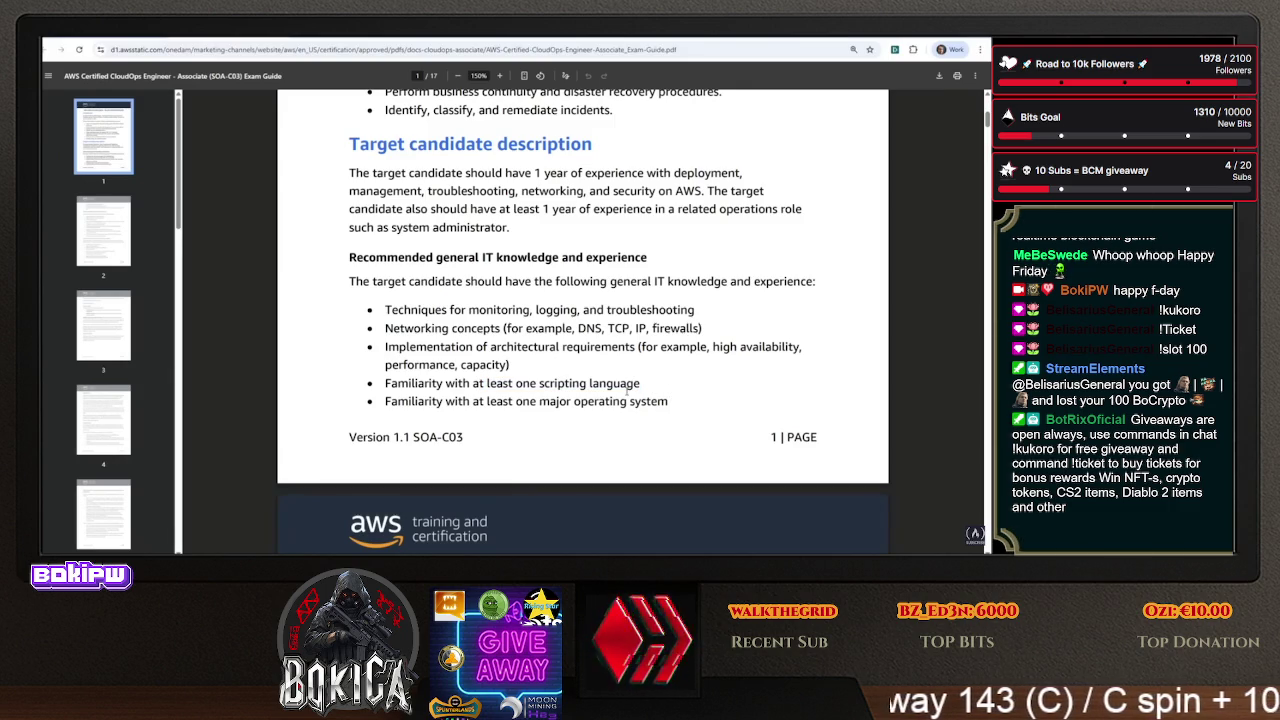
- Highlight the major operating system requirement and continue to page 2
left_click_drag(479, 384, 628, 384)
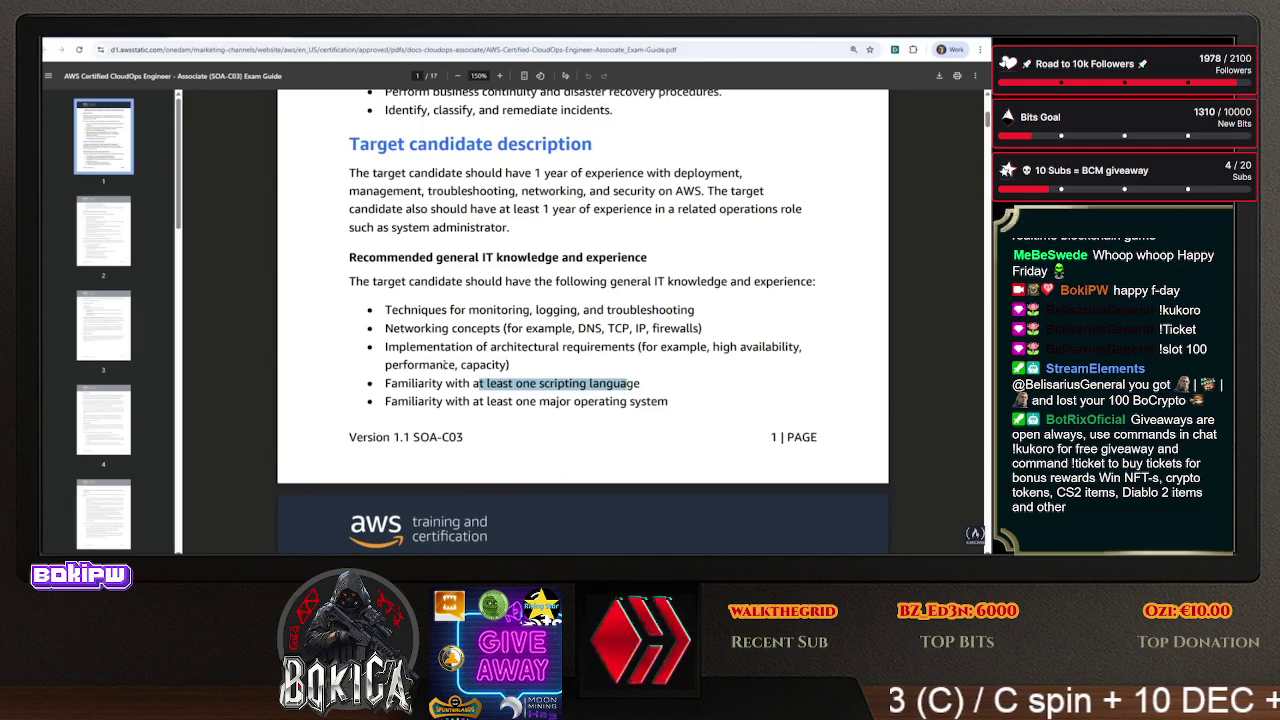
scroll(477, 352, "down", 2)
left_click_drag(479, 301, 698, 306)
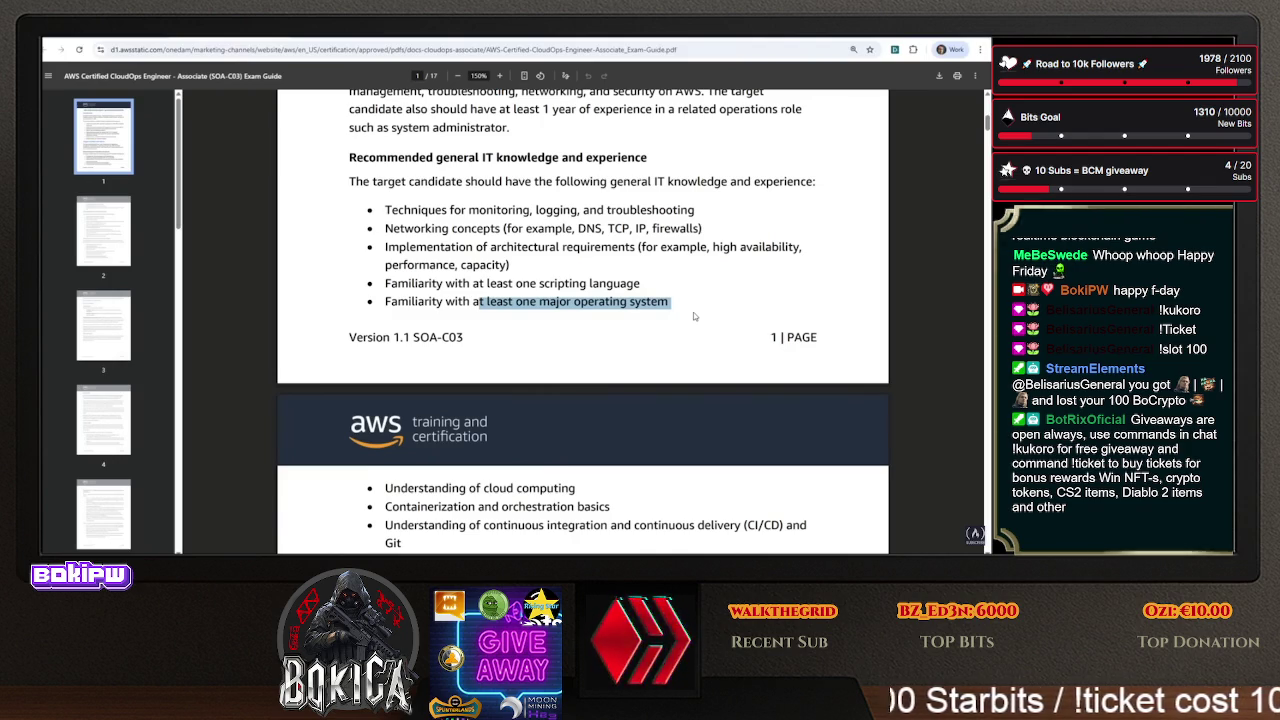
scroll(550, 231, "down", 1)
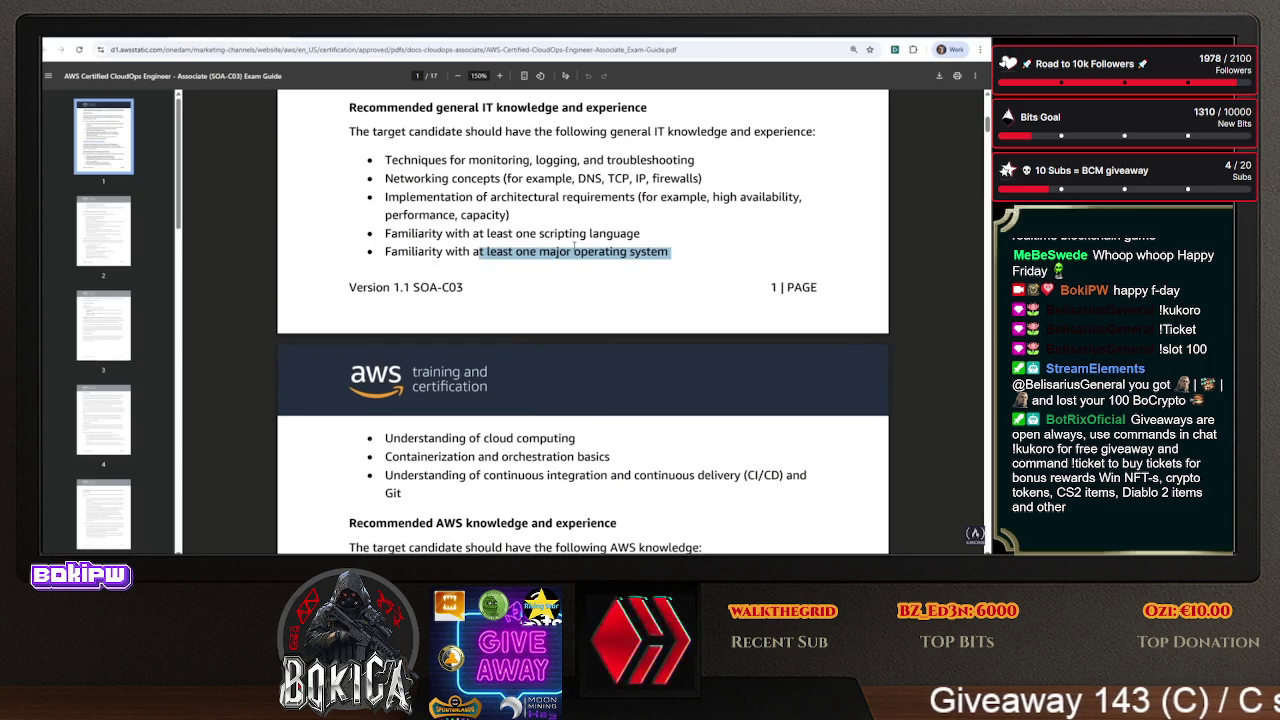
scroll(570, 238, "down", 3)
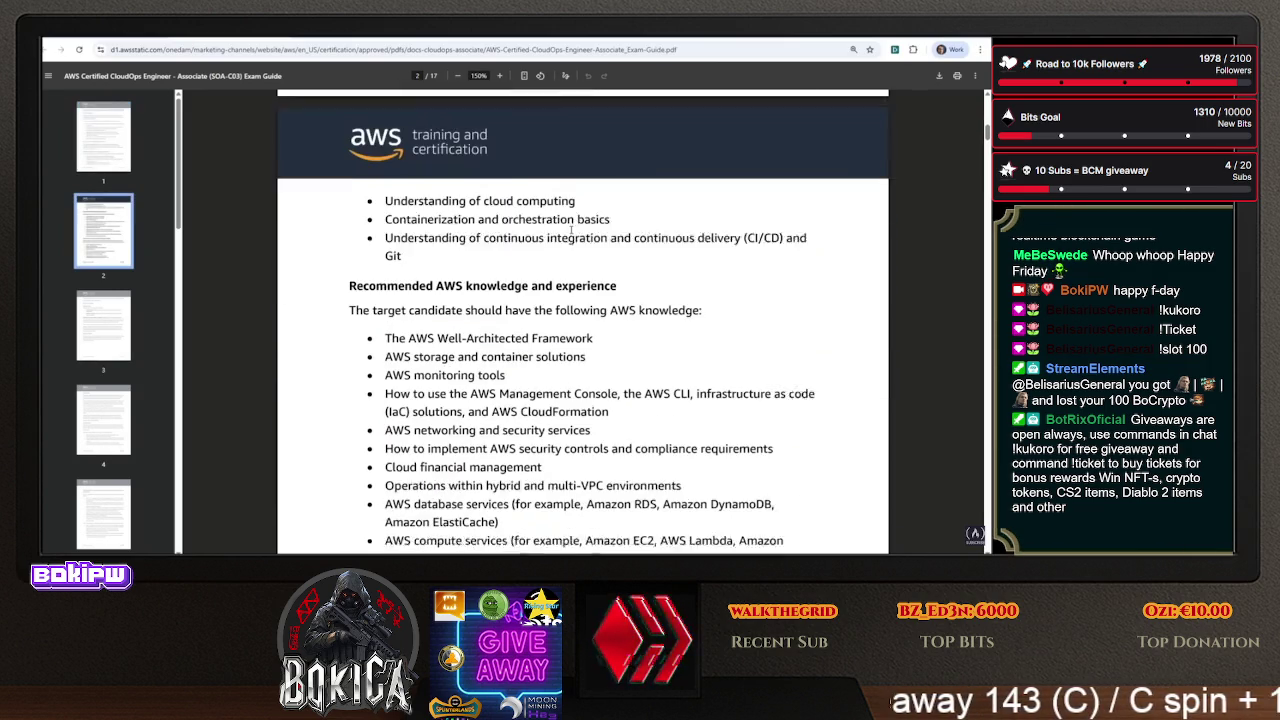
- Highlight the cloud computing, containerization/orchestration and CI/CD requirements on page 2
scroll(500, 259, "up", 2)
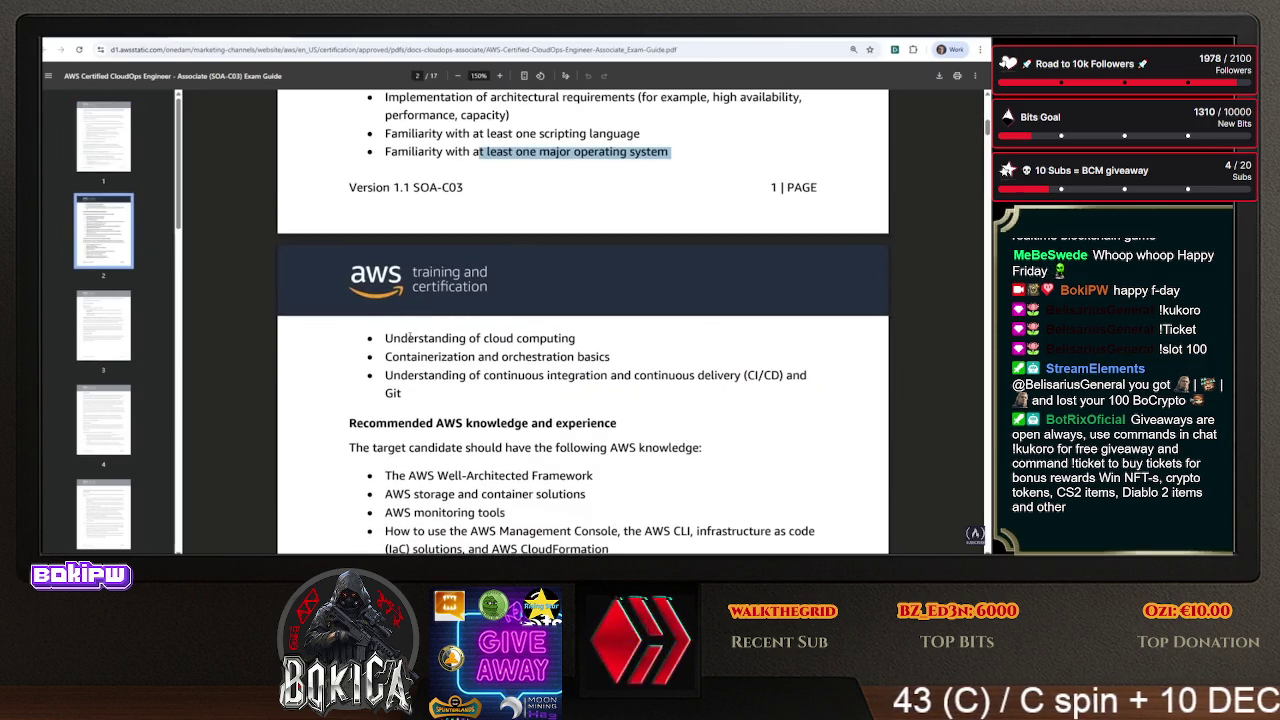
left_click_drag(400, 338, 643, 339)
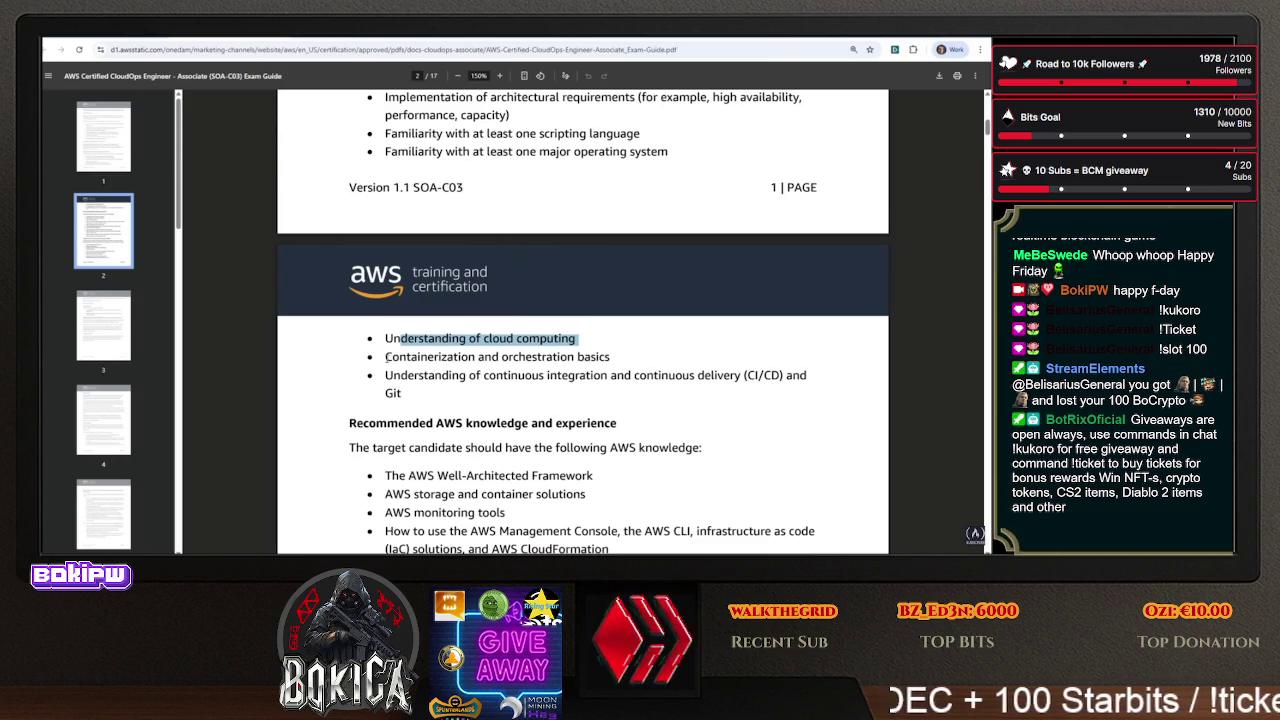
left_click_drag(385, 357, 608, 358)
left_click(612, 358)
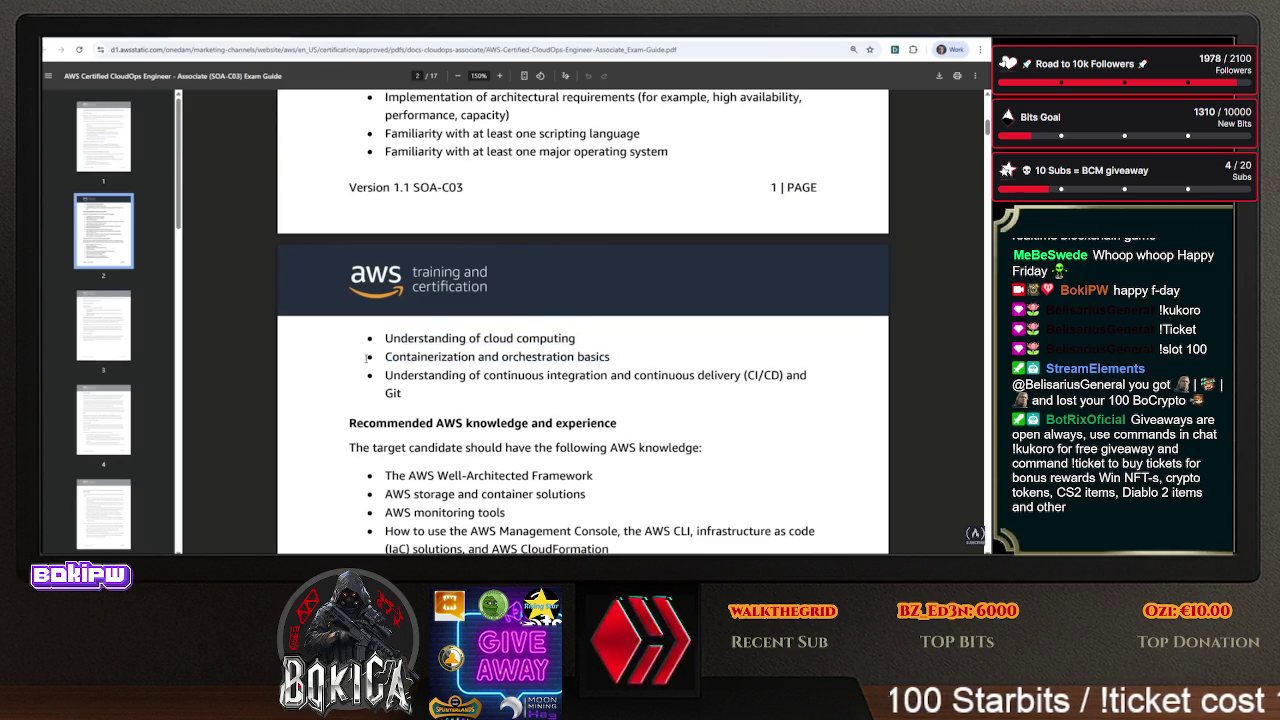
left_click_drag(385, 357, 610, 357)
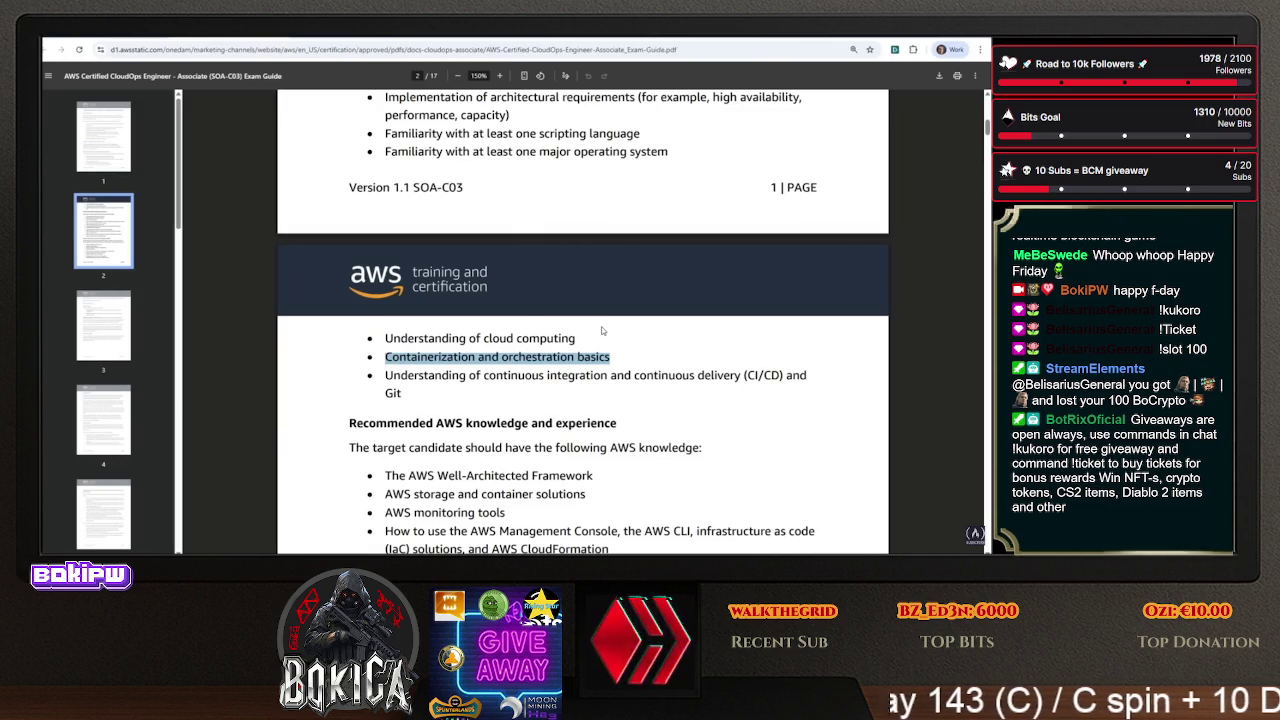
scroll(456, 238, "down", 3)
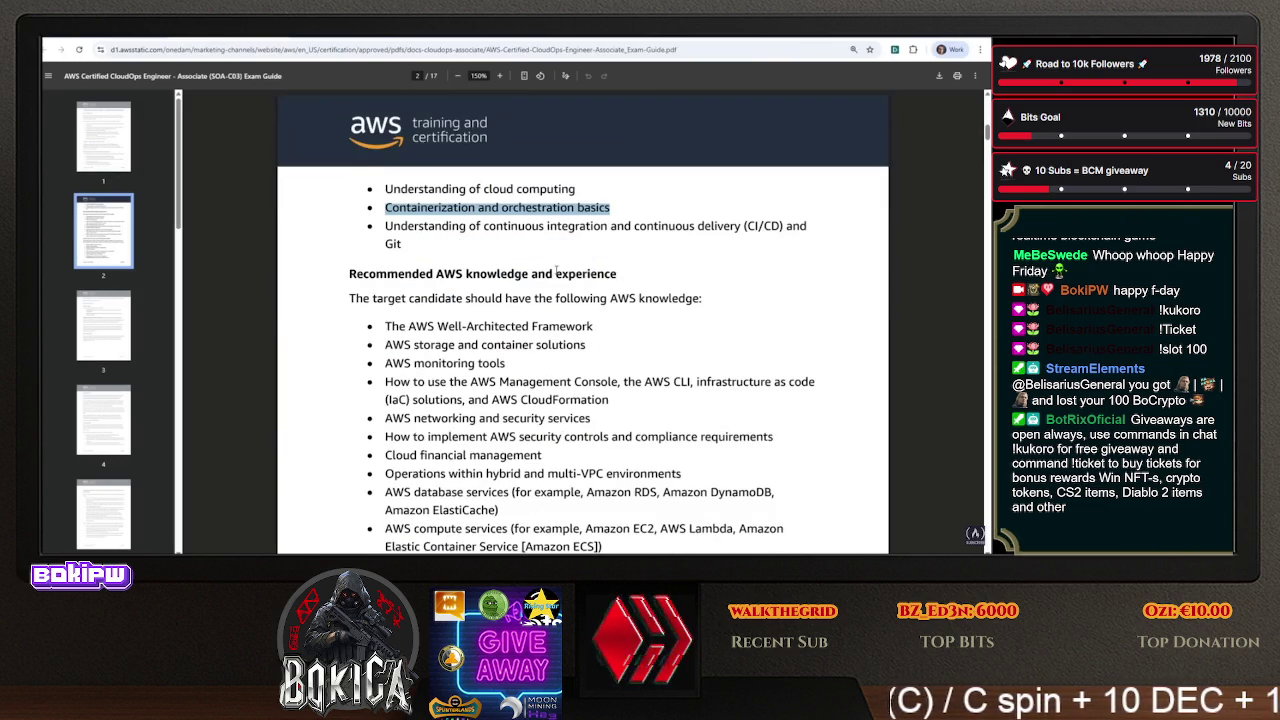
left_click_drag(410, 228, 808, 229)
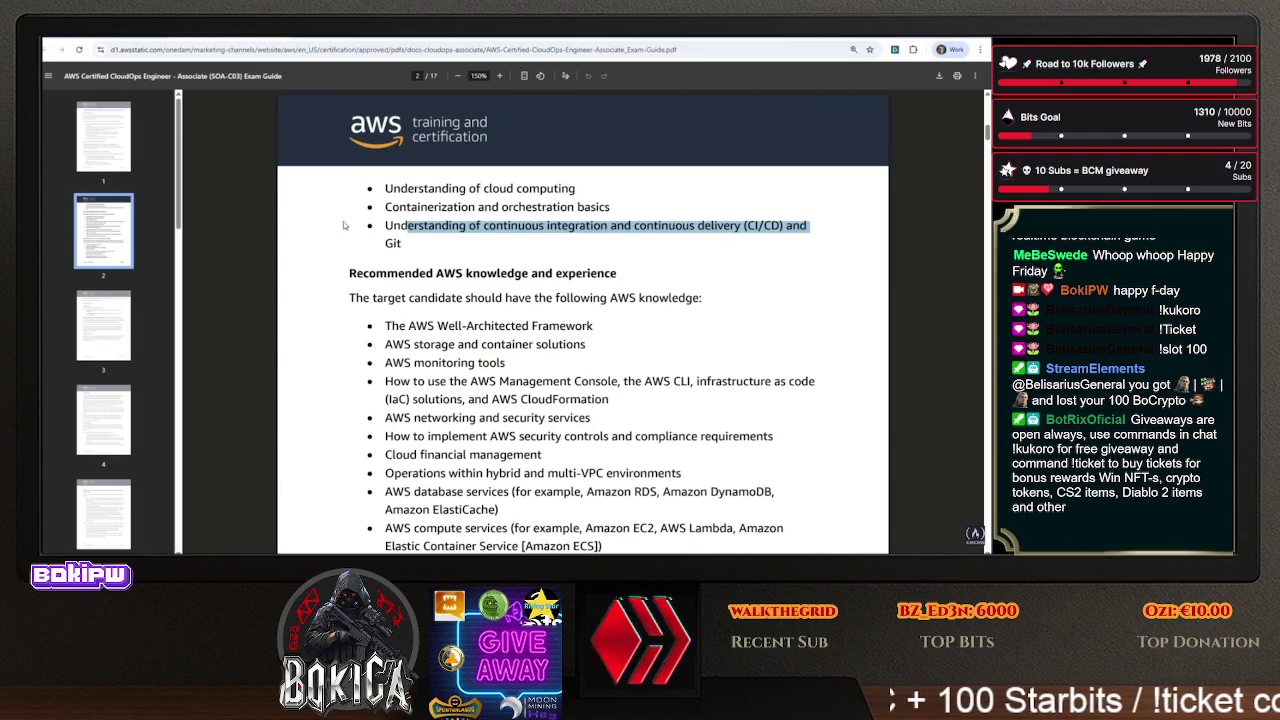
scroll(541, 255, "down", 2)
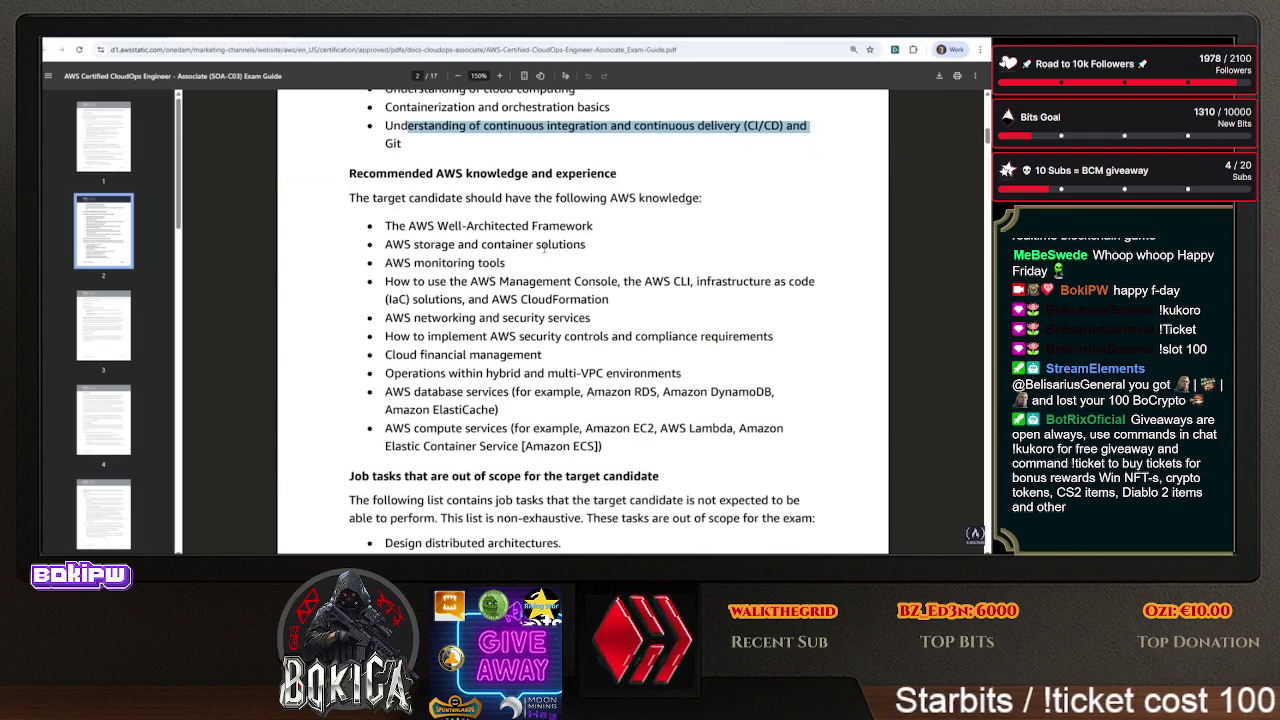
- Mark the Well-Architected, storage/container, monitoring tools, Management Console and CloudFormation knowledge items
left_click_drag(413, 178, 570, 176)
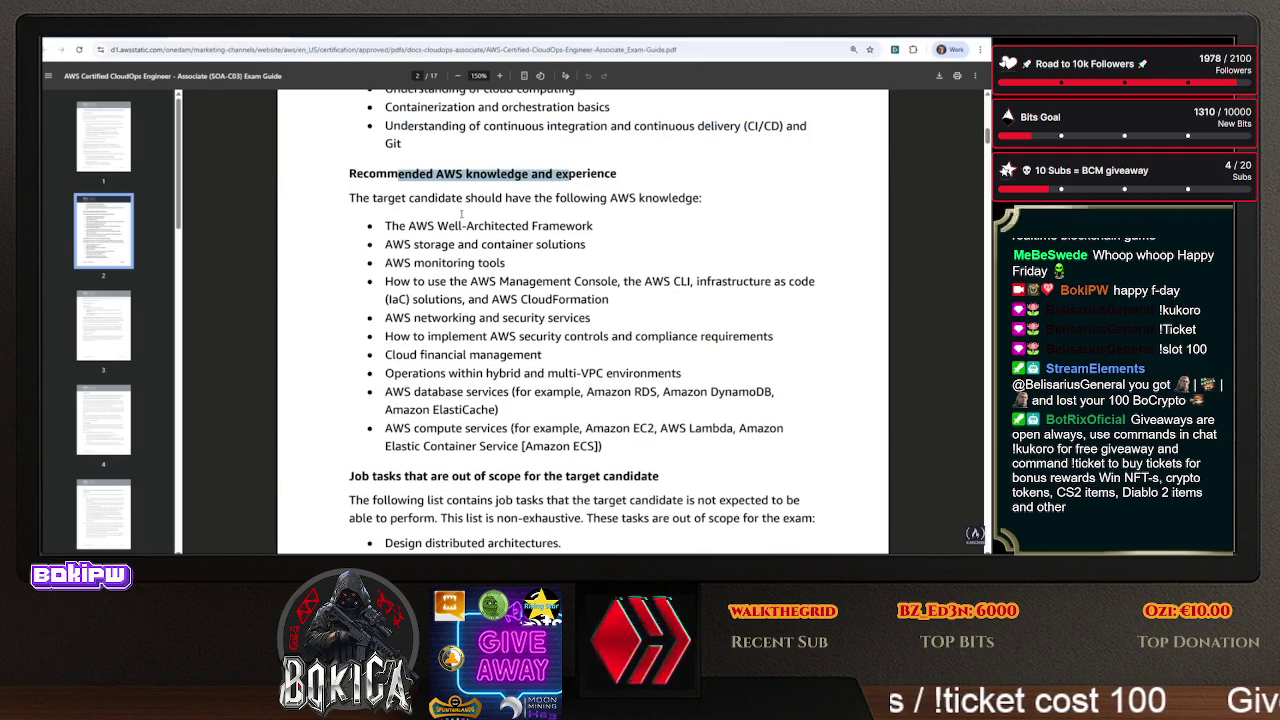
left_click_drag(408, 227, 633, 227)
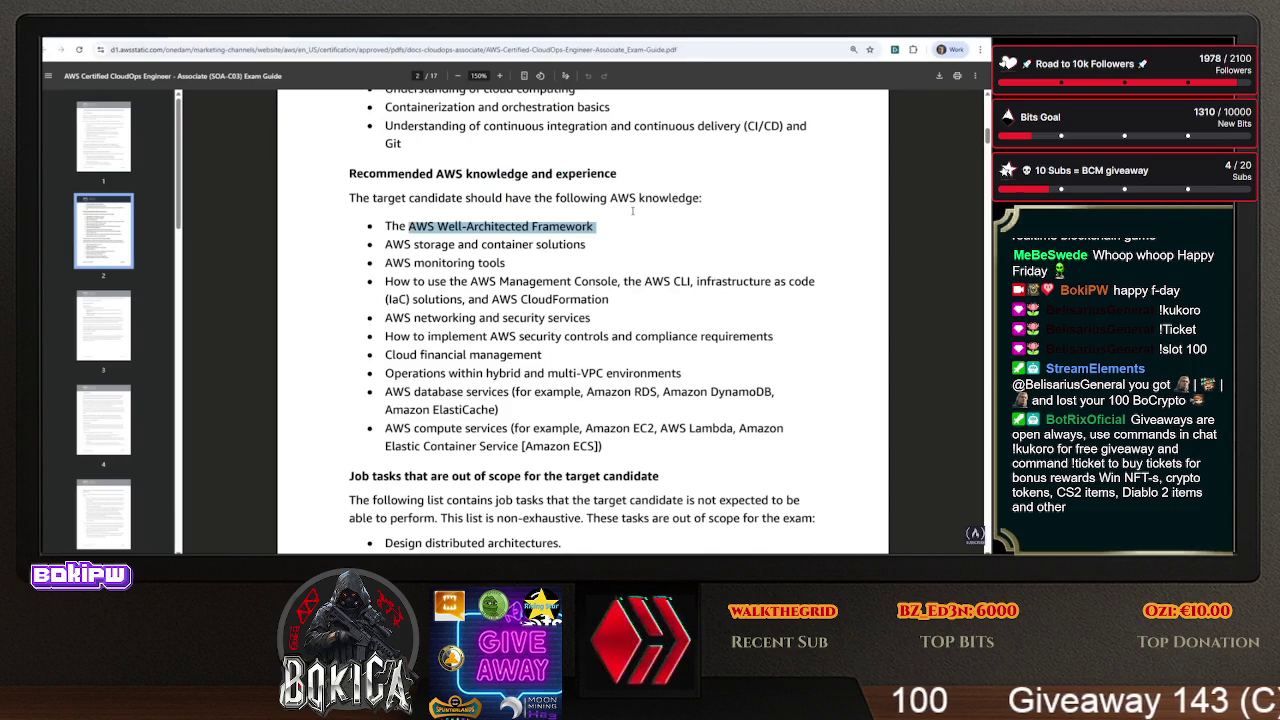
left_click(610, 229)
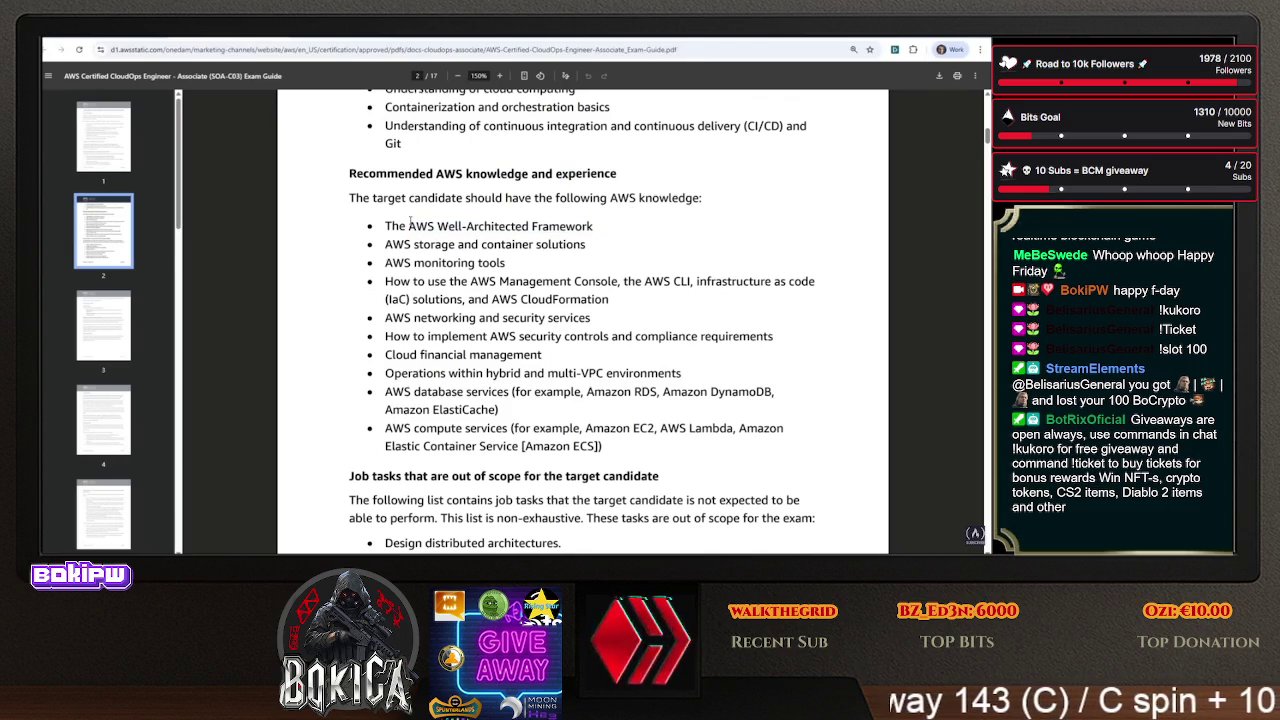
left_click_drag(404, 245, 601, 248)
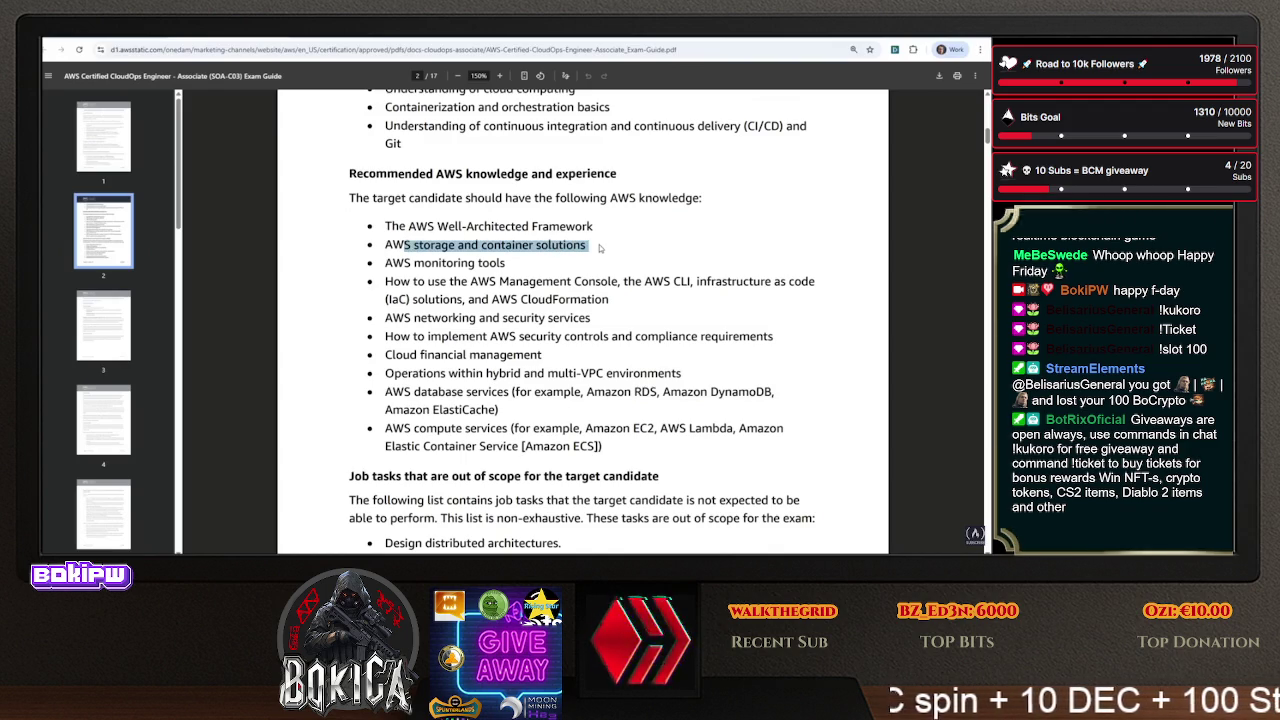
left_click_drag(512, 261, 370, 264)
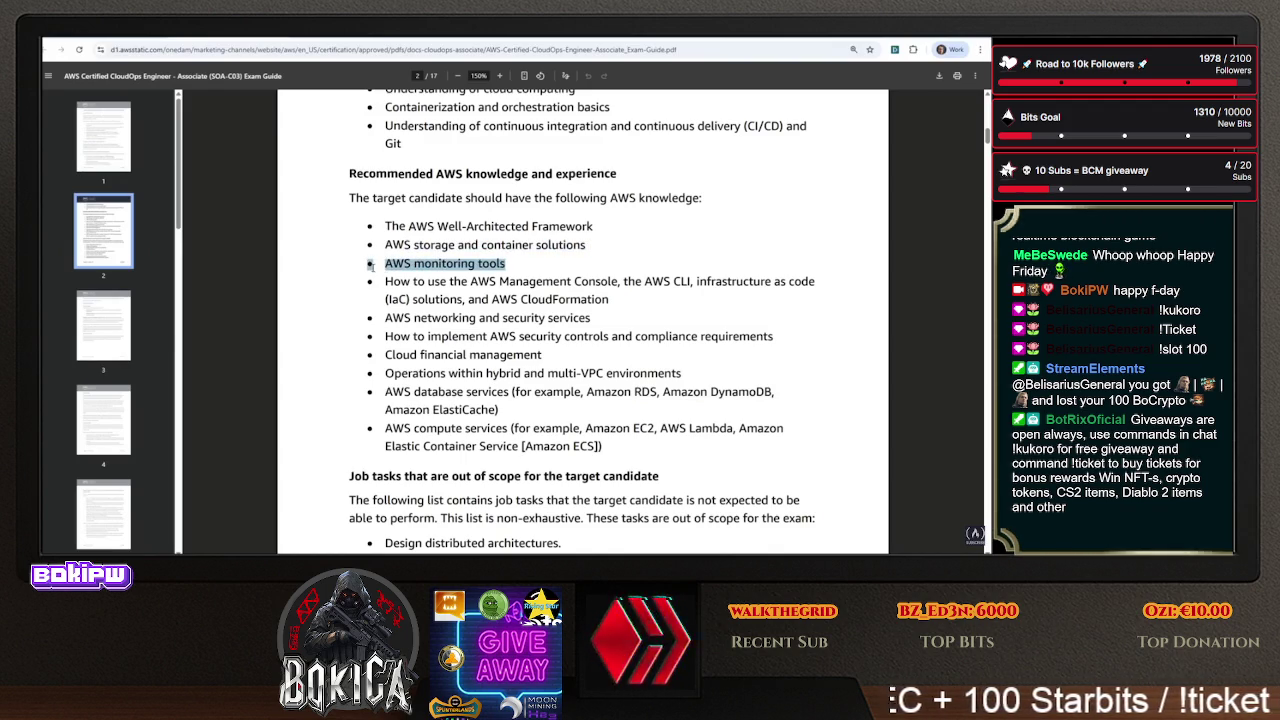
mouse_move(452, 281)
left_mouse_down()
mouse_move(732, 283)
mouse_move(594, 283)
mouse_move(621, 305)
left_mouse_up()
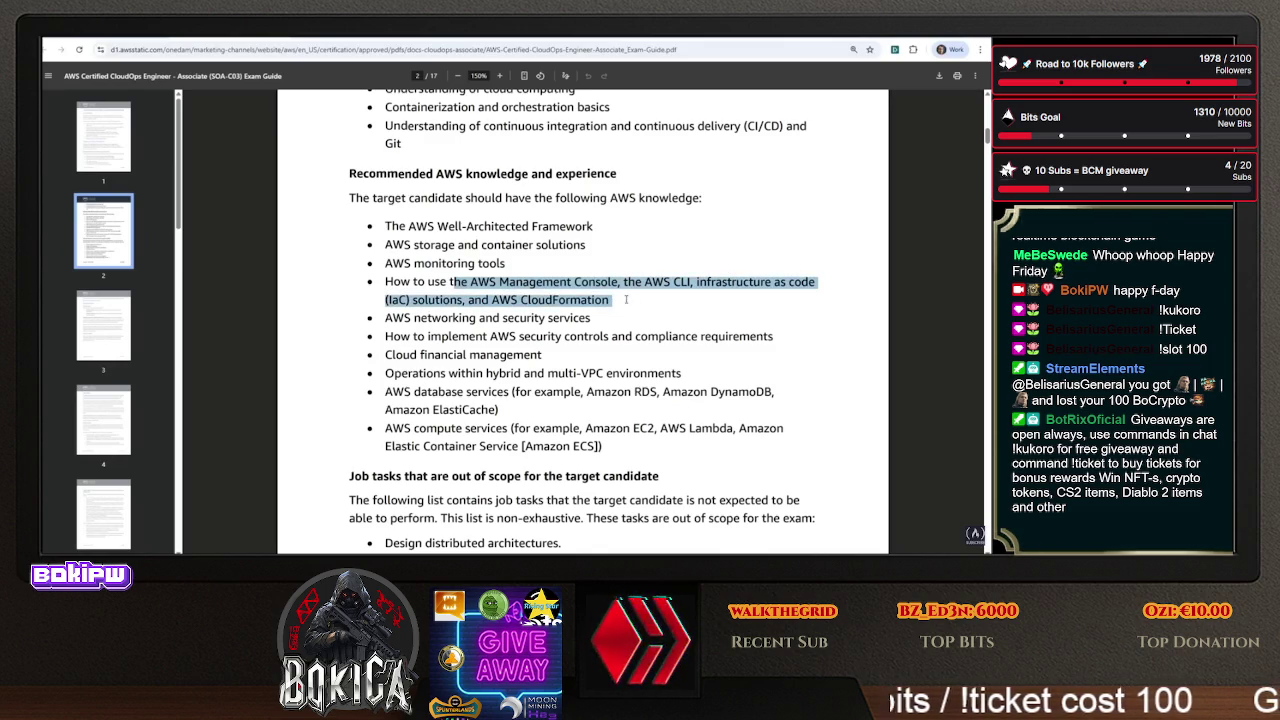
left_click(627, 306)
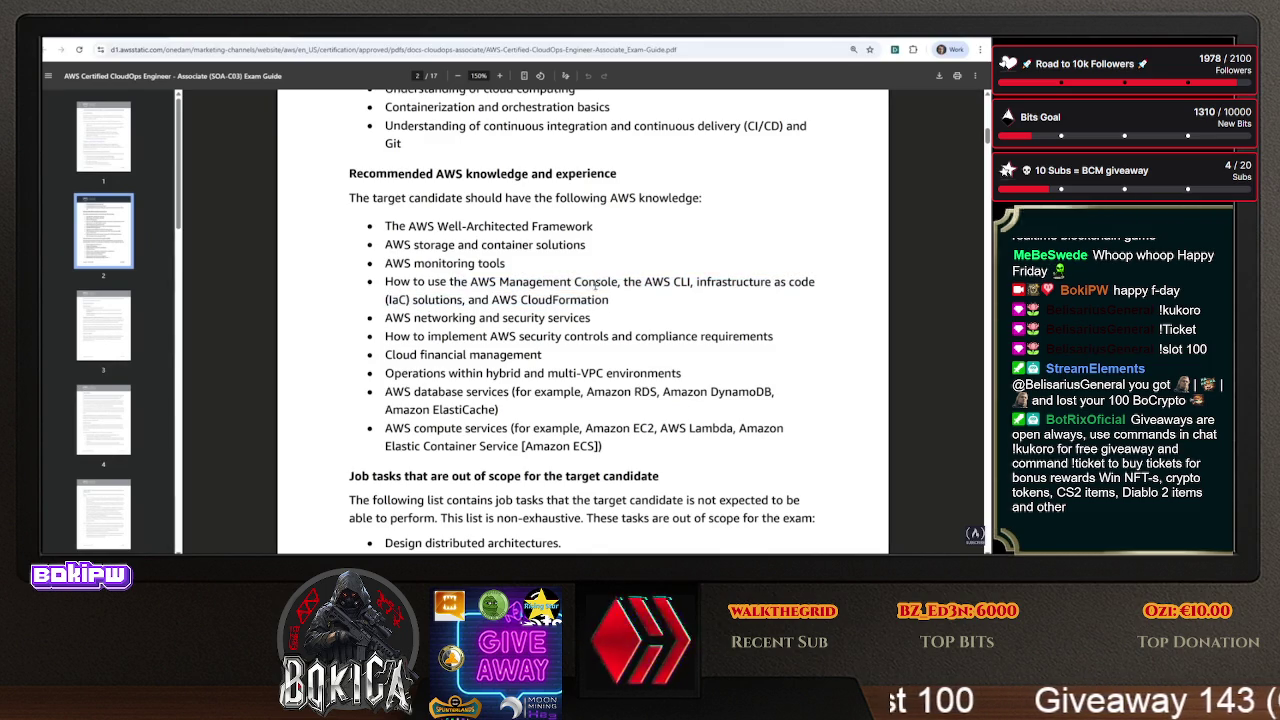
left_click_drag(480, 300, 641, 302)
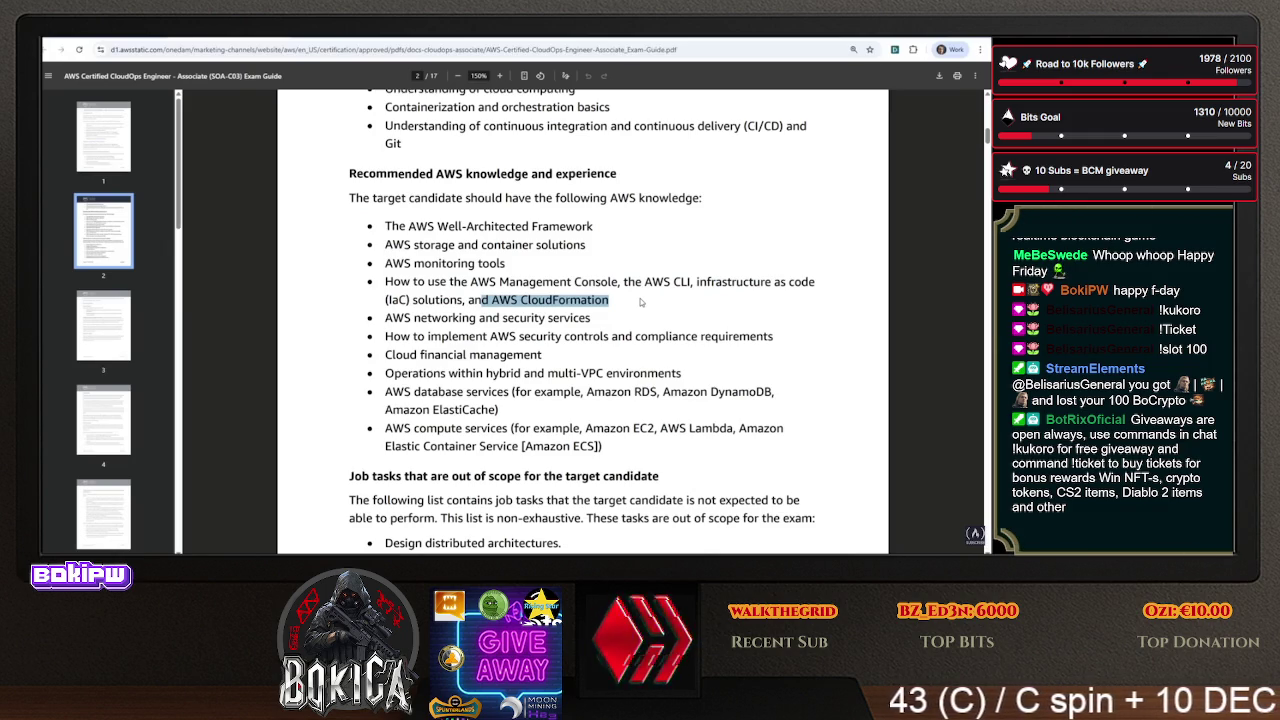
- Mark the Cloud financial management and hybrid/multi-VPC operations items
left_click(590, 392)
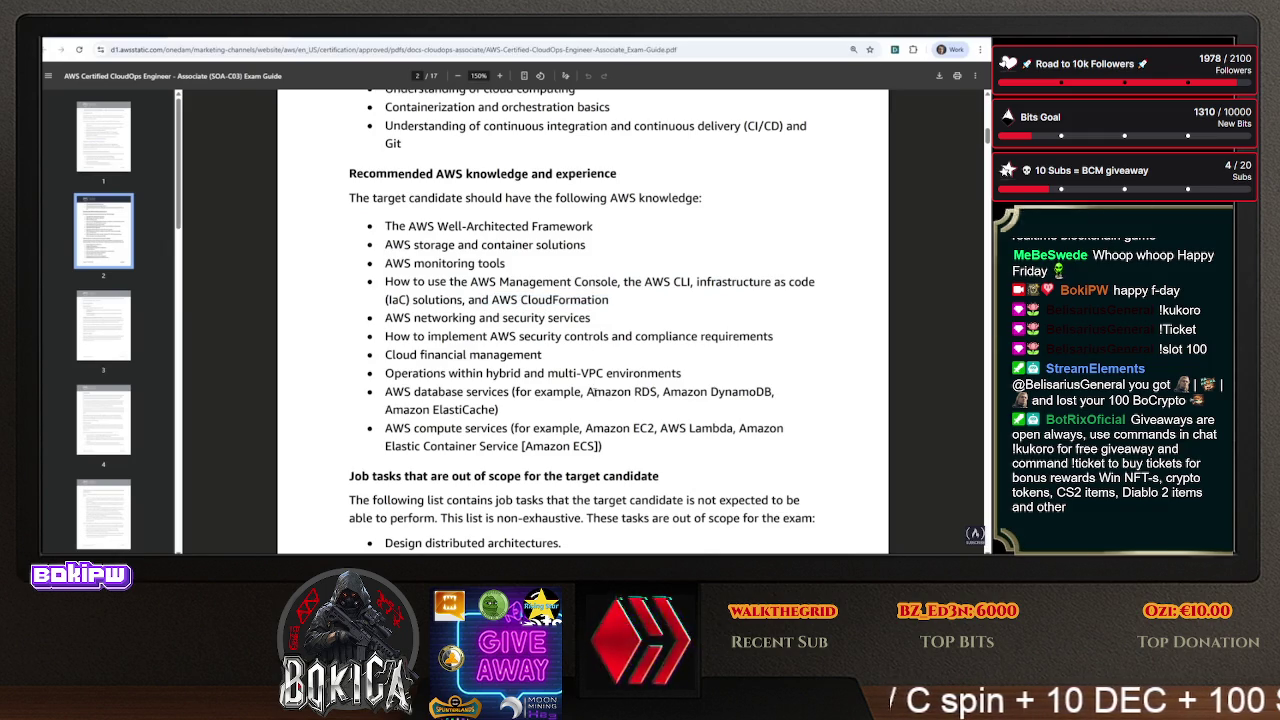
left_click_drag(487, 300, 530, 340)
left_click_drag(378, 354, 545, 373)
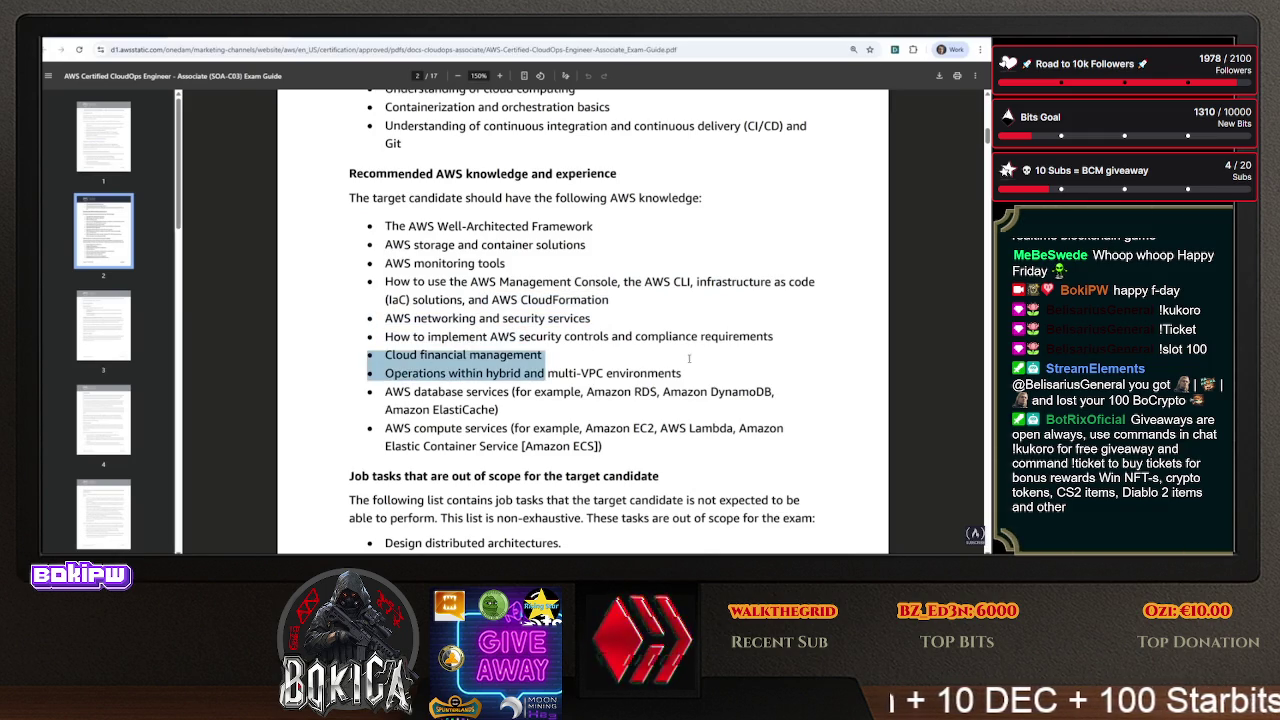
mouse_move(394, 373)
left_mouse_down()
mouse_move(640, 392)
mouse_move(692, 374)
left_mouse_up()
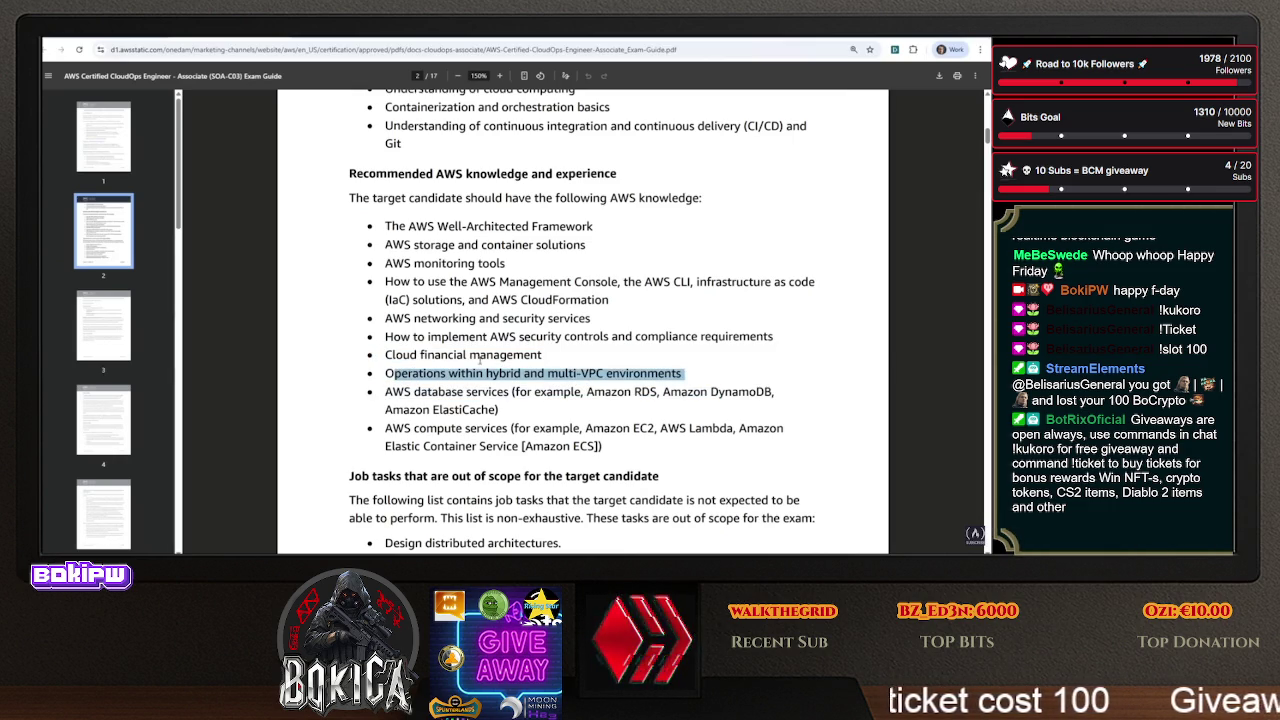
scroll(423, 213, "down", 1)
mouse_move(438, 342)
left_mouse_down()
mouse_move(550, 342)
mouse_move(564, 368)
mouse_move(531, 349)
left_mouse_up()
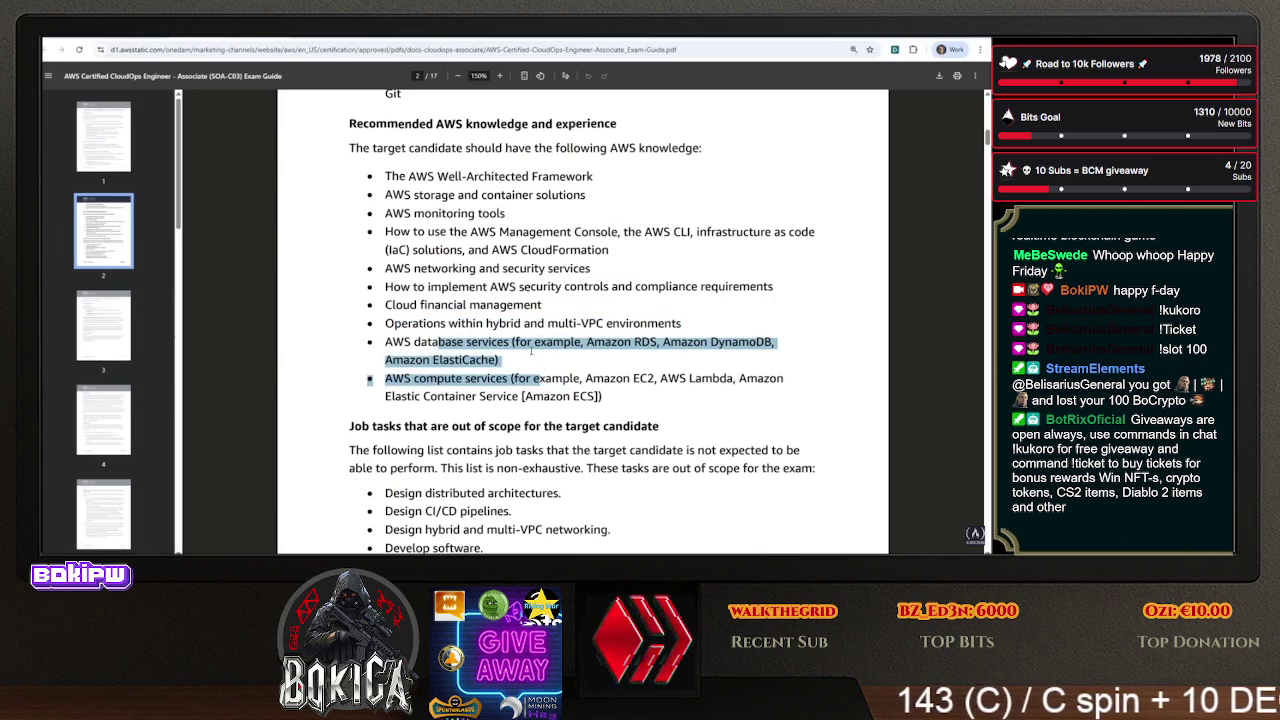
scroll(564, 365, "down", 3)
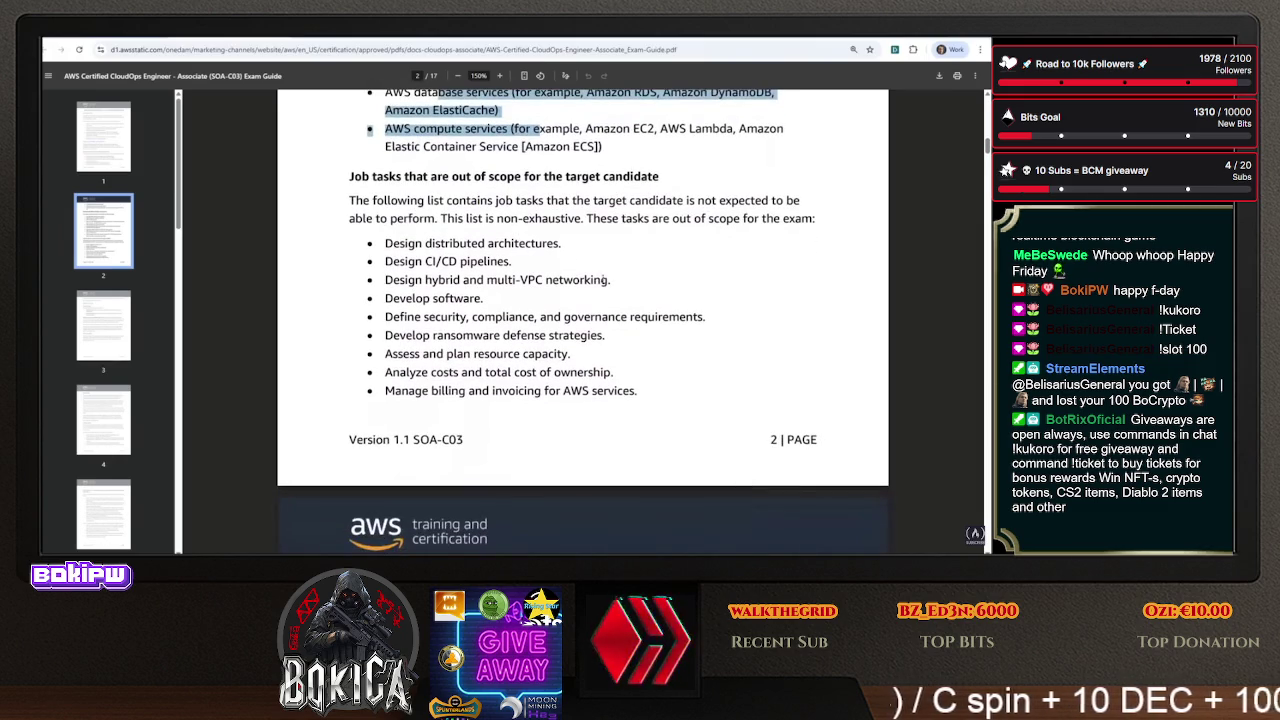
- Mark out-of-scope tasks: distributed architectures, CI/CD pipelines, multi-VPC networking, software, governance, ransomware defense
mouse_move(383, 243)
left_mouse_down()
mouse_move(515, 262)
mouse_move(569, 252)
left_mouse_up()
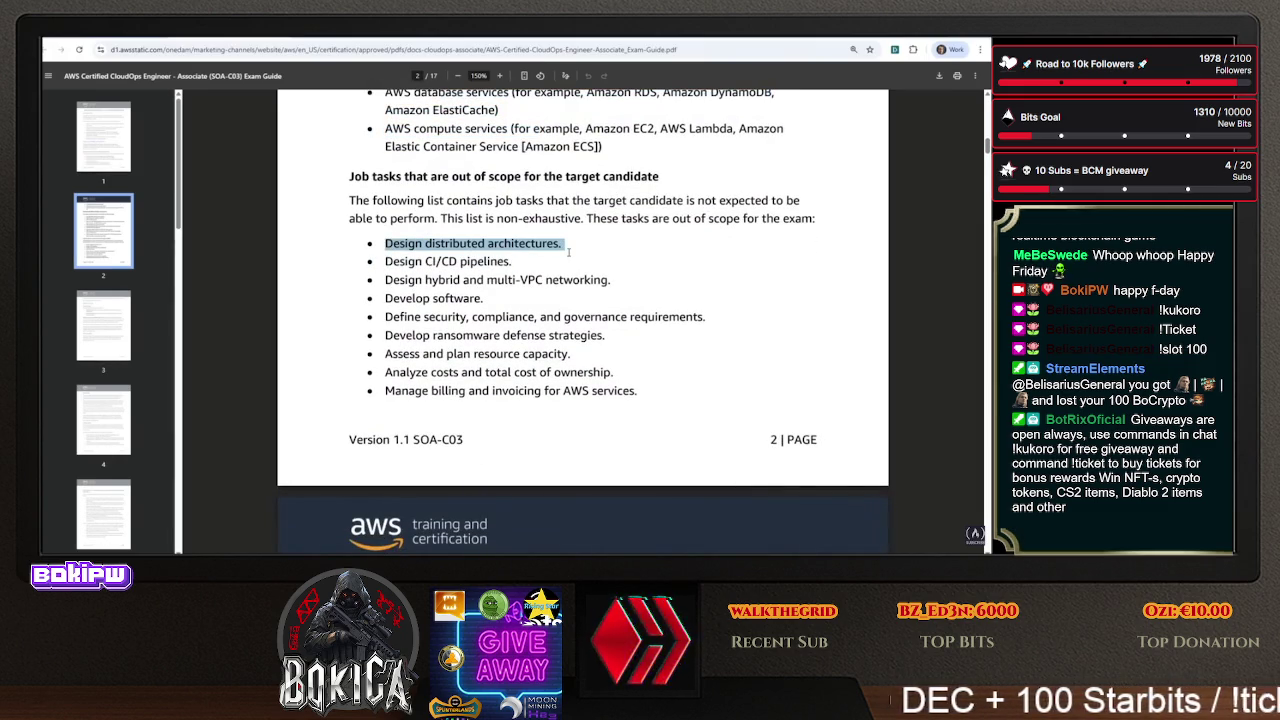
left_click_drag(384, 261, 528, 263)
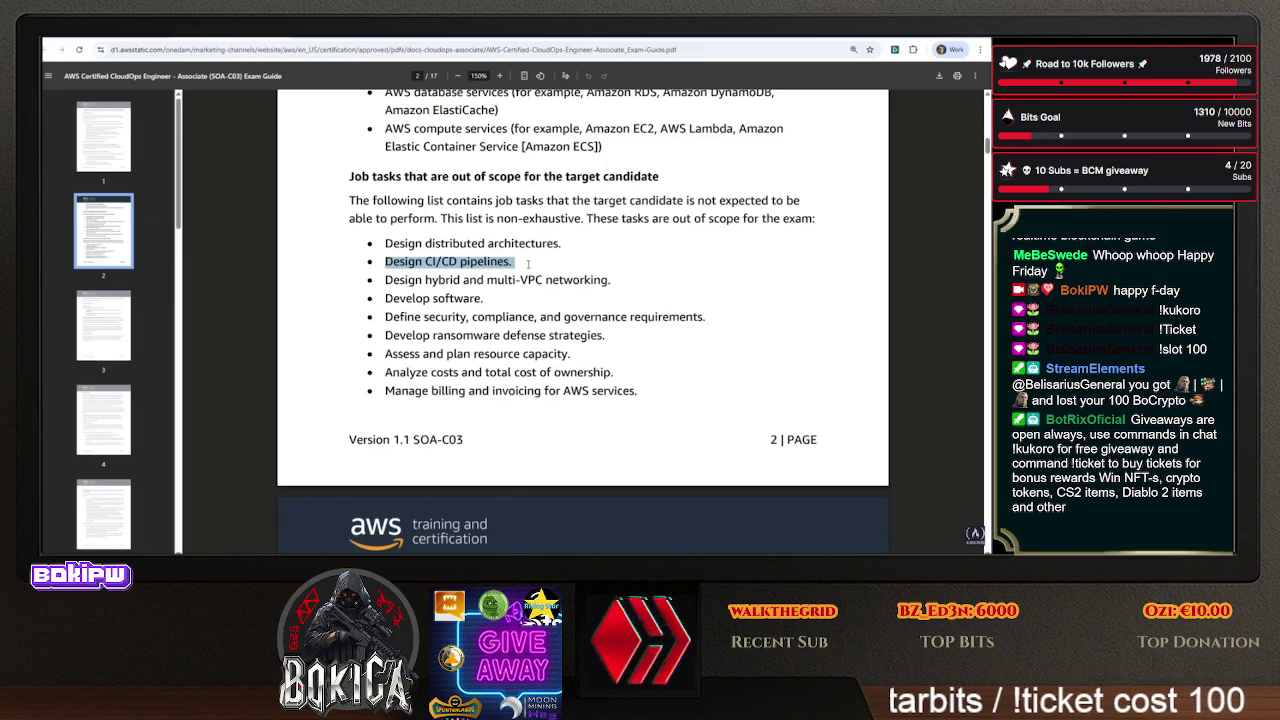
left_click_drag(487, 280, 614, 280)
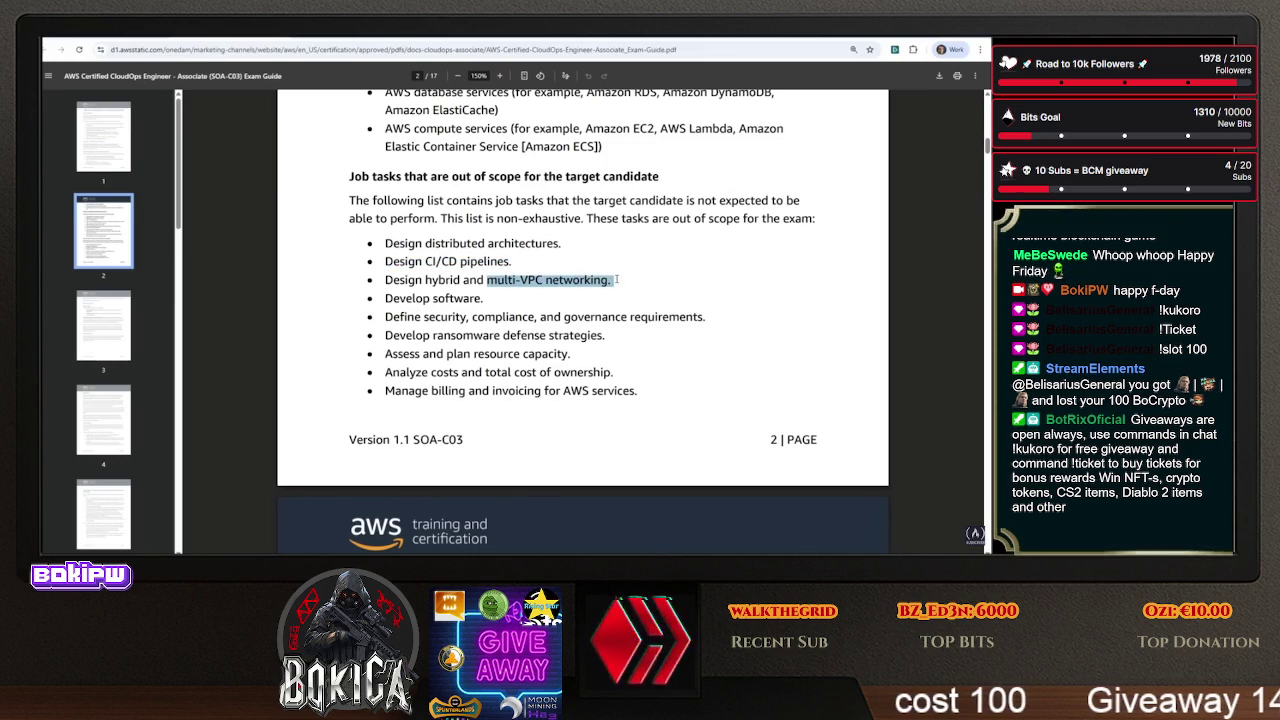
left_click_drag(510, 300, 386, 300)
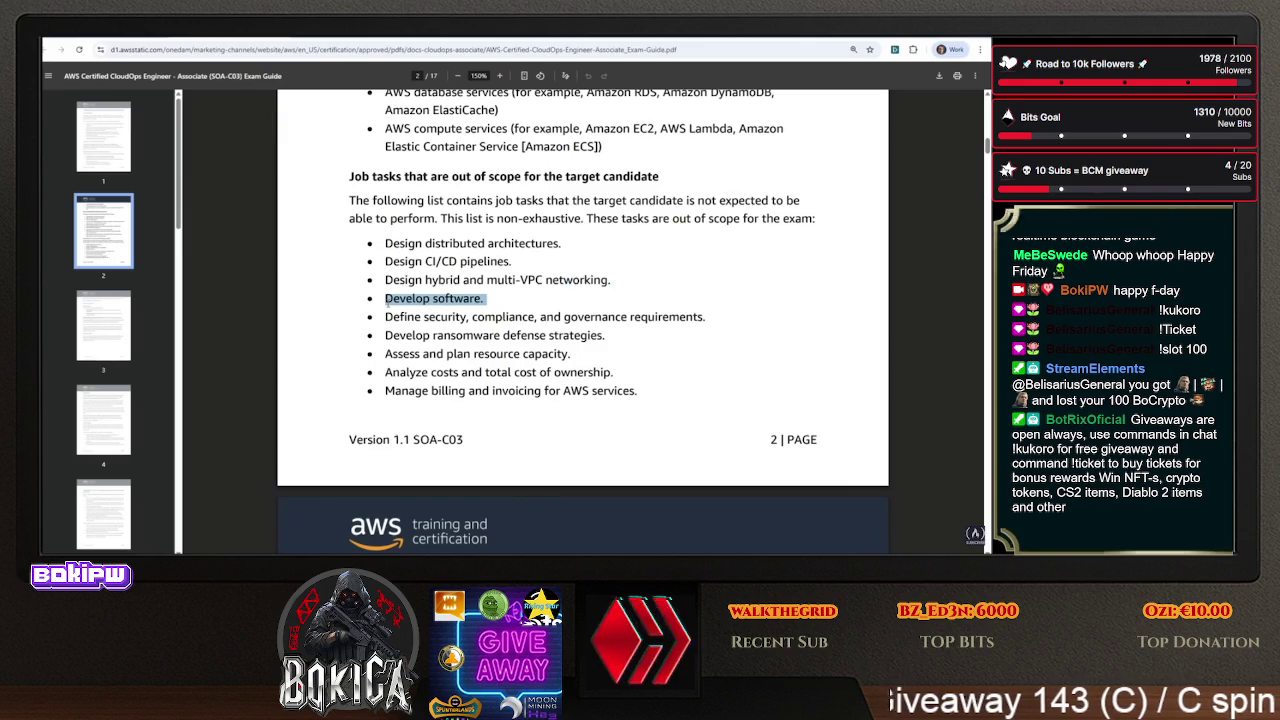
left_click_drag(398, 316, 710, 316)
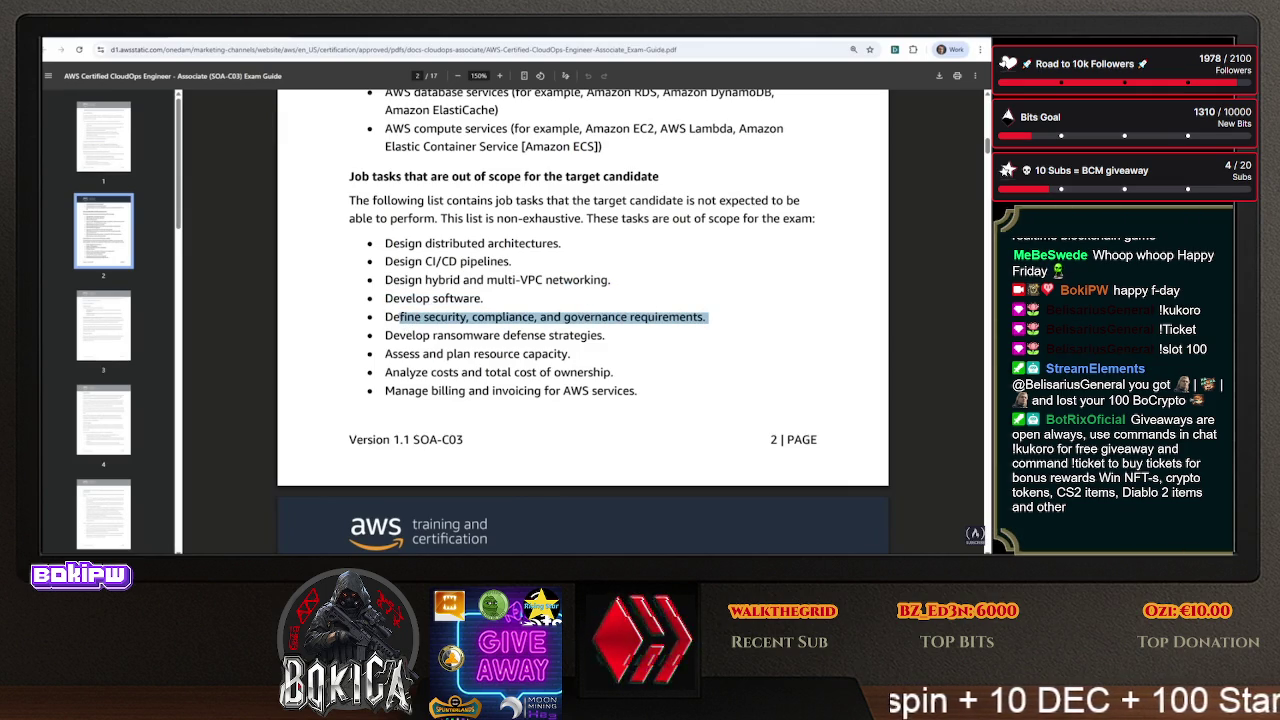
double_click(403, 316)
left_click_drag(708, 316, 385, 317)
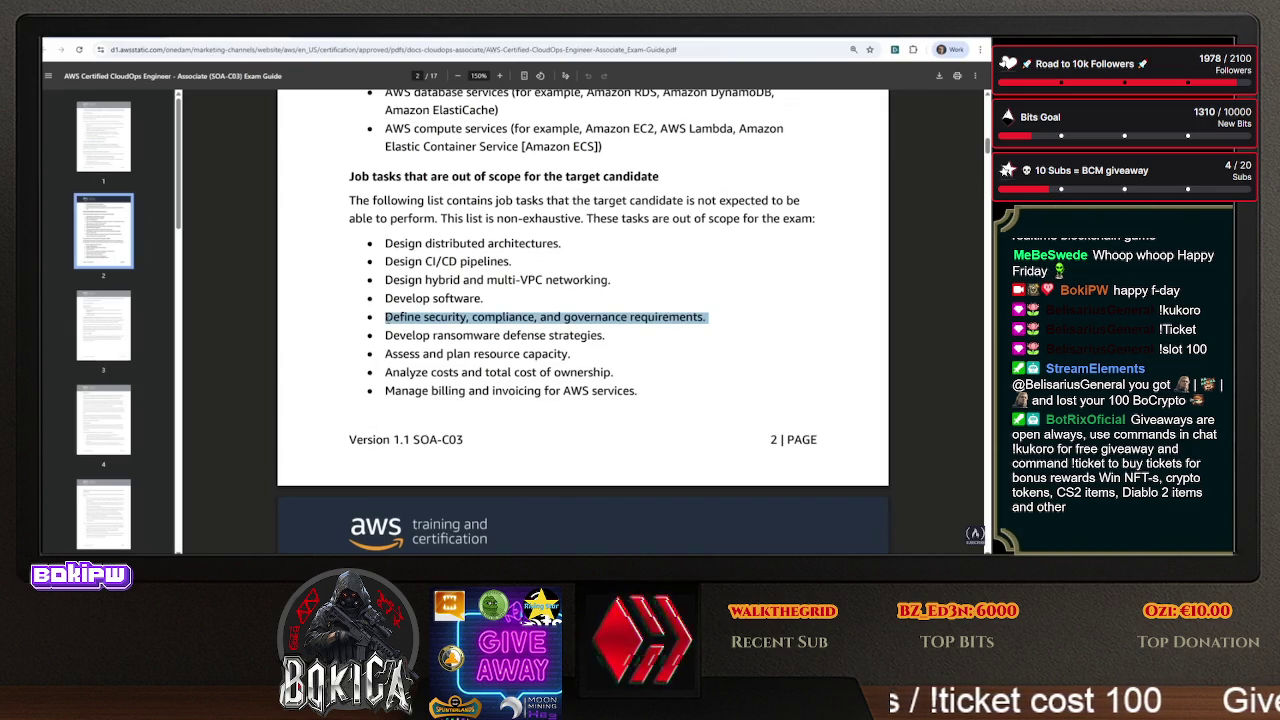
mouse_move(393, 336)
left_mouse_down()
mouse_move(614, 336)
mouse_move(628, 318)
left_mouse_up()
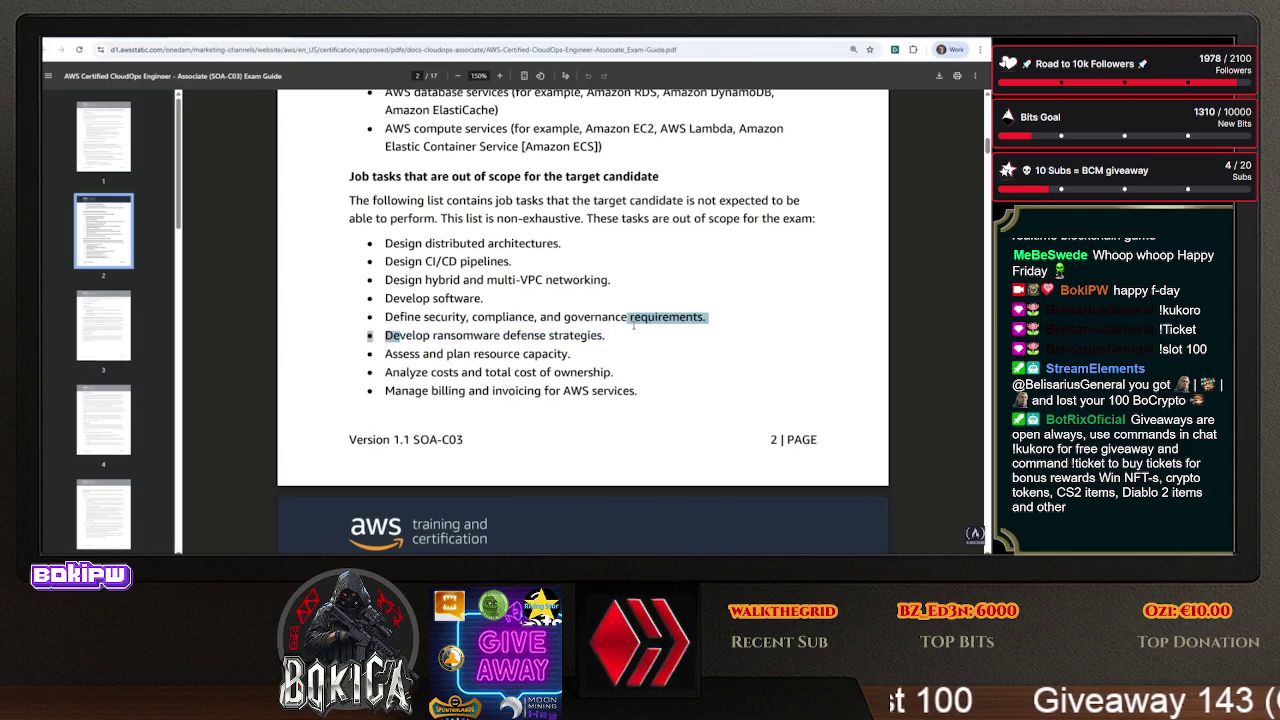
left_click(608, 341)
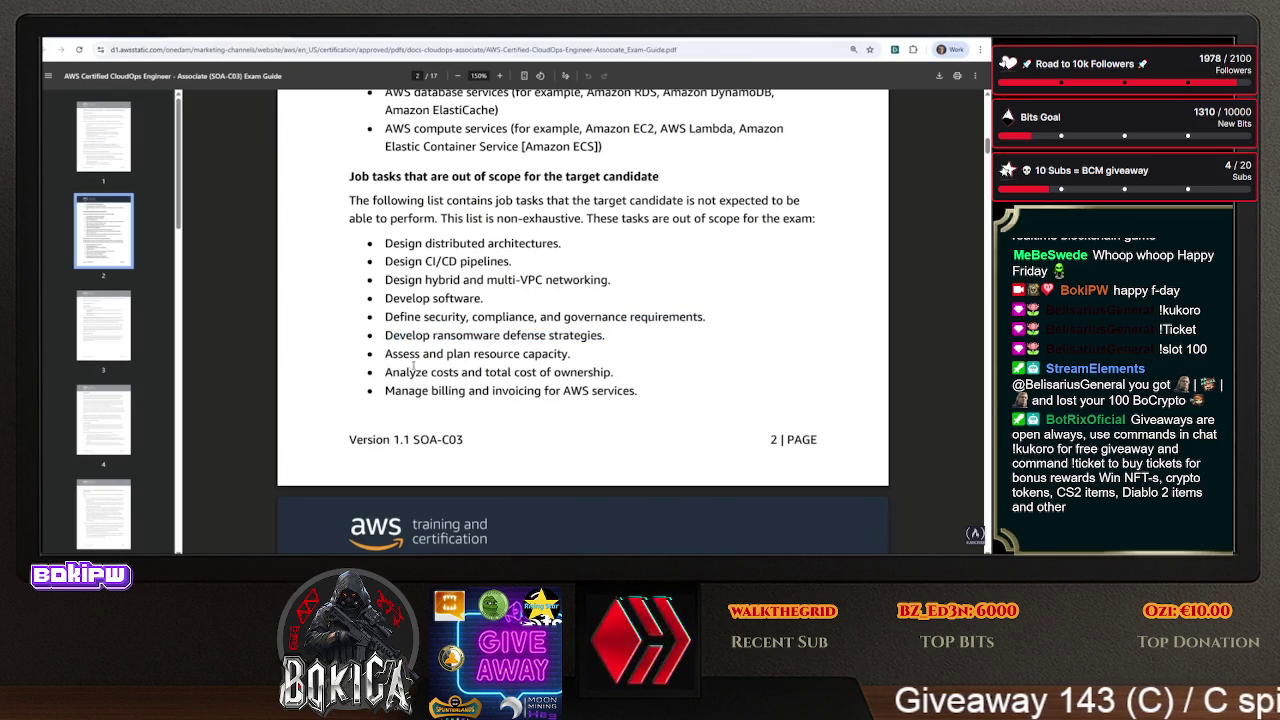
- Mark the resource capacity, cost/TCO and billing tasks, then the whole out-of-scope list
left_click_drag(391, 356, 575, 355)
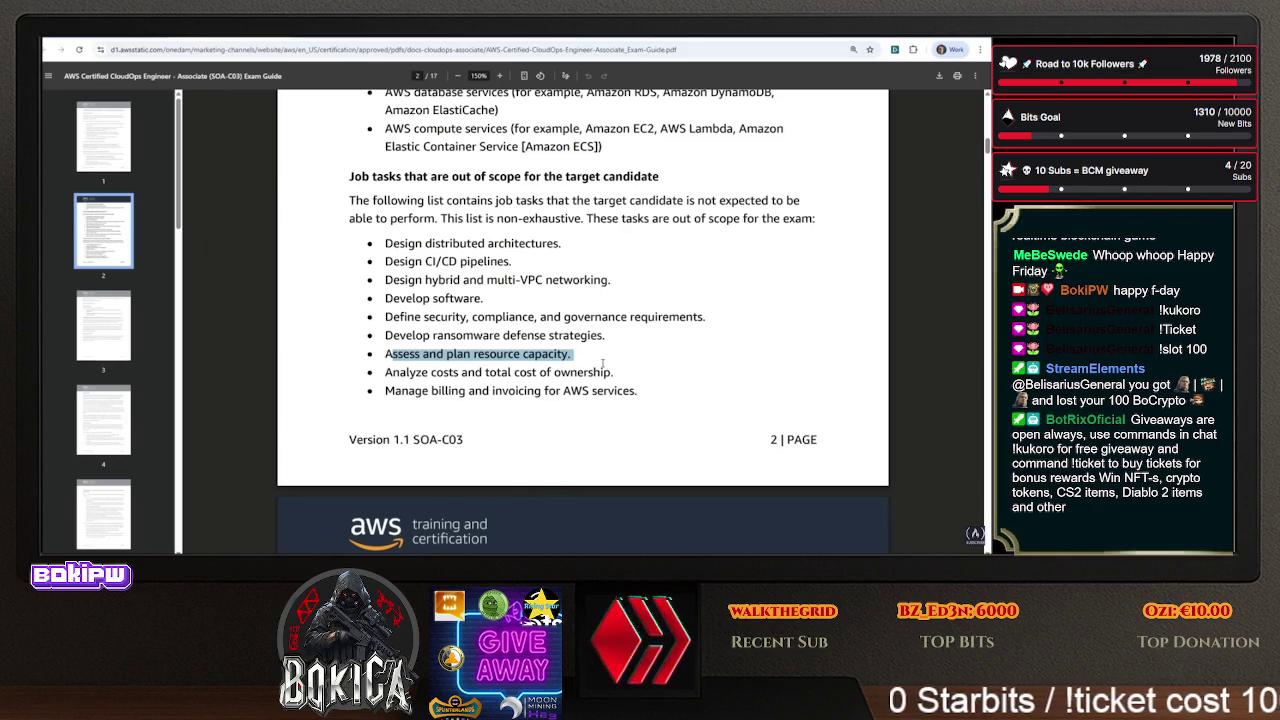
left_click(512, 350)
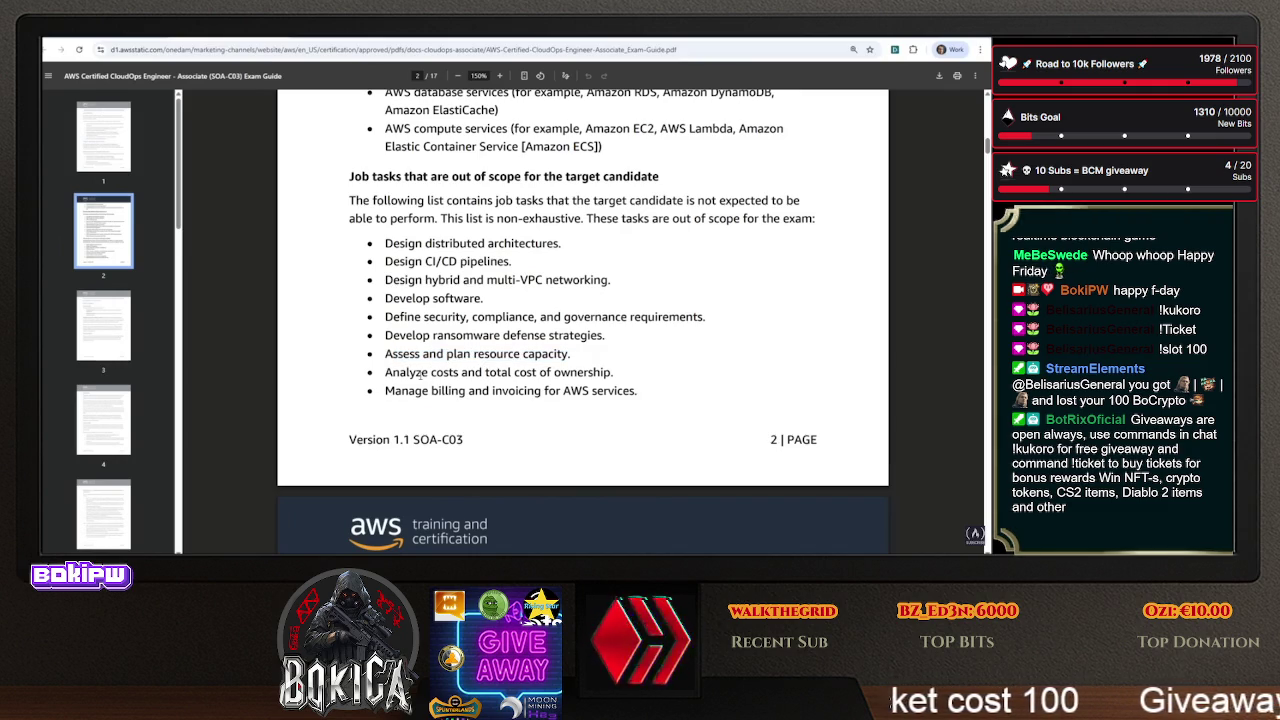
left_click_drag(394, 372, 648, 375)
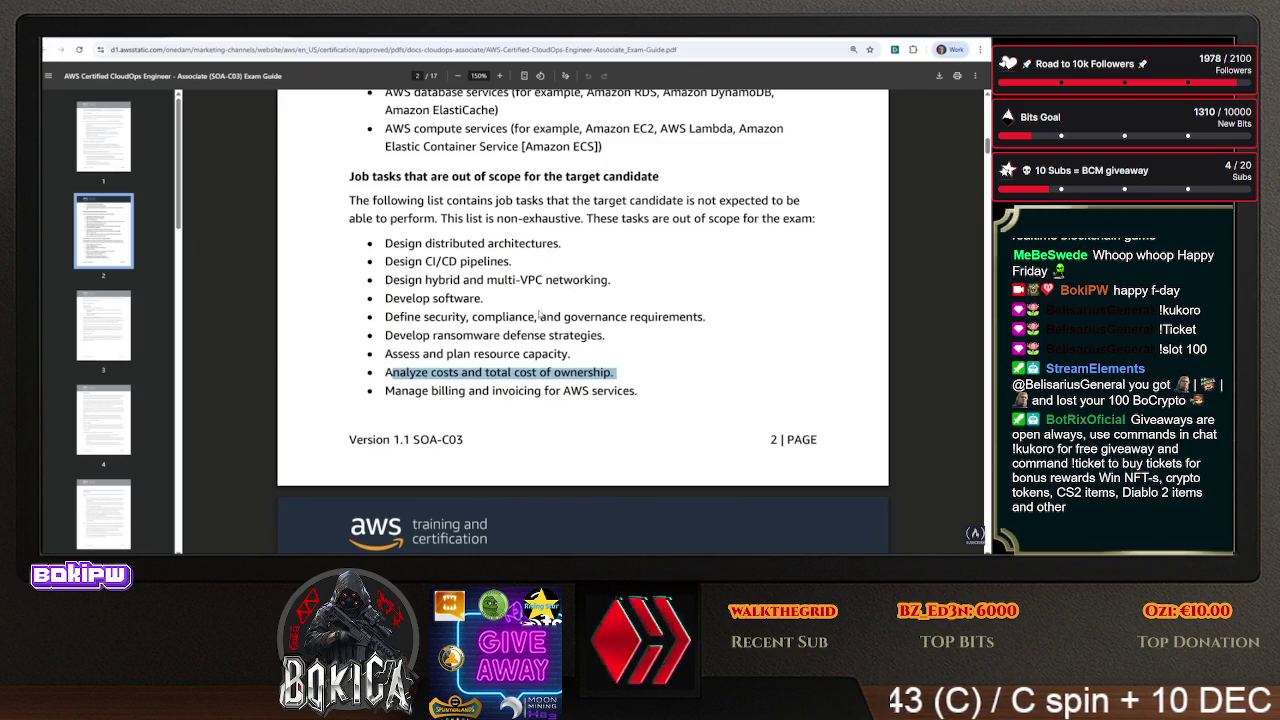
left_click_drag(393, 391, 646, 396)
scroll(530, 420, "down", 3)
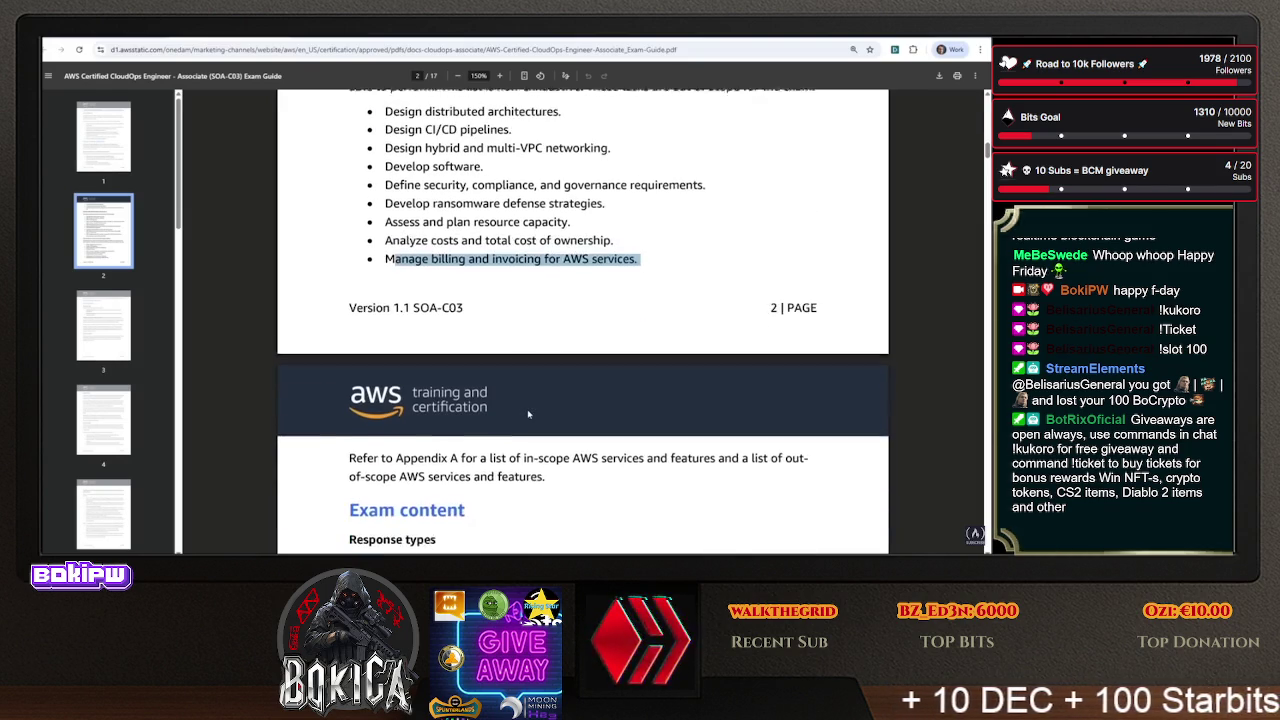
scroll(528, 422, "up", 2)
mouse_move(470, 193)
left_mouse_down()
mouse_move(480, 295)
mouse_move(540, 341)
left_mouse_up()
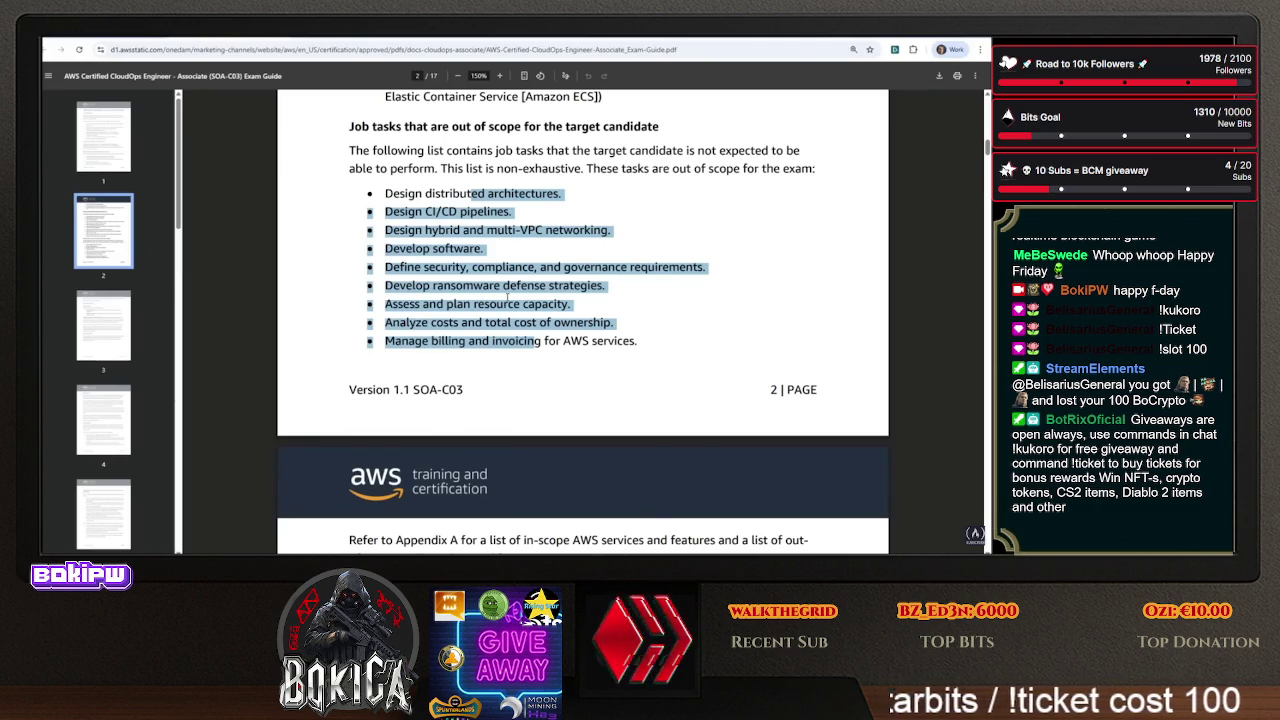
scroll(532, 378, "down", 3)
- Mark the Multiple choice and Multiple response types and the 15 unscored questions statement
scroll(527, 377, "down", 2)
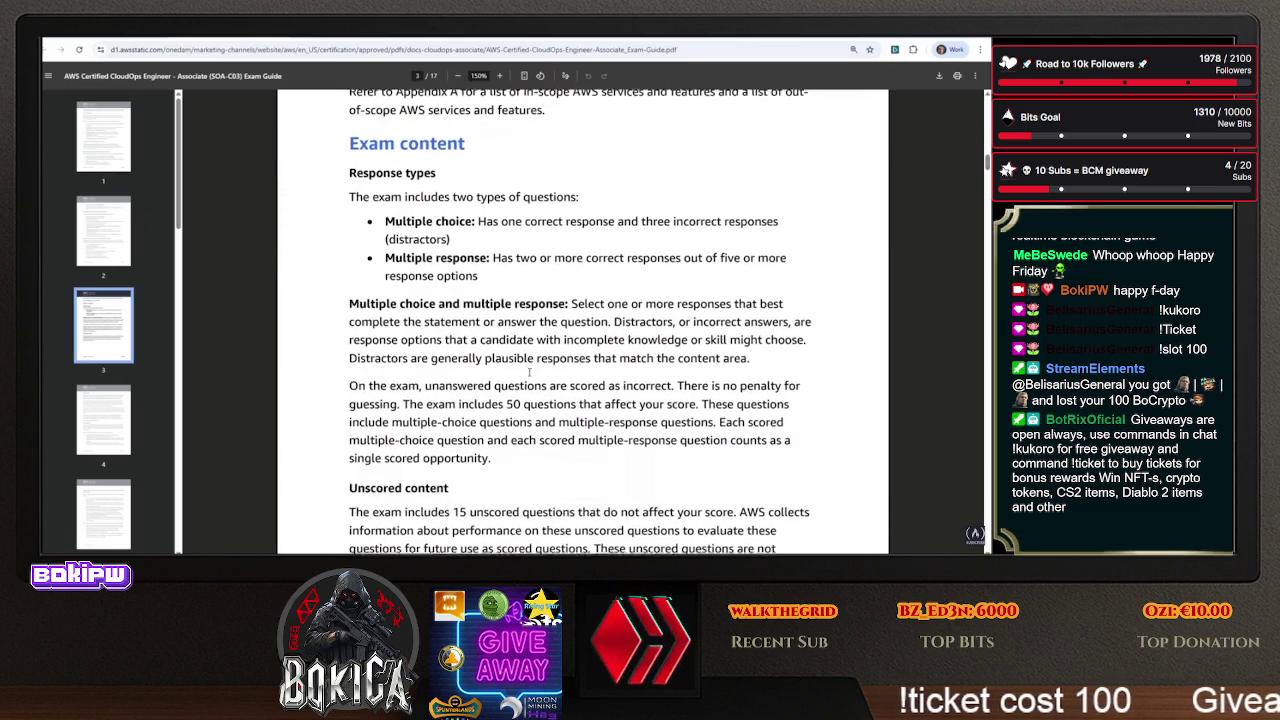
left_click_drag(385, 220, 474, 221)
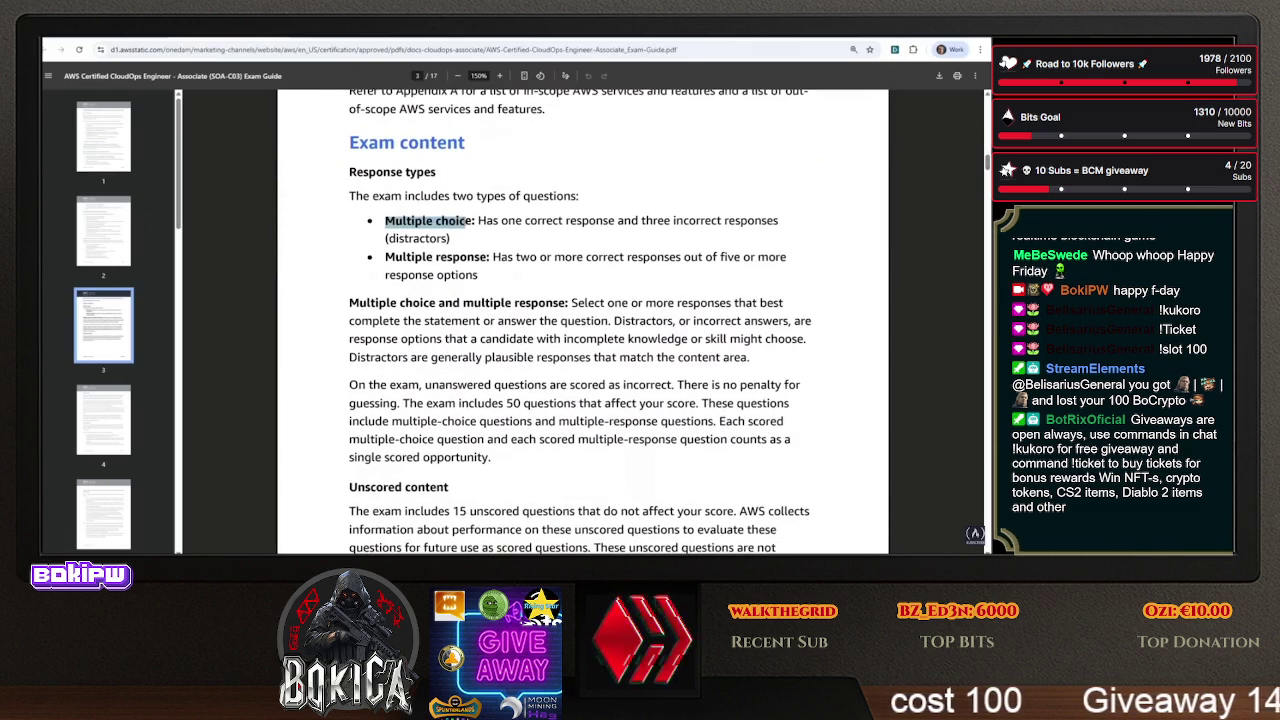
left_click_drag(409, 257, 485, 257)
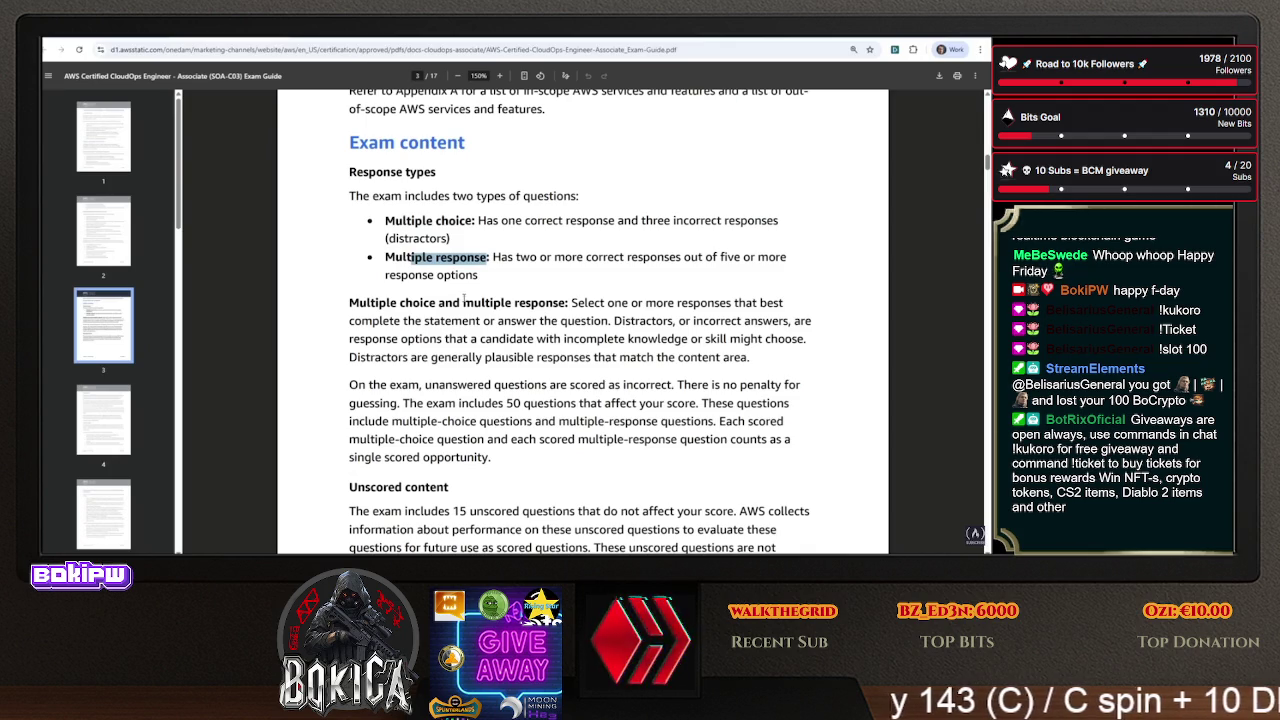
scroll(468, 308, "down", 3)
mouse_move(677, 237)
left_mouse_down()
mouse_move(736, 238)
mouse_move(398, 254)
mouse_move(690, 251)
left_mouse_up()
left_click_drag(374, 362, 571, 362)
- Mark the minimum passing score of 720 and move through the content outline to Domain 1
scroll(567, 351, "down", 5)
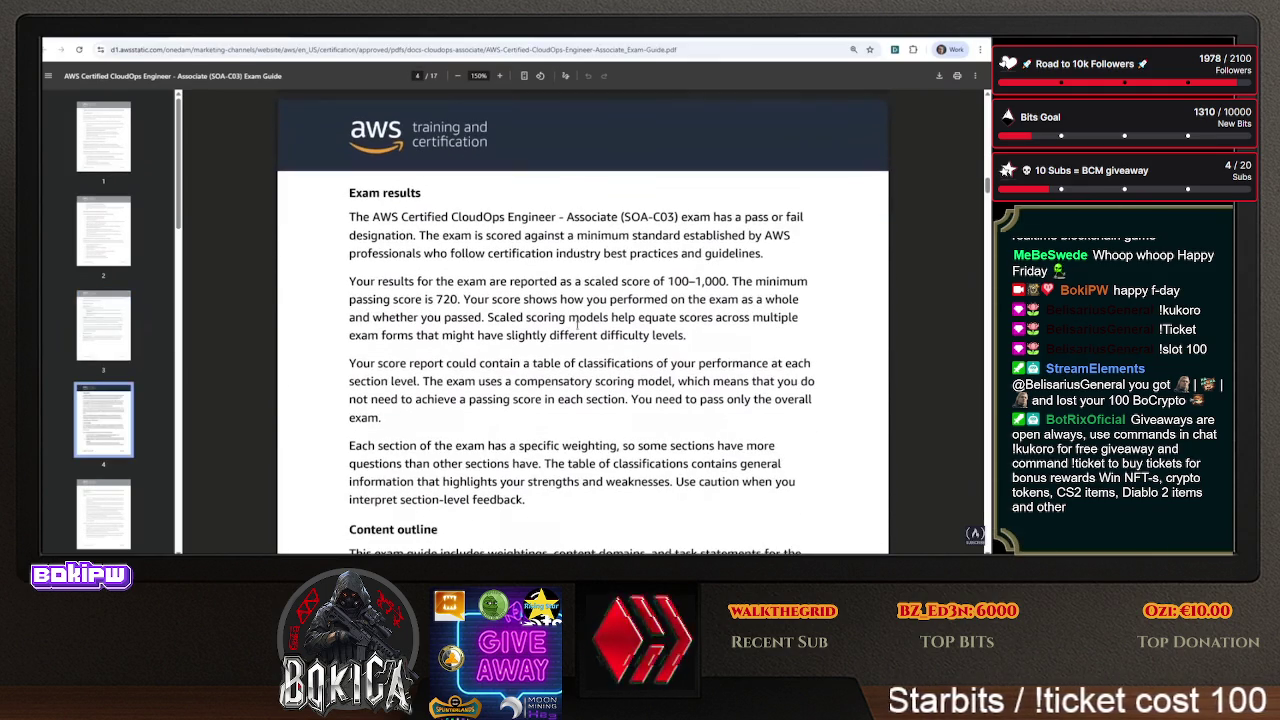
left_click_drag(403, 299, 461, 299)
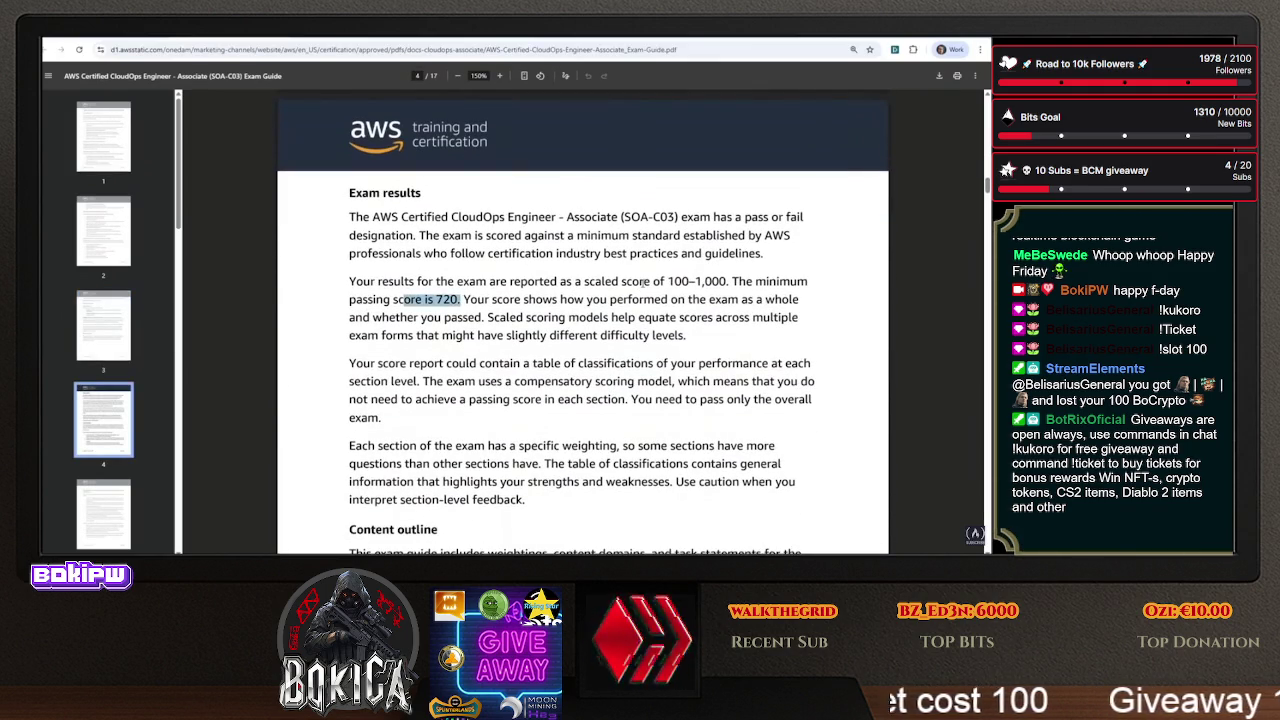
left_click_drag(669, 283, 728, 283)
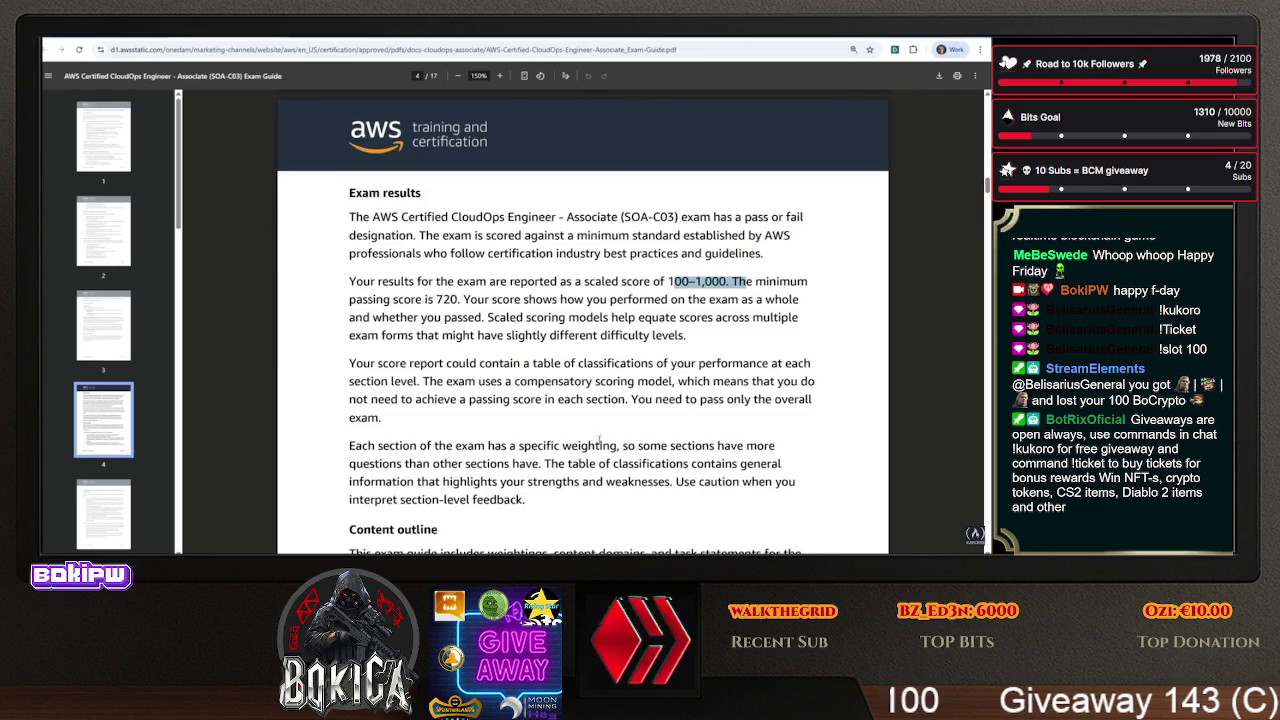
scroll(504, 413, "down", 4)
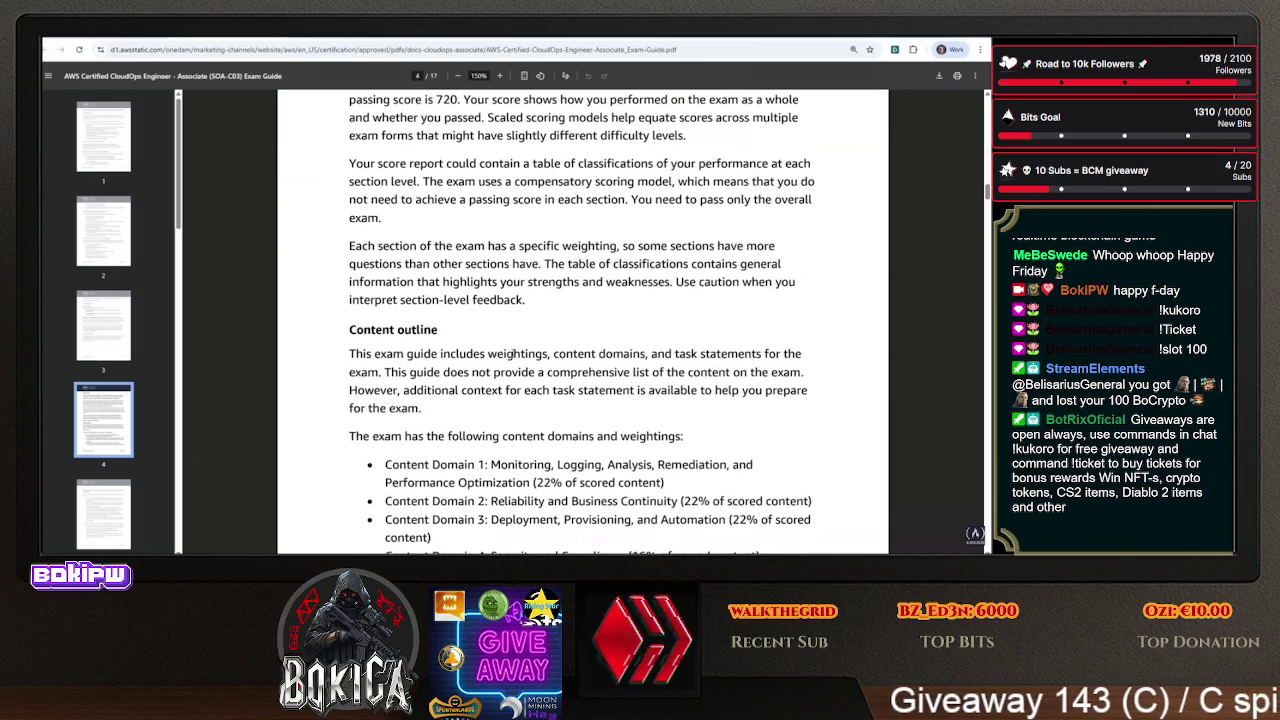
scroll(504, 413, "down", 3)
scroll(524, 330, "down", 1)
left_click_drag(527, 290, 500, 364)
scroll(490, 311, "down", 10)
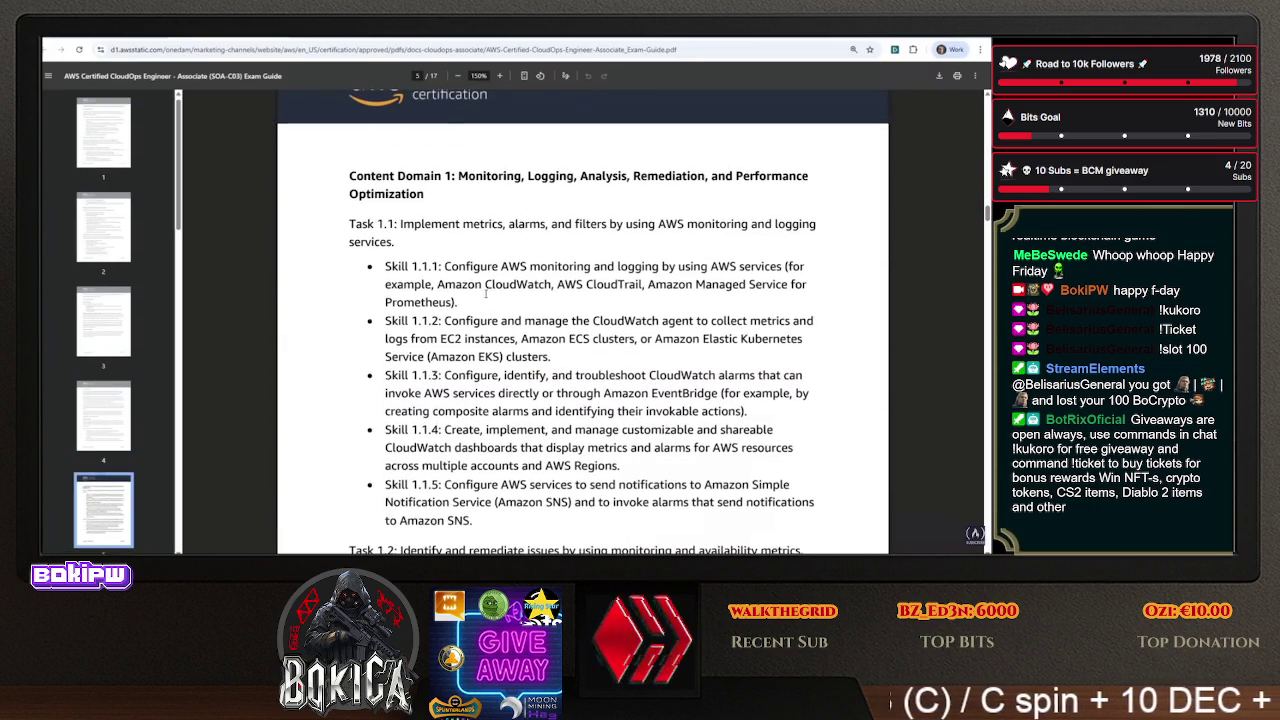
mouse_move(459, 176)
left_mouse_down()
mouse_move(768, 178)
mouse_move(766, 230)
left_mouse_up()
left_click(448, 225)
left_click_drag(448, 225, 796, 225)
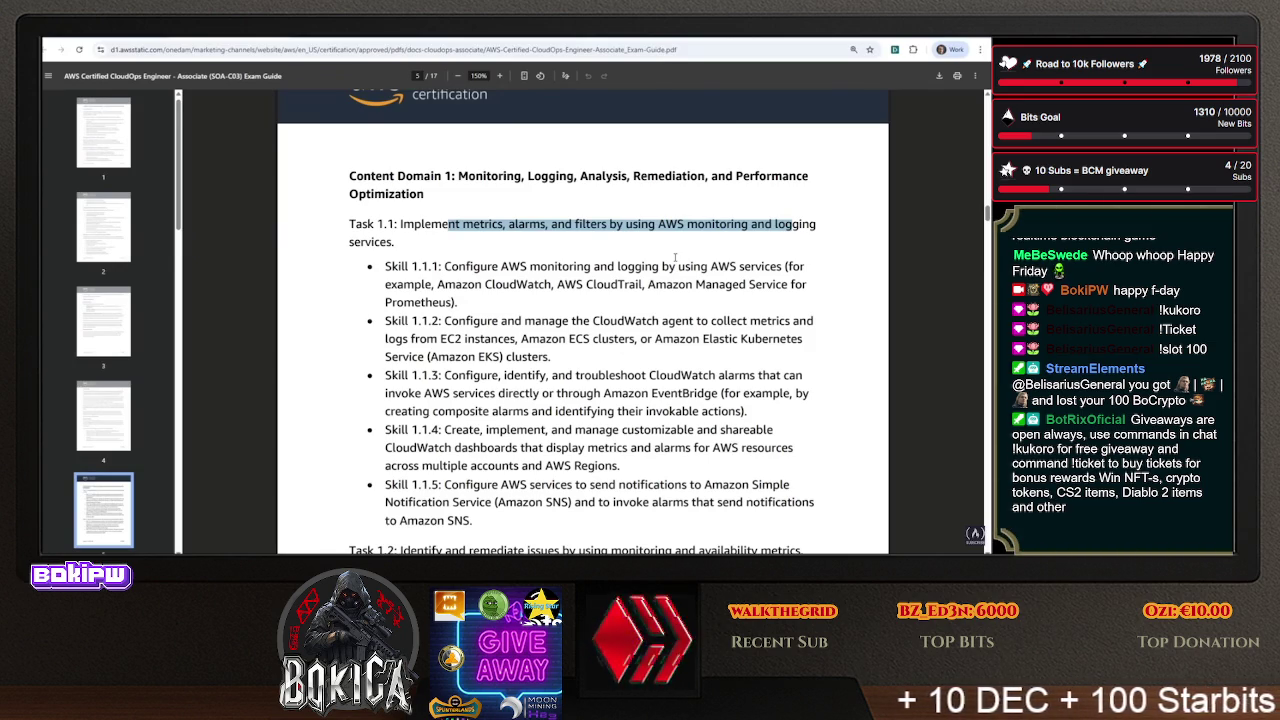
left_click(659, 297)
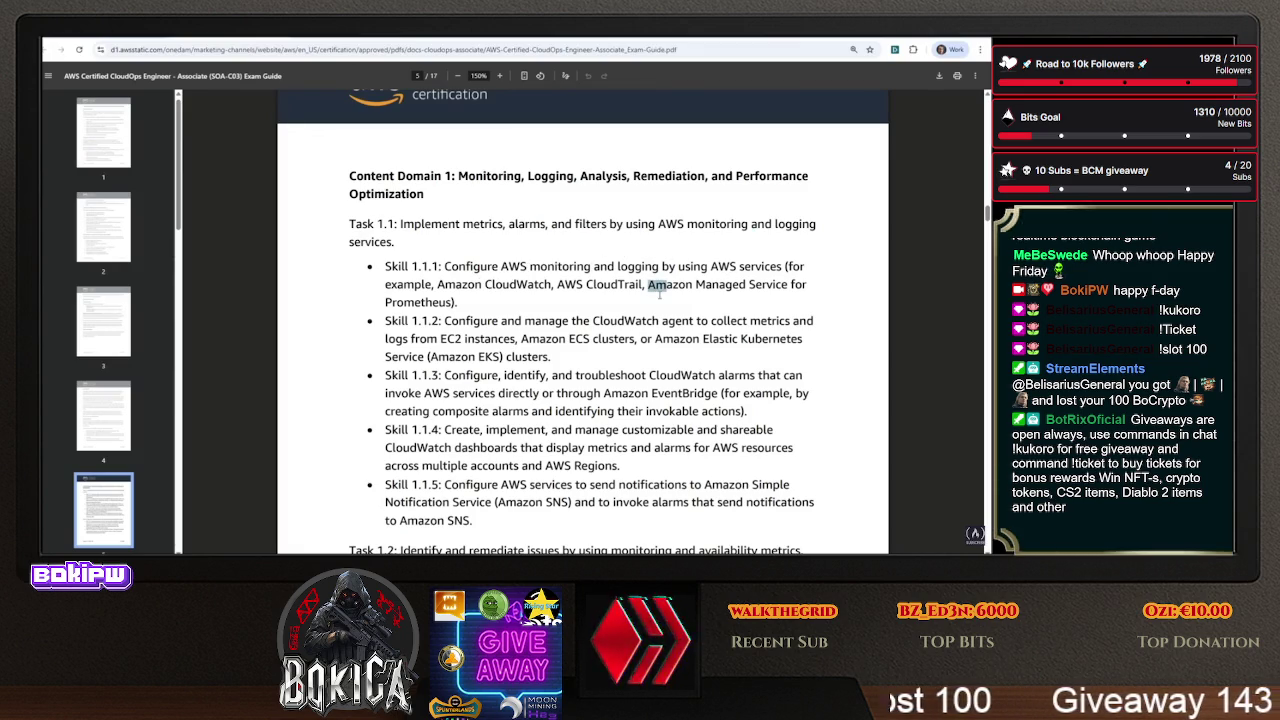
left_click_drag(649, 283, 455, 302)
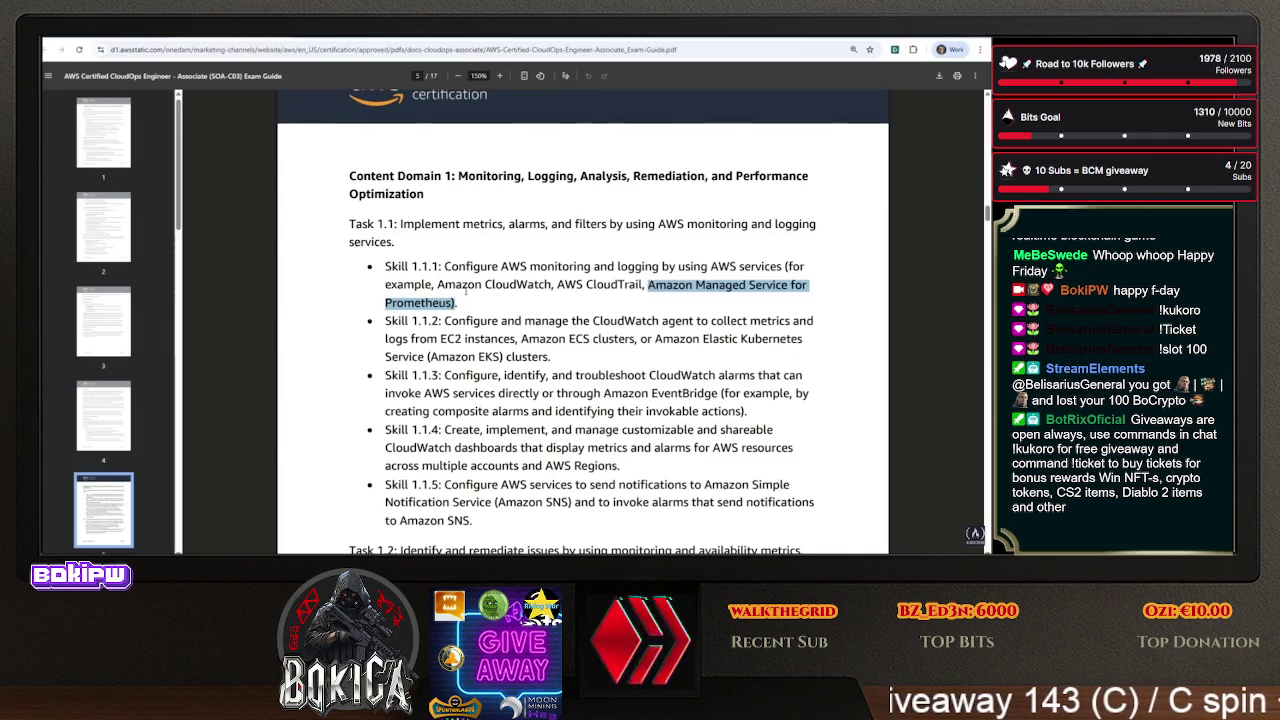
left_click(544, 323)
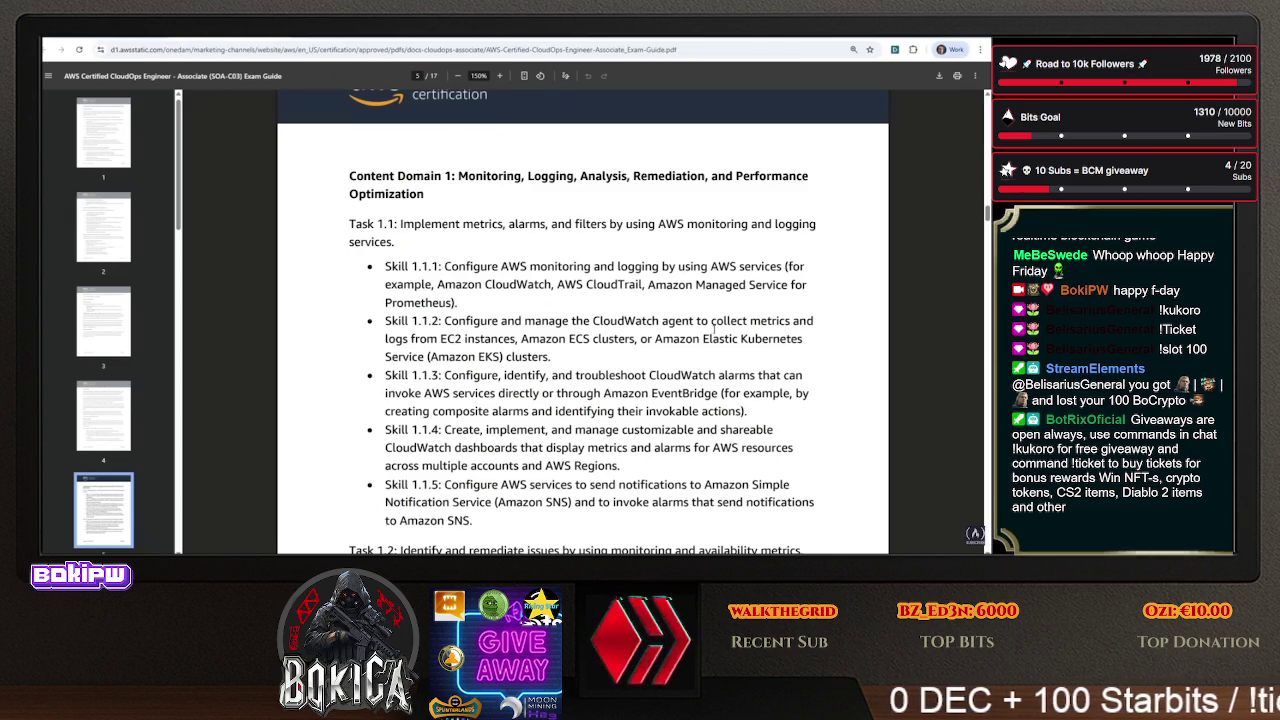
left_click_drag(460, 357, 528, 357)
- Highlight CloudWatch in Skill 1.1.2, then read down to page 5's footer past Skills 1.2.1–1.2.3
left_click_drag(593, 321, 659, 321)
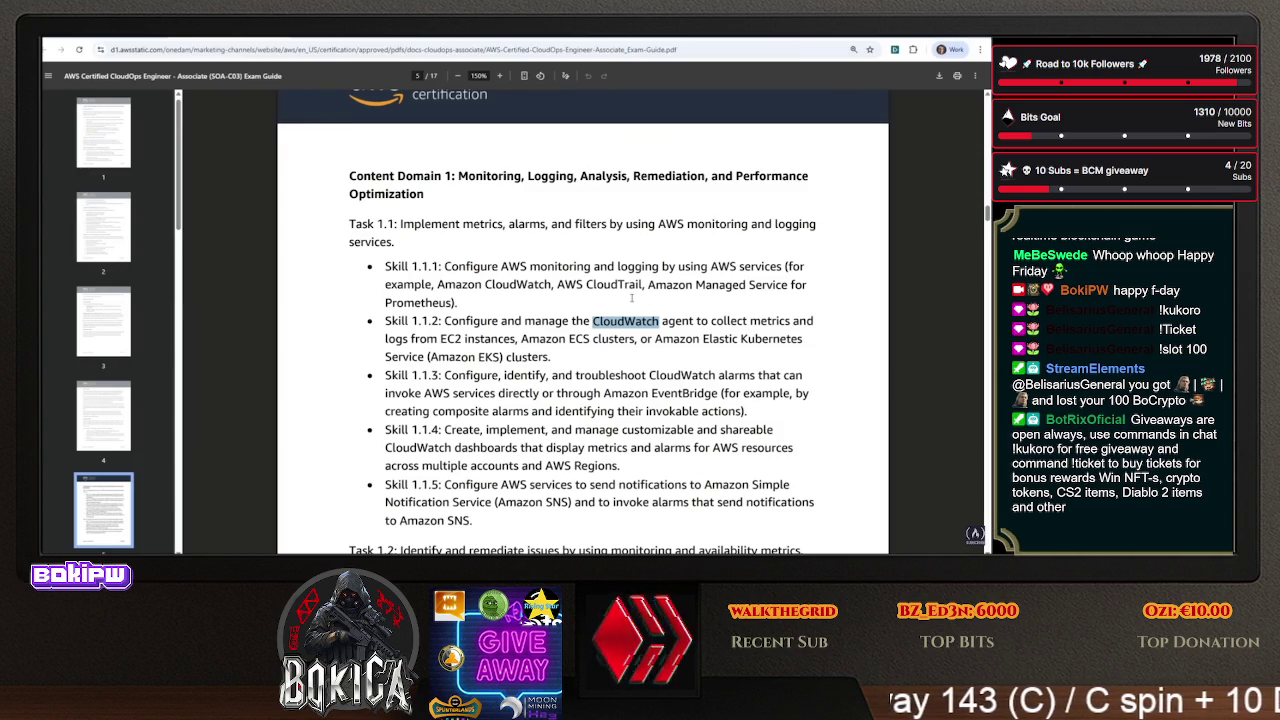
scroll(537, 242, "down", 1)
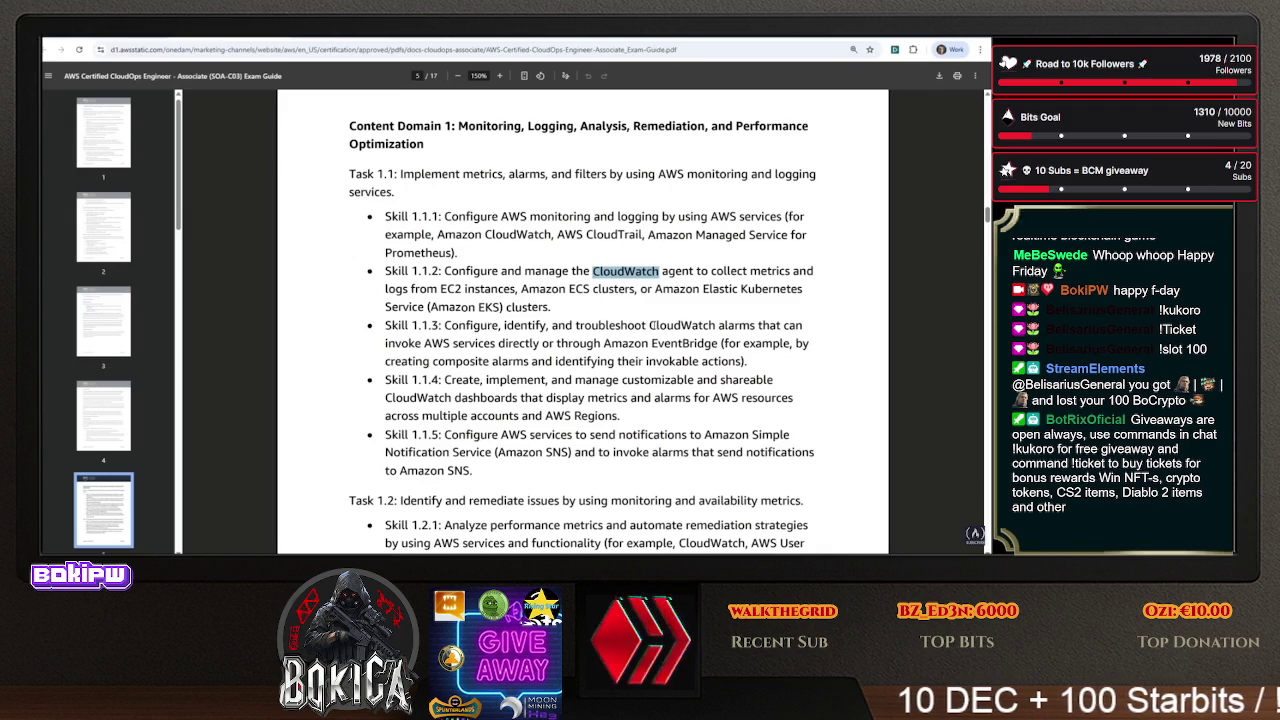
scroll(498, 345, "down", 1)
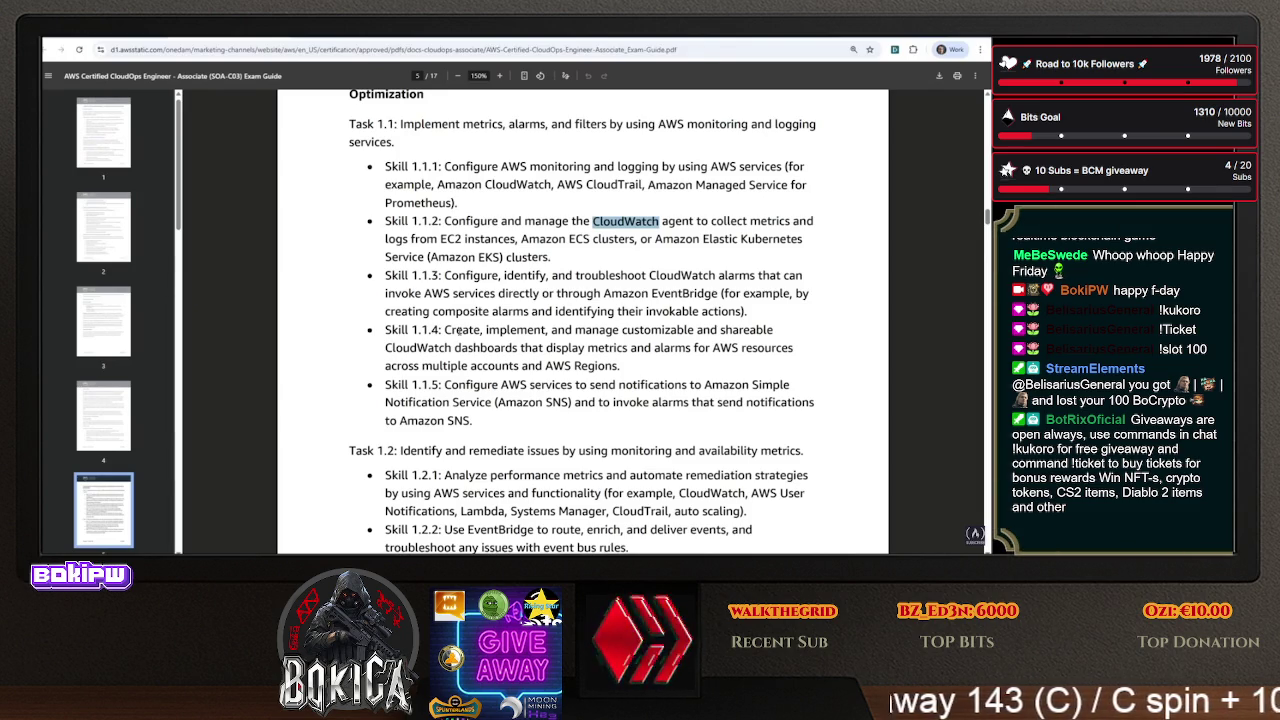
scroll(483, 344, "down", 1)
scroll(481, 343, "down", 1)
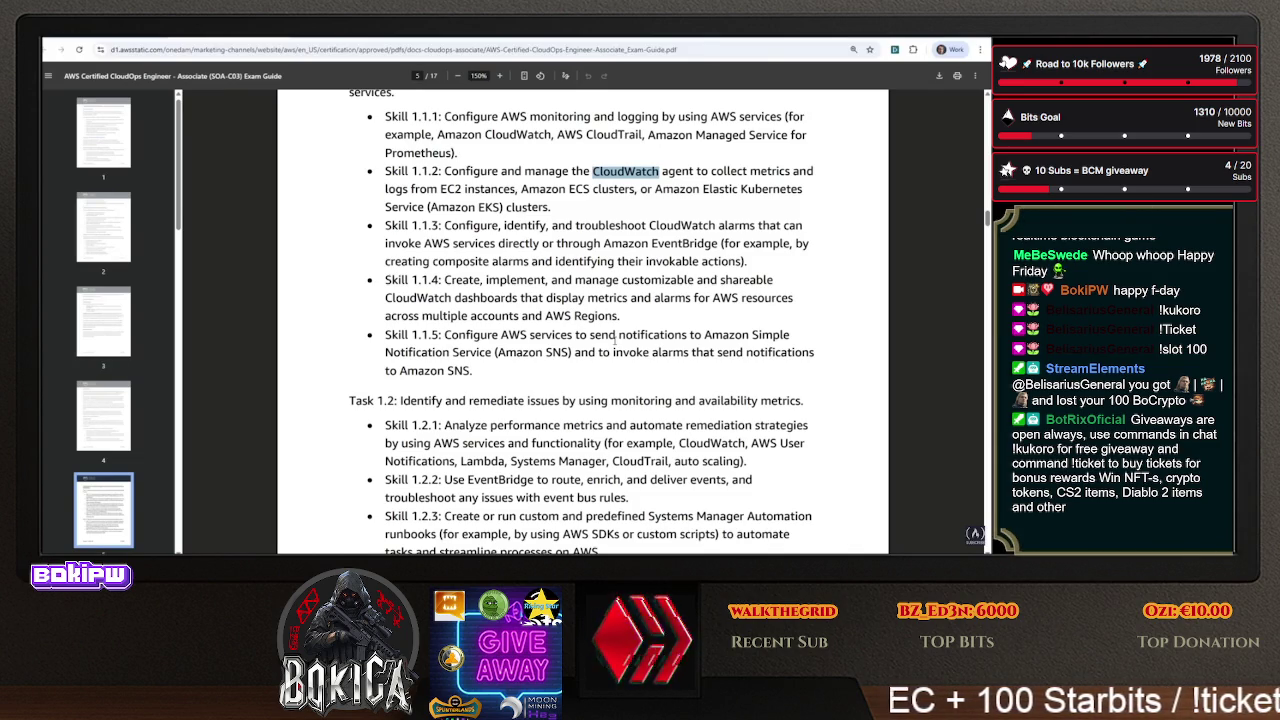
scroll(612, 341, "down", 3)
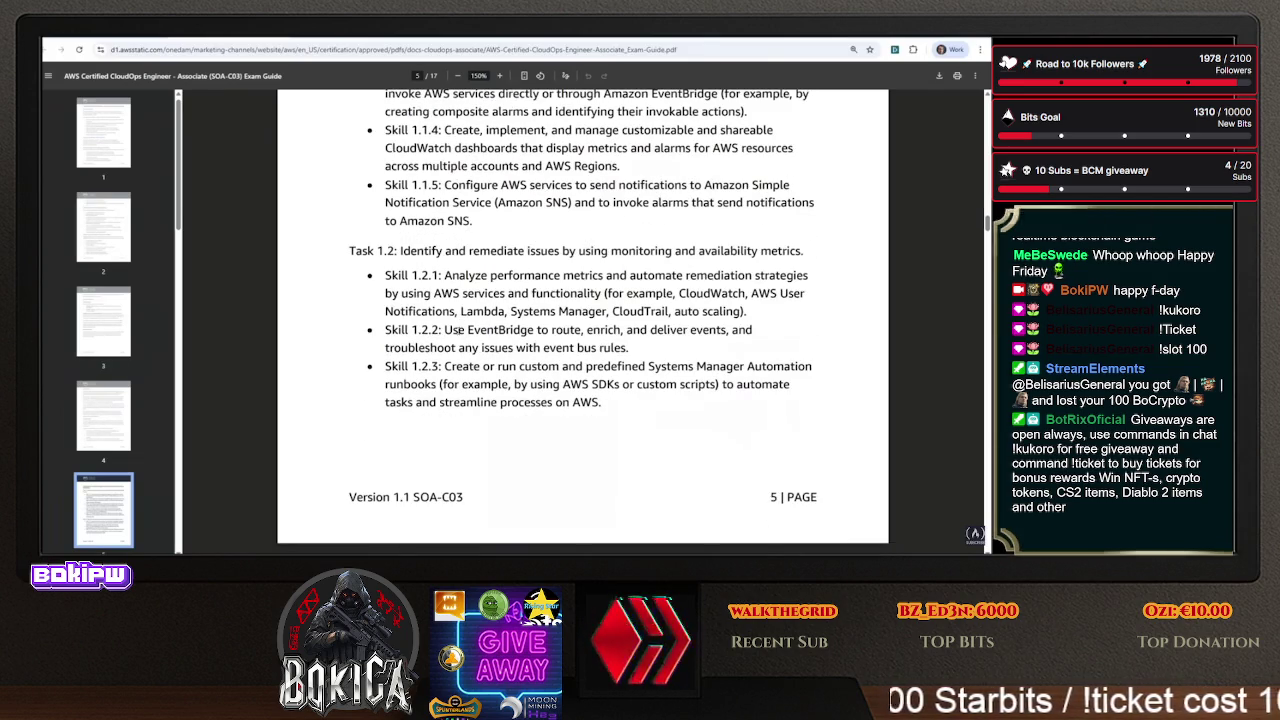
- Highlight the Systems Manager Automation runbooks phrase and the whole Skill 1.2.3 paragraph, then reach Task 1.3
scroll(435, 248, "down", 1)
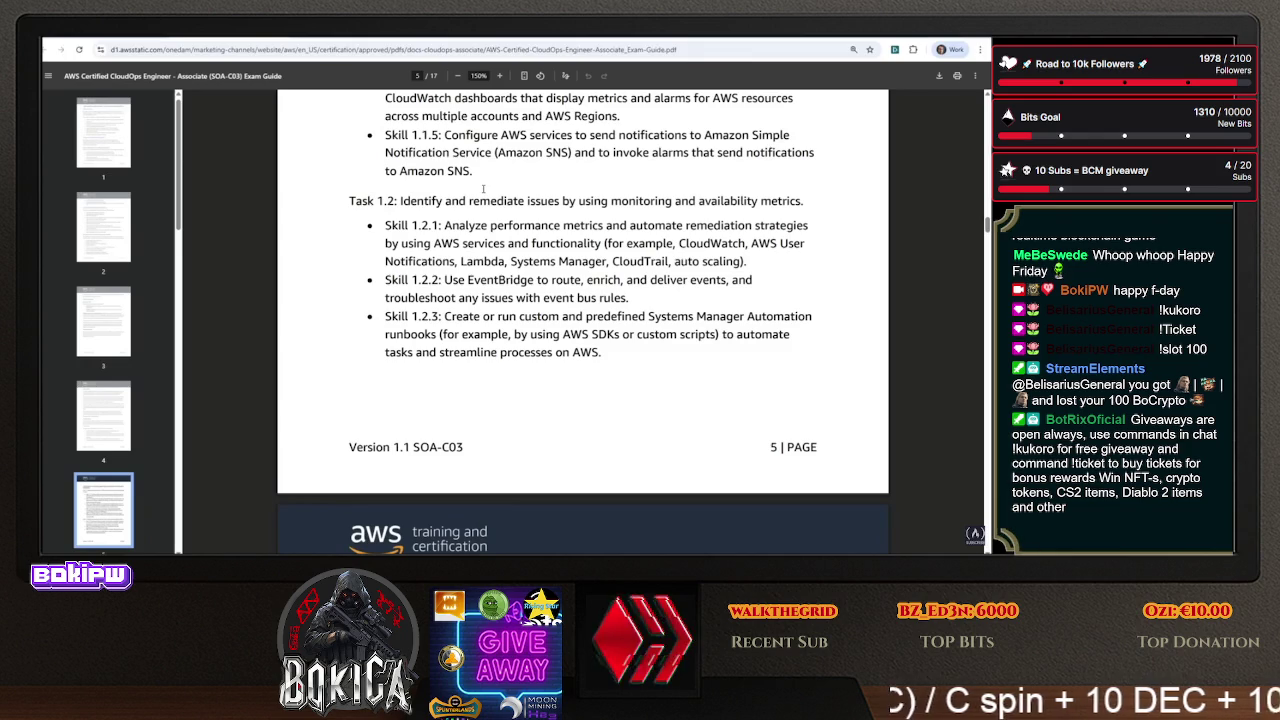
scroll(483, 188, "down", 1)
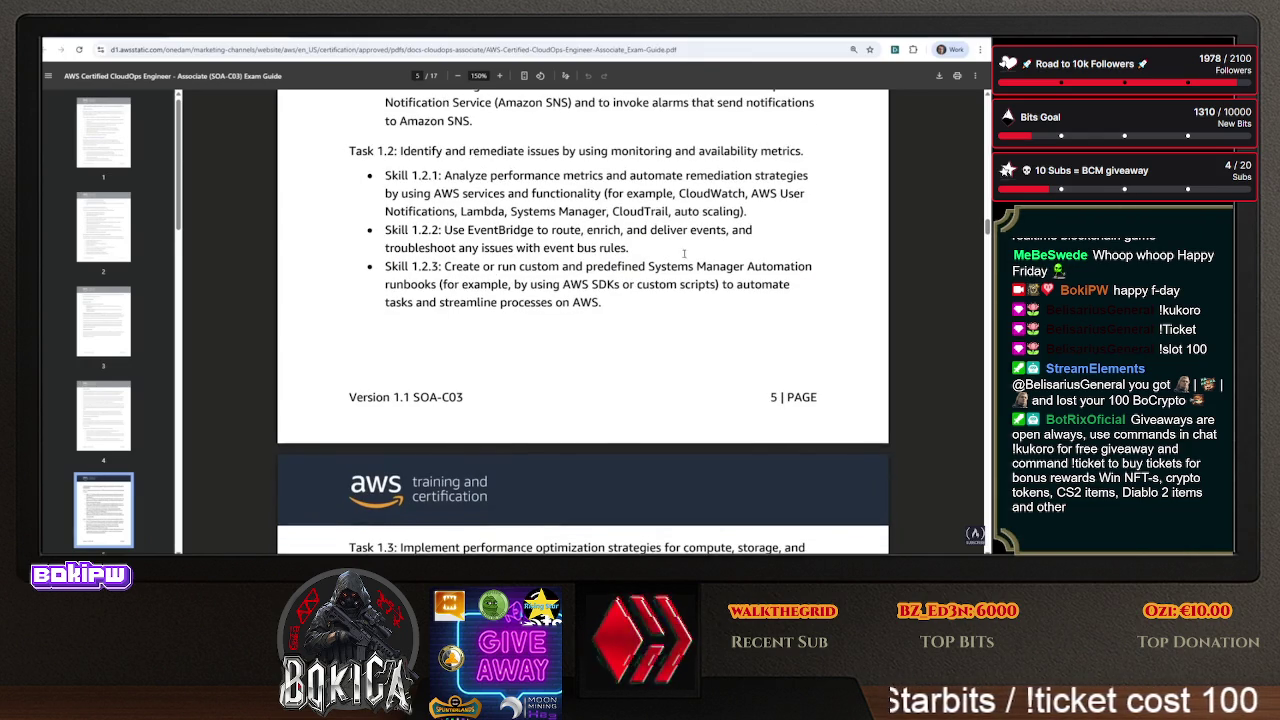
mouse_move(650, 267)
left_mouse_down()
mouse_move(662, 268)
mouse_move(437, 285)
left_mouse_up()
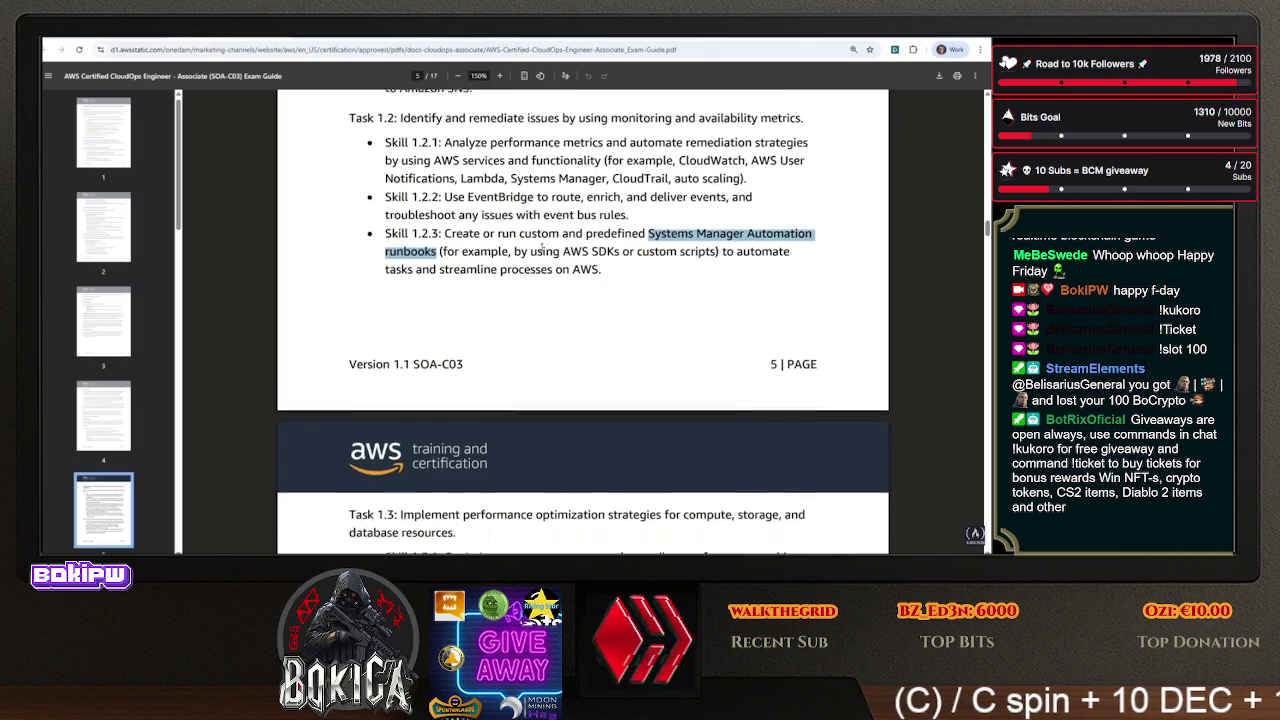
mouse_move(385, 266)
left_mouse_down()
mouse_move(644, 296)
mouse_move(607, 303)
left_mouse_up()
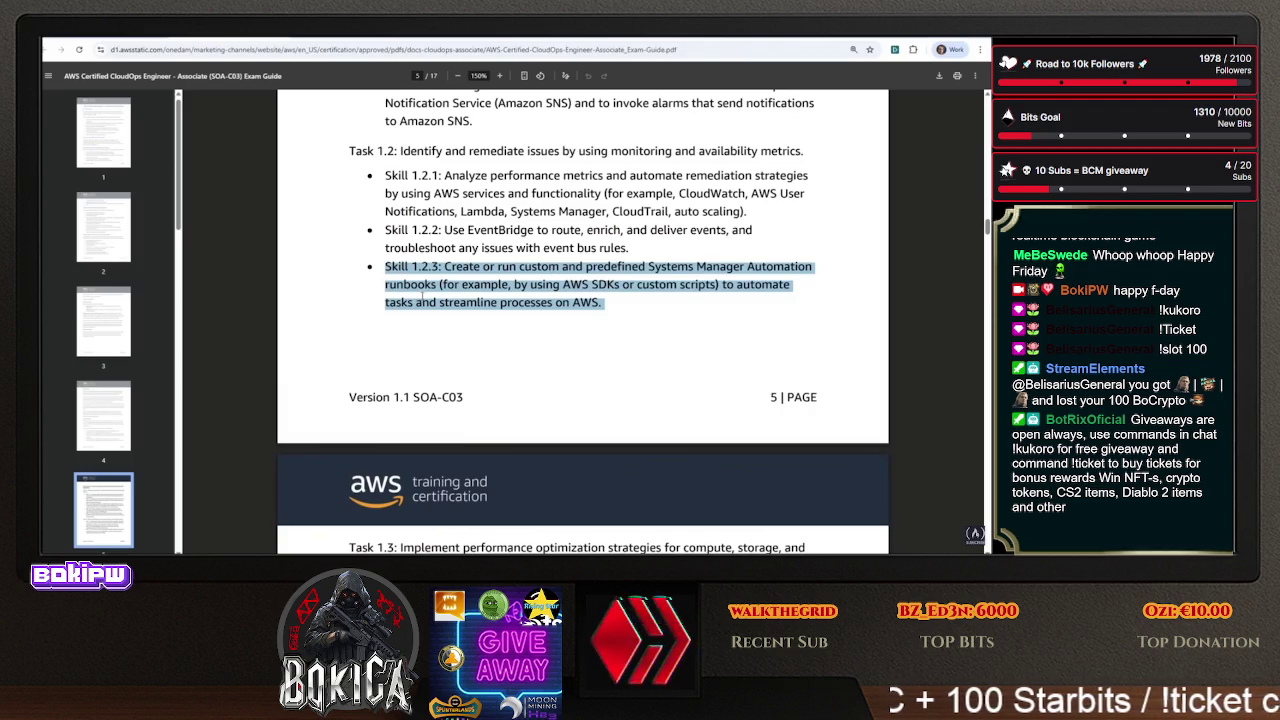
scroll(483, 288, "down", 4)
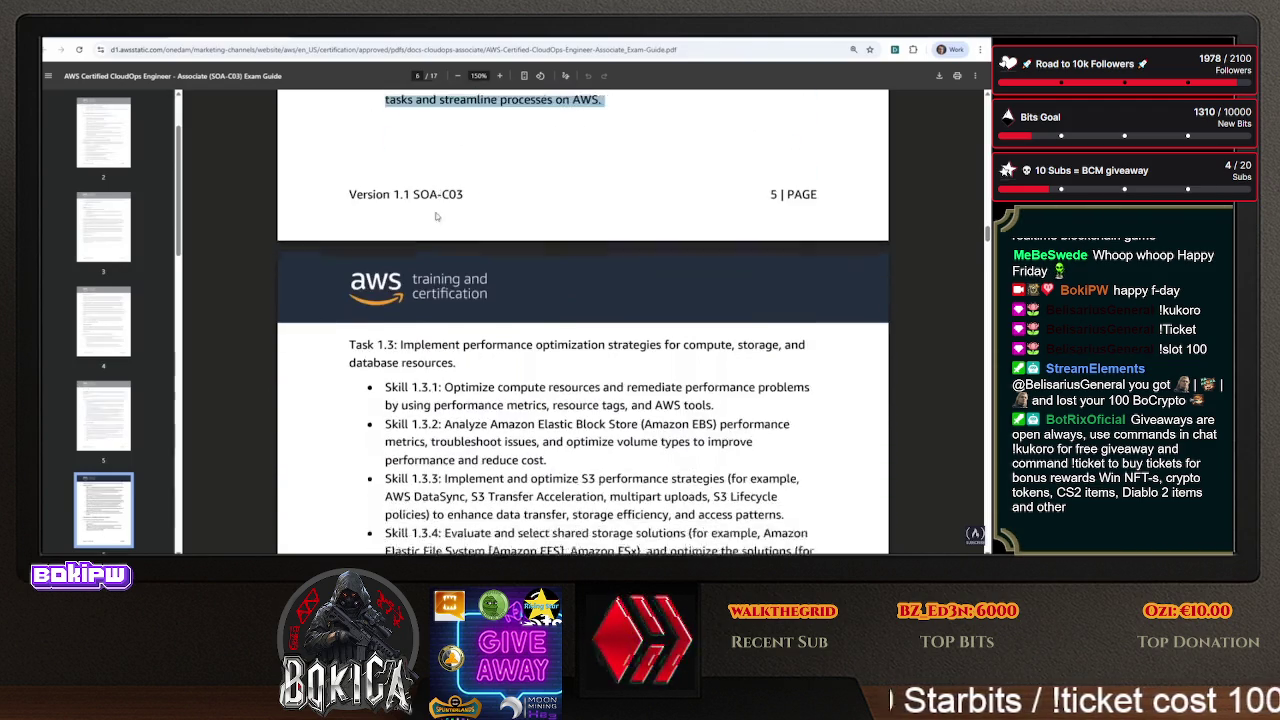
scroll(638, 260, "up", 1)
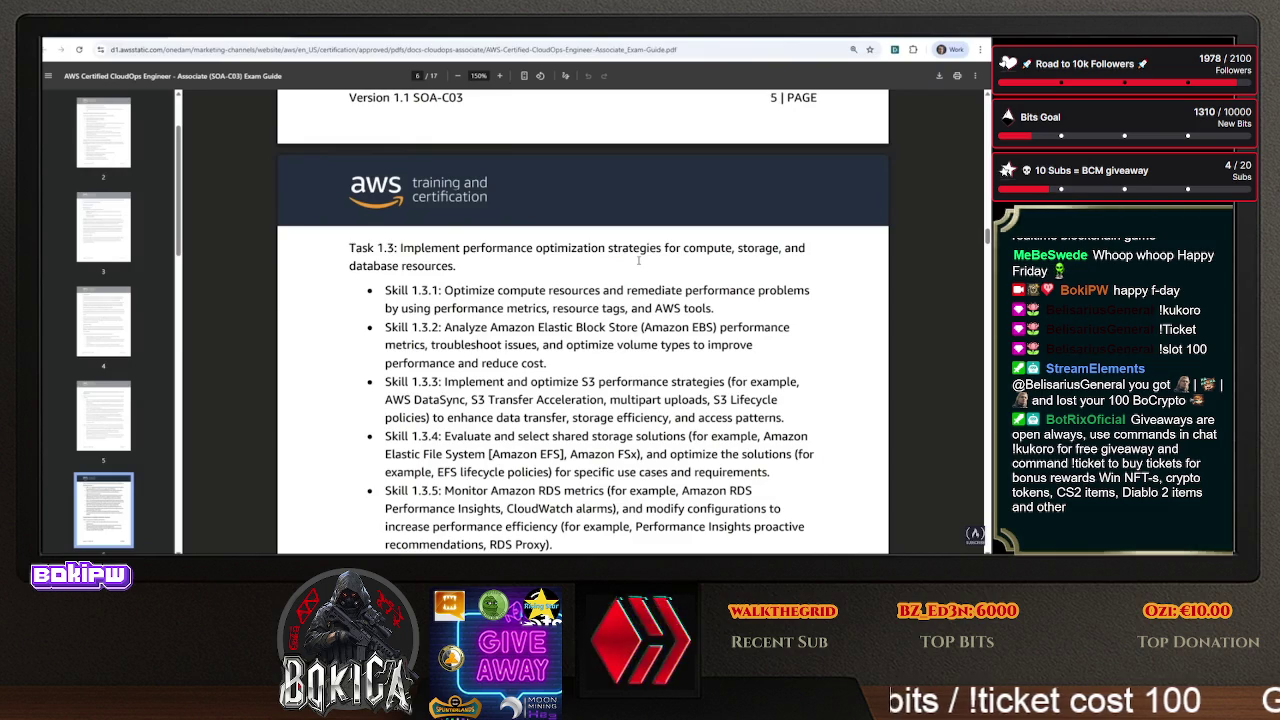
scroll(675, 262, "up", 20)
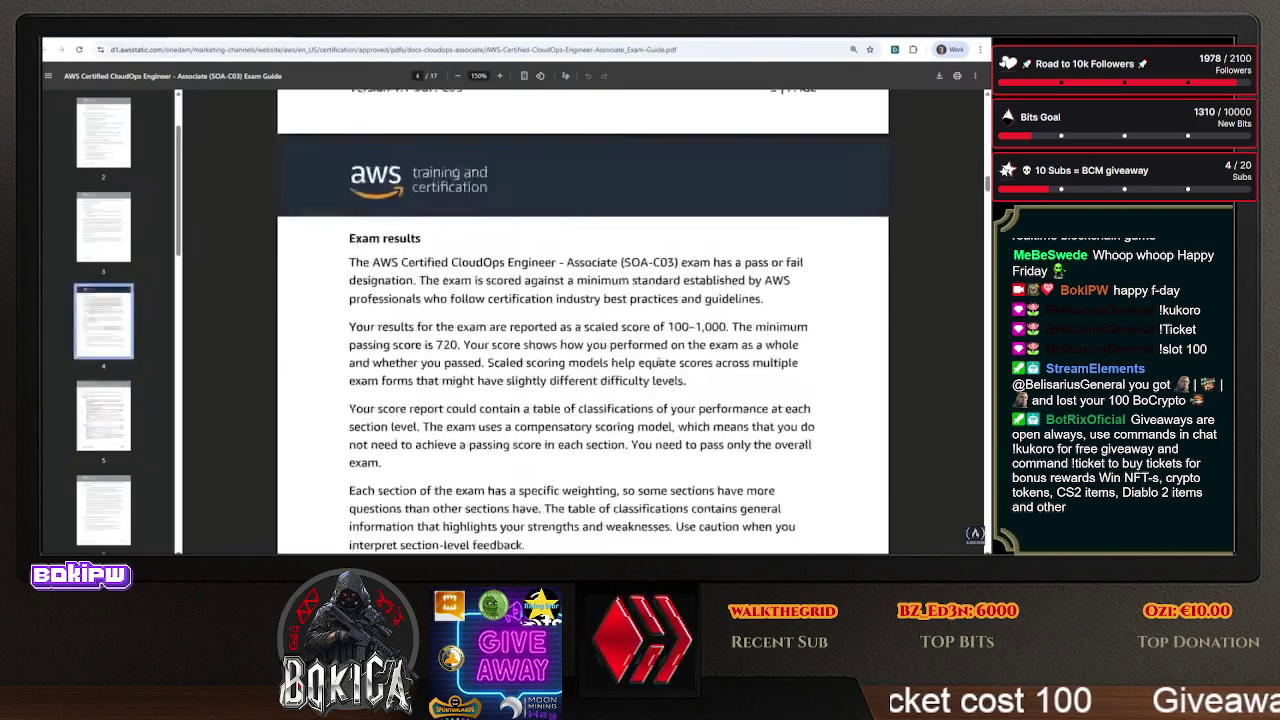
scroll(647, 380, "up", 4)
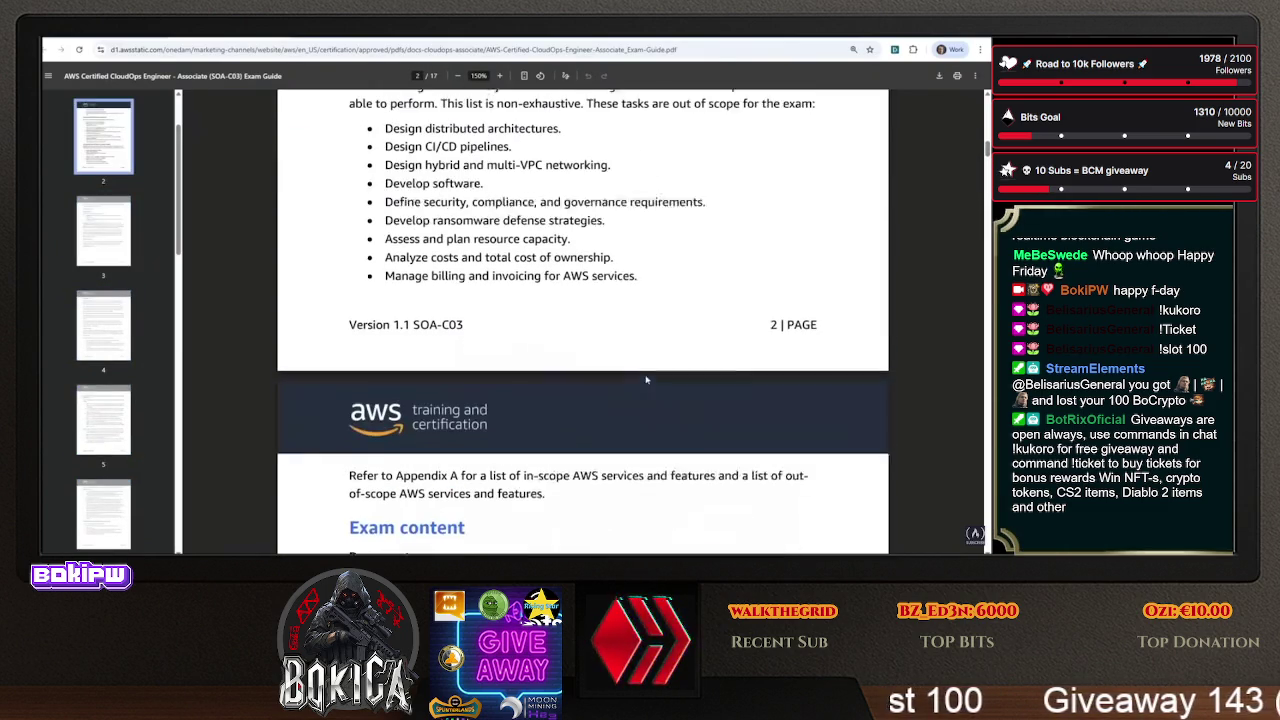
scroll(467, 341, "up", 4)
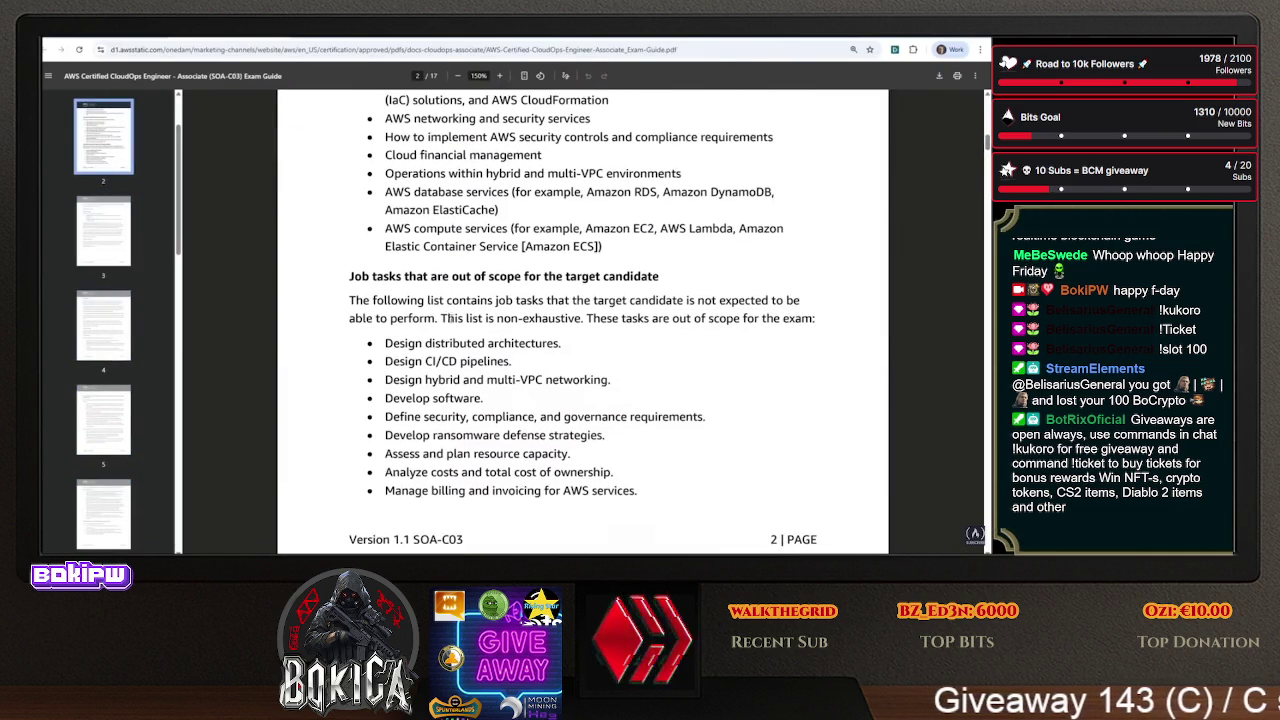
left_click_drag(385, 454, 606, 456)
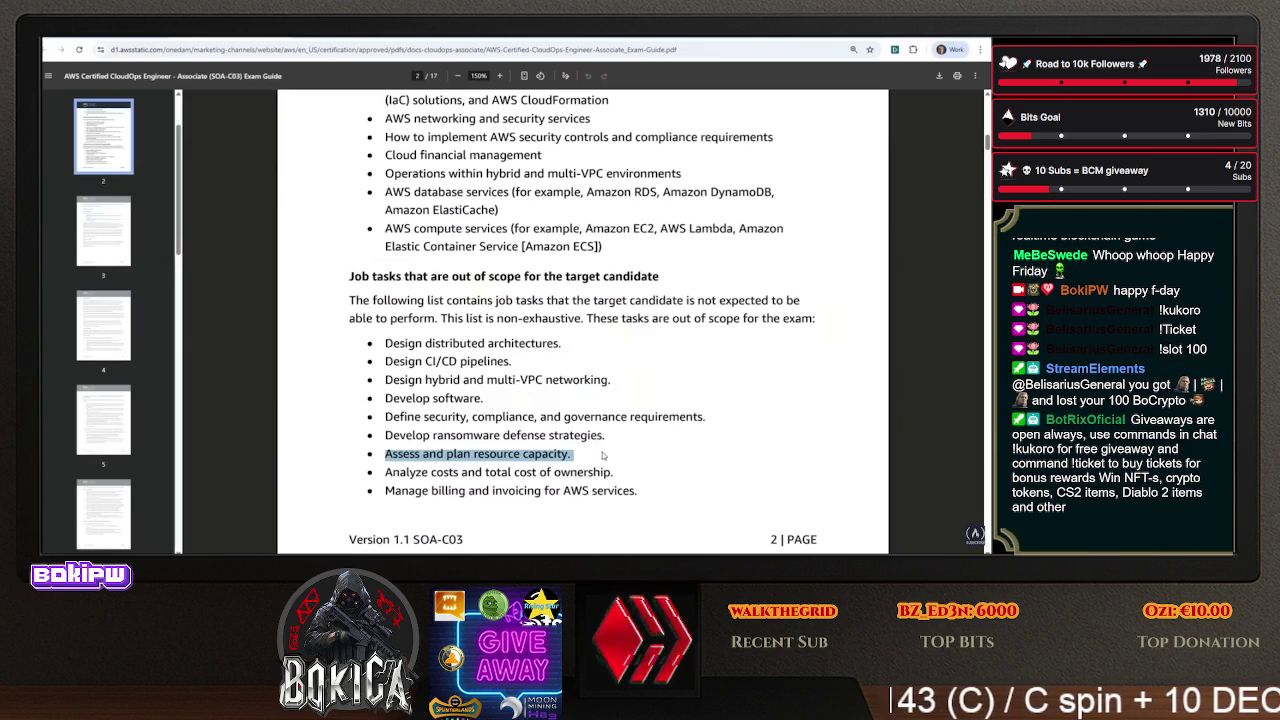
scroll(578, 375, "down", 3)
scroll(578, 375, "down", 15)
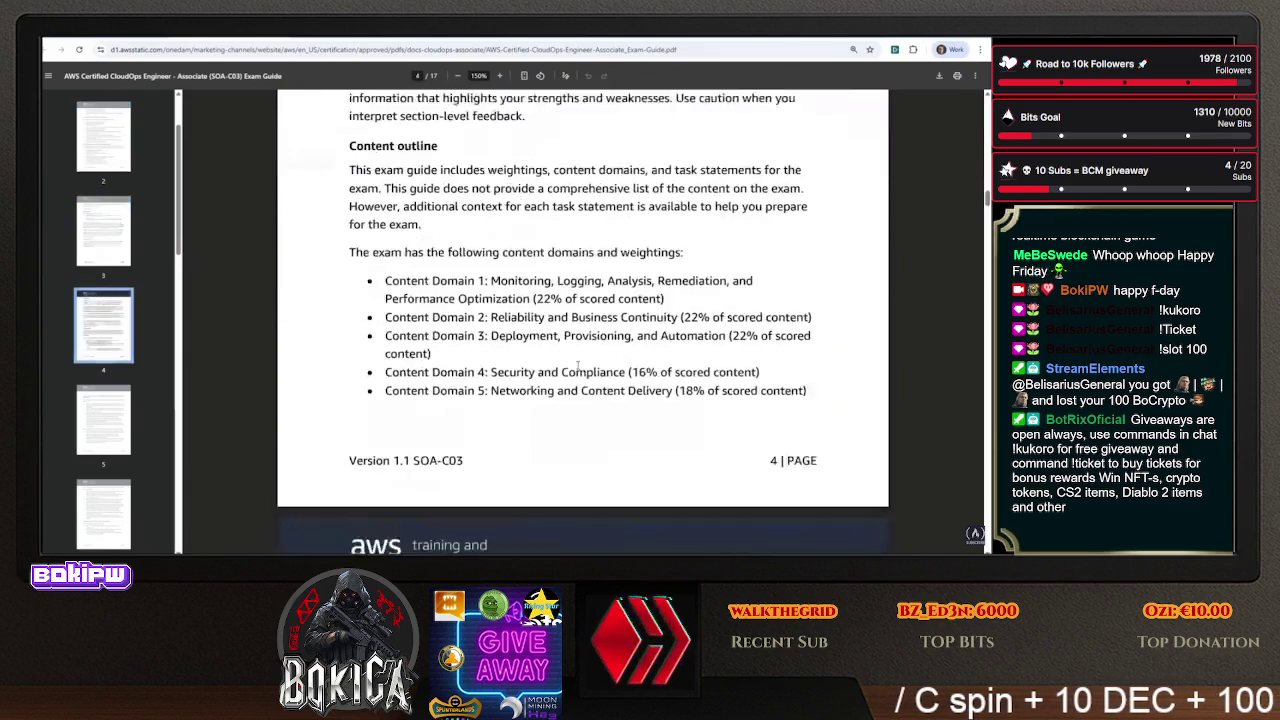
scroll(579, 365, "down", 7)
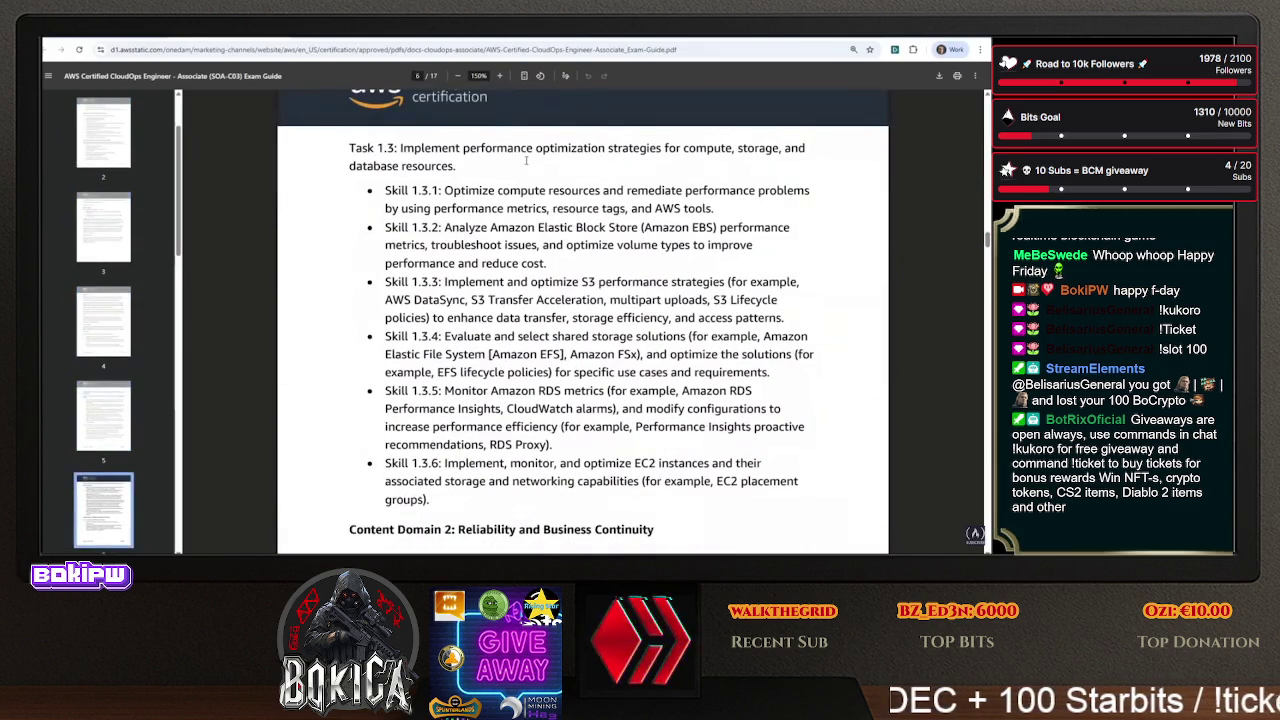
- Briefly highlight the Skill 1.3.1 description, then highlight RDS Proxy in Skill 1.3.5 and scroll on
mouse_move(452, 191)
left_mouse_down()
mouse_move(744, 190)
mouse_move(783, 197)
mouse_move(780, 230)
mouse_move(779, 214)
left_mouse_up()
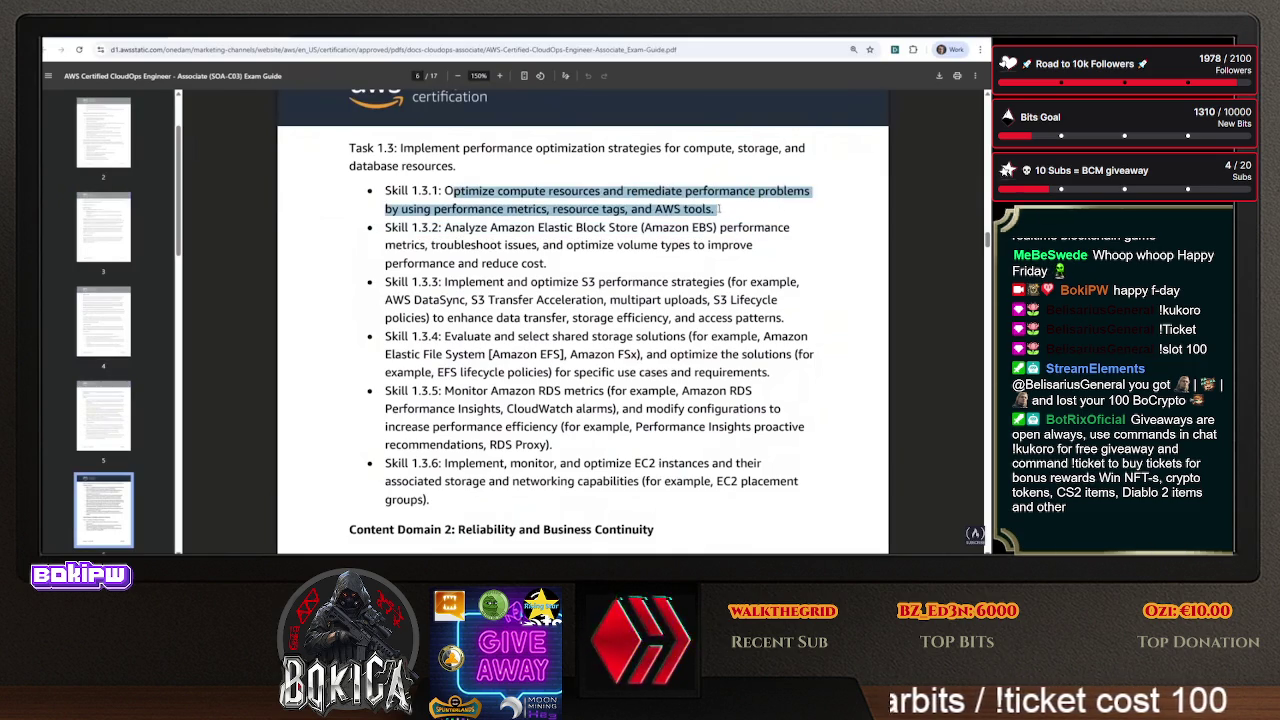
left_click(800, 266)
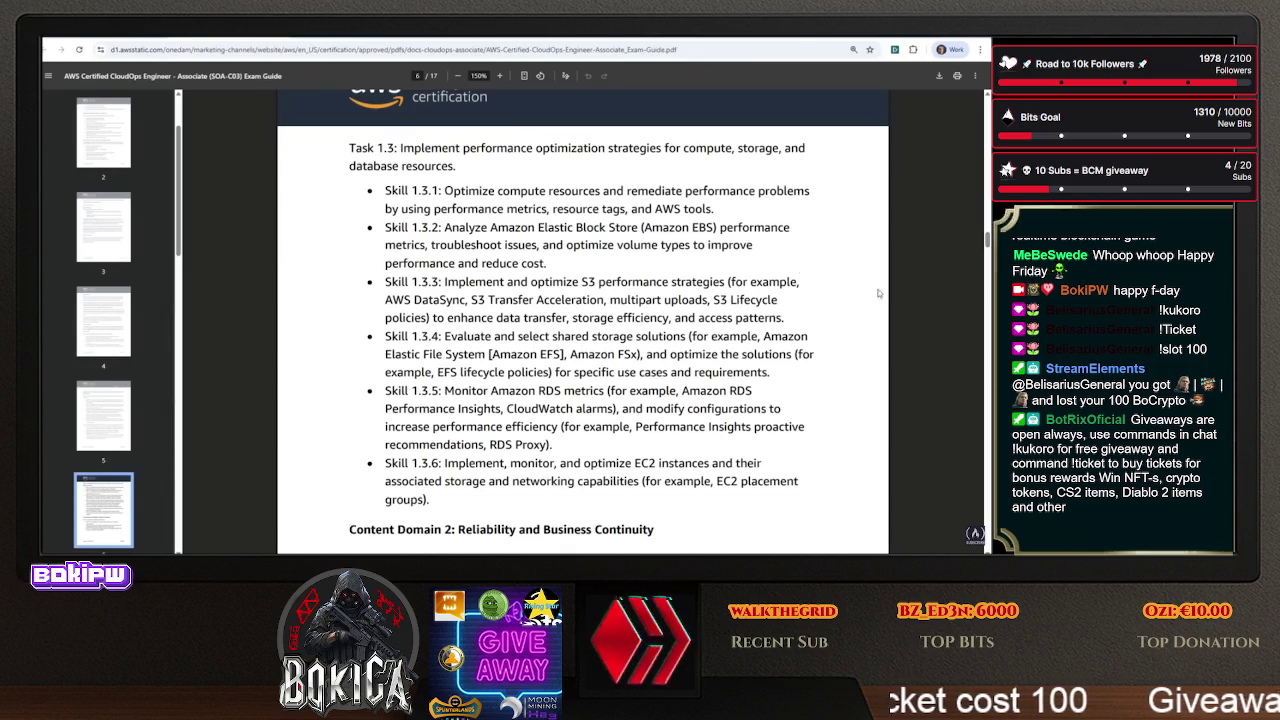
left_click_drag(489, 445, 540, 443)
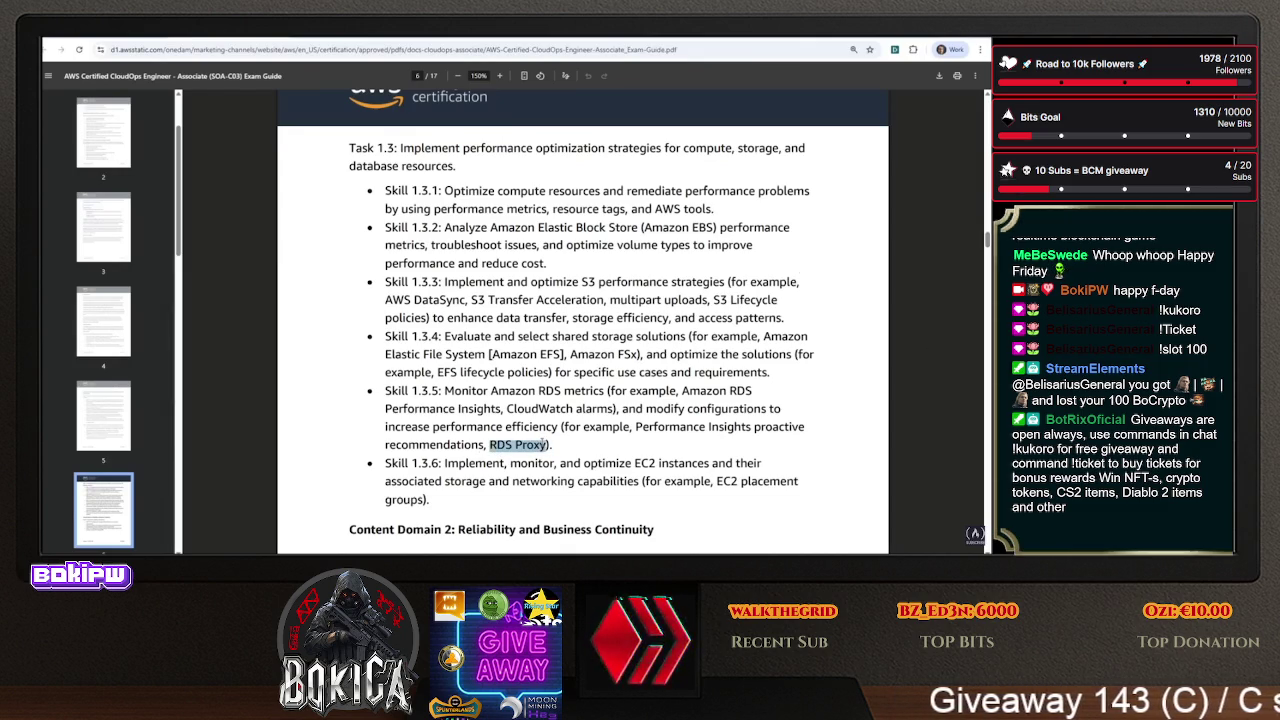
scroll(582, 320, "down", 2)
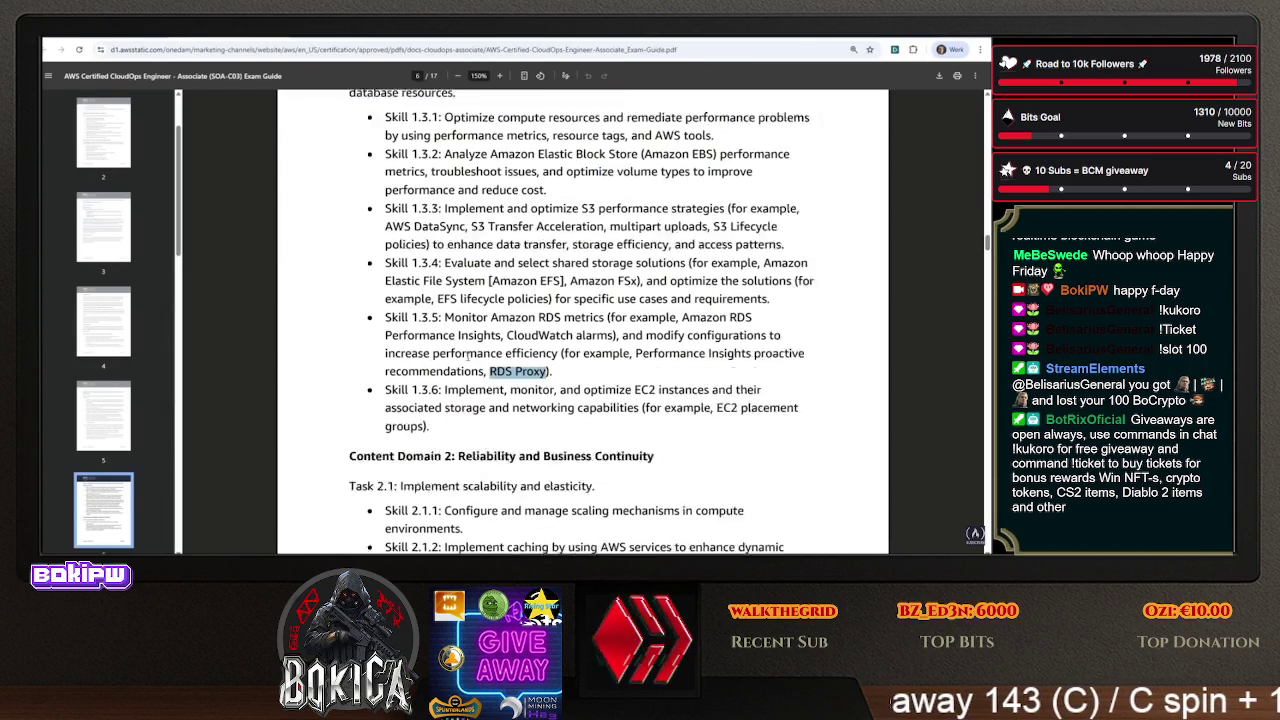
- Re-highlight RDS Proxy and Performance Insights in Task 1.3, clearing each highlight afterwards
left_click_drag(489, 344, 546, 345)
left_click(495, 355)
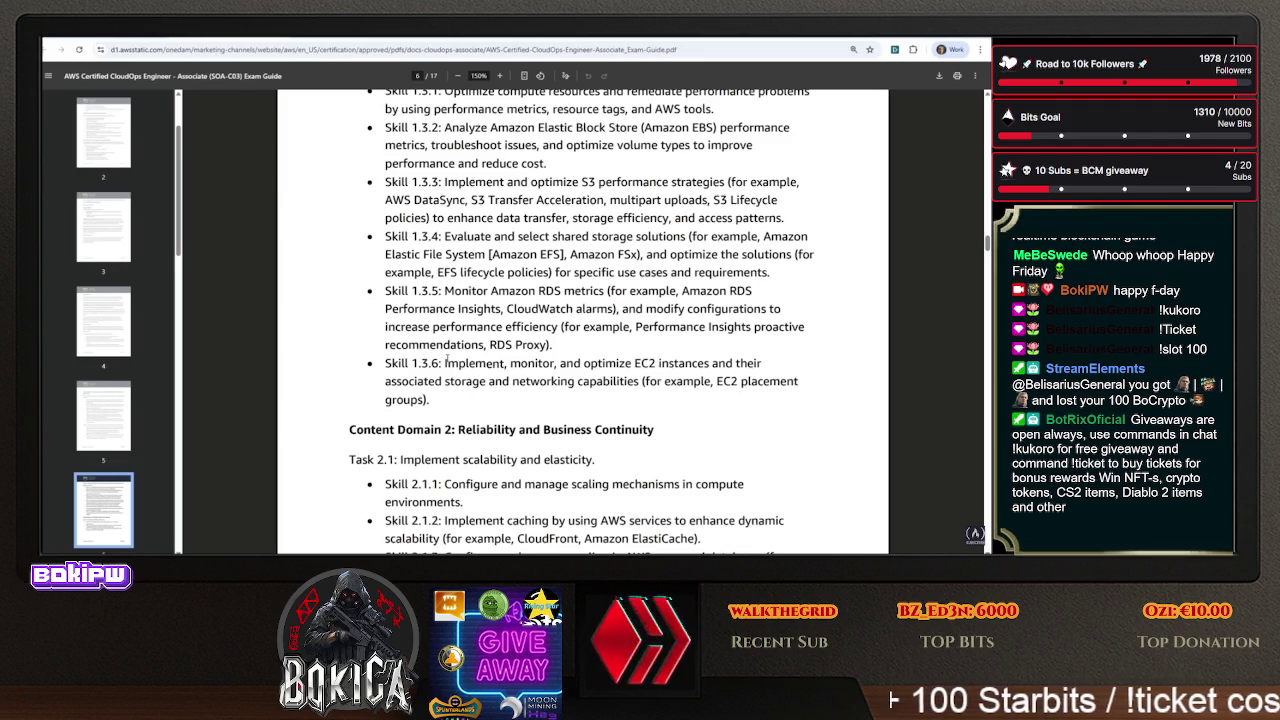
left_click_drag(505, 347, 560, 327)
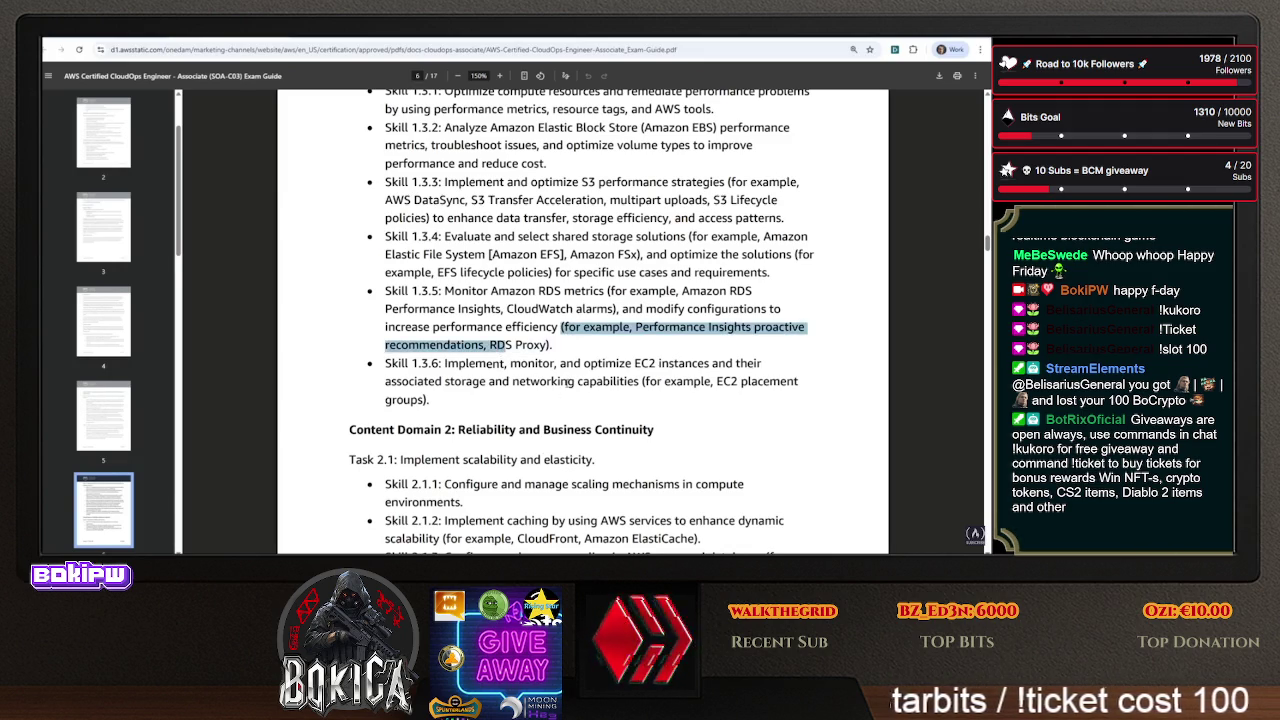
scroll(558, 325, "down", 1)
left_click(552, 320)
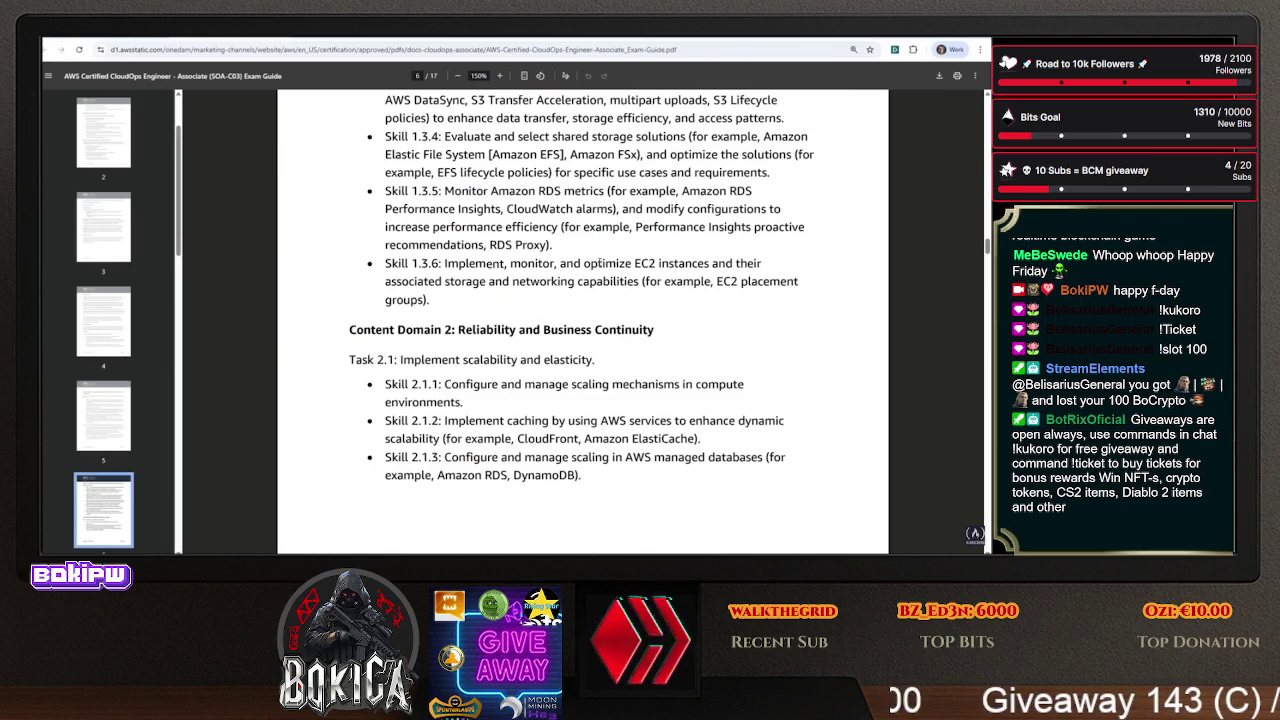
scroll(598, 263, "up", 3)
- Move down to Content Domain 2 and highlight Task 2.1's title, Implement scalability and elasticity
left_click_drag(463, 258, 475, 313)
scroll(480, 375, "down", 2)
left_click_drag(470, 386, 492, 363)
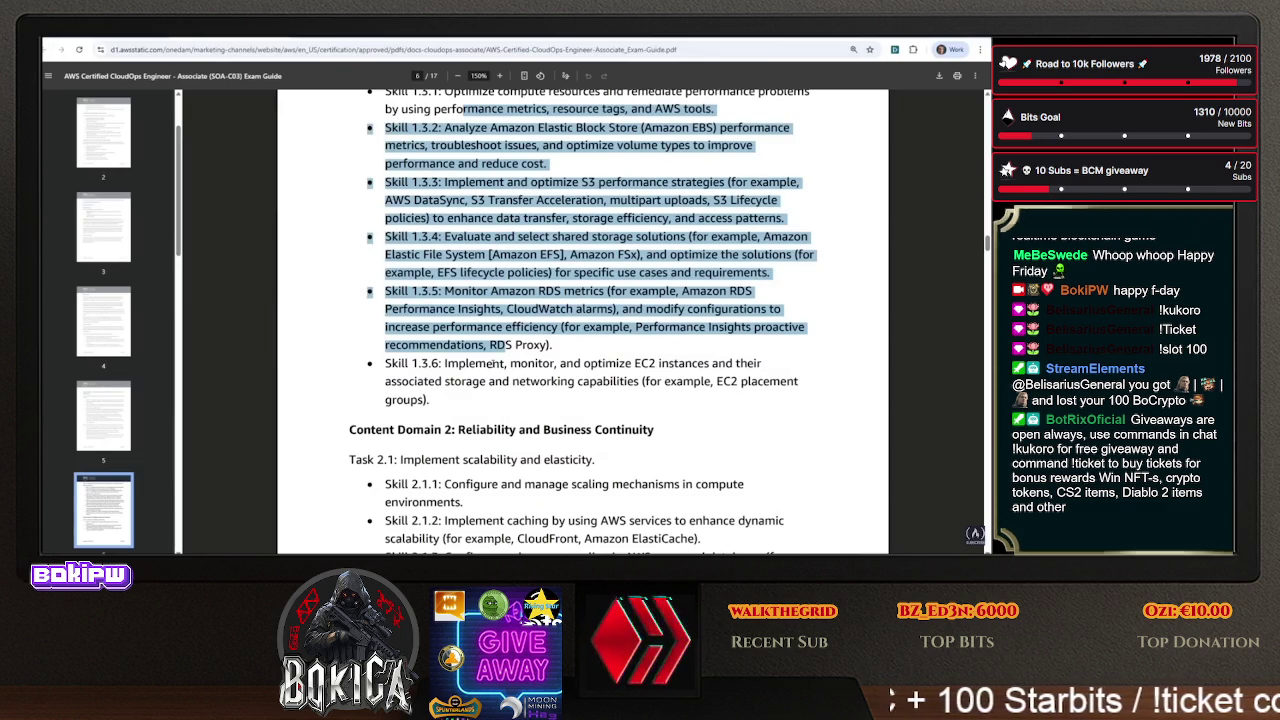
scroll(490, 363, "down", 3)
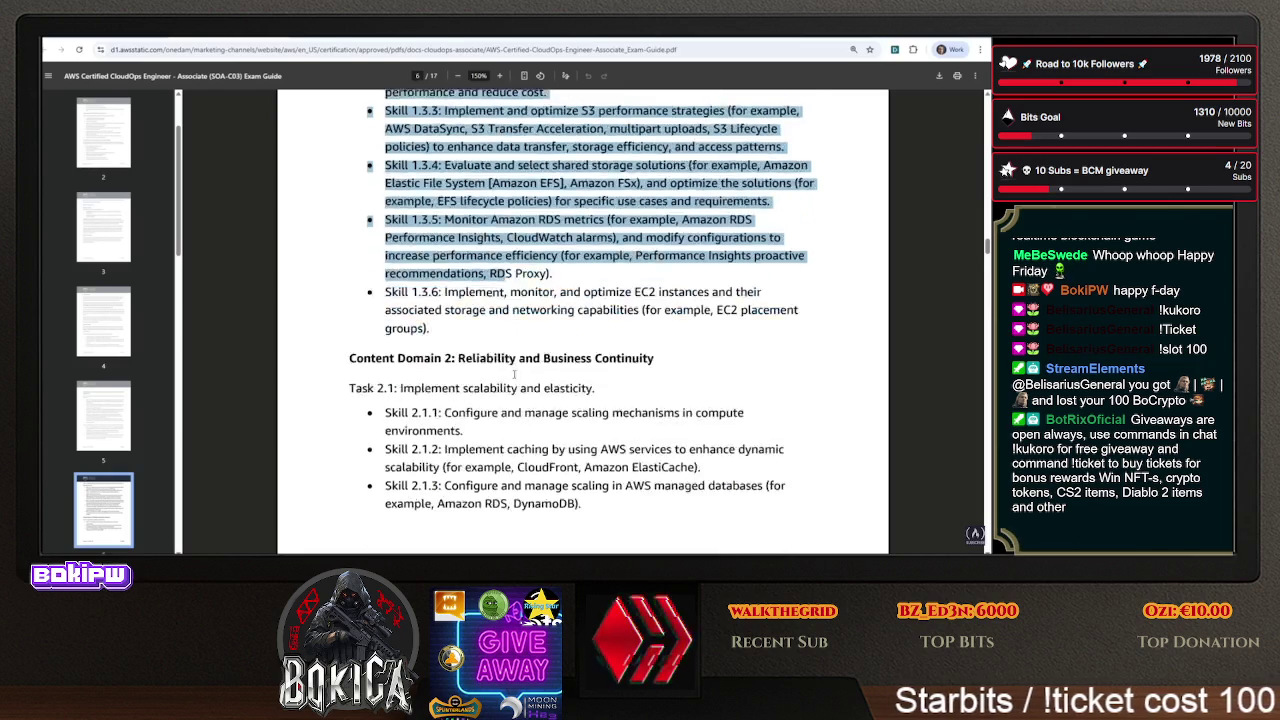
left_click(404, 270)
left_click_drag(404, 269, 597, 262)
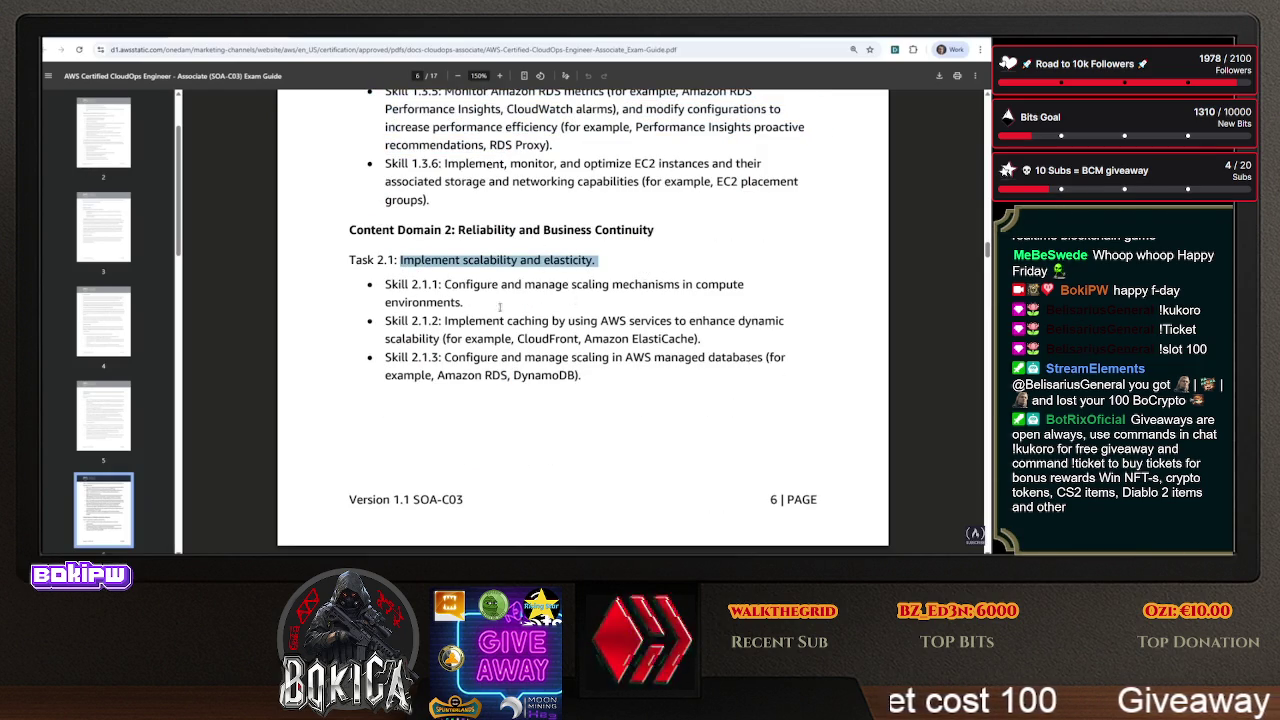
- Highlight the caching wording and Amazon ElastiCache in Skill 2.1.2
double_click(660, 339)
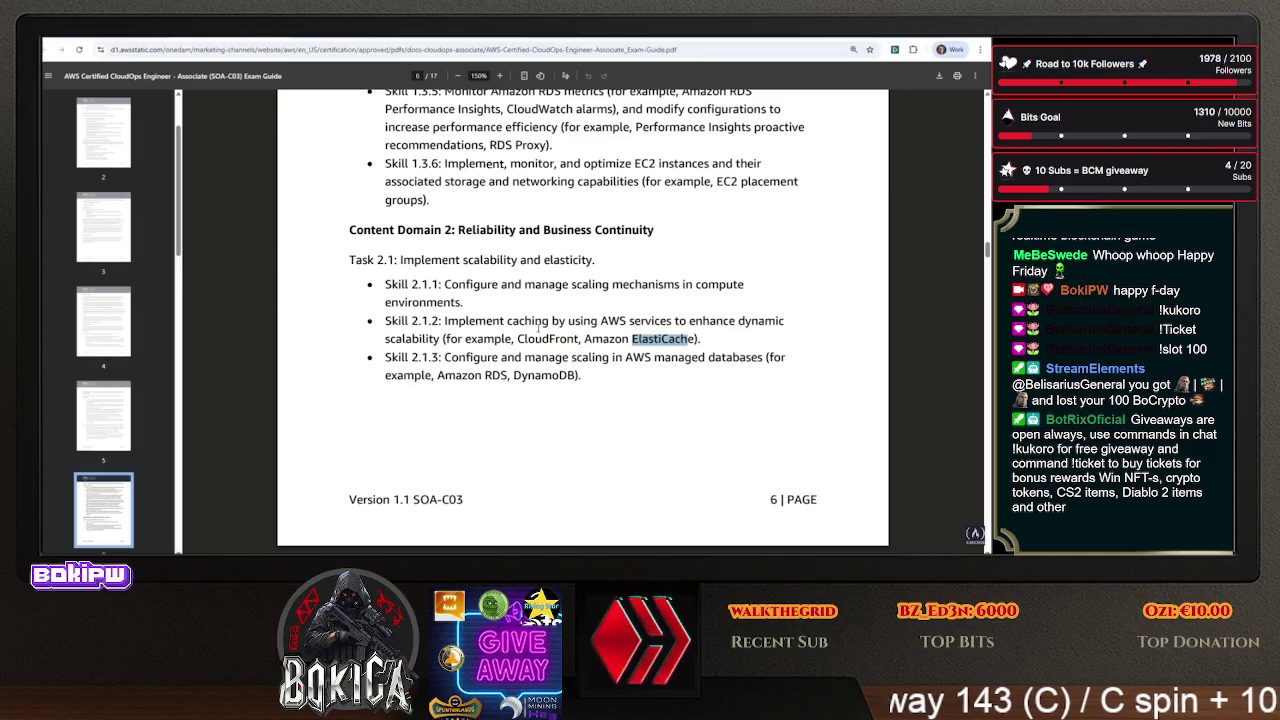
left_click_drag(534, 321, 599, 322)
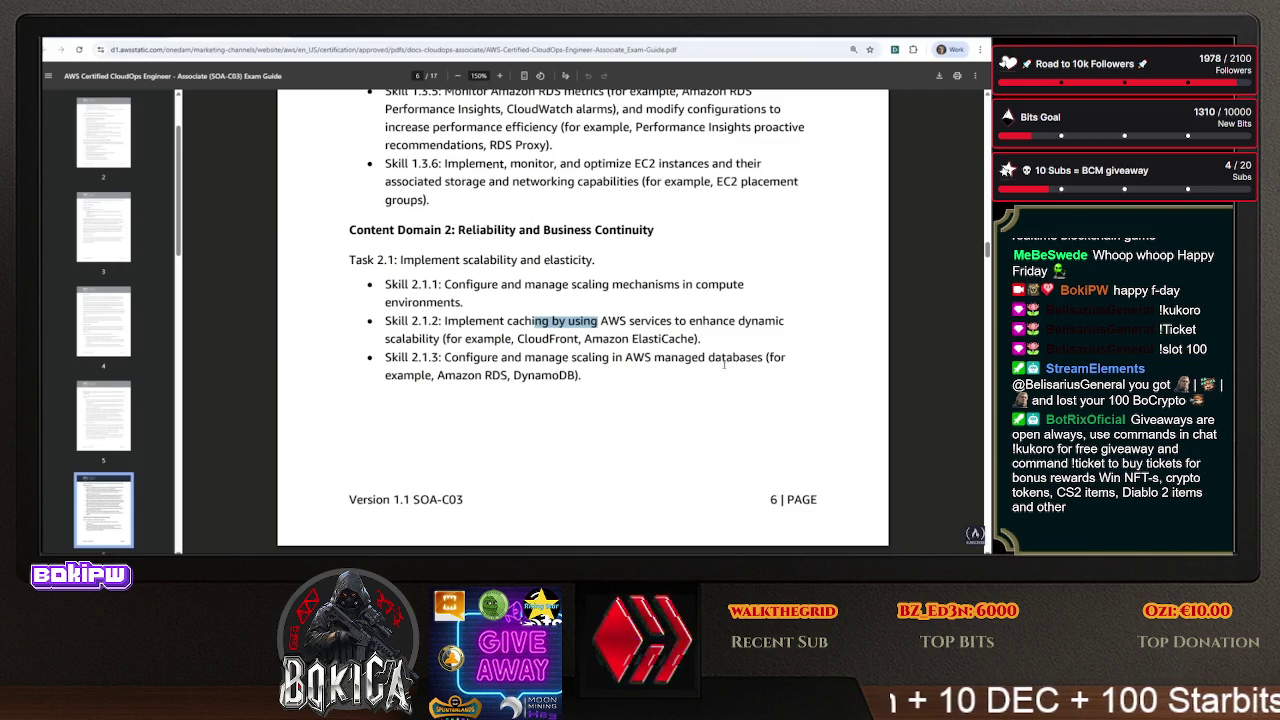
left_click_drag(620, 339, 698, 339)
- Highlight the Amazon RDS and DynamoDB examples in Skill 2.1.3, then continue onto page 7
scroll(585, 330, "down", 2)
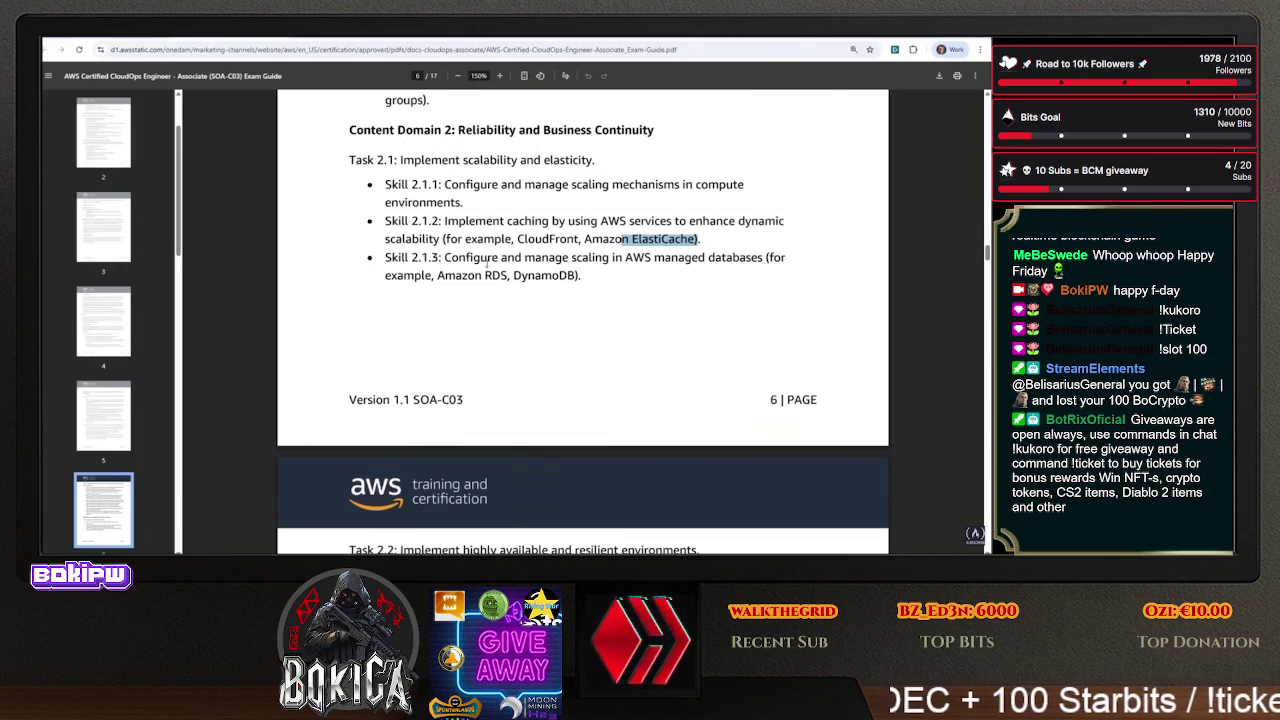
left_click_drag(444, 239, 505, 238)
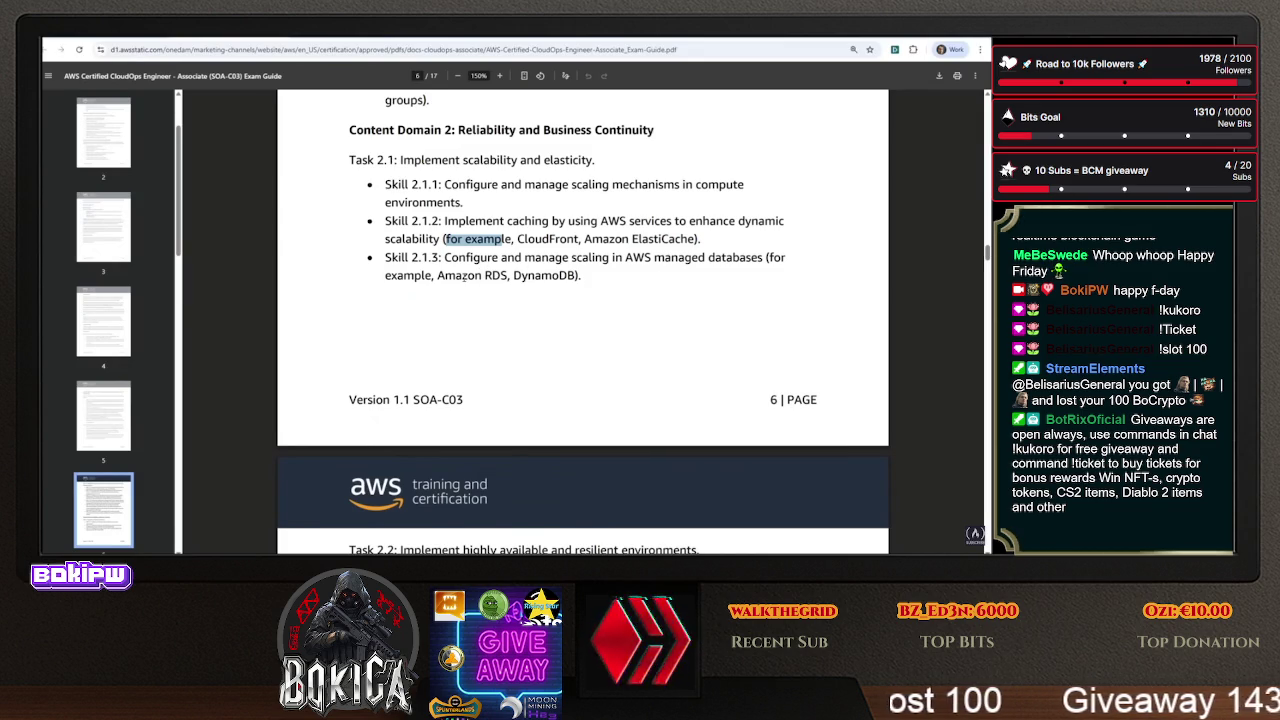
left_click_drag(463, 277, 621, 289)
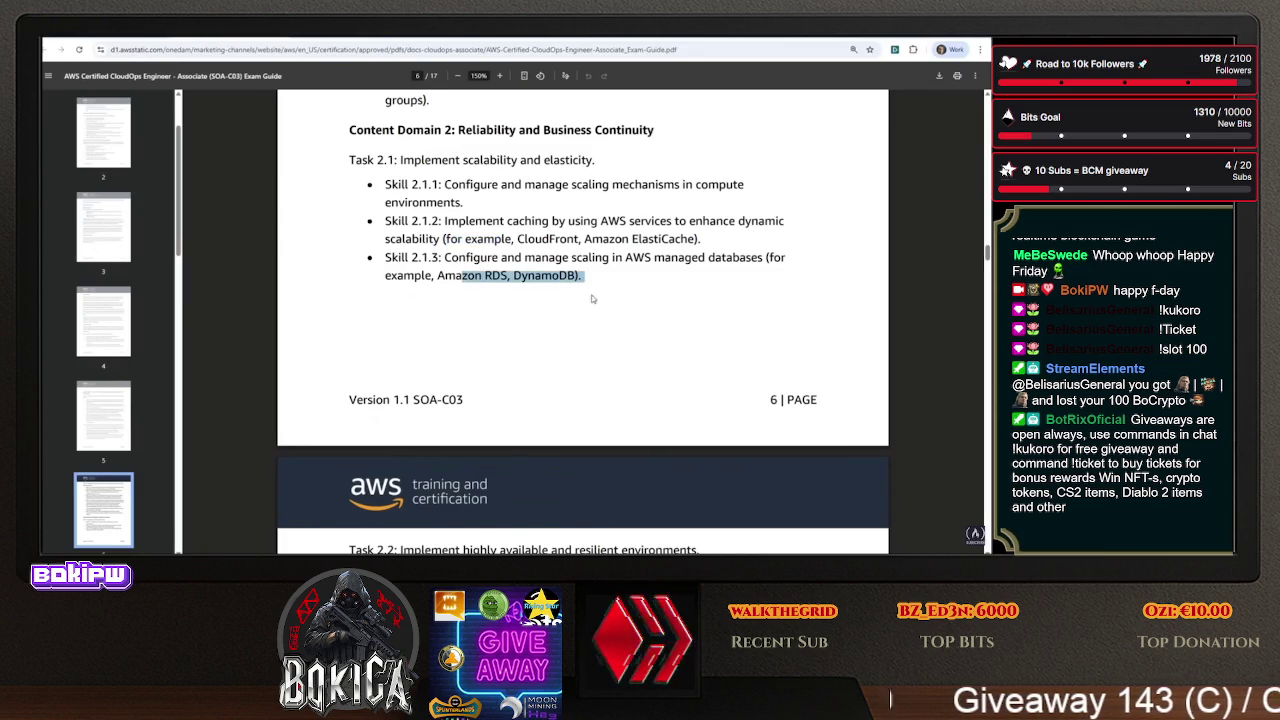
scroll(540, 305, "down", 3)
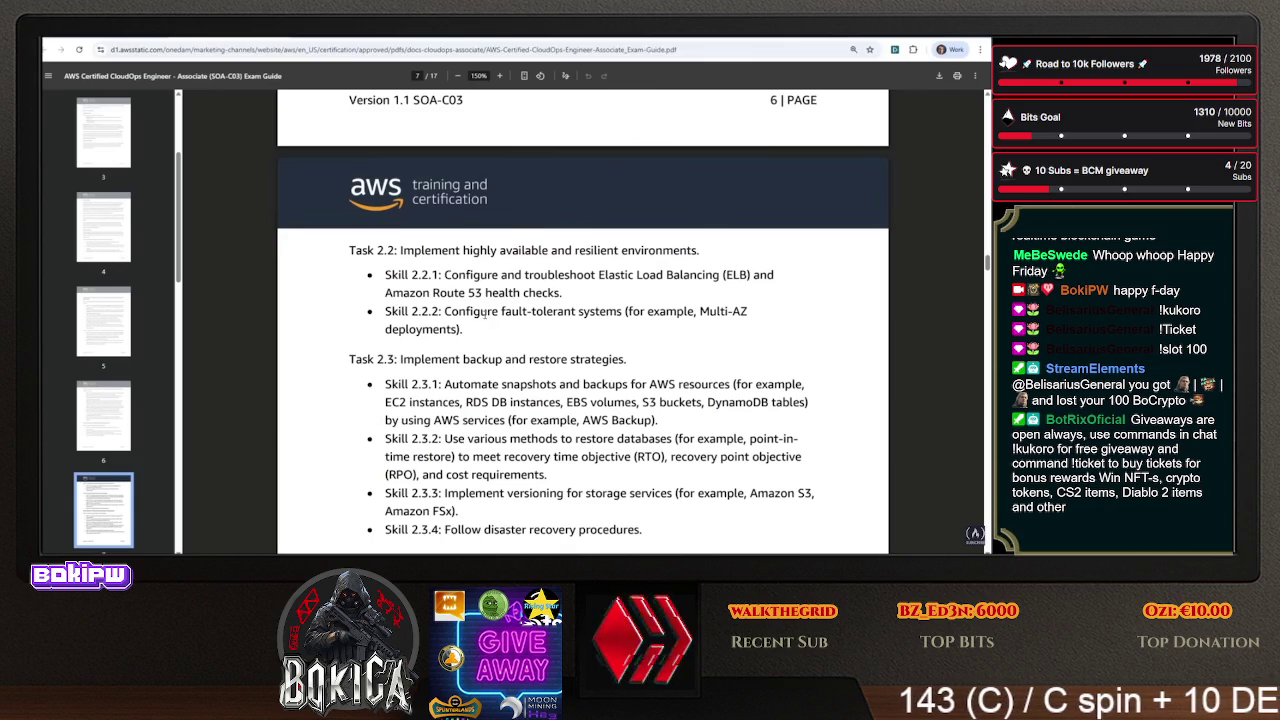
- Highlight Skill 2.2.1's opening and Elastic Load Balancing, plus Skill 2.2.2's fault-tolerant wording, then reach Task 3.1
mouse_move(455, 292)
left_mouse_down()
mouse_move(560, 293)
mouse_move(686, 258)
left_mouse_up()
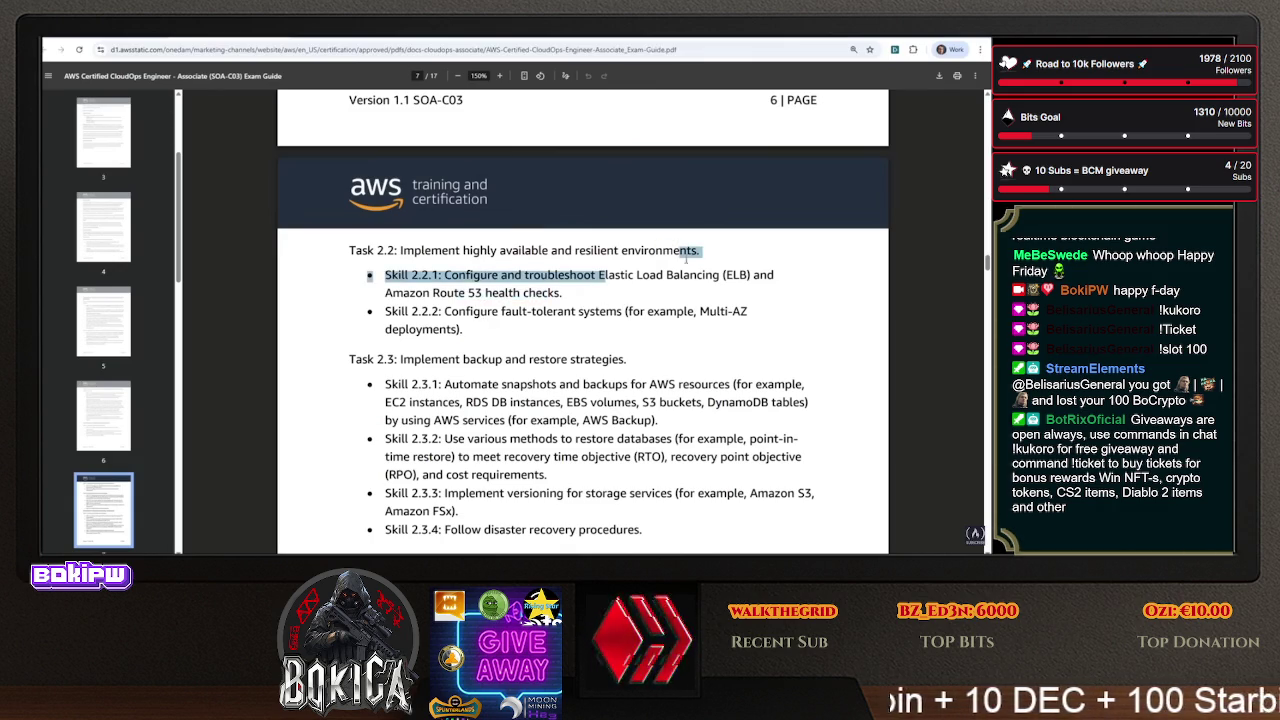
scroll(554, 293, "down", 2)
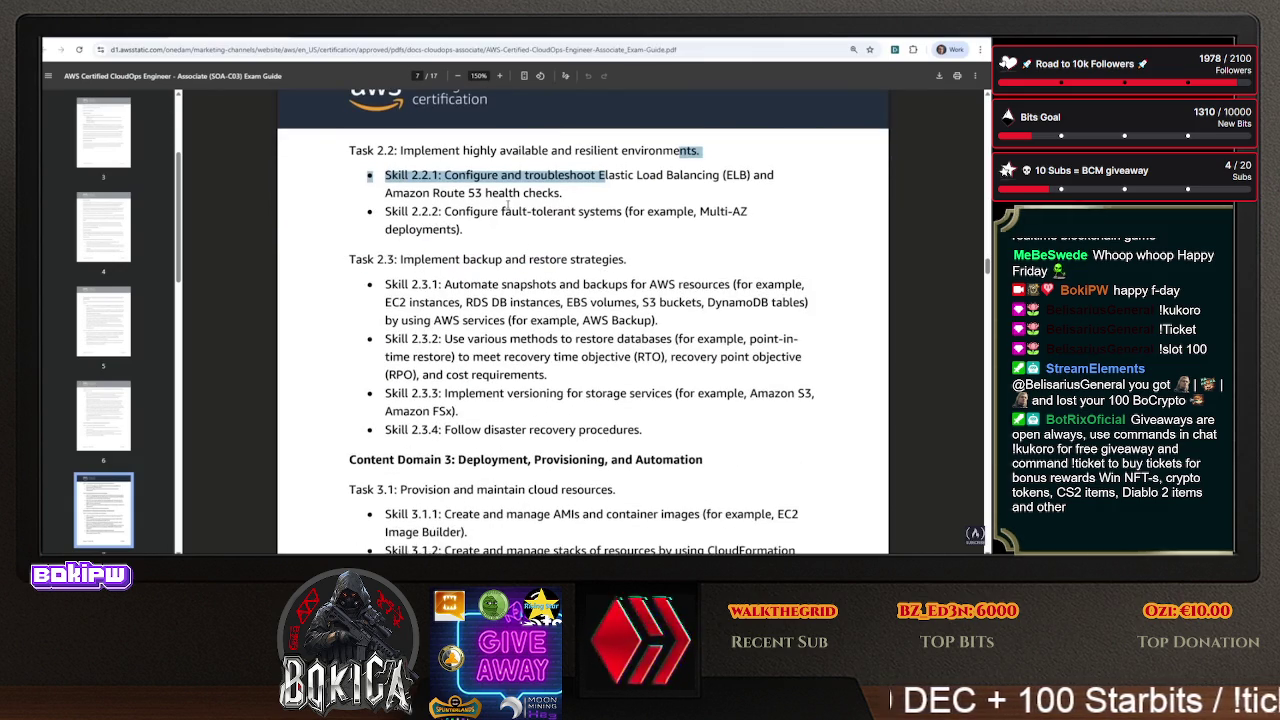
left_click_drag(490, 211, 735, 211)
left_click(671, 247)
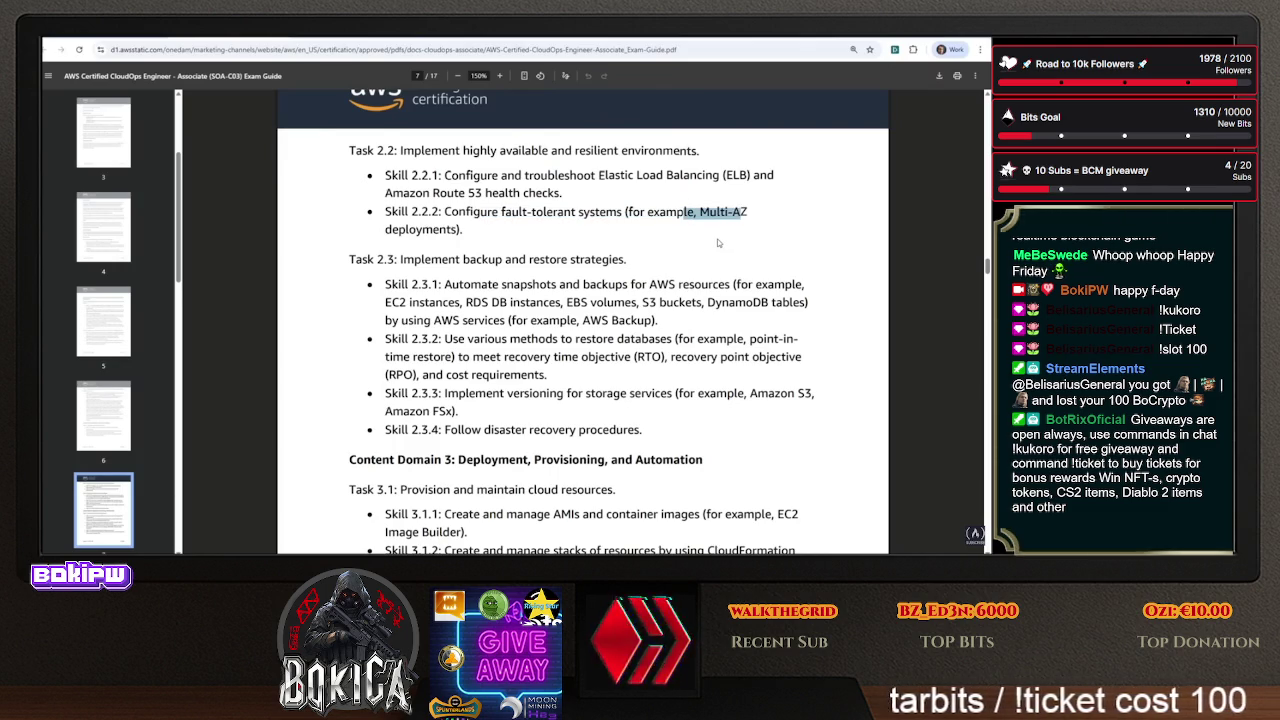
left_click_drag(620, 175, 735, 175)
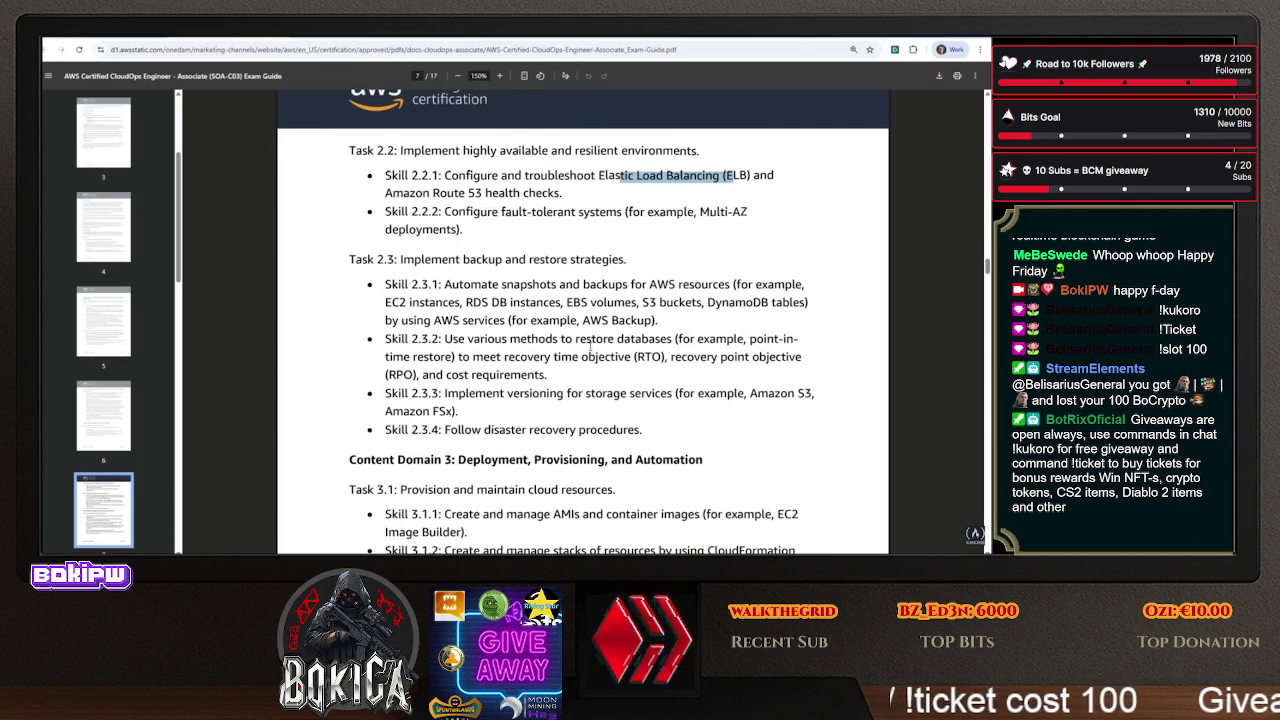
scroll(590, 347, "down", 2)
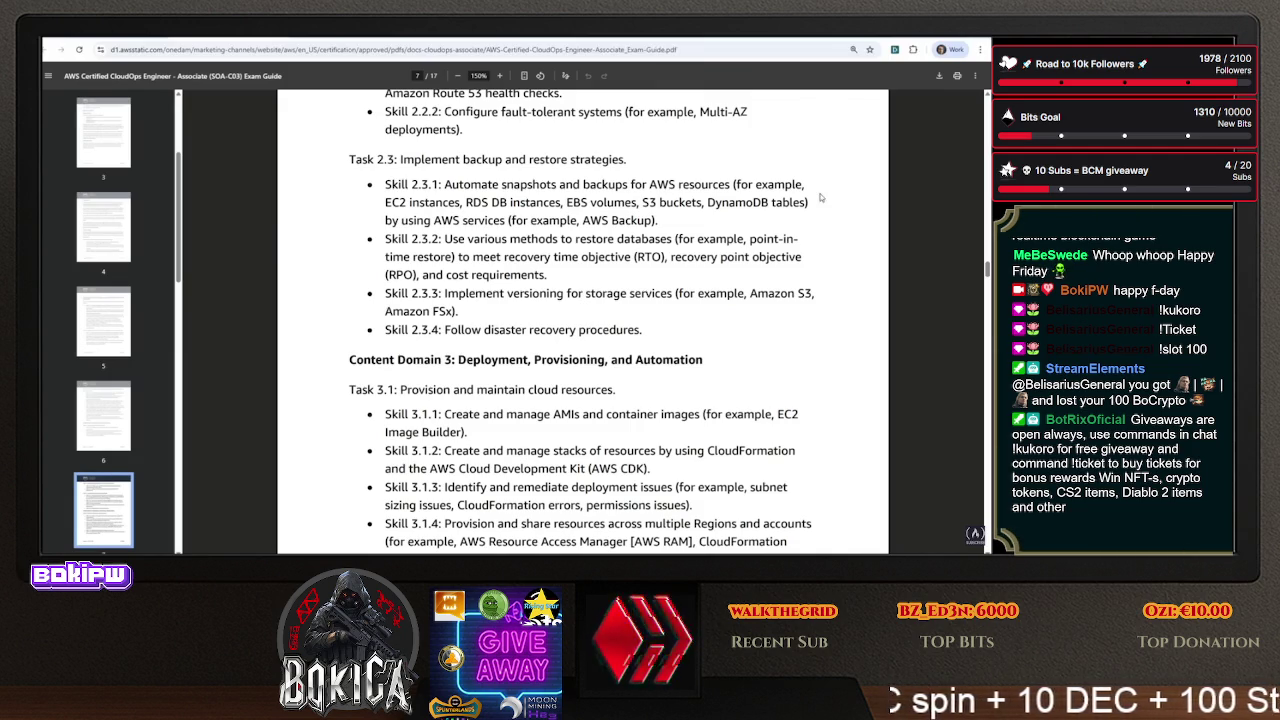
- Highlight the EC2 Image Builder example and Skill 3.1.3's deployment-issue text through Skill 3.1.4's start
left_click_drag(444, 330, 640, 330)
scroll(567, 285, "down", 2)
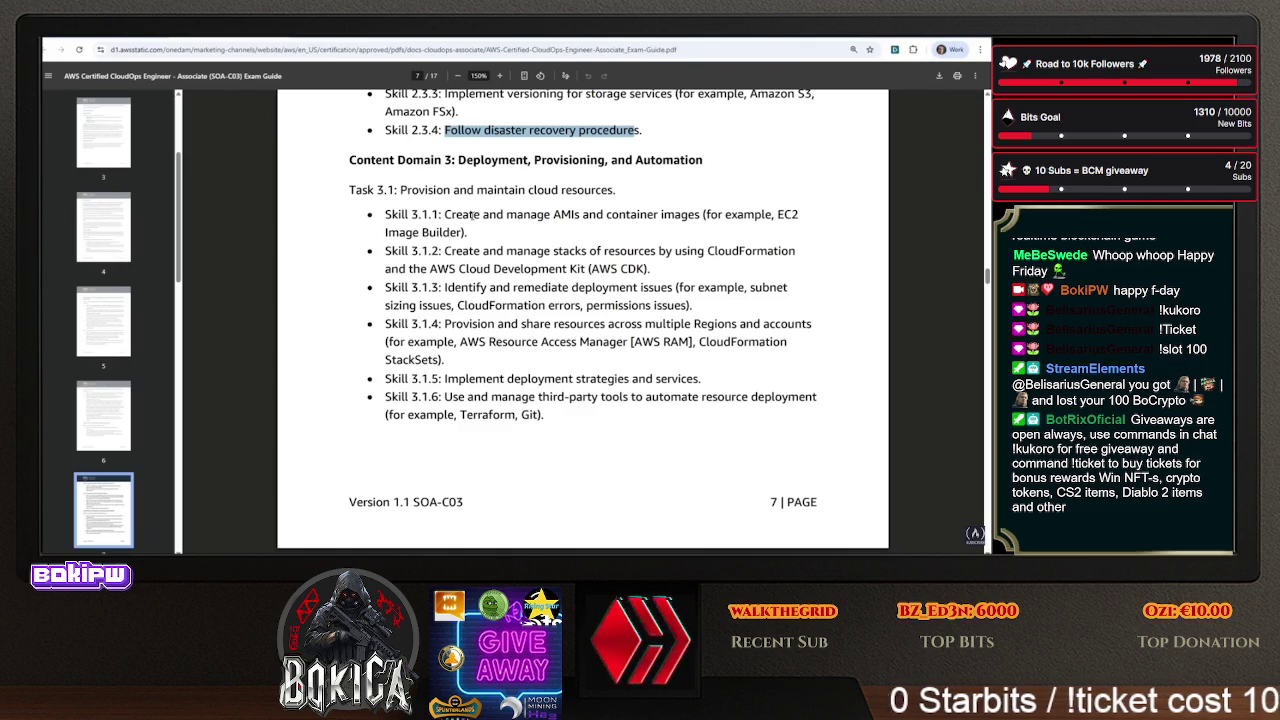
left_click(790, 214)
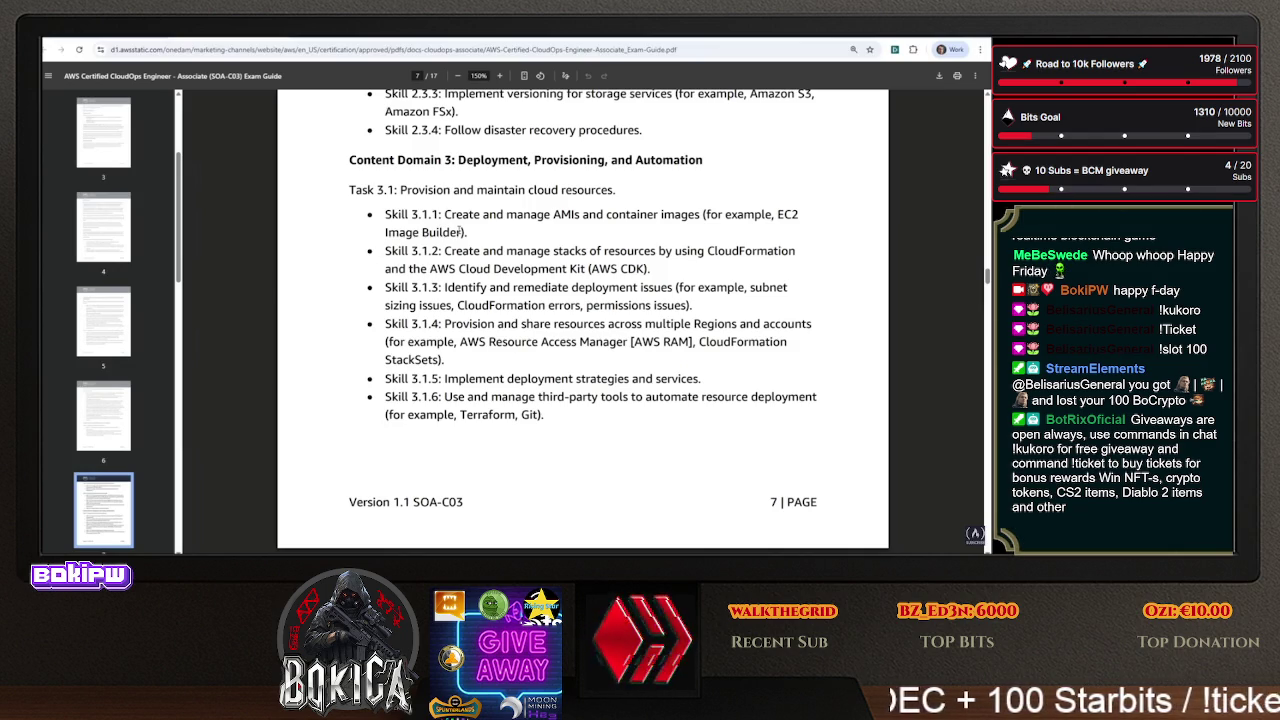
left_click_drag(773, 214, 480, 248)
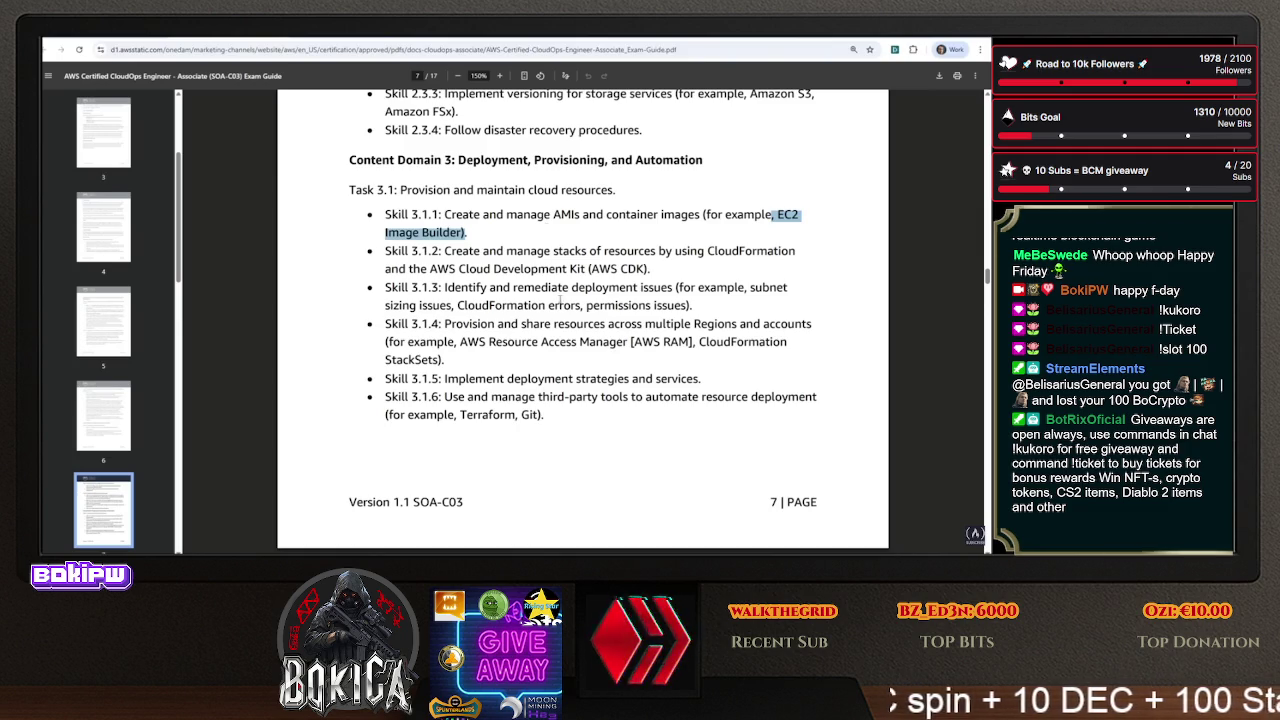
mouse_move(690, 304)
left_mouse_down()
mouse_move(436, 270)
mouse_move(400, 289)
left_mouse_up()
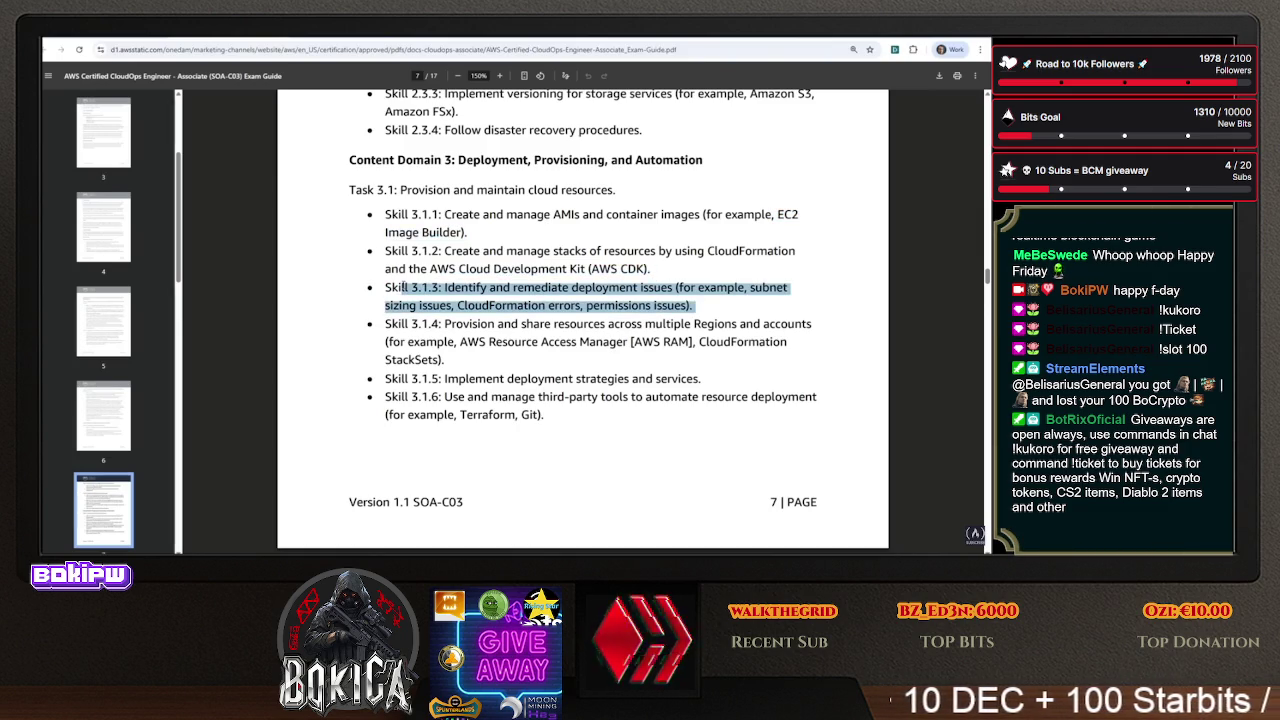
left_click(553, 335)
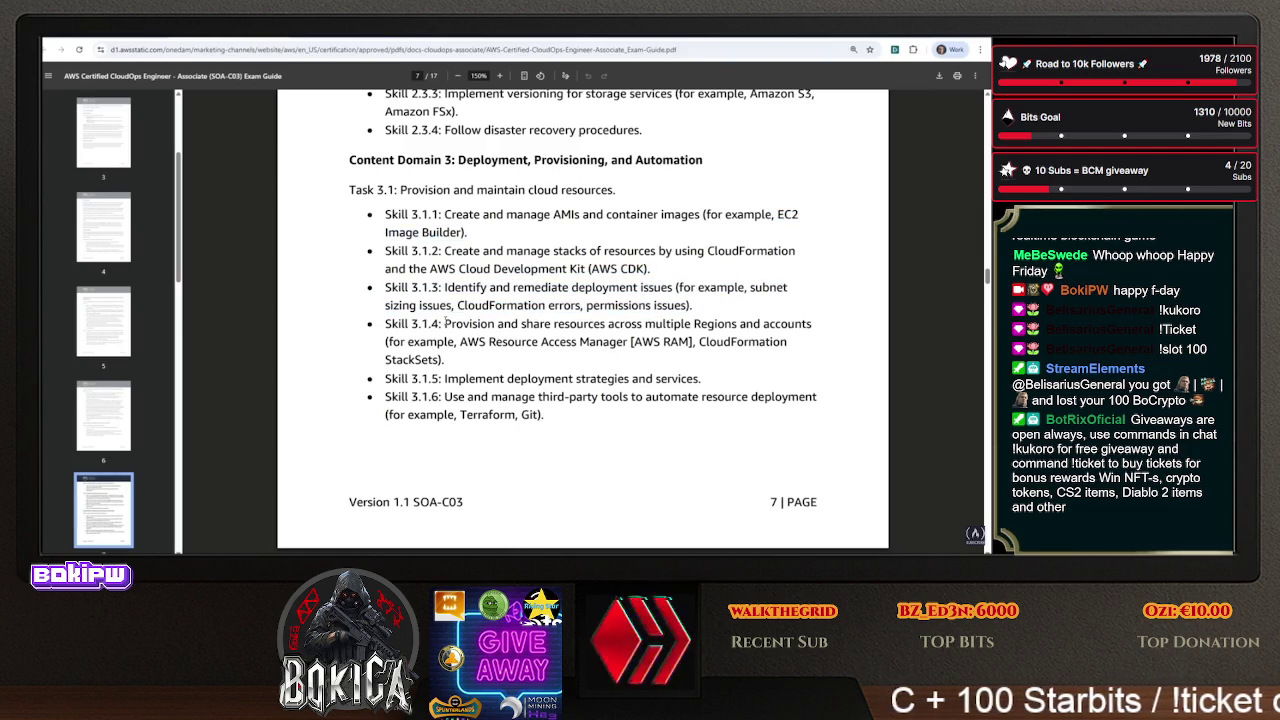
left_click_drag(452, 325, 698, 288)
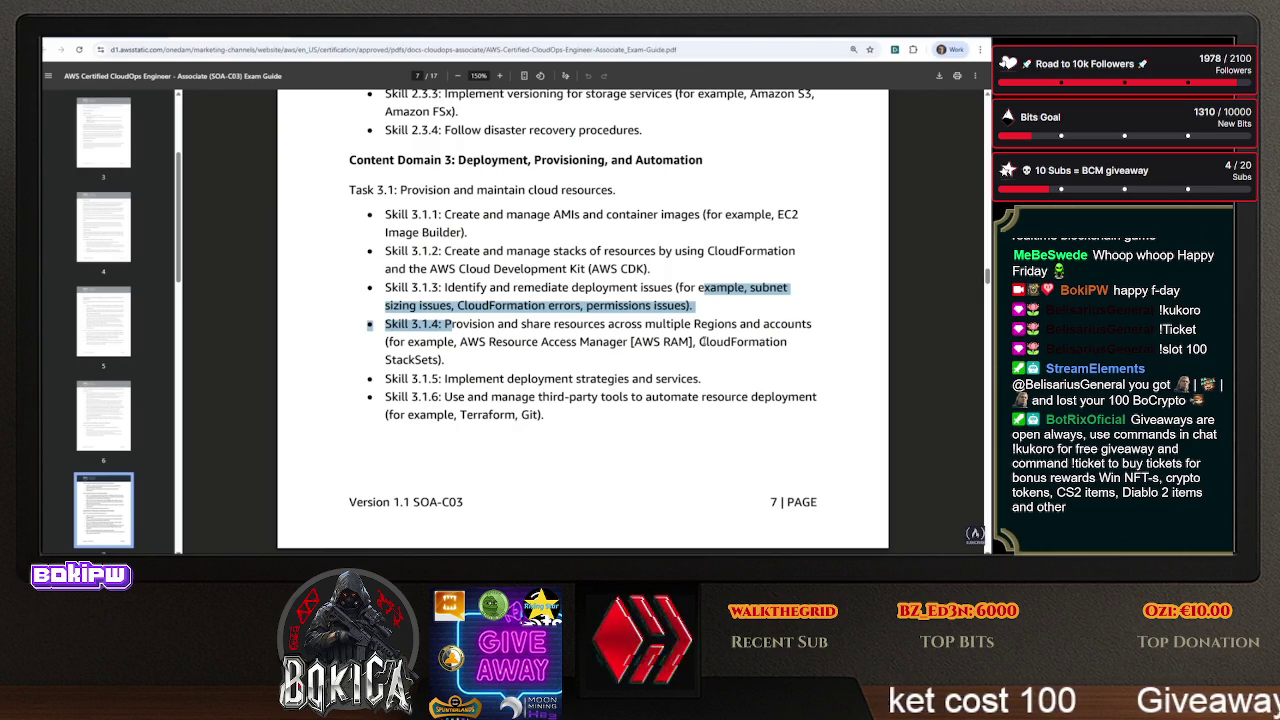
- Highlight Skill 3.1.5's deployment strategies and Skill 3.1.6's third-party tools (Terraform, Git), then reach page 8
scroll(701, 341, "down", 3)
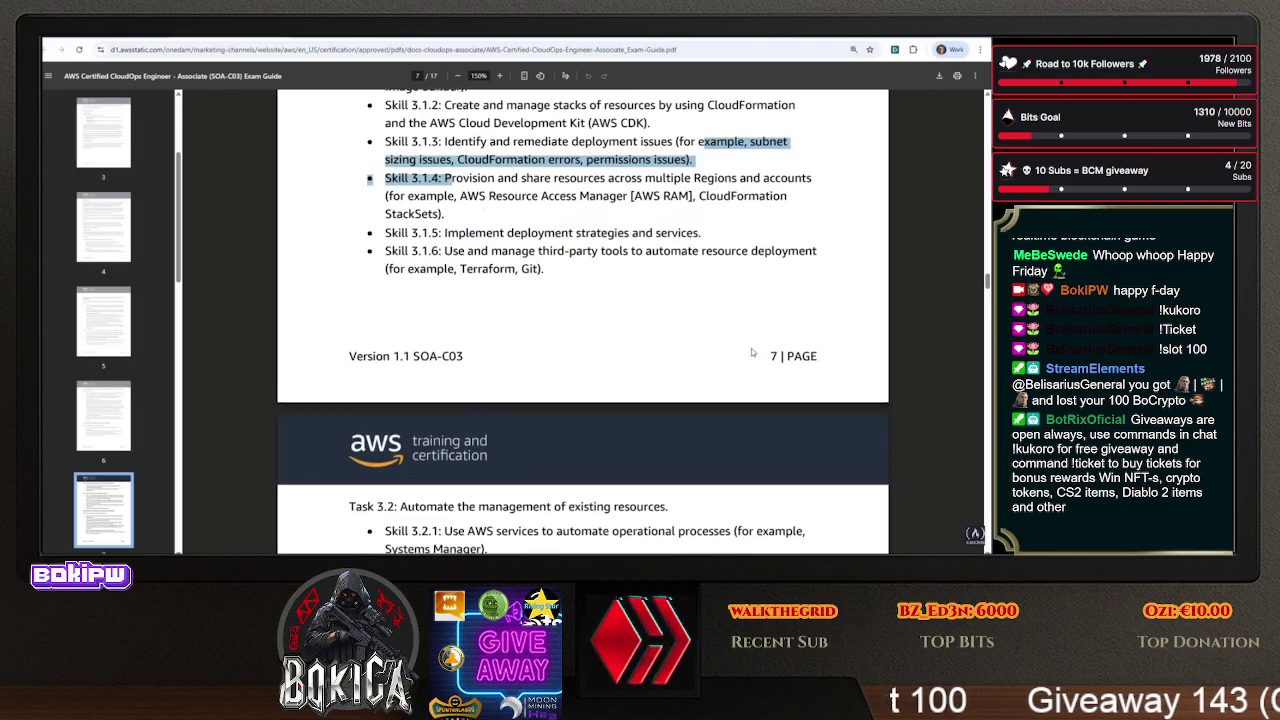
left_click_drag(431, 229, 700, 229)
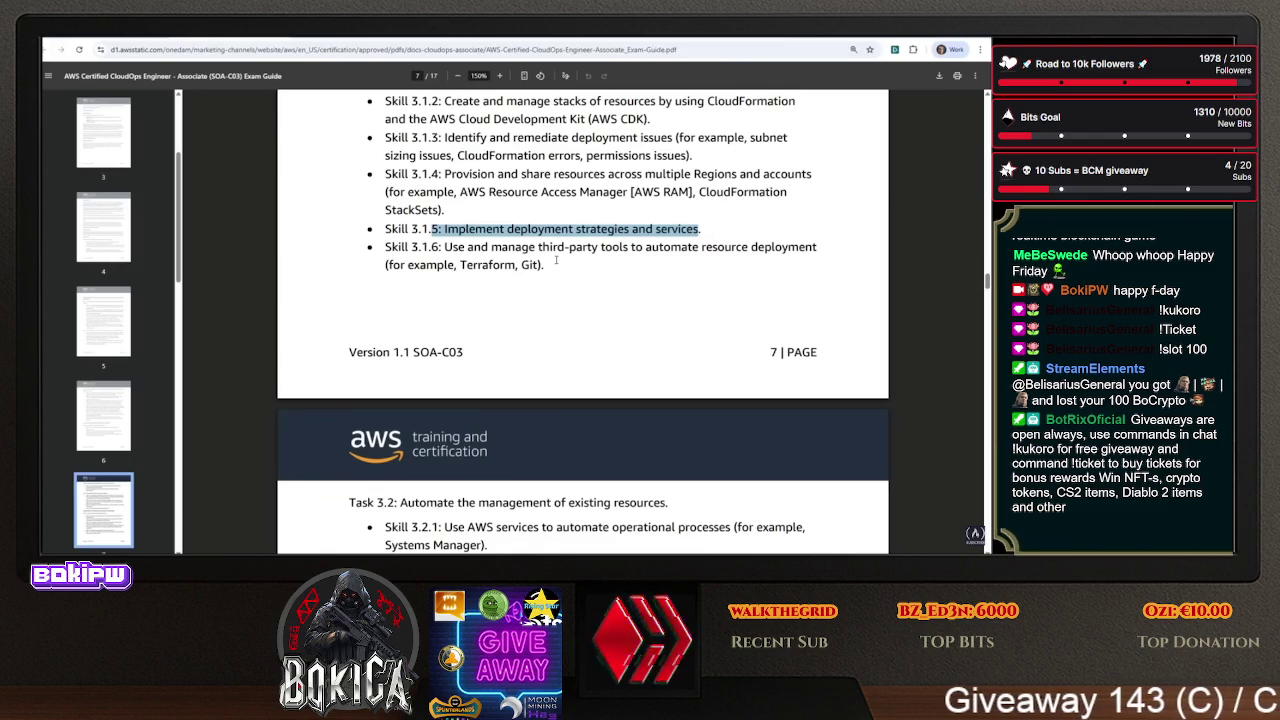
left_click_drag(468, 247, 817, 245)
left_click_drag(546, 265, 455, 265)
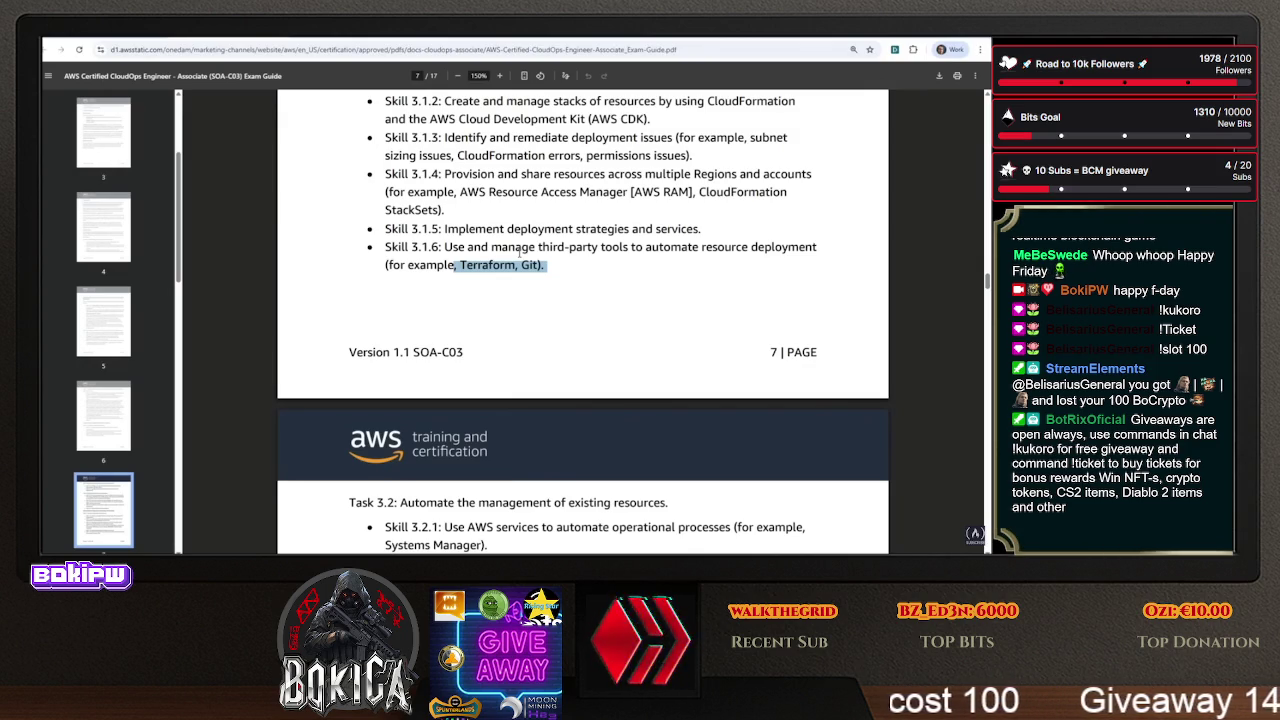
scroll(520, 253, "down", 1)
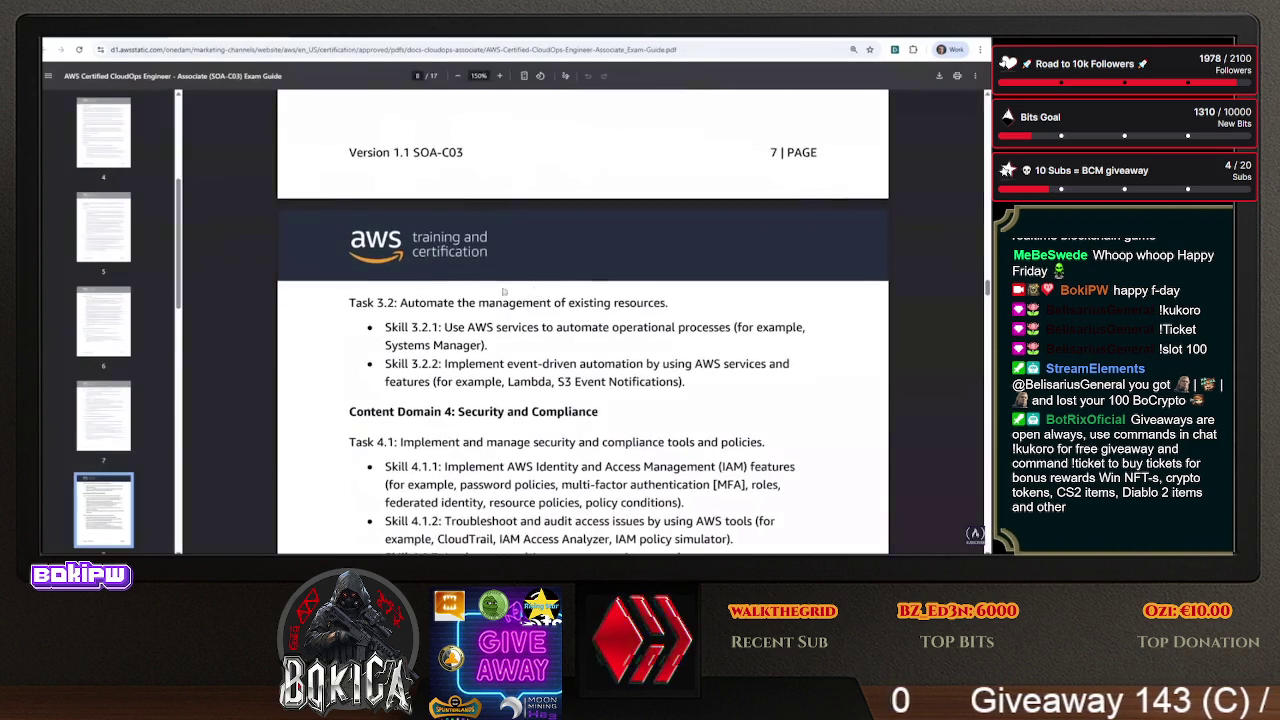
- Briefly highlight the whole Skill 3.1.6 bullet, clear it, and scroll down to Task 3.2
scroll(530, 240, "up", 1)
scroll(548, 225, "down", 1)
left_click(548, 225)
mouse_move(548, 225)
left_mouse_down()
mouse_move(405, 215)
mouse_move(385, 197)
left_mouse_up()
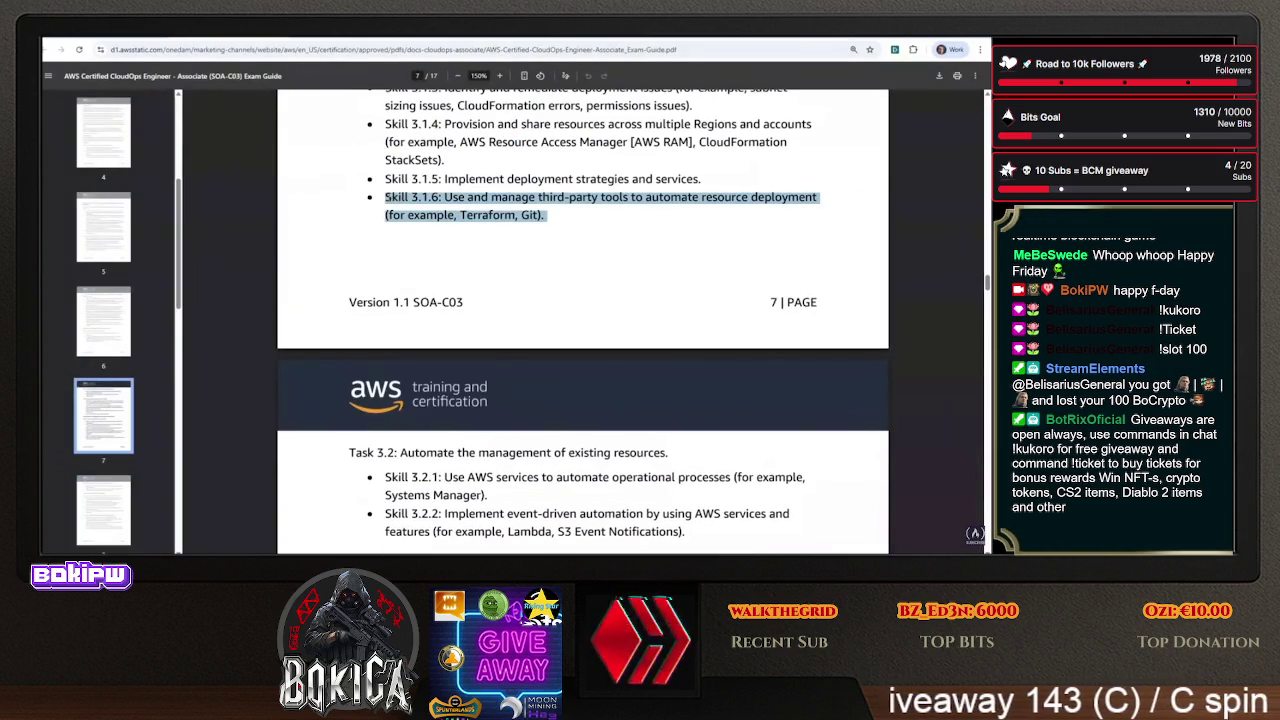
left_click(385, 197)
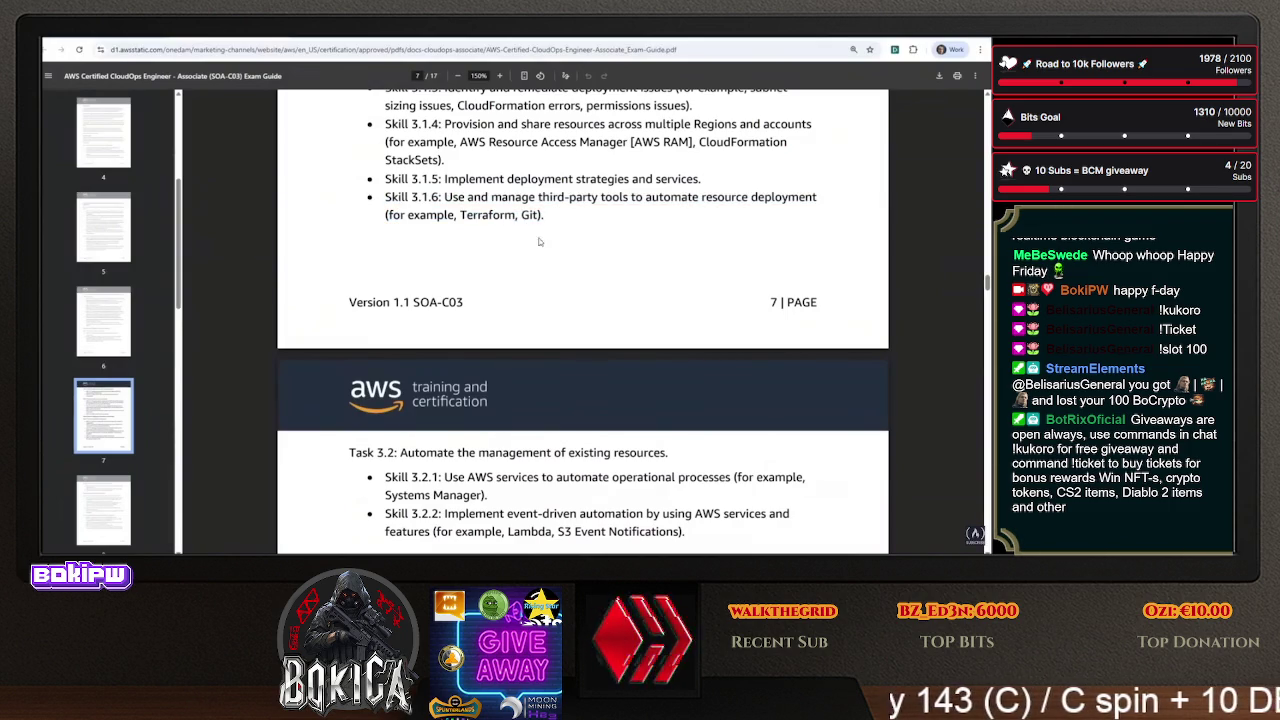
scroll(460, 290, "down", 3)
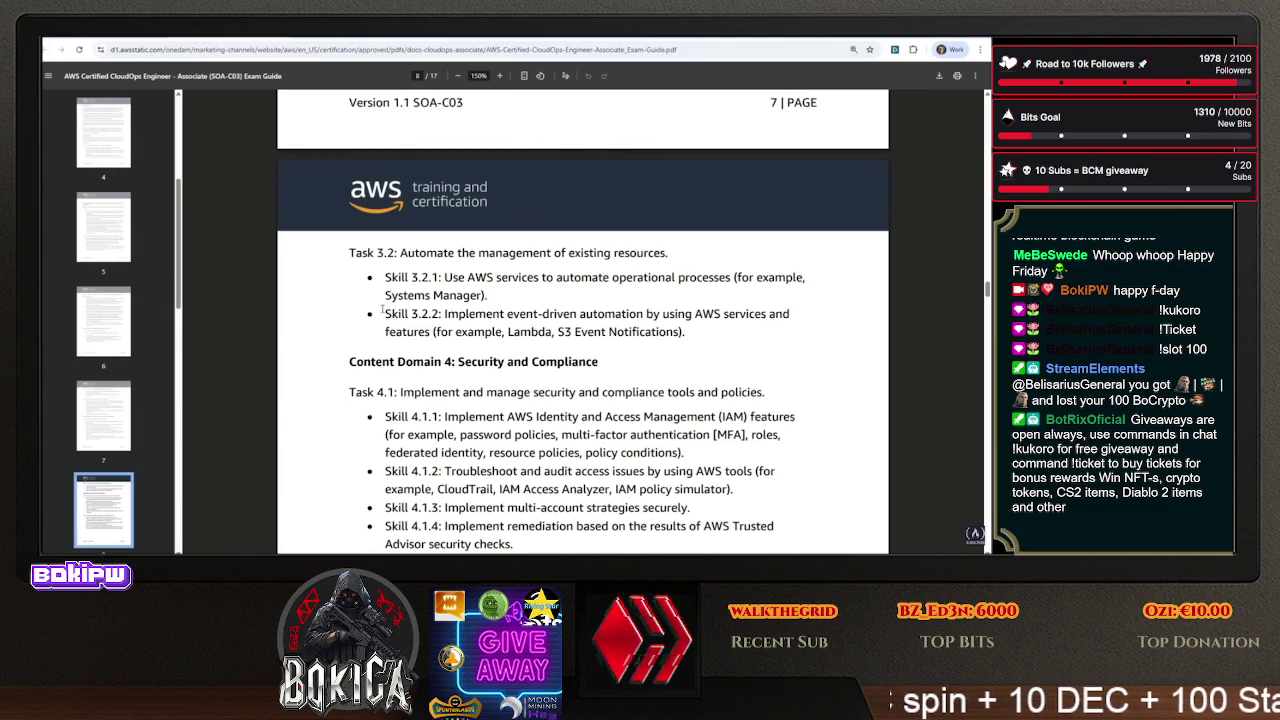
- Highlight all of Skill 3.2.2's event-driven automation text, then scroll to Content Domain 4
left_click_drag(384, 314, 815, 319)
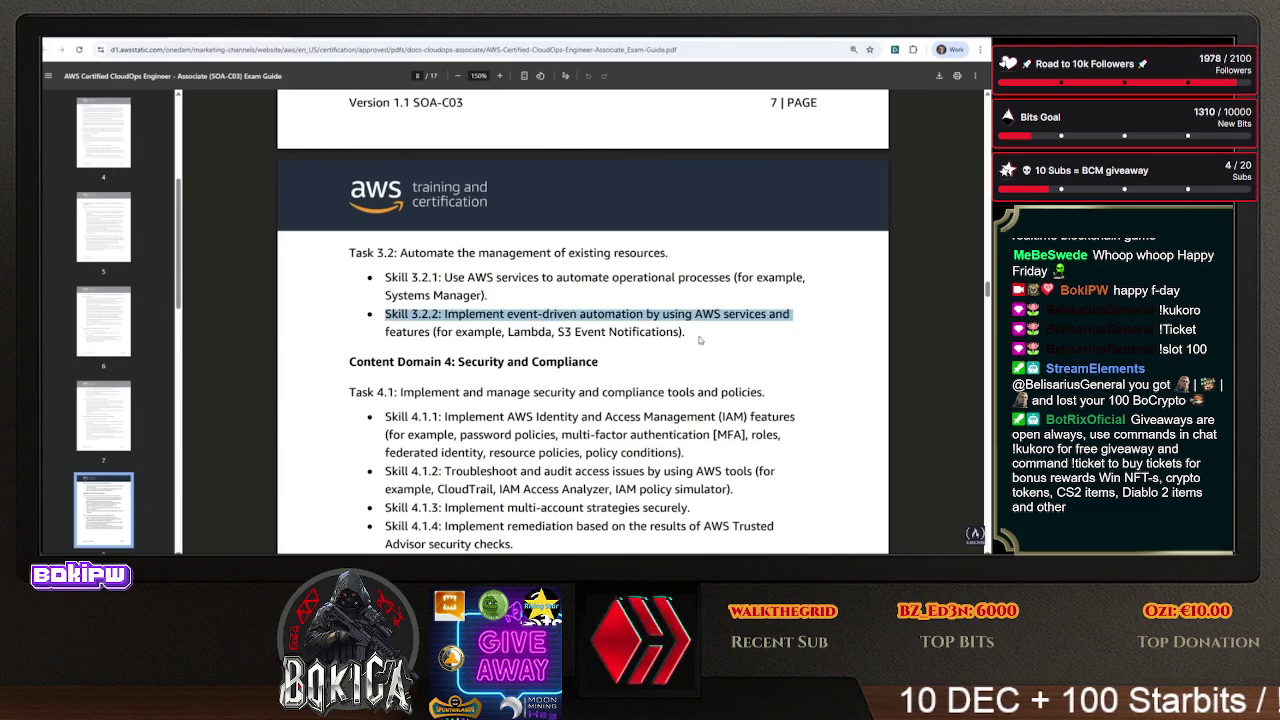
left_click(555, 334)
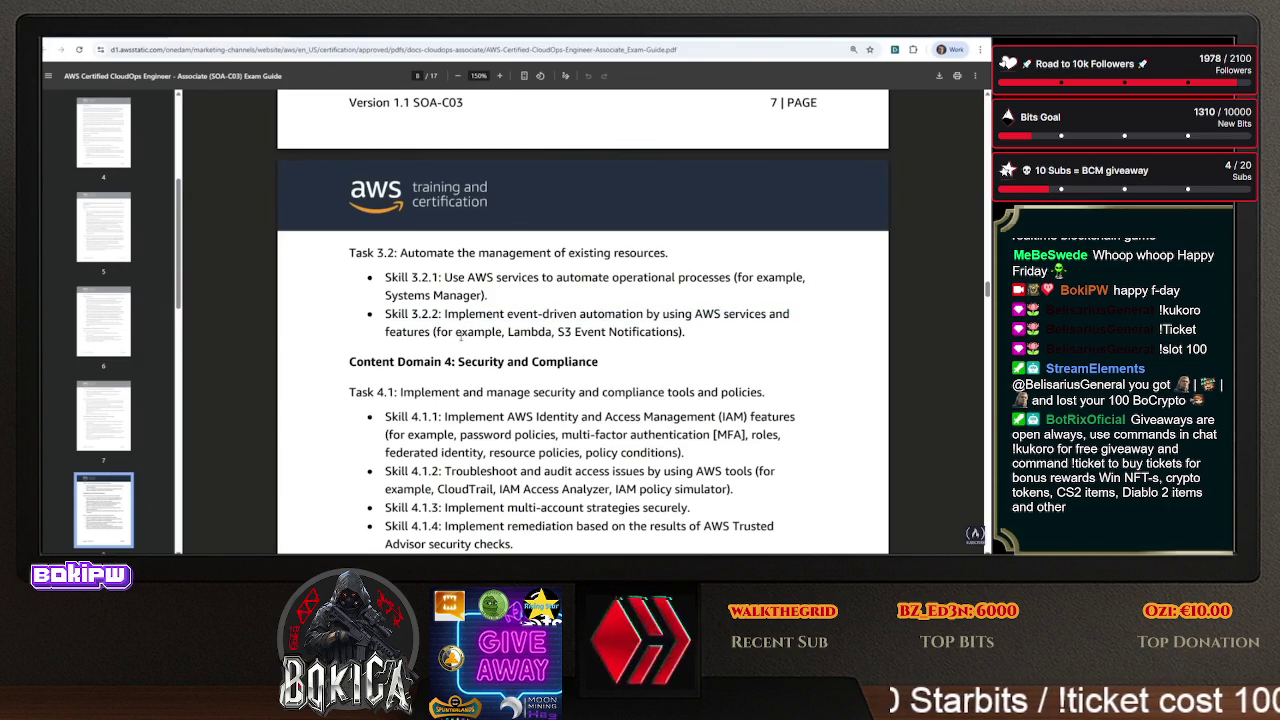
mouse_move(384, 314)
left_mouse_down()
mouse_move(670, 318)
mouse_move(725, 338)
left_mouse_up()
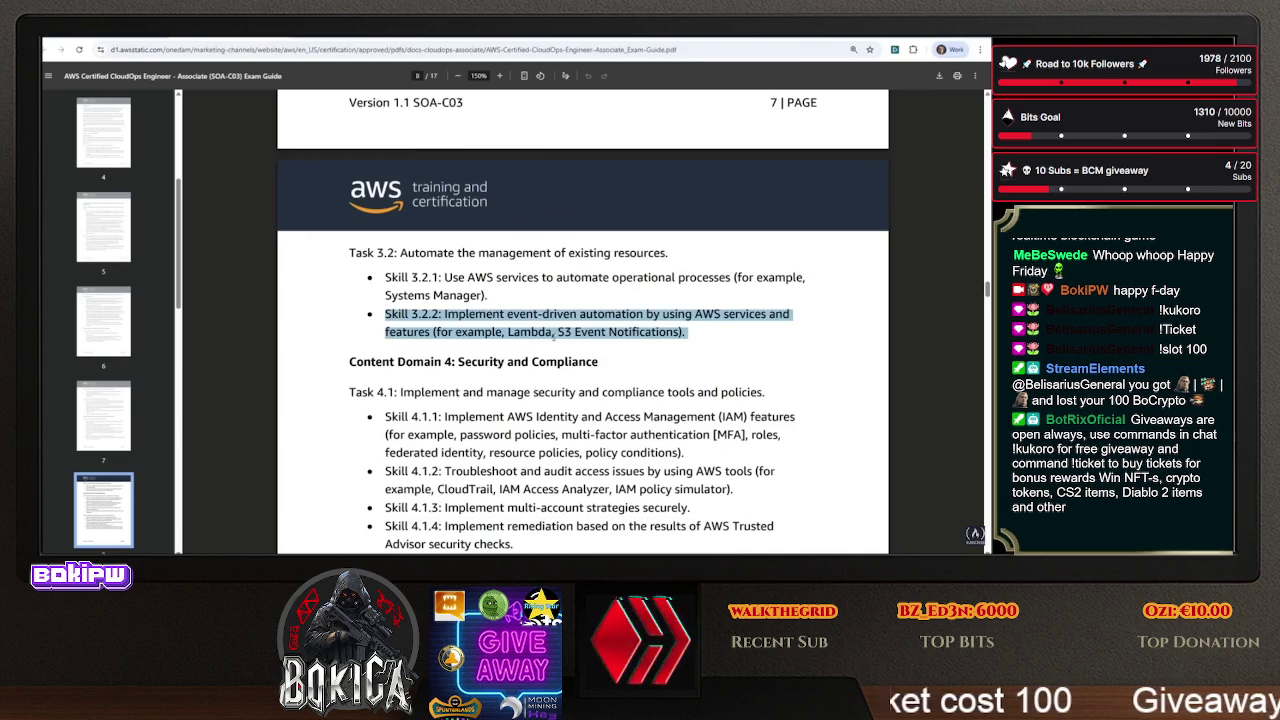
scroll(430, 206, "down", 2)
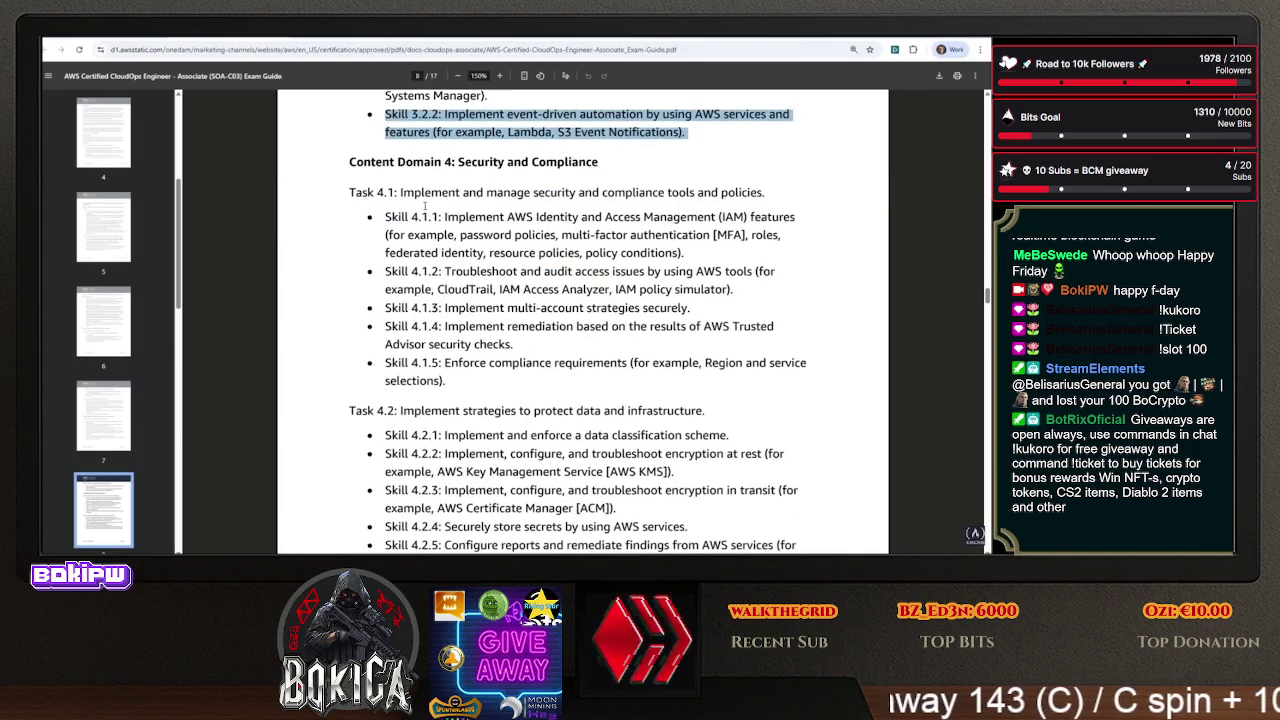
- Highlight Skills 4.1.1–4.1.4: IAM features, access auditing, multi-account strategies, and remediation
left_click(468, 254)
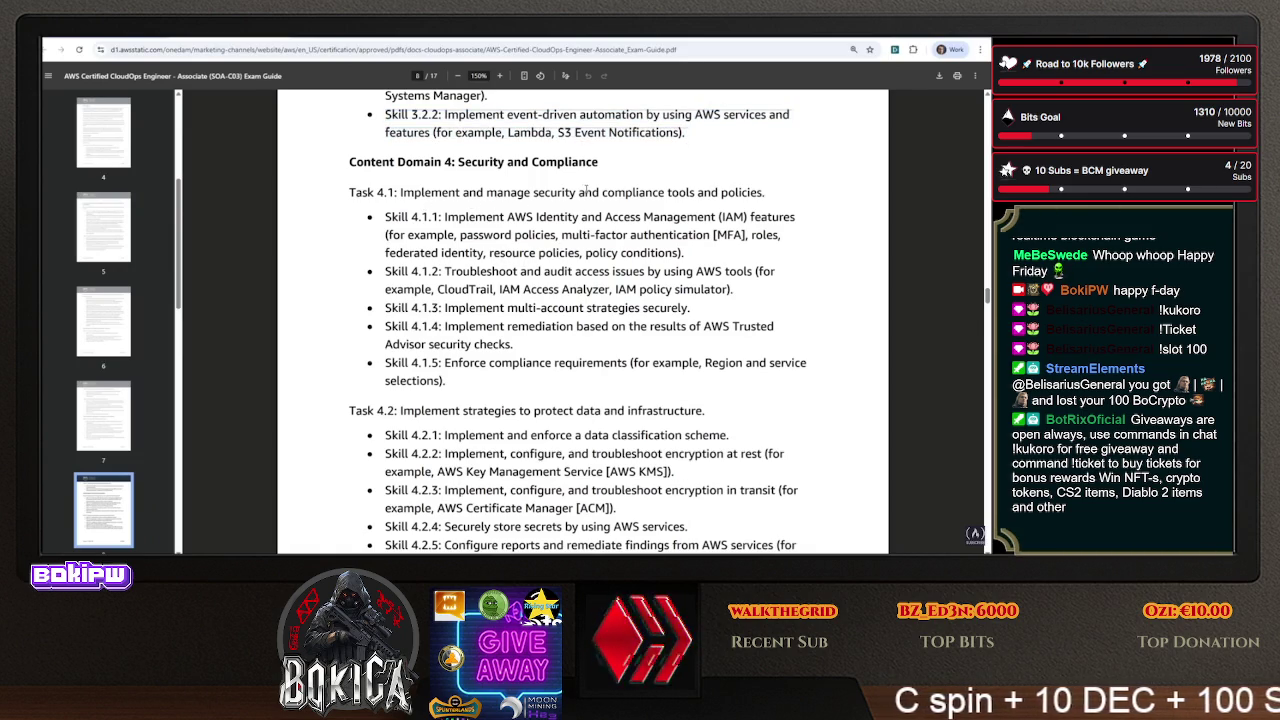
mouse_move(507, 217)
left_mouse_down()
mouse_move(757, 213)
mouse_move(745, 262)
mouse_move(709, 246)
left_mouse_up()
mouse_move(445, 271)
left_mouse_down()
mouse_move(752, 272)
mouse_move(757, 285)
mouse_move(740, 289)
left_mouse_up()
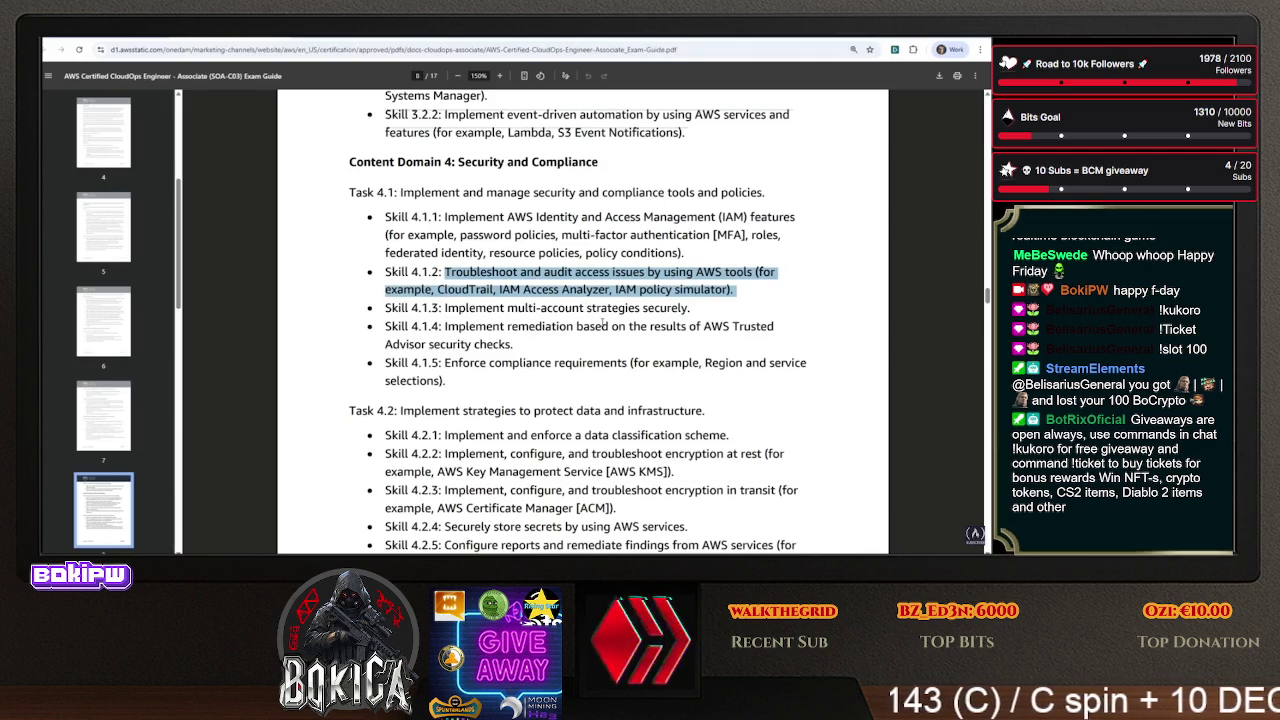
left_click_drag(507, 309, 729, 306)
mouse_move(446, 327)
left_mouse_down()
mouse_move(647, 328)
mouse_move(624, 364)
mouse_move(505, 328)
mouse_move(511, 345)
left_mouse_up()
- Highlight Skill 4.1.5, then scroll down and highlight the Task 4.2 heading
scroll(567, 330, "down", 1)
left_click_drag(443, 313, 714, 315)
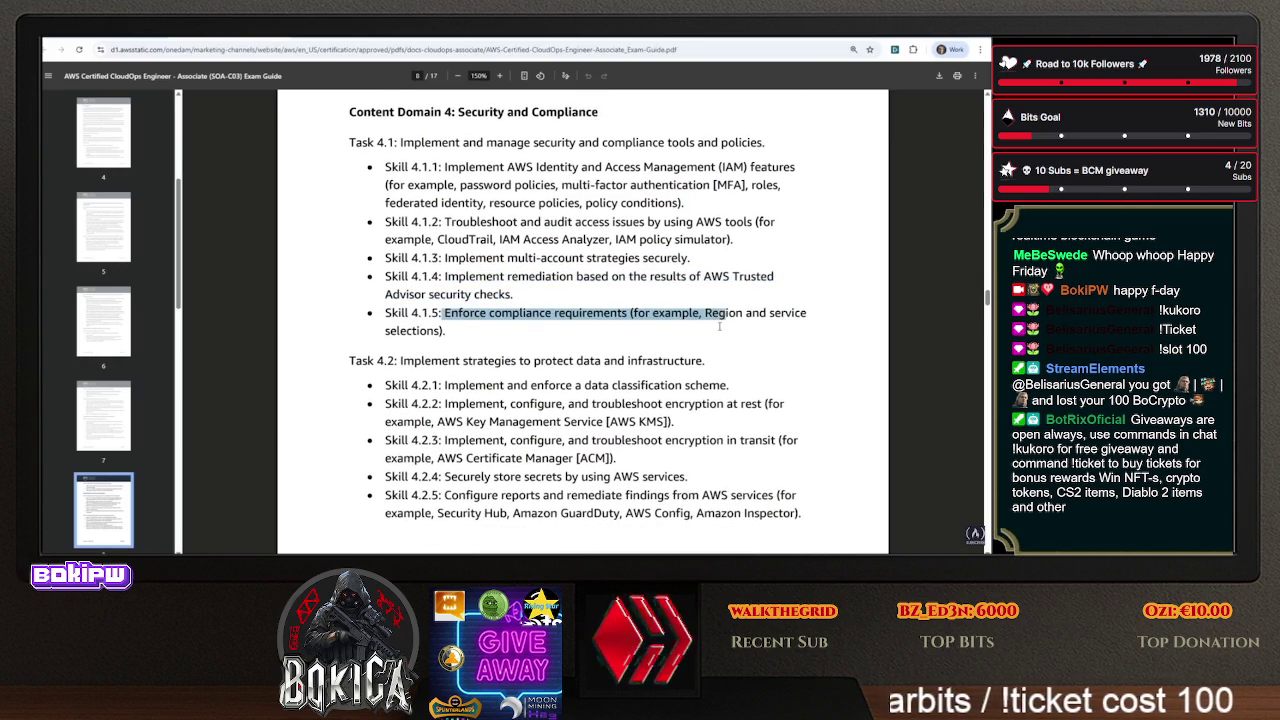
scroll(713, 326, "down", 2)
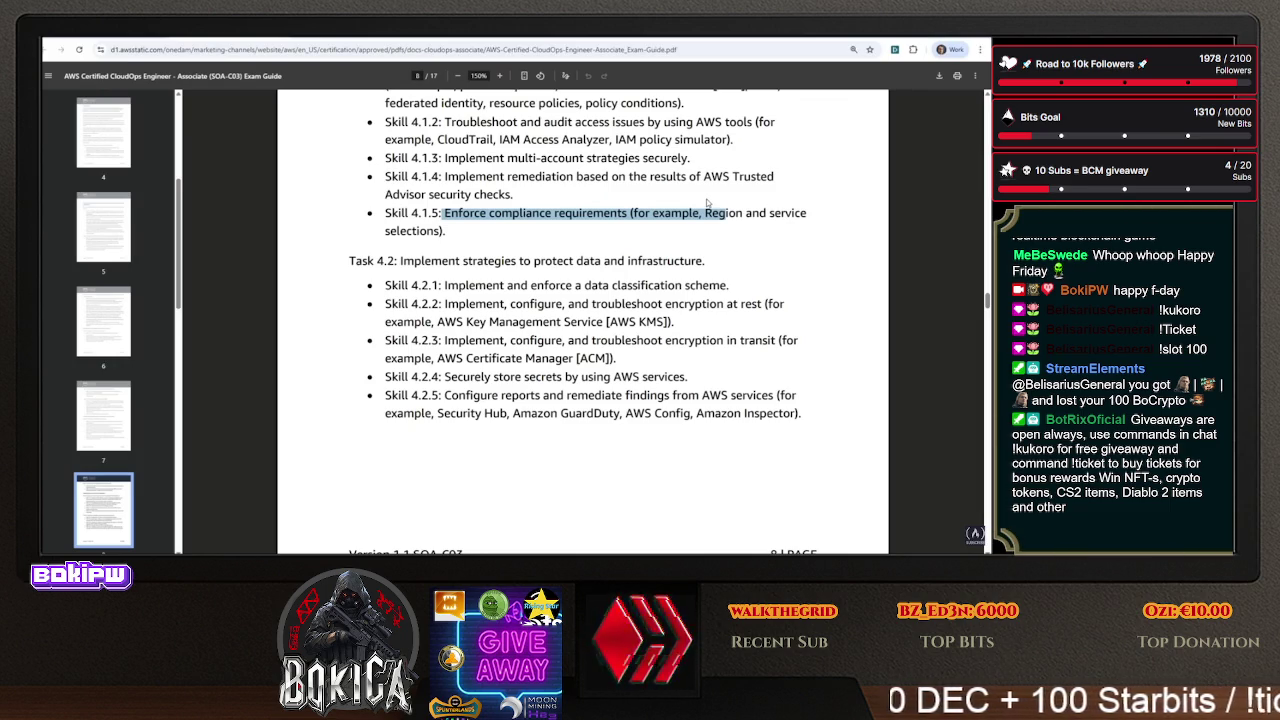
scroll(645, 262, "down", 1)
left_click(516, 260)
left_click_drag(419, 213, 731, 214)
- Highlight Skill 4.2.1's data classification, Skill 4.2.2's encryption at rest, and the ACM example in 4.2.3
left_click_drag(438, 236, 748, 229)
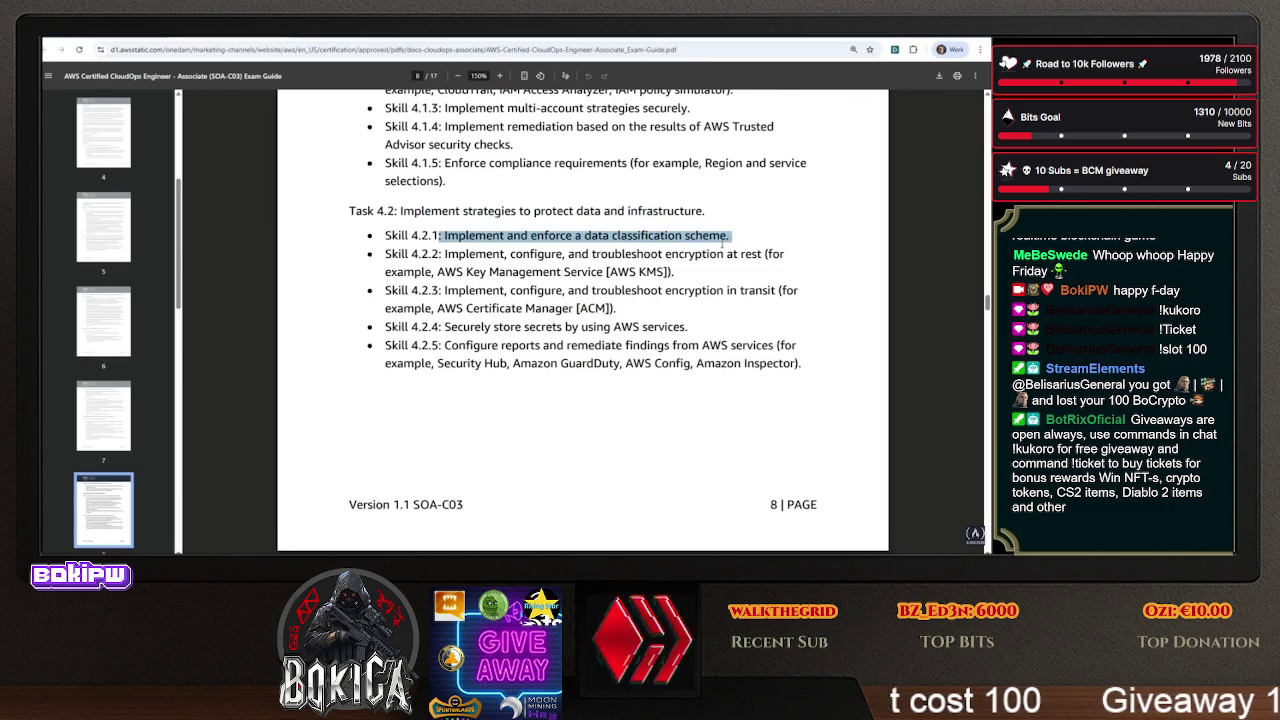
mouse_move(733, 237)
left_mouse_down()
mouse_move(612, 237)
mouse_move(446, 212)
mouse_move(443, 230)
left_mouse_up()
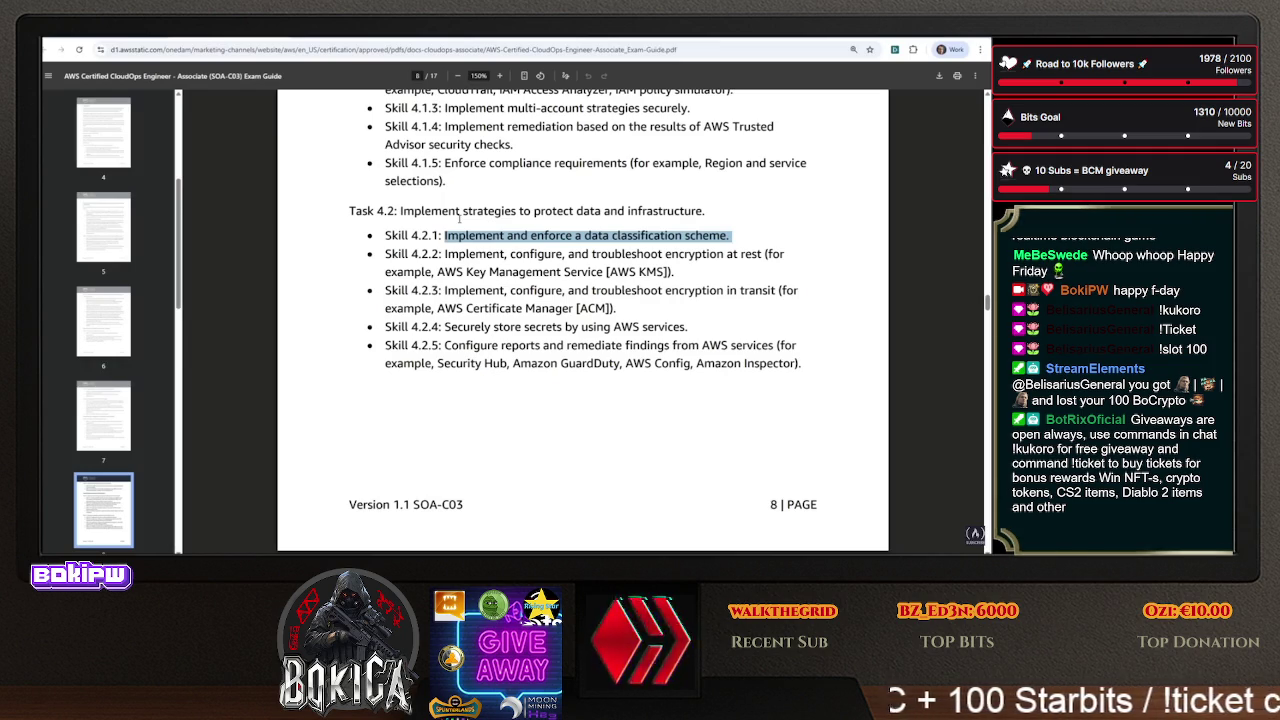
left_click_drag(446, 254, 745, 255)
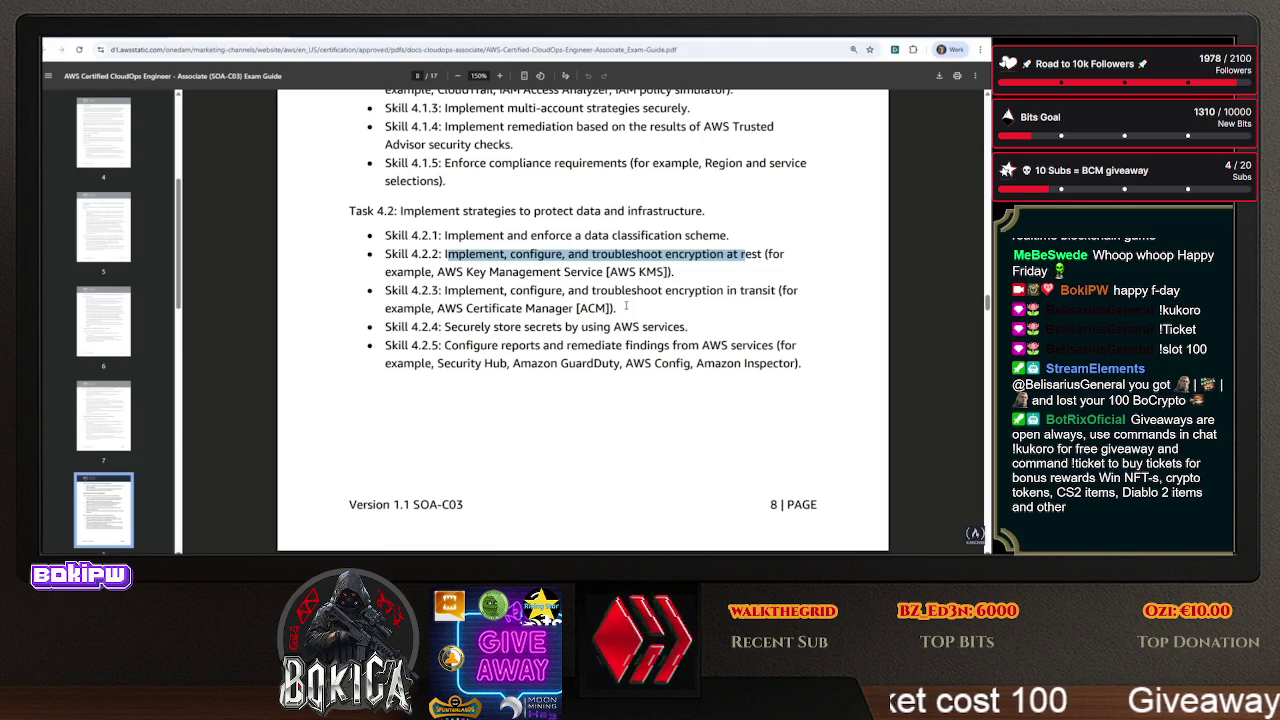
left_click_drag(627, 308, 576, 308)
- Briefly highlight Skill 4.2.4, then continue down onto page 9's Content Domain 5
scroll(580, 320, "down", 1)
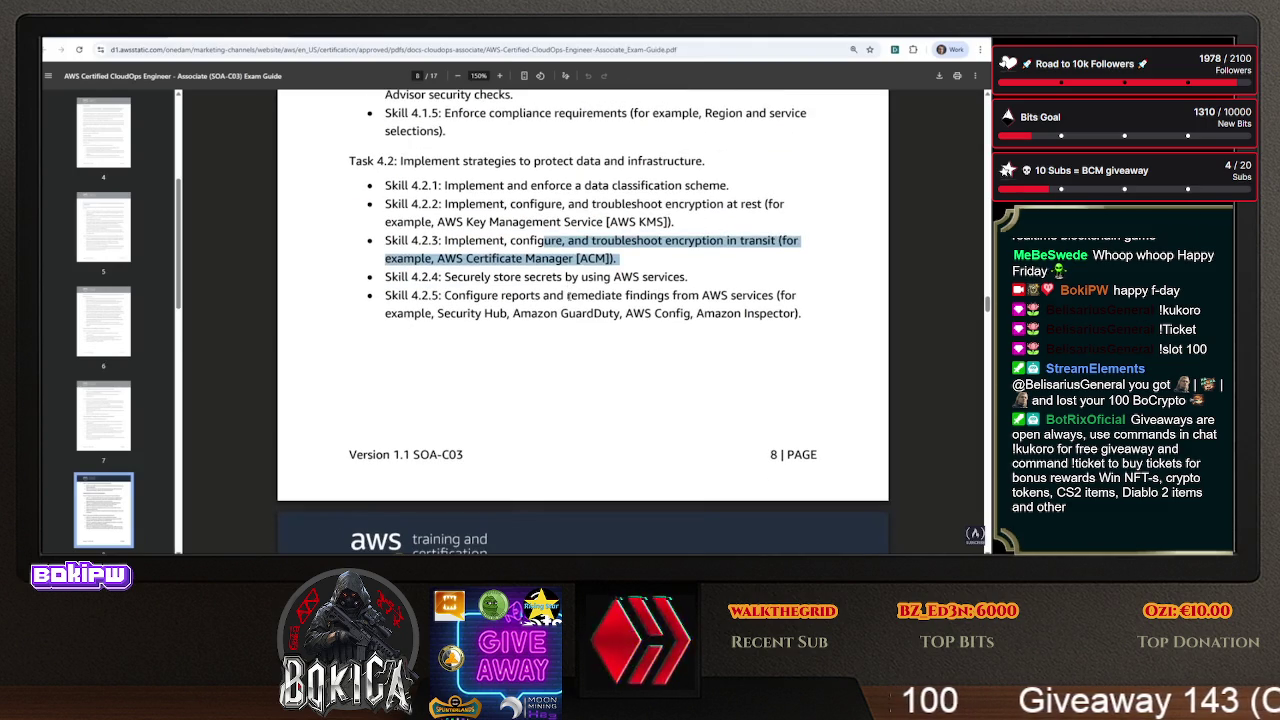
left_click_drag(493, 277, 727, 295)
left_click(664, 268)
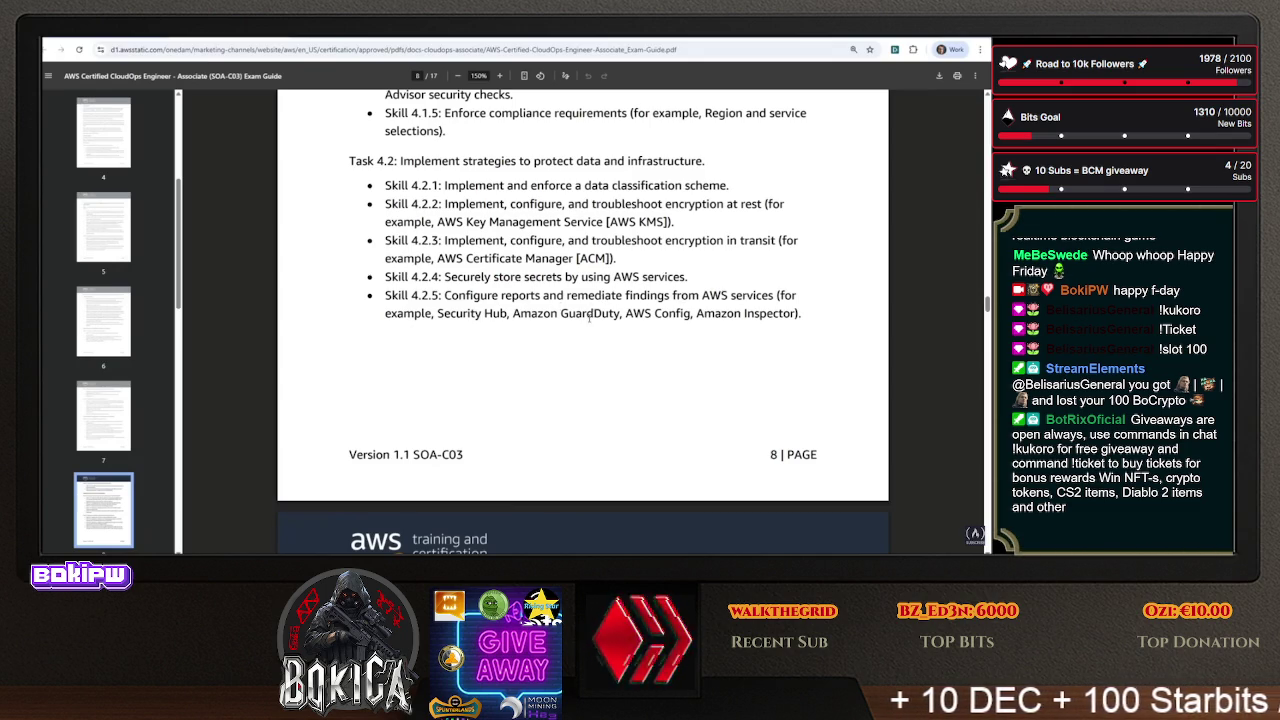
scroll(745, 296, "down", 5)
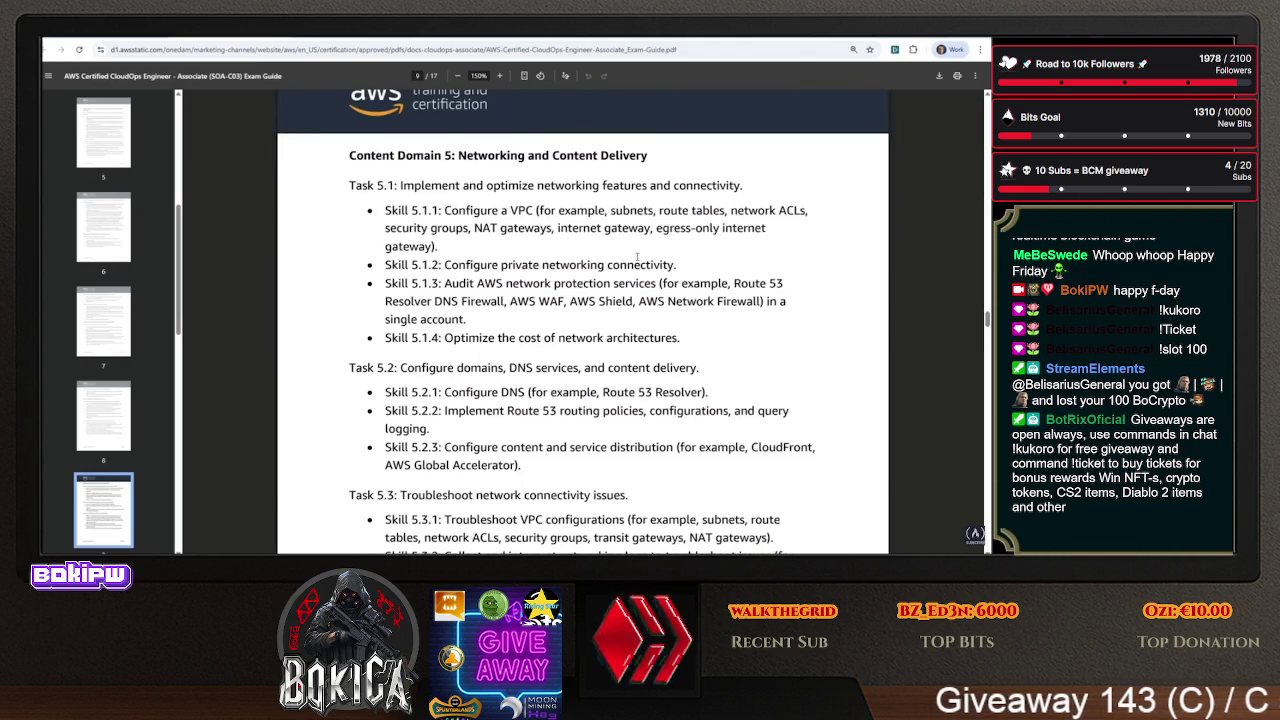
- Highlight the Task 5.1–5.3 networking text in Content Domain 5 on page 9
scroll(510, 251, "down", 1)
left_click_drag(386, 160, 620, 397)
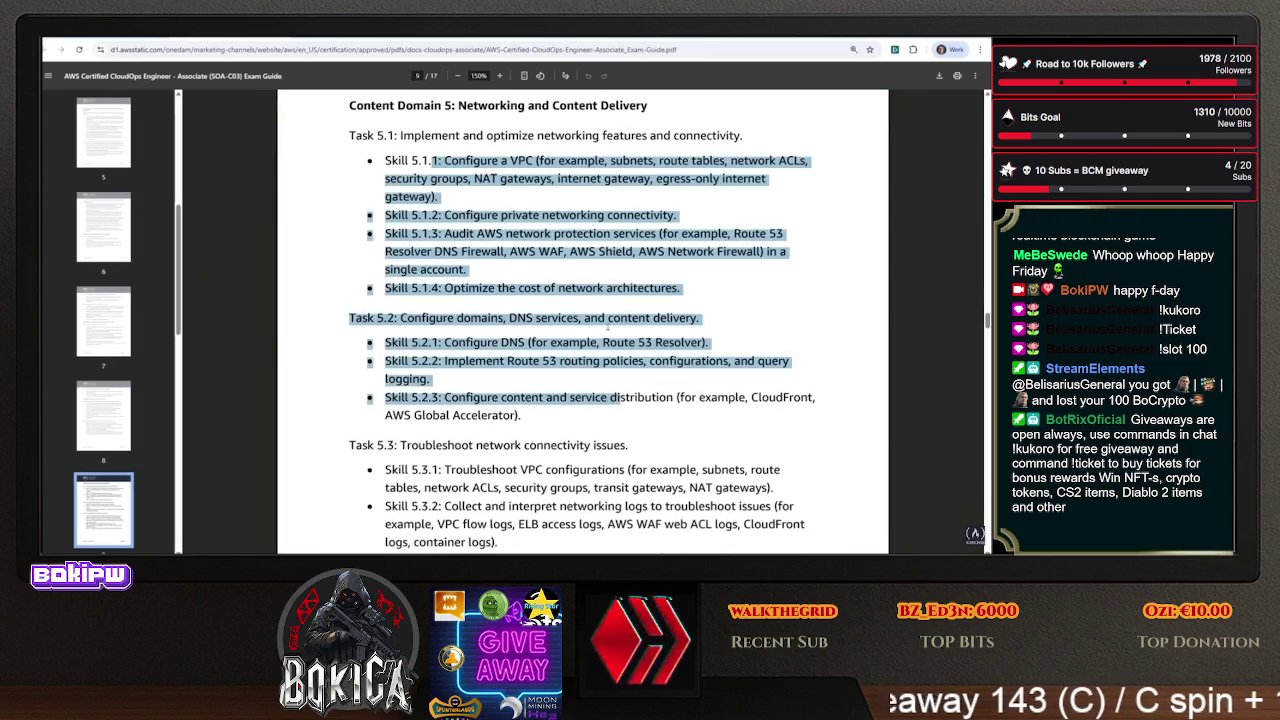
scroll(610, 317, "down", 2)
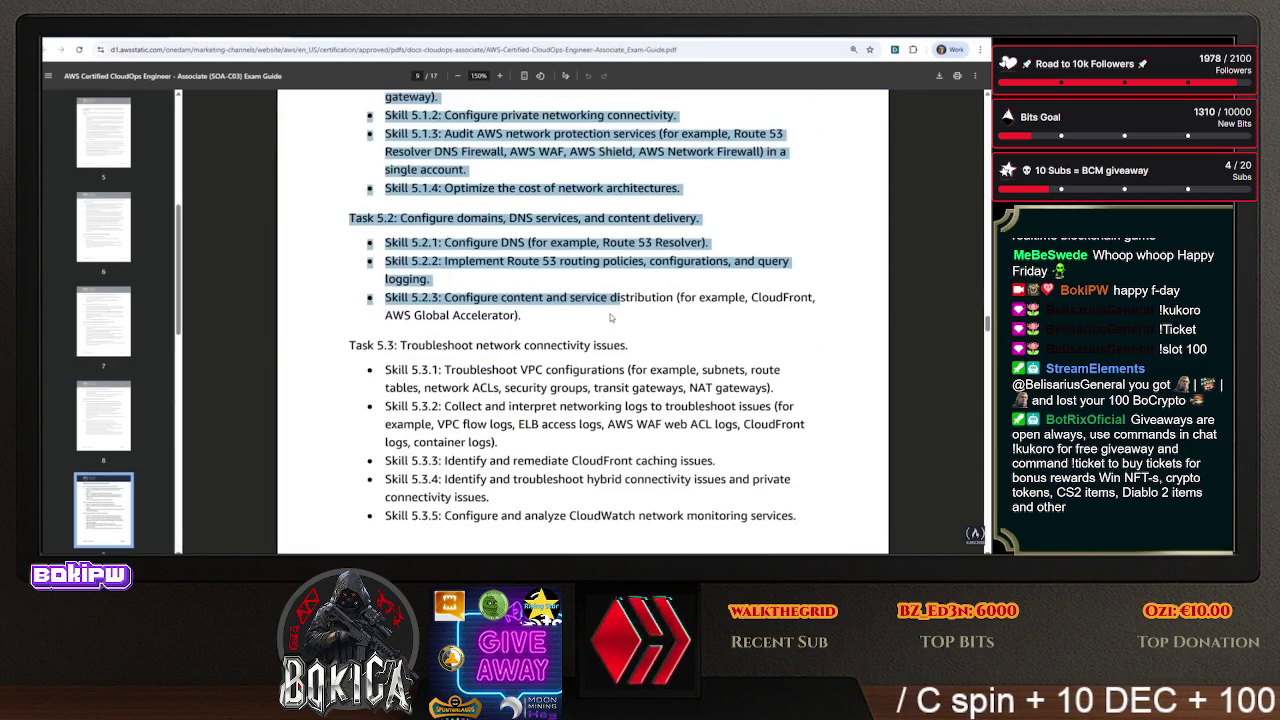
scroll(610, 317, "down", 2)
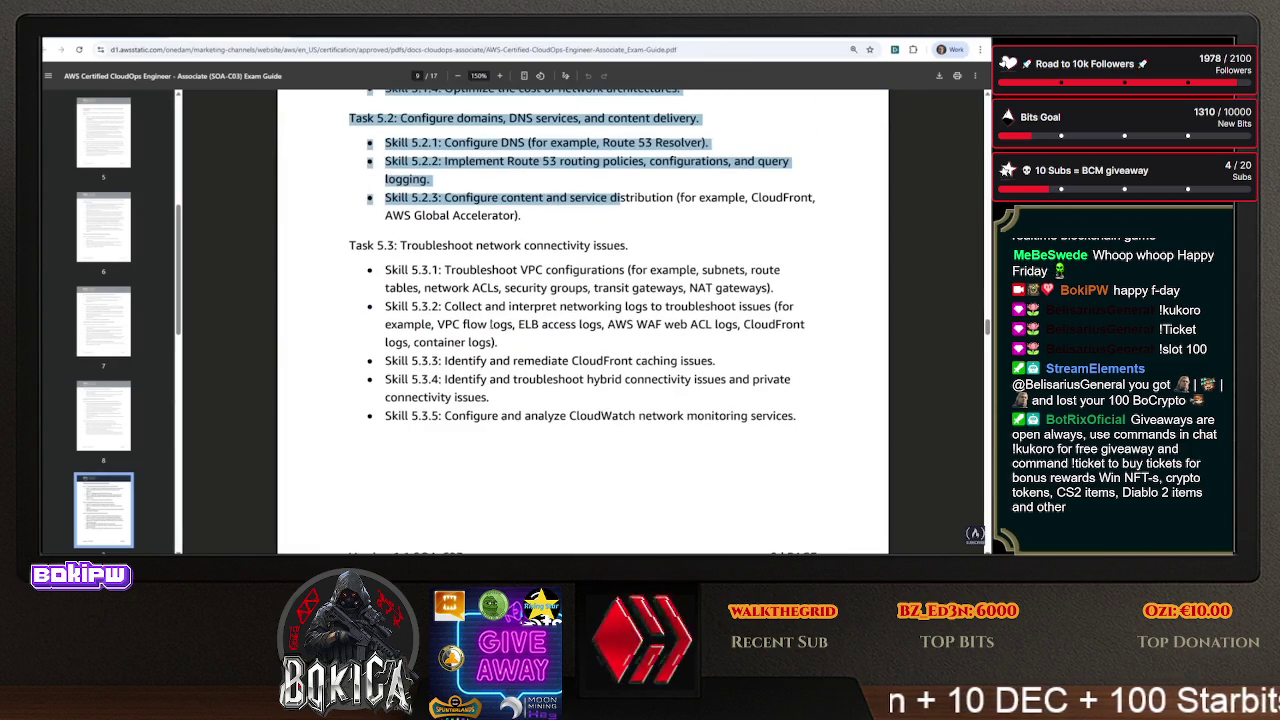
mouse_move(420, 245)
left_mouse_down()
mouse_move(390, 268)
mouse_move(625, 270)
left_mouse_up()
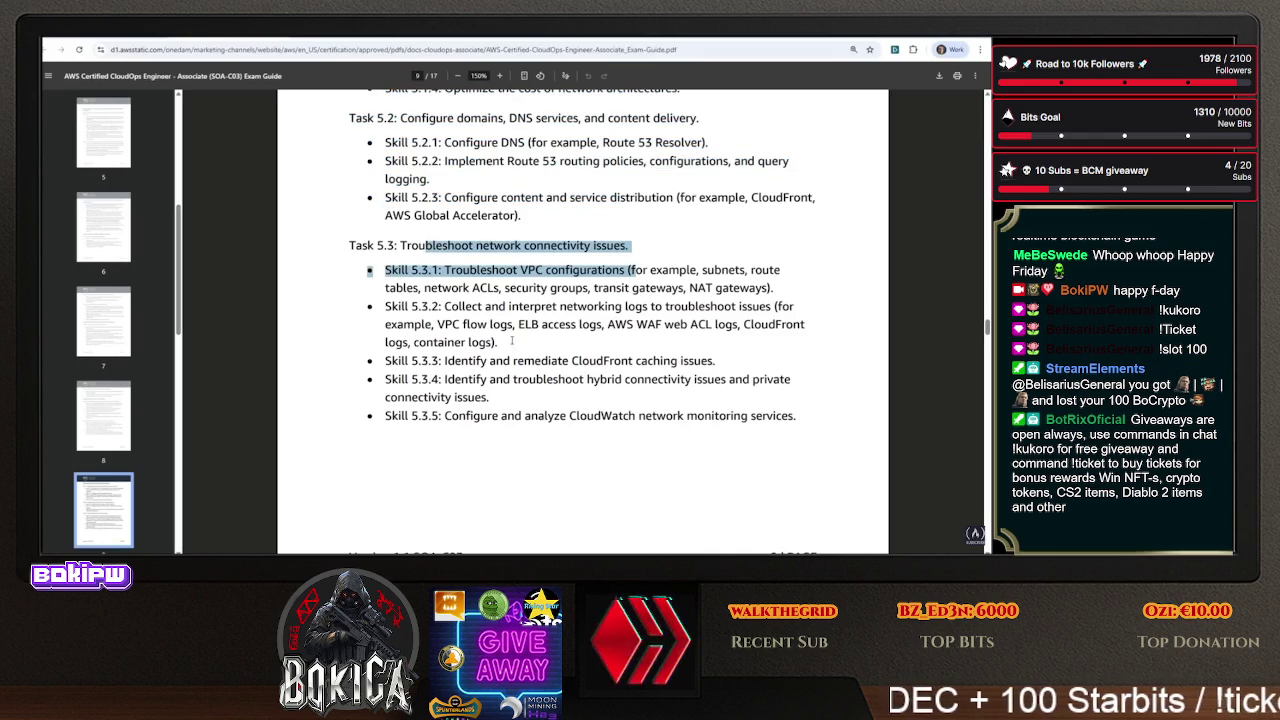
scroll(510, 340, "down", 4)
scroll(510, 340, "down", 2)
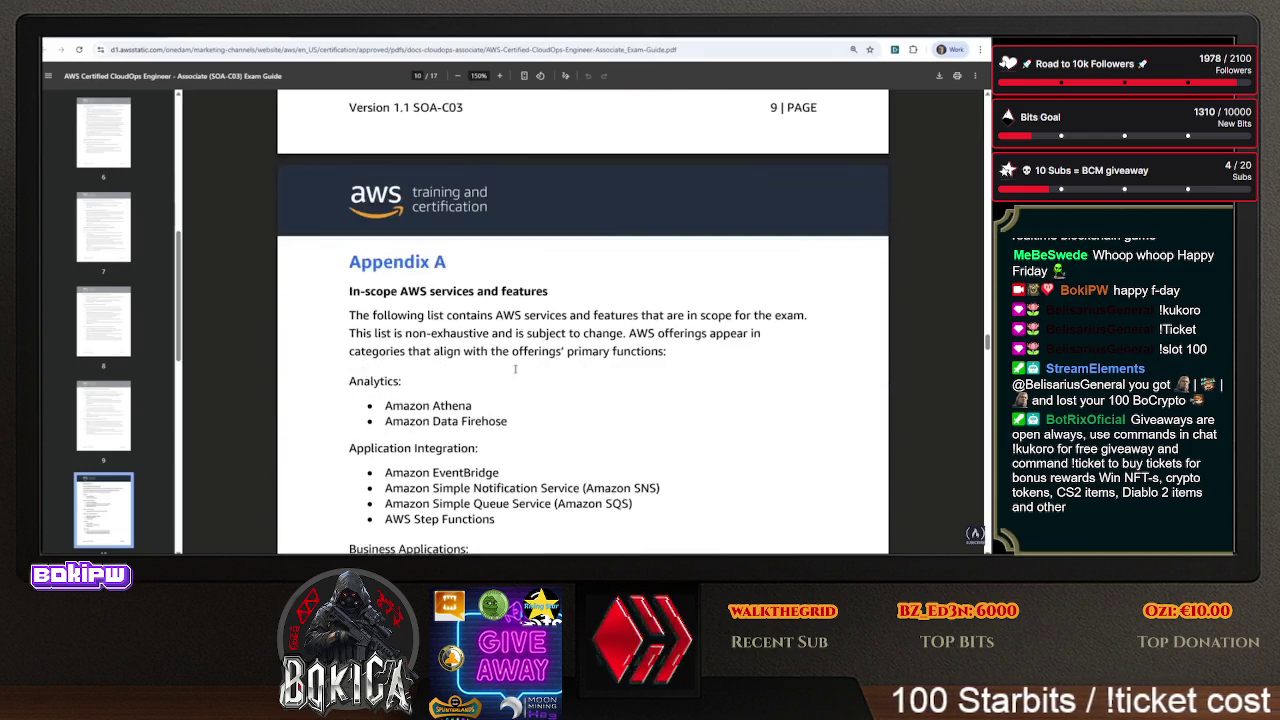
- Reselect the Domain 5 skills through Skill 5.3.4, then scroll back up to the earlier tasks
scroll(510, 340, "up", 8)
left_click(369, 320)
scroll(477, 310, "up", 5)
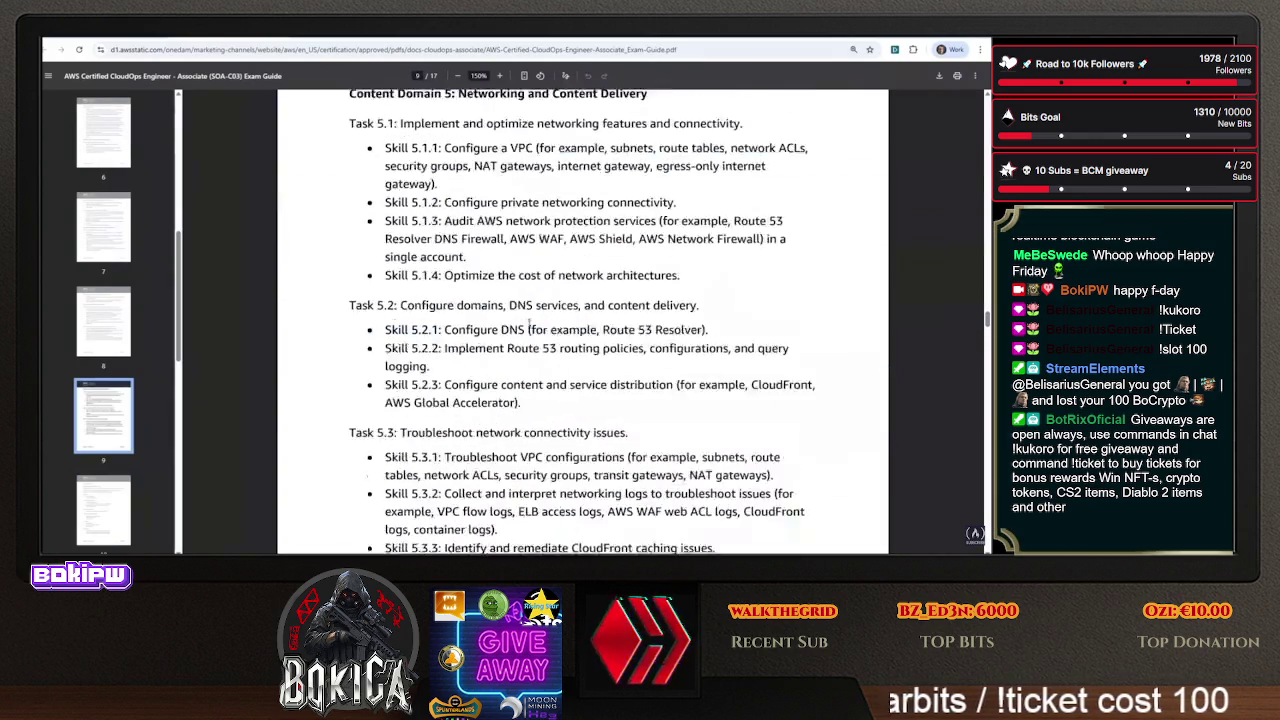
mouse_move(350, 245)
left_mouse_down()
mouse_move(700, 425)
mouse_move(827, 433)
left_mouse_up()
scroll(780, 430, "down", 5)
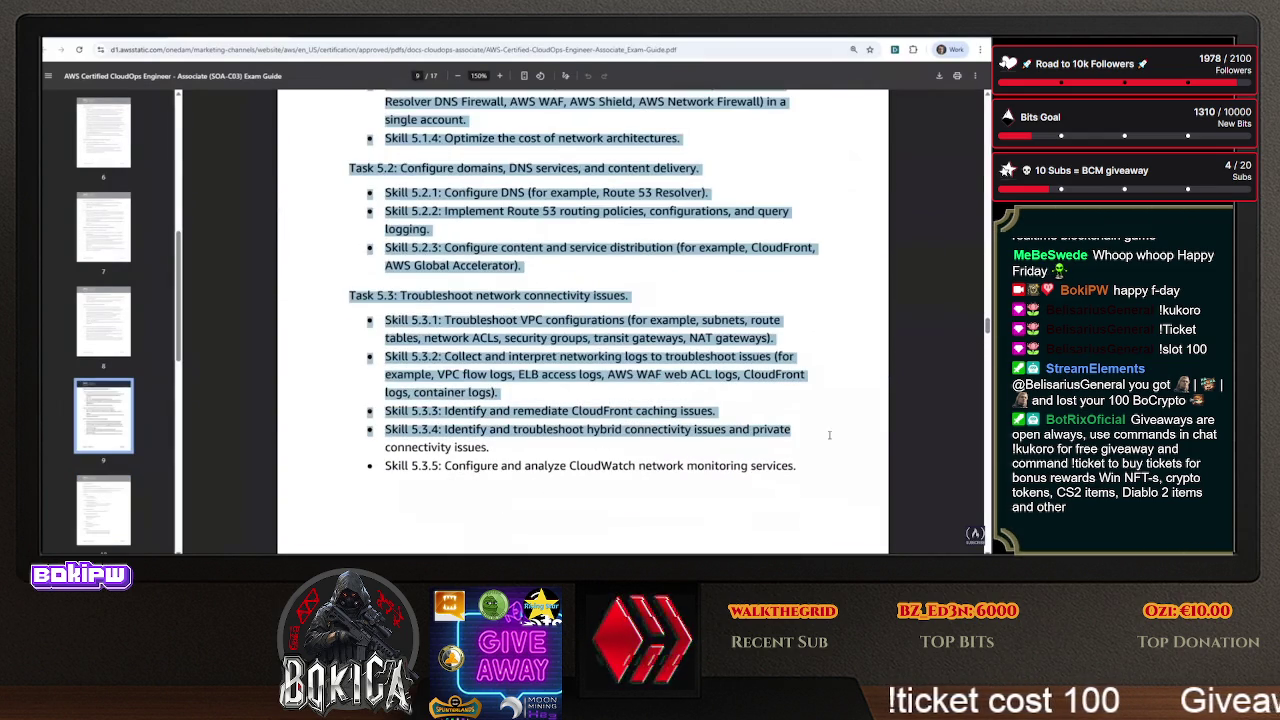
left_click_drag(804, 481, 804, 481)
scroll(622, 430, "up", 6)
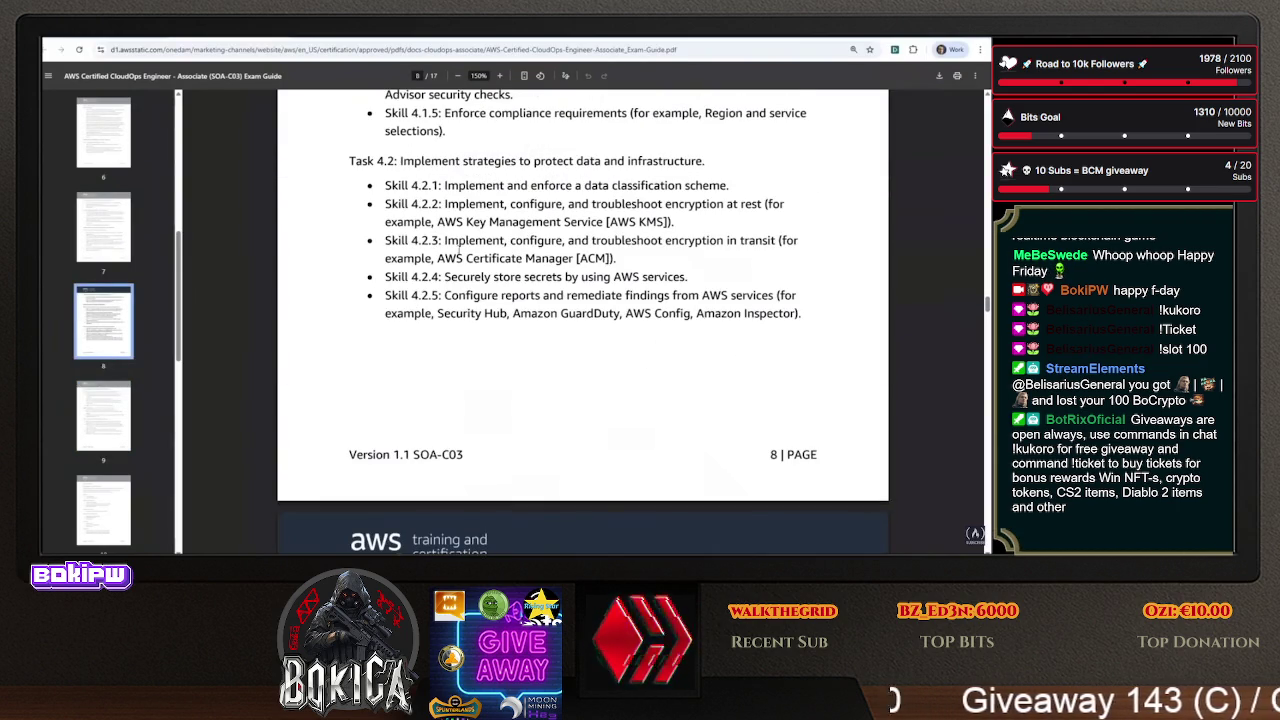
scroll(445, 295, "up", 10)
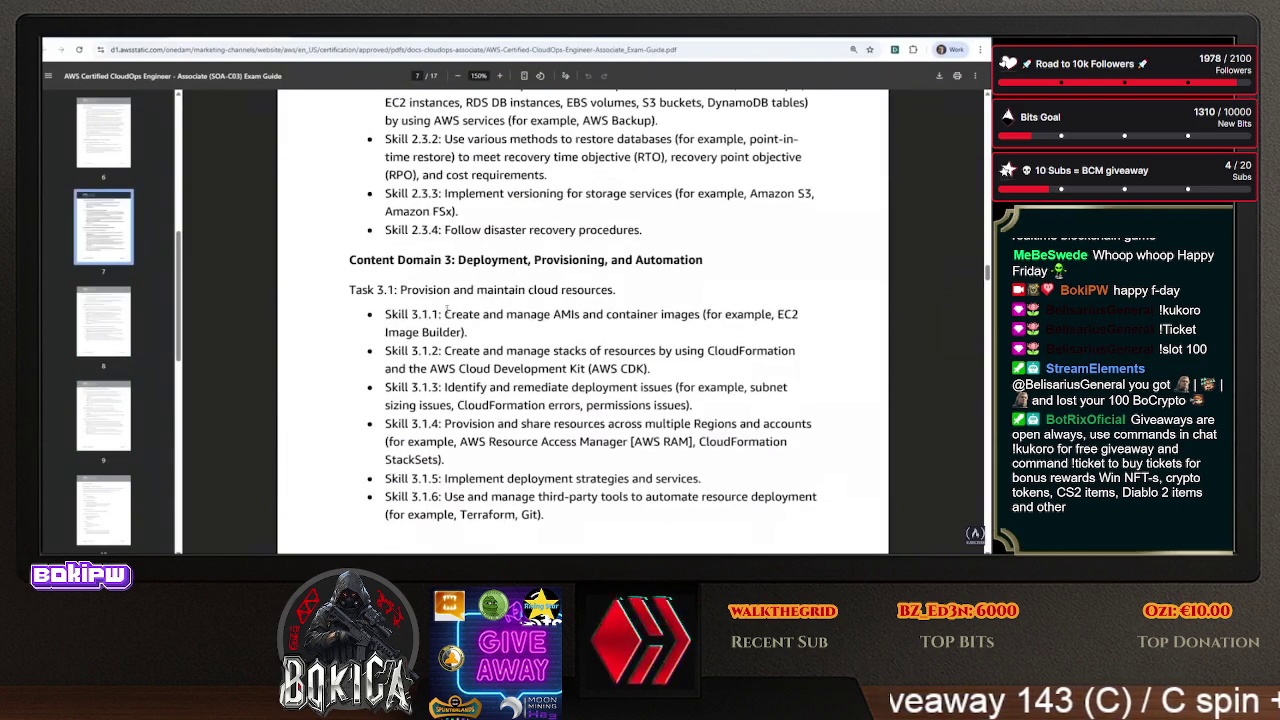
- Skim Appendix A's in-scope and out-of-scope service lists down to the page 16 comparison table
scroll(430, 292, "down", 15)
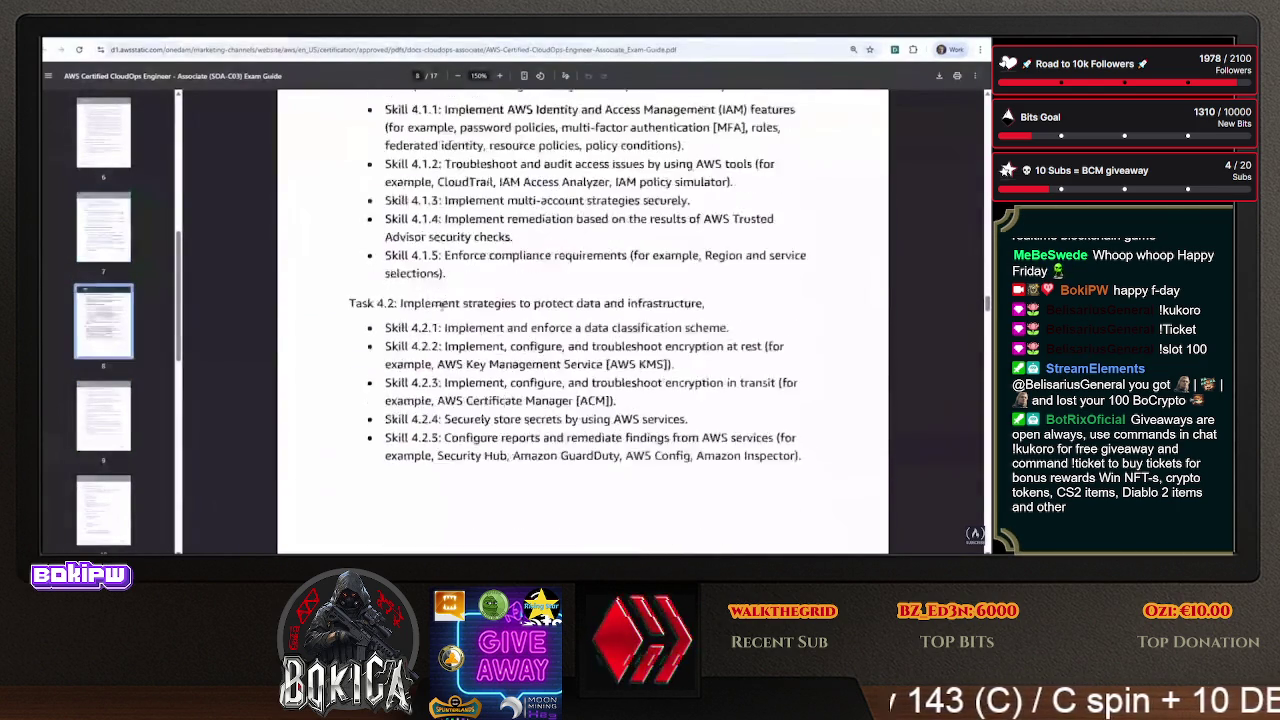
scroll(432, 292, "down", 15)
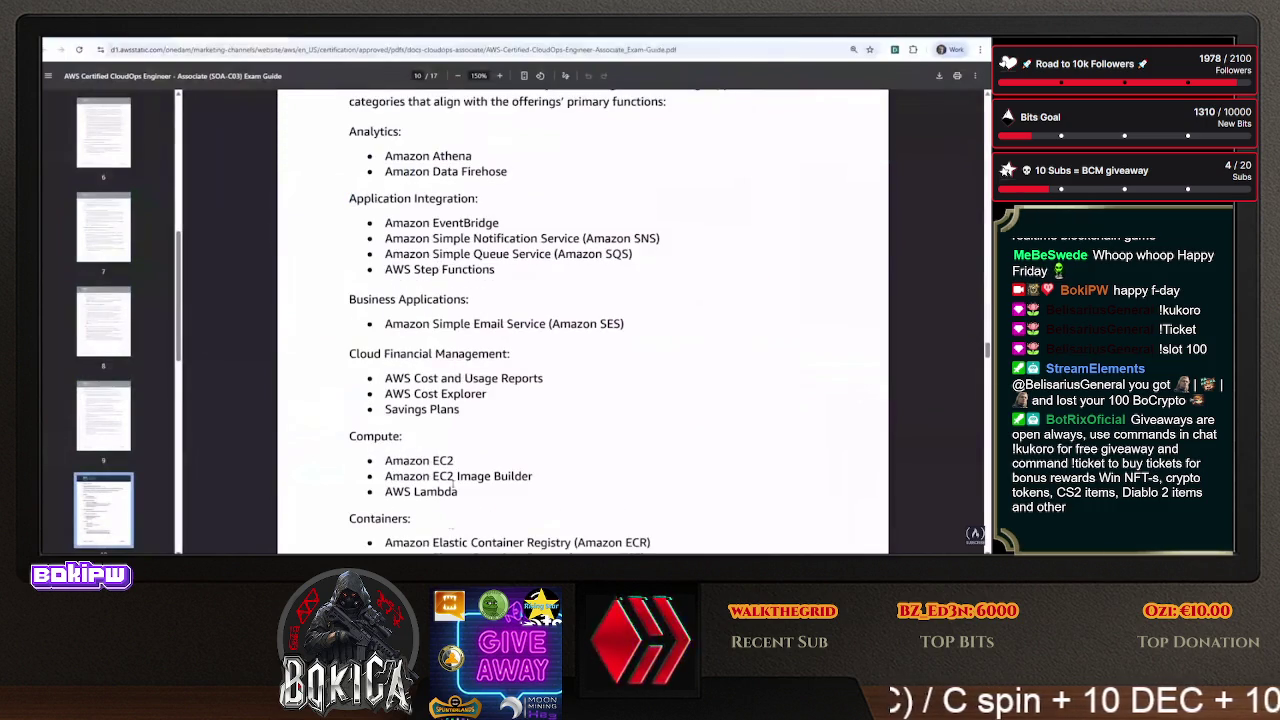
scroll(454, 409, "down", 12)
scroll(458, 420, "up", 10)
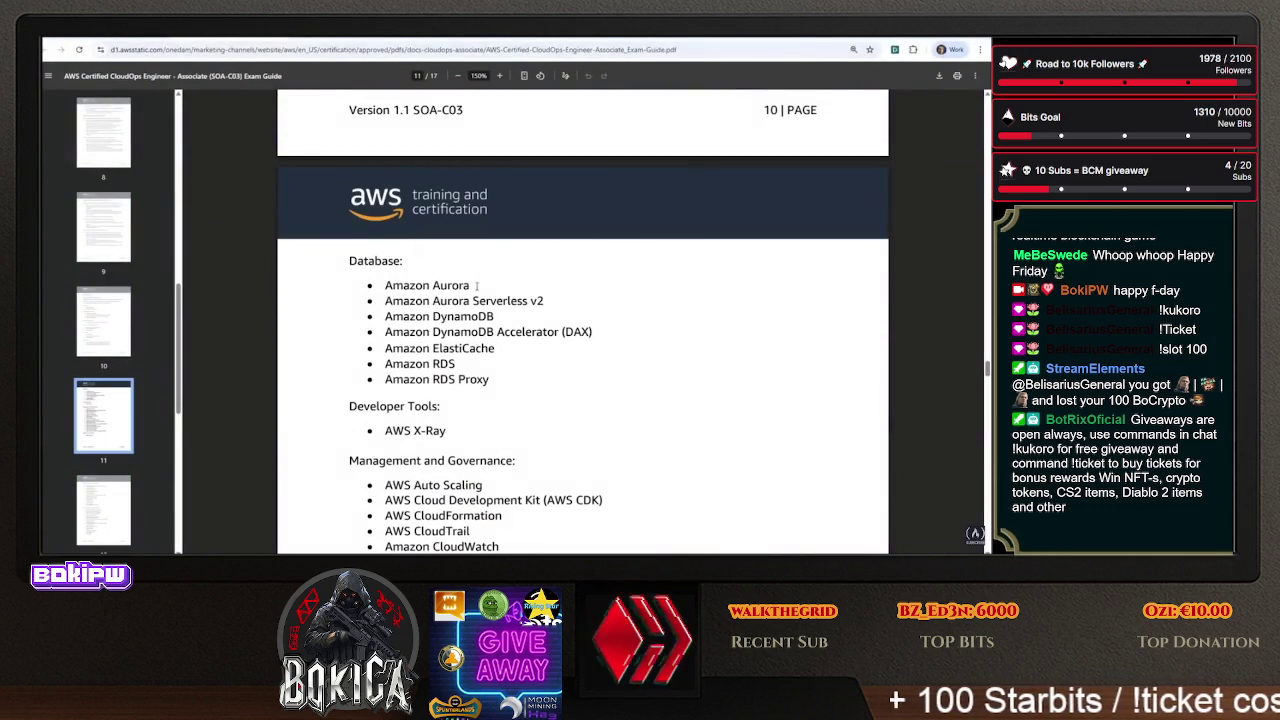
scroll(468, 360, "down", 14)
scroll(477, 304, "down", 6)
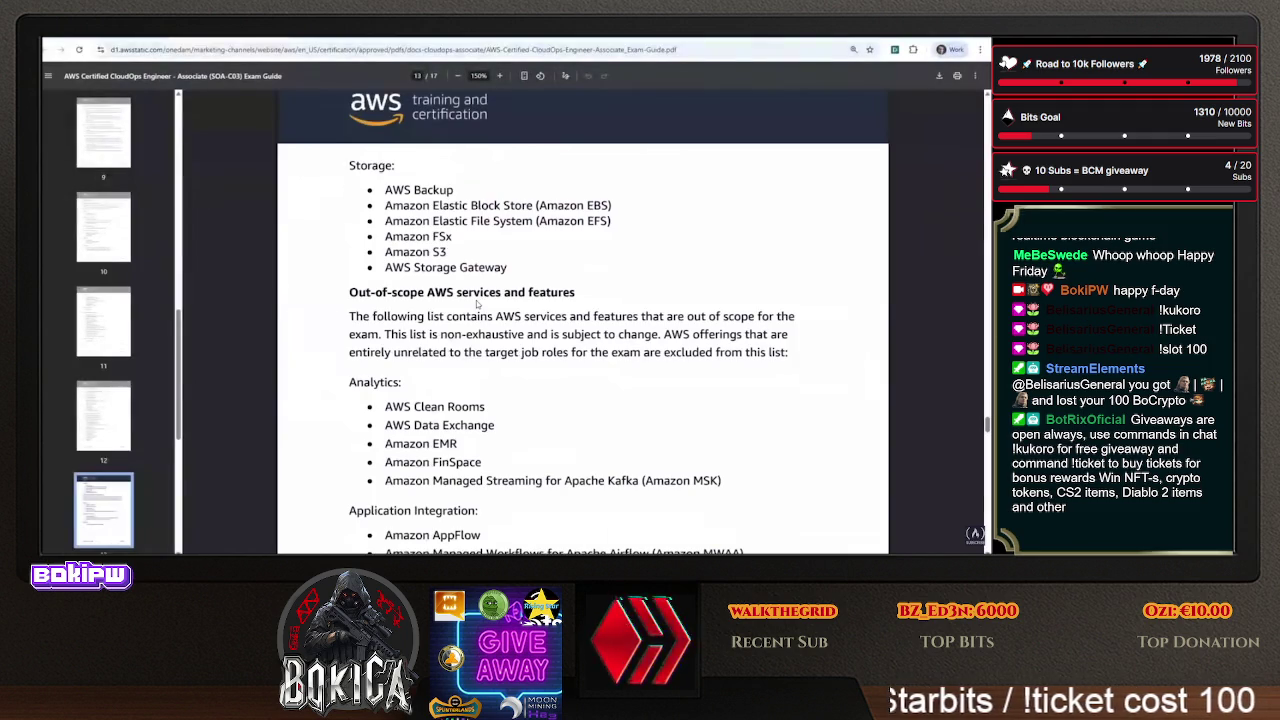
scroll(477, 304, "up", 7)
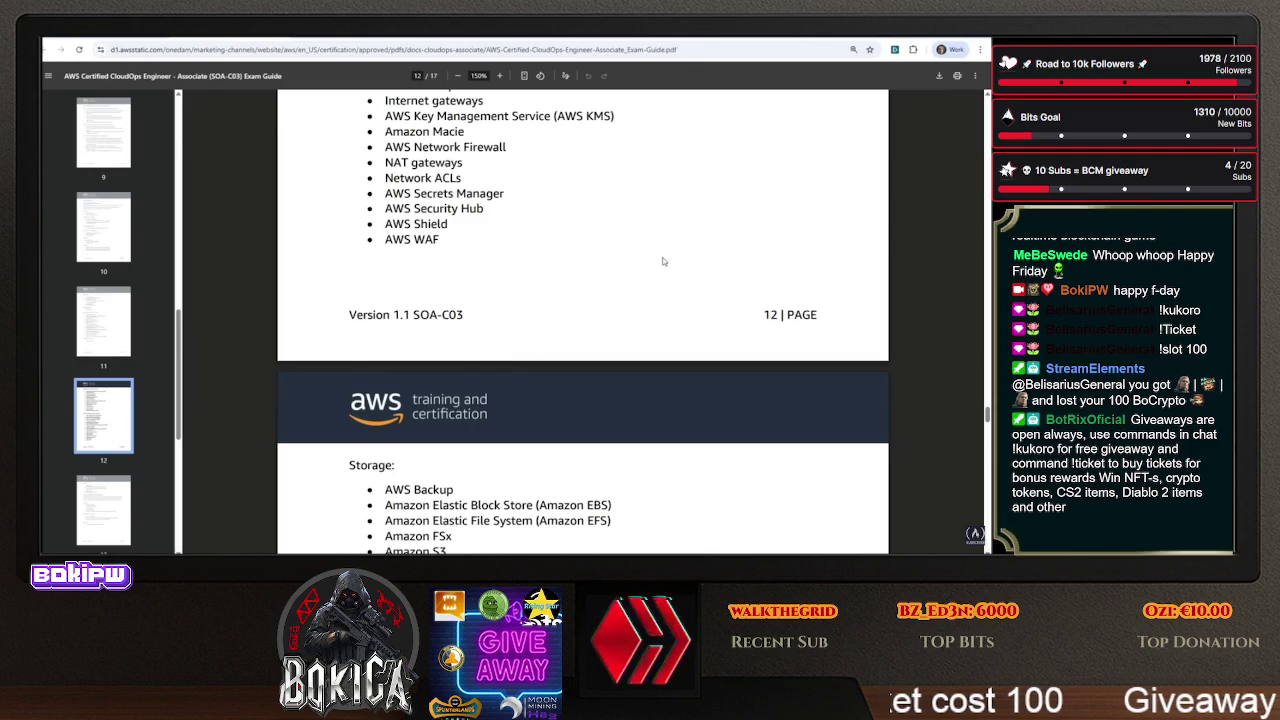
scroll(381, 228, "down", 10)
scroll(376, 257, "down", 20)
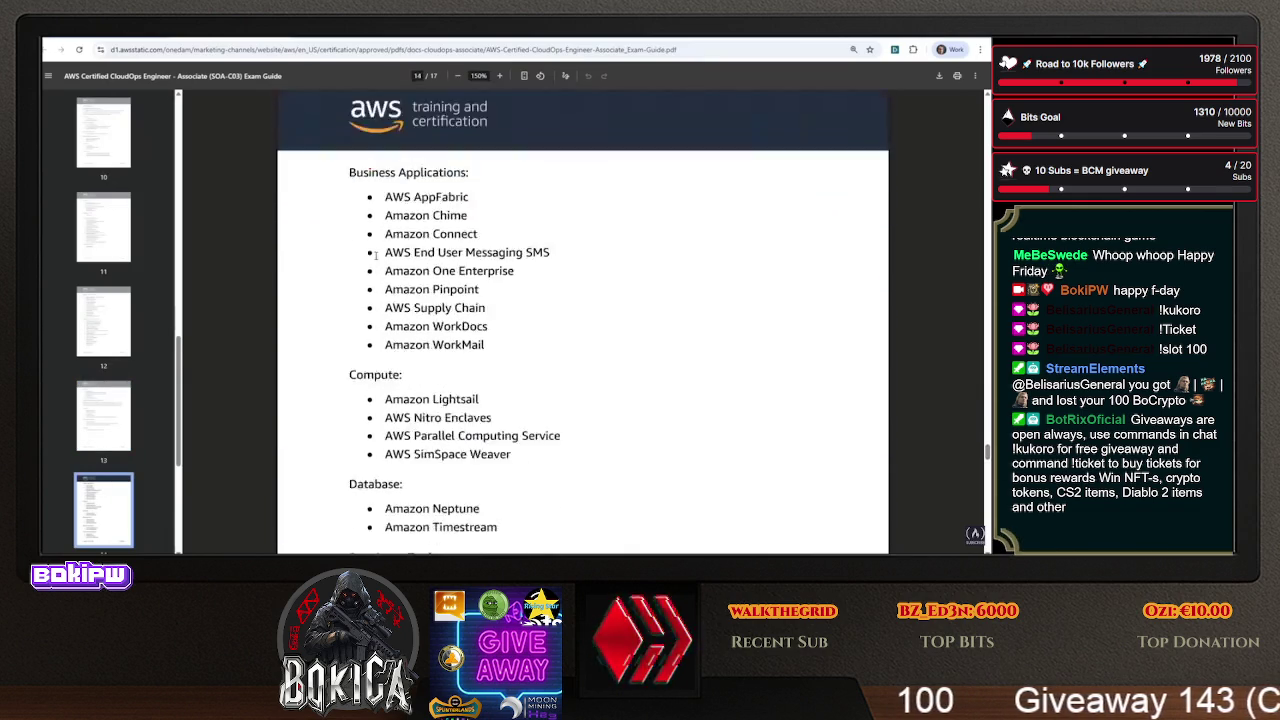
scroll(376, 255, "down", 3)
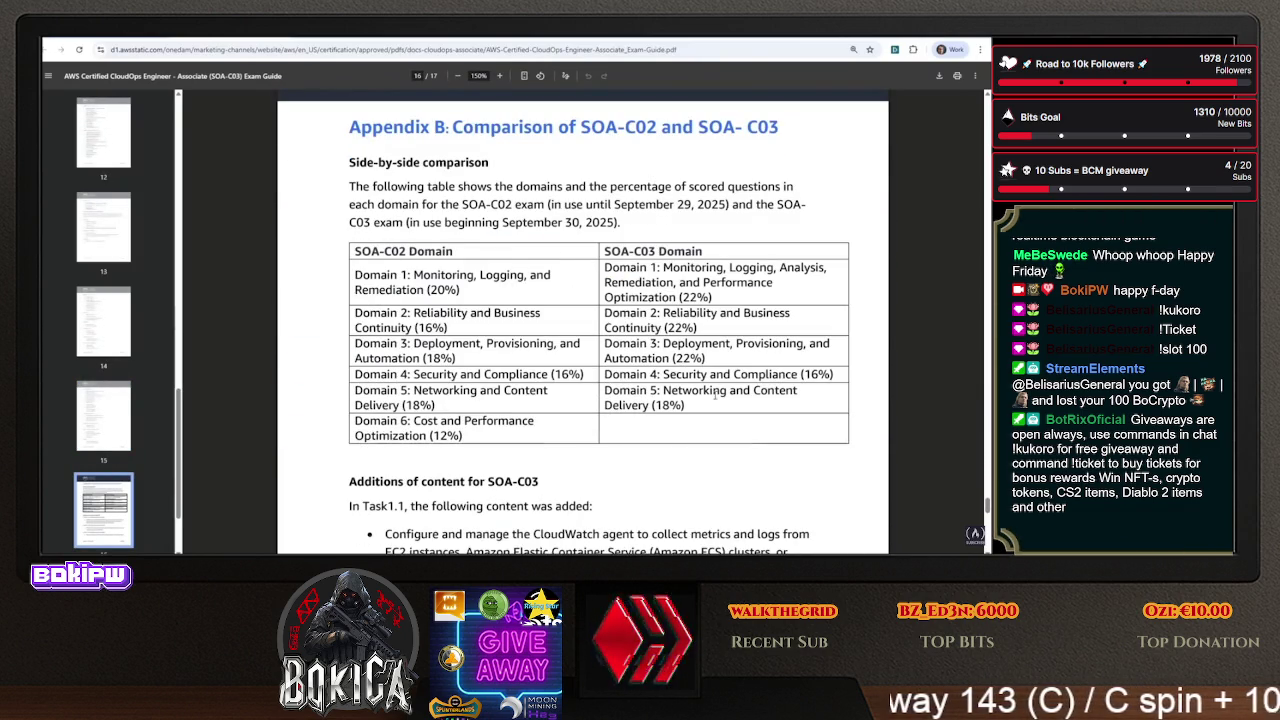
- Highlight 'Cost and Performance Optimization' in the Appendix B table's Domain 6 row
mouse_move(500, 428)
left_mouse_down()
mouse_move(620, 318)
mouse_move(720, 322)
left_mouse_up()
left_click(519, 441)
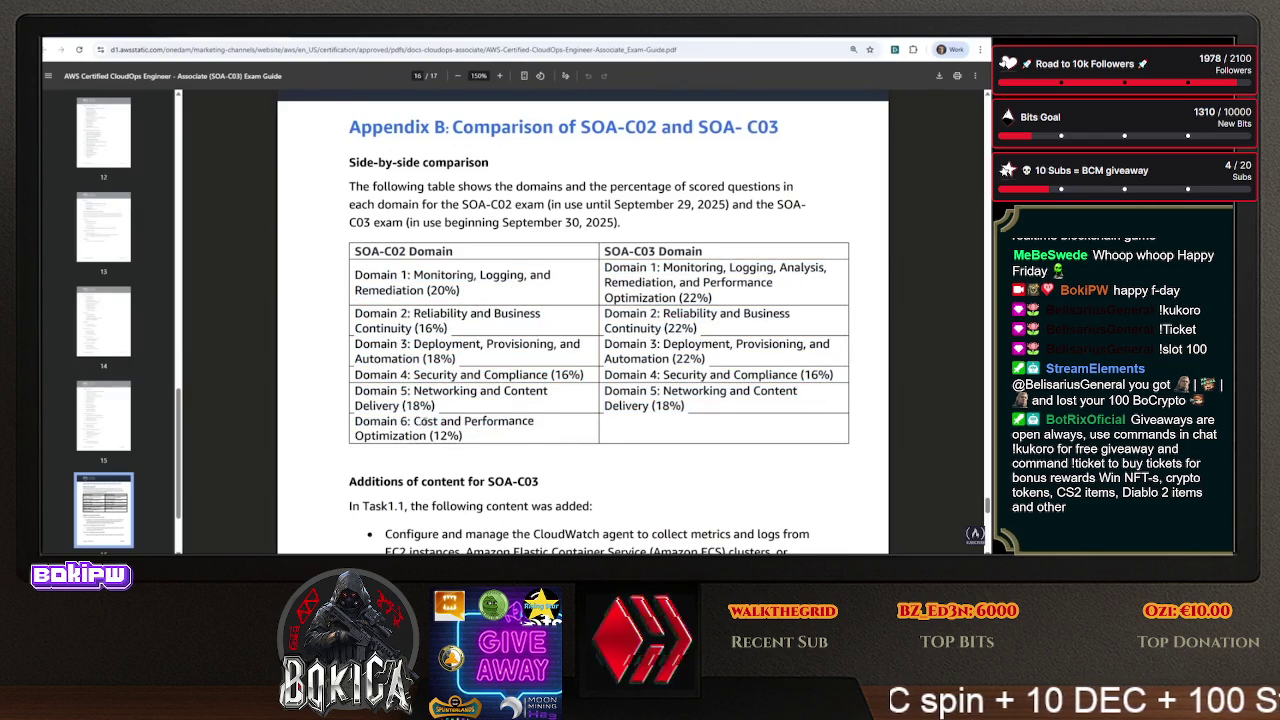
left_click_drag(413, 421, 410, 437)
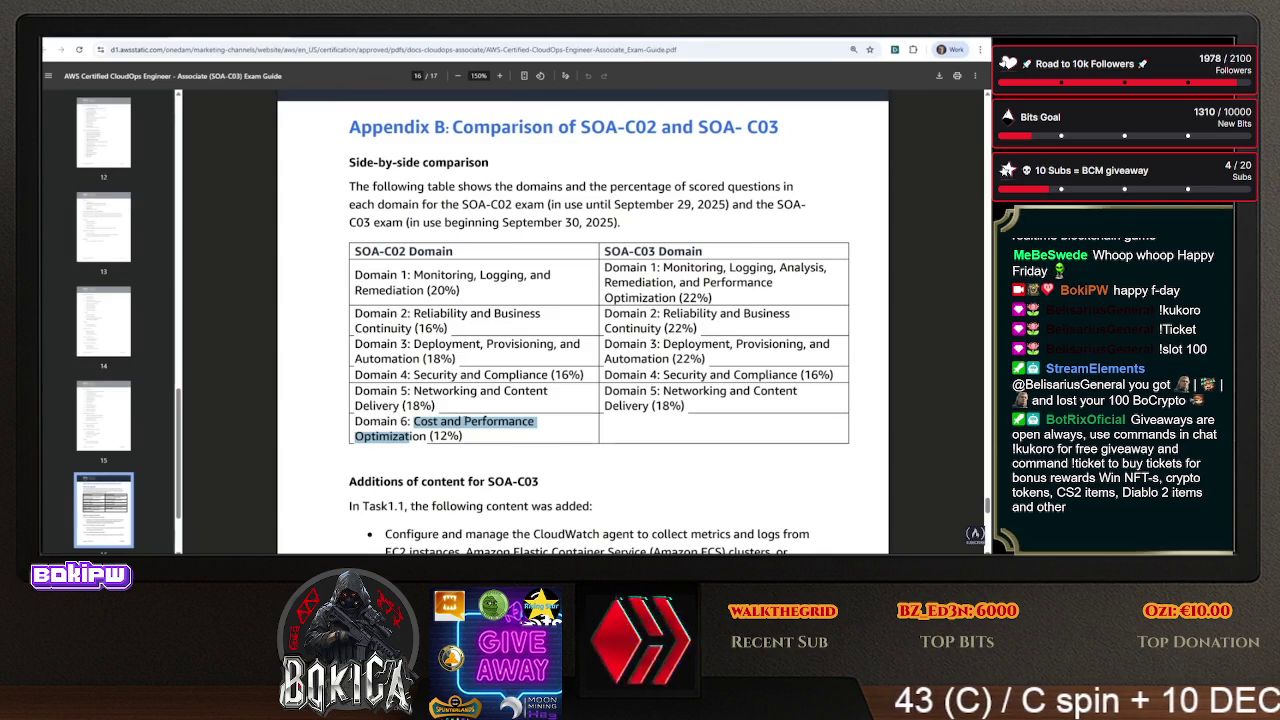
scroll(655, 220, "down", 5)
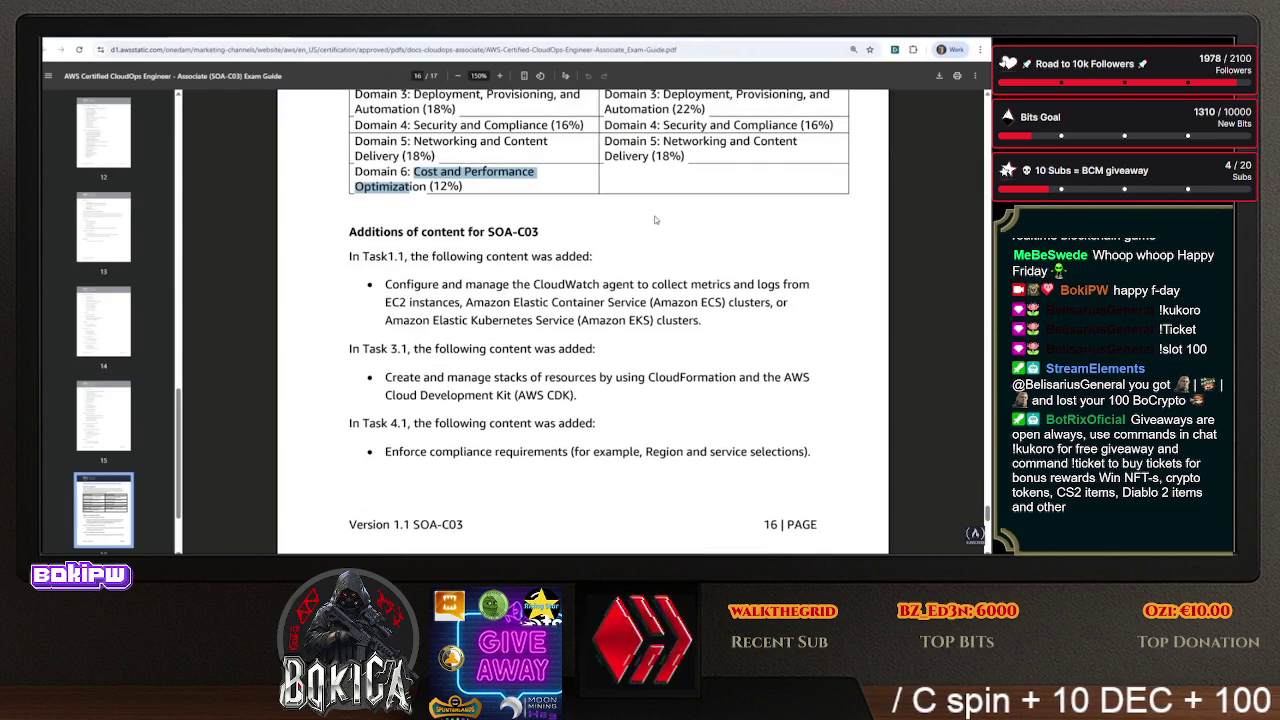
- Mark the Task 1.1 CloudWatch agent phrases about collecting metrics and logs from ECS and EKS clusters
left_click_drag(414, 256, 584, 256)
mouse_move(407, 302)
left_mouse_down()
mouse_move(578, 302)
mouse_move(658, 285)
left_mouse_up()
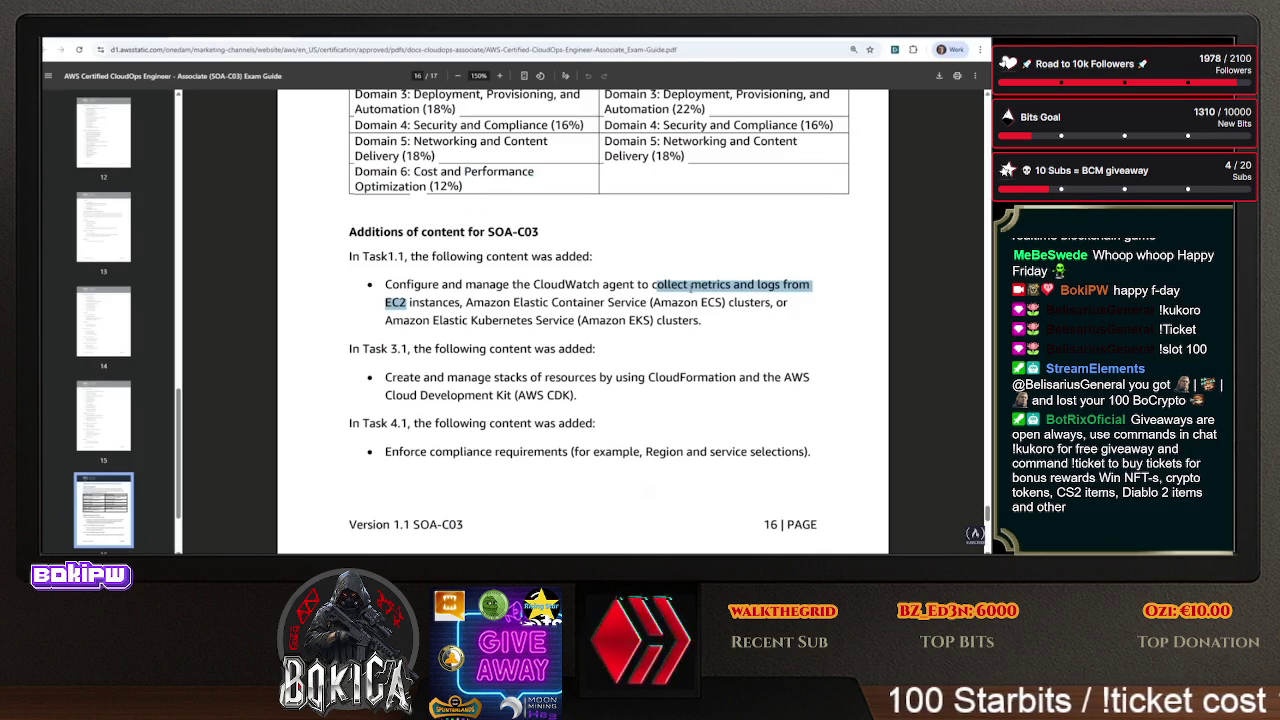
left_click_drag(651, 302, 690, 326)
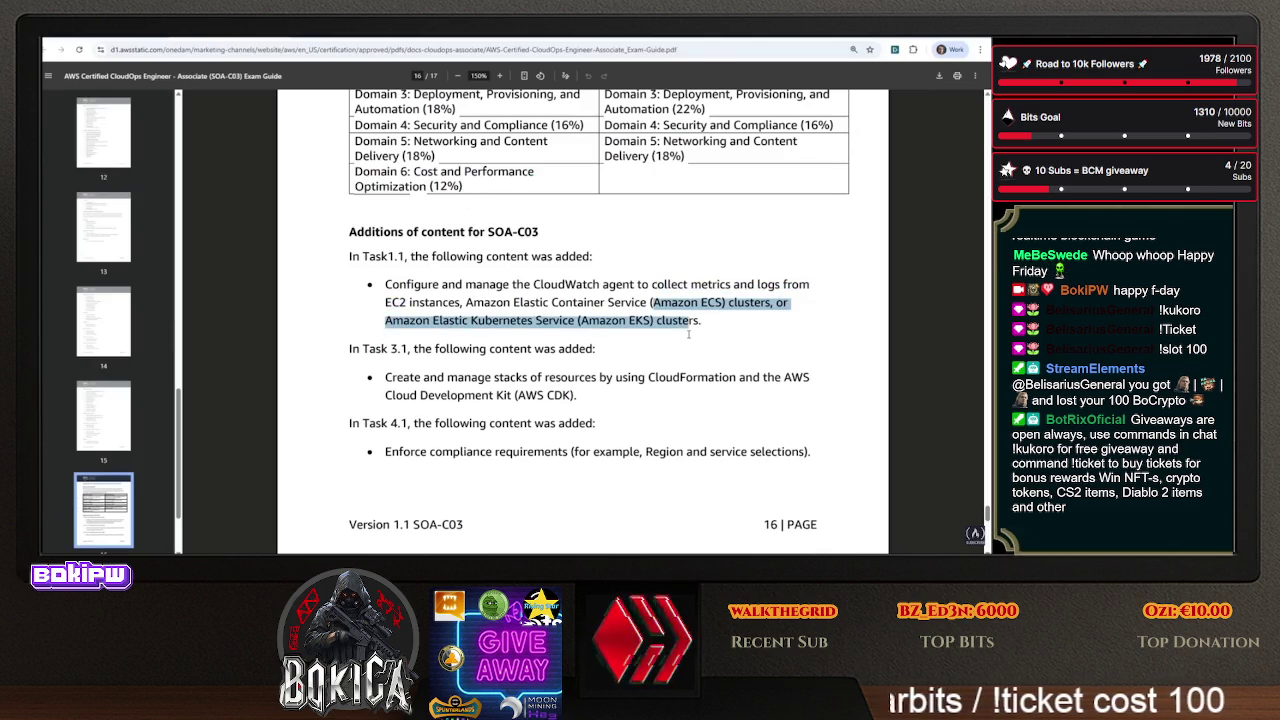
left_click_drag(485, 284, 658, 285)
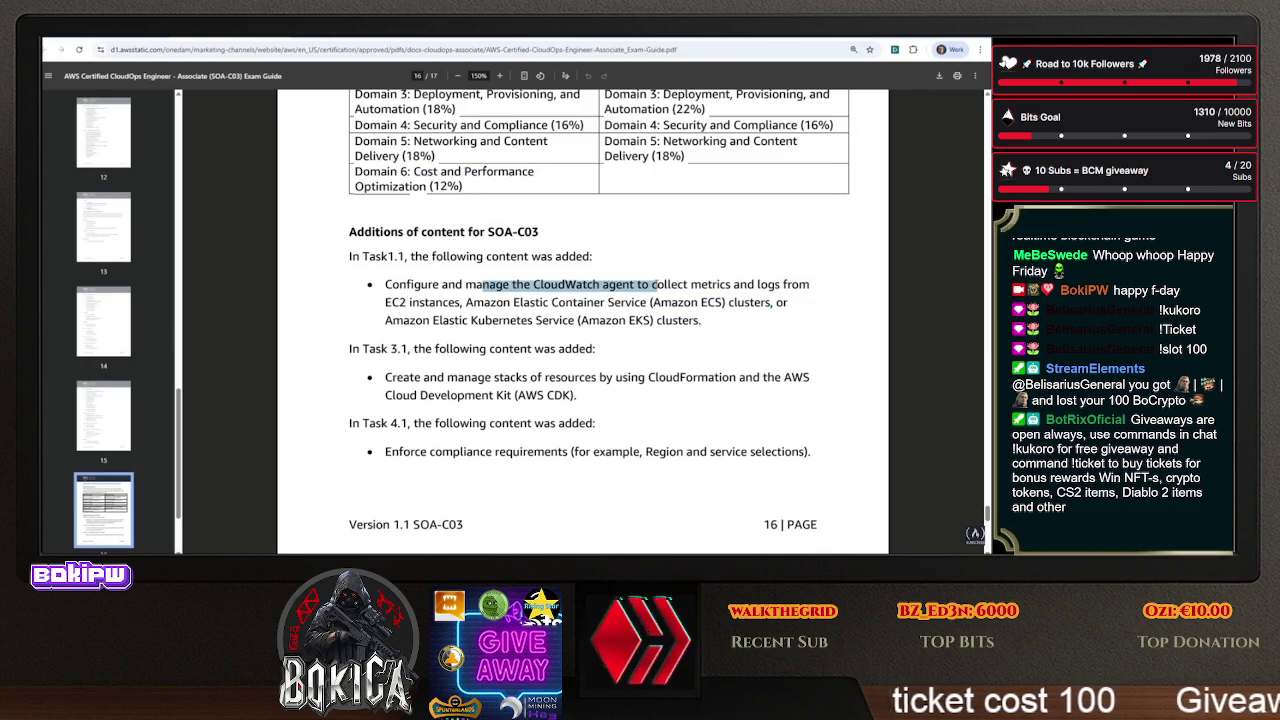
left_click_drag(586, 302, 720, 328)
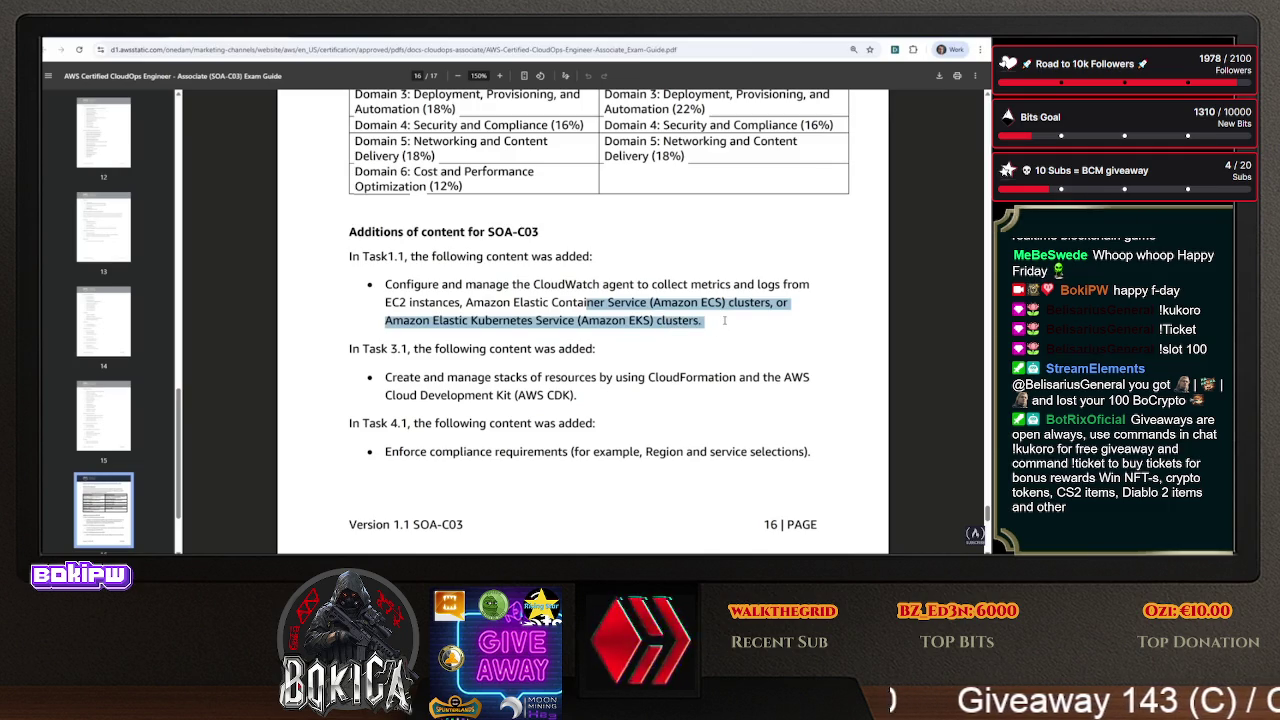
left_click(725, 324)
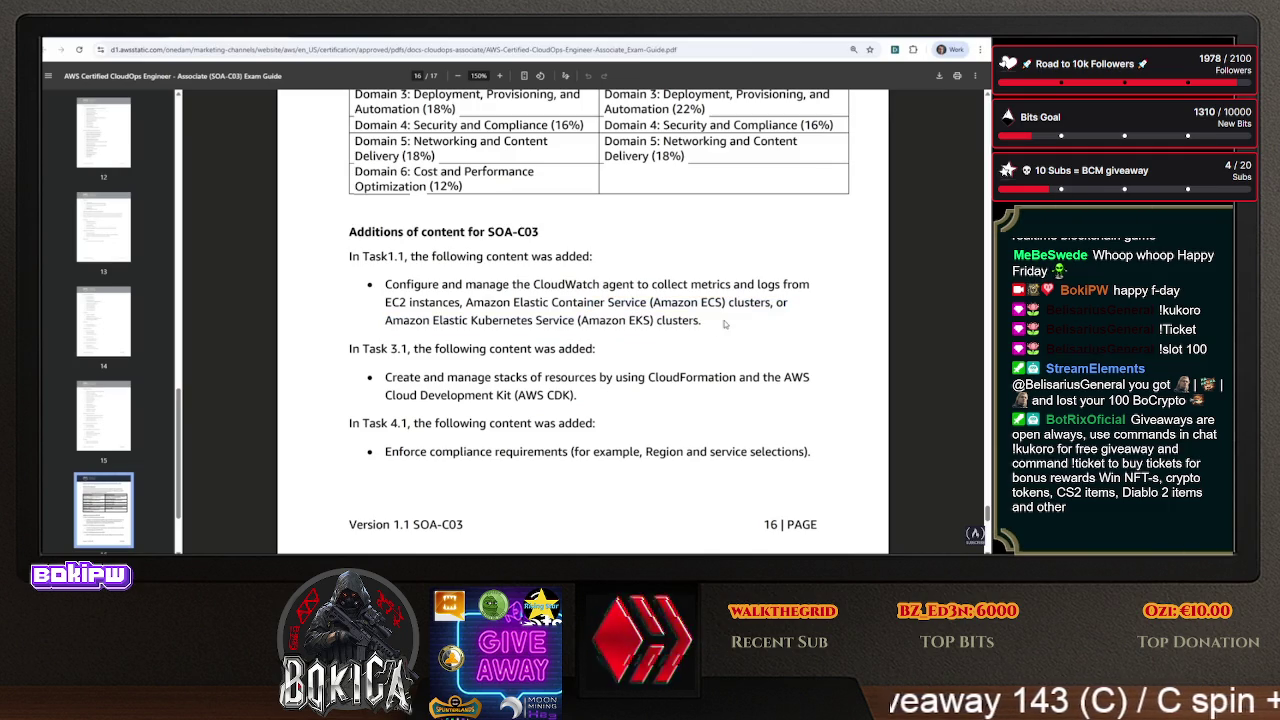
mouse_move(549, 302)
left_mouse_down()
mouse_move(654, 305)
mouse_move(676, 322)
left_mouse_up()
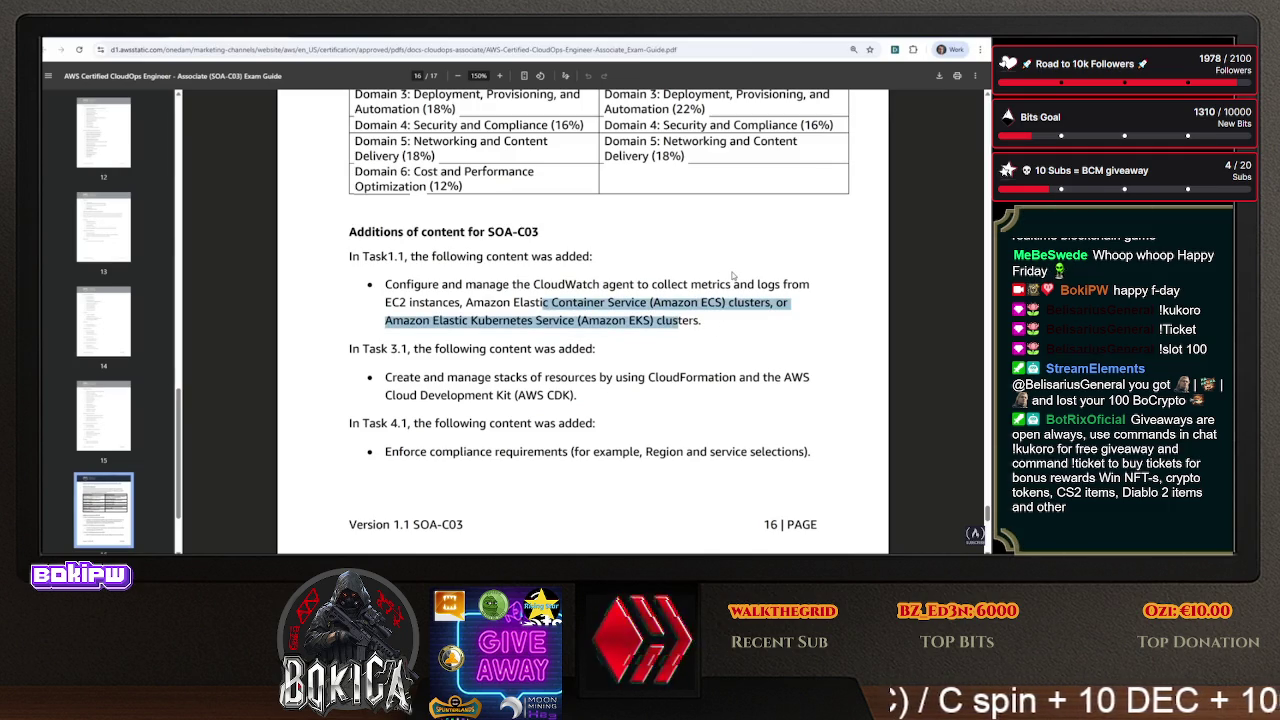
left_click_drag(670, 302, 704, 322)
scroll(496, 318, "down", 1)
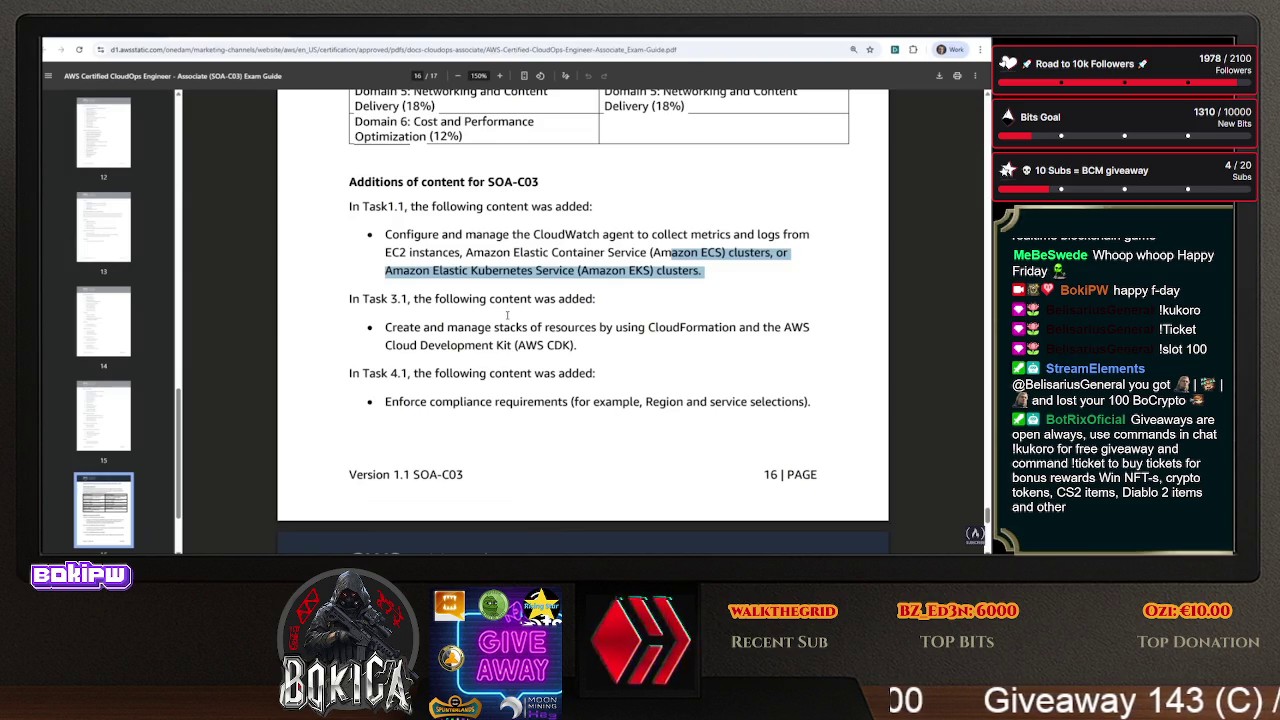
- Mark the AWS CDK text in the Task 3.1 addition and read on to page 17
mouse_move(521, 345)
left_mouse_down()
mouse_move(577, 347)
mouse_move(590, 374)
left_mouse_up()
scroll(572, 362, "down", 1)
scroll(572, 362, "down", 1)
left_click_drag(440, 245, 556, 245)
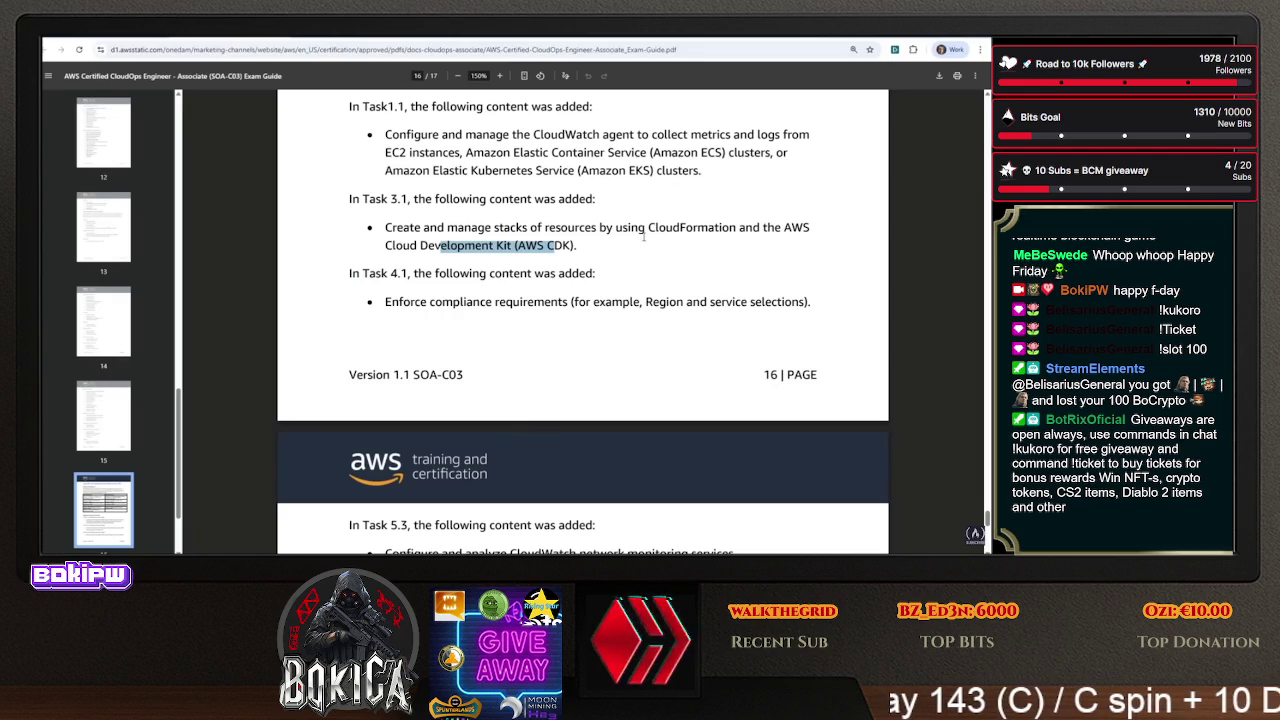
double_click(529, 245)
scroll(418, 223, "down", 2)
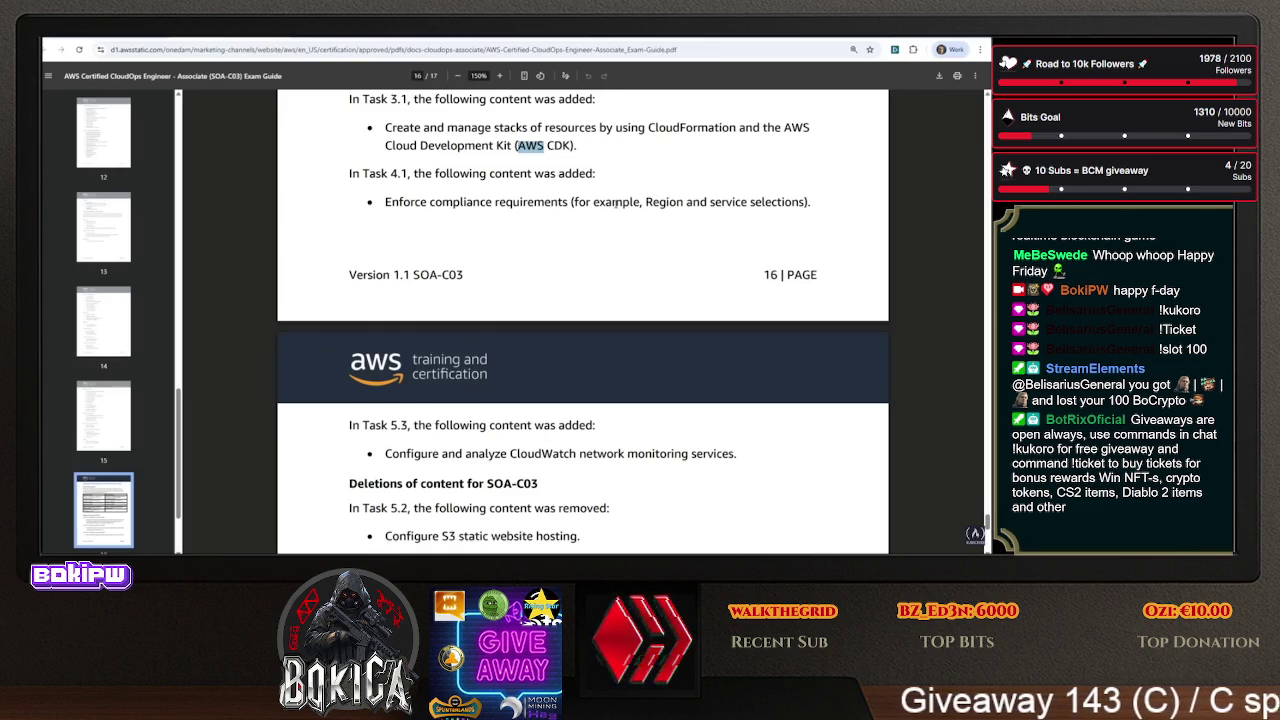
scroll(568, 182, "down", 2)
- Mark the CloudWatch network monitoring addition and the removed S3 static website hosting item, then skim to the Survey
left_click_drag(415, 354, 736, 355)
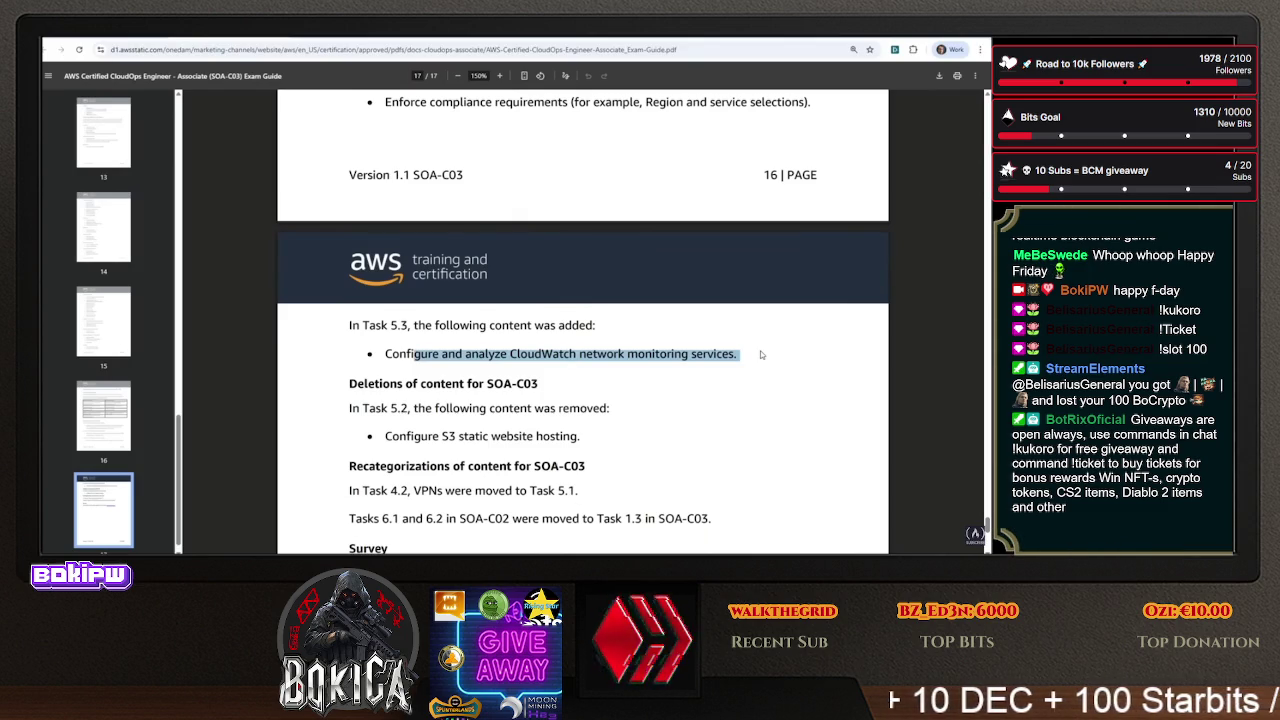
left_click_drag(412, 436, 597, 431)
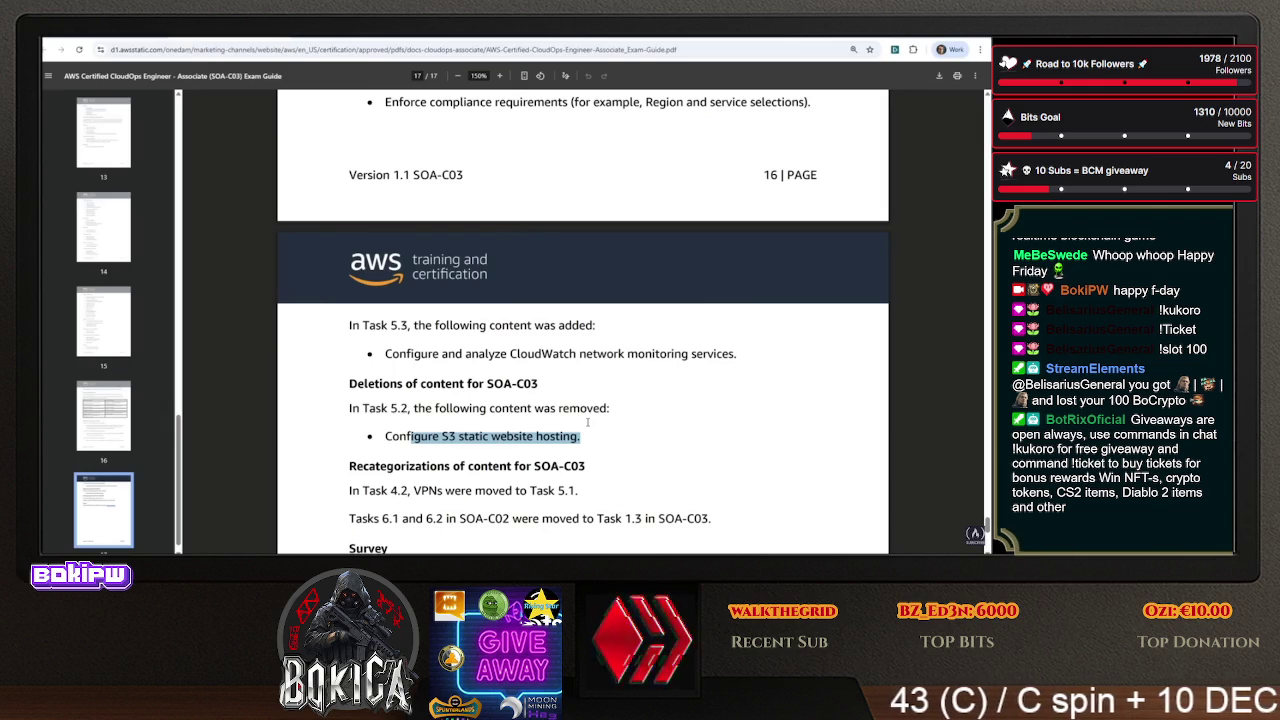
scroll(667, 420, "down", 1)
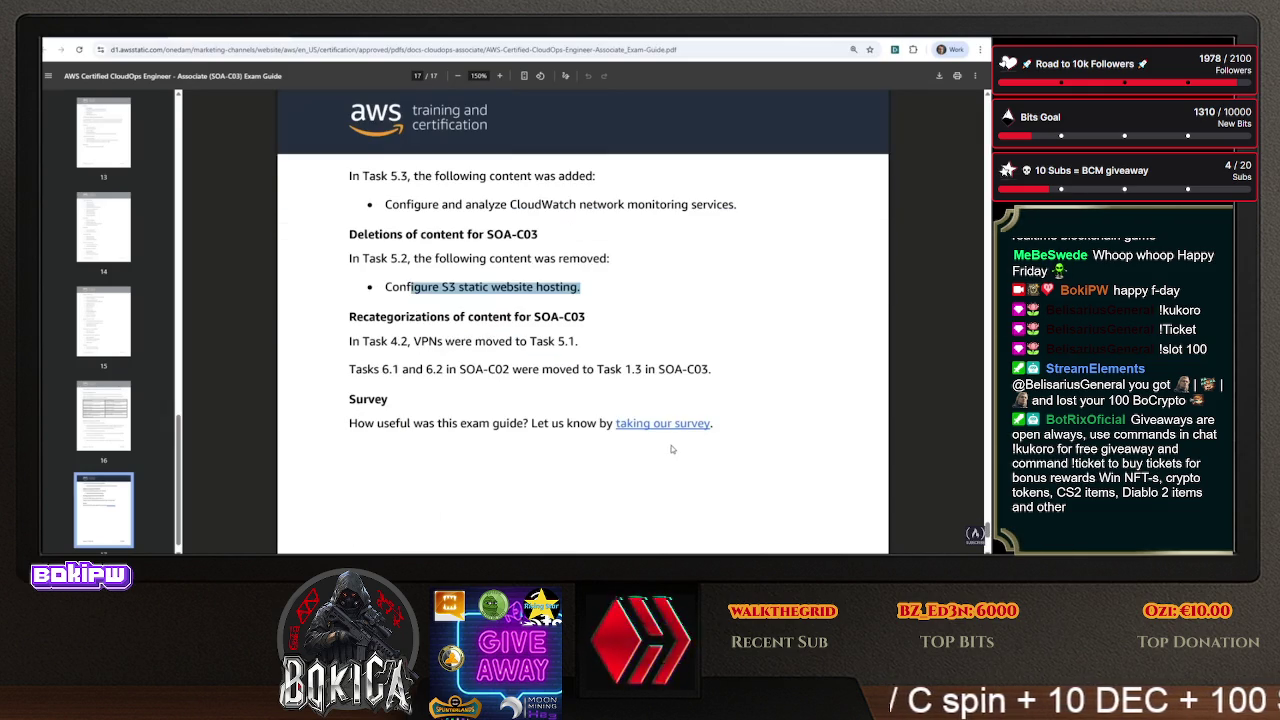
scroll(667, 418, "down", 3)
scroll(678, 406, "up", 10)
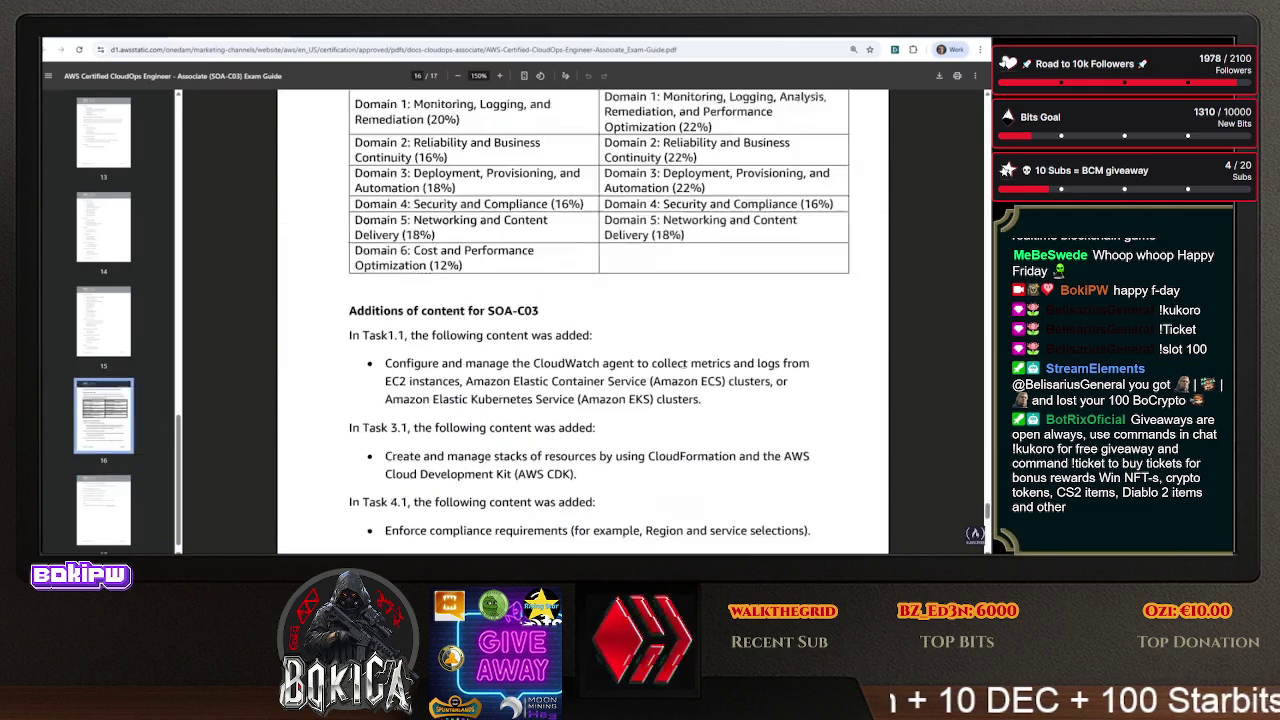
- Scroll the exam guide back up toward page 1
scroll(681, 371, "up", 20)
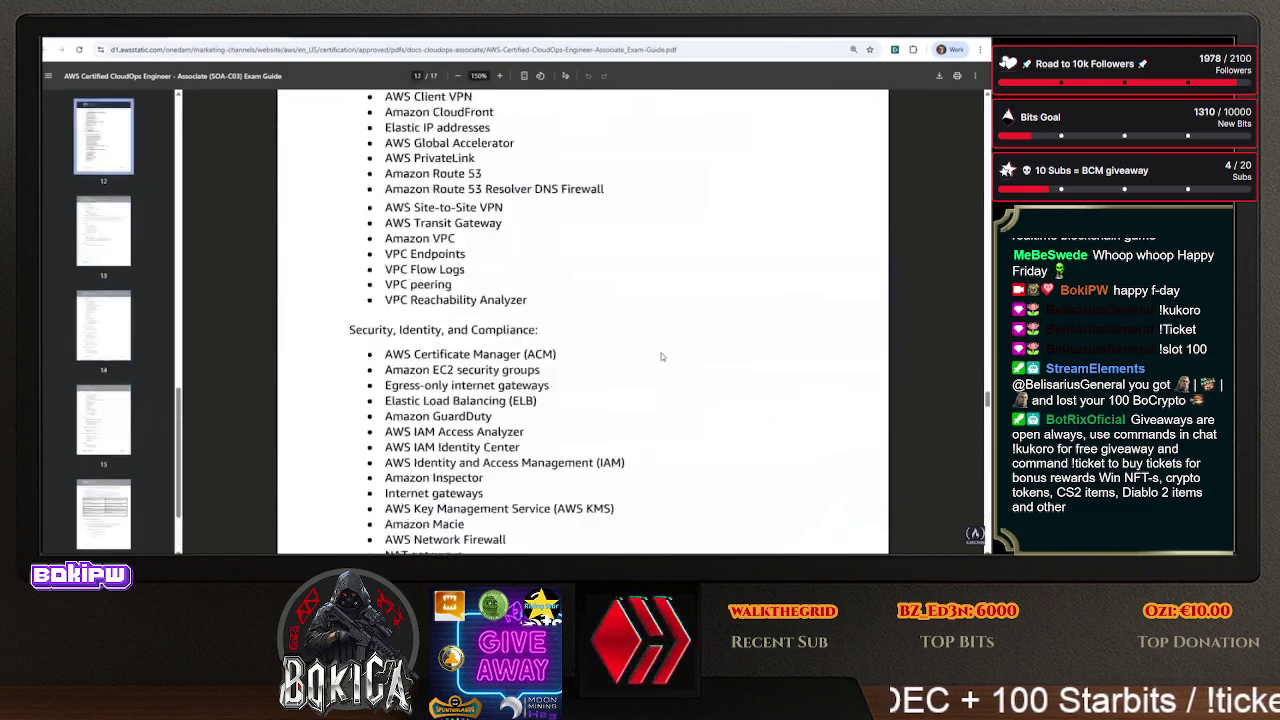
scroll(661, 356, "up", 20)
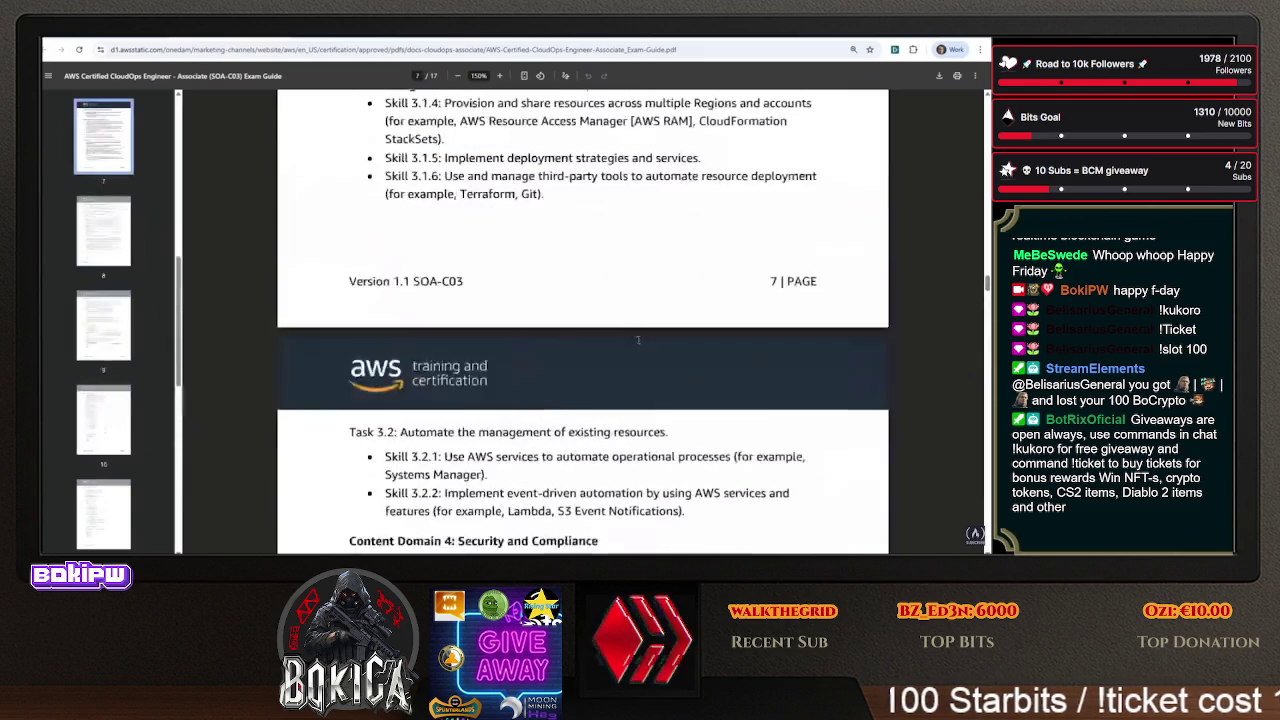
scroll(636, 338, "up", 5)
scroll(633, 340, "up", 20)
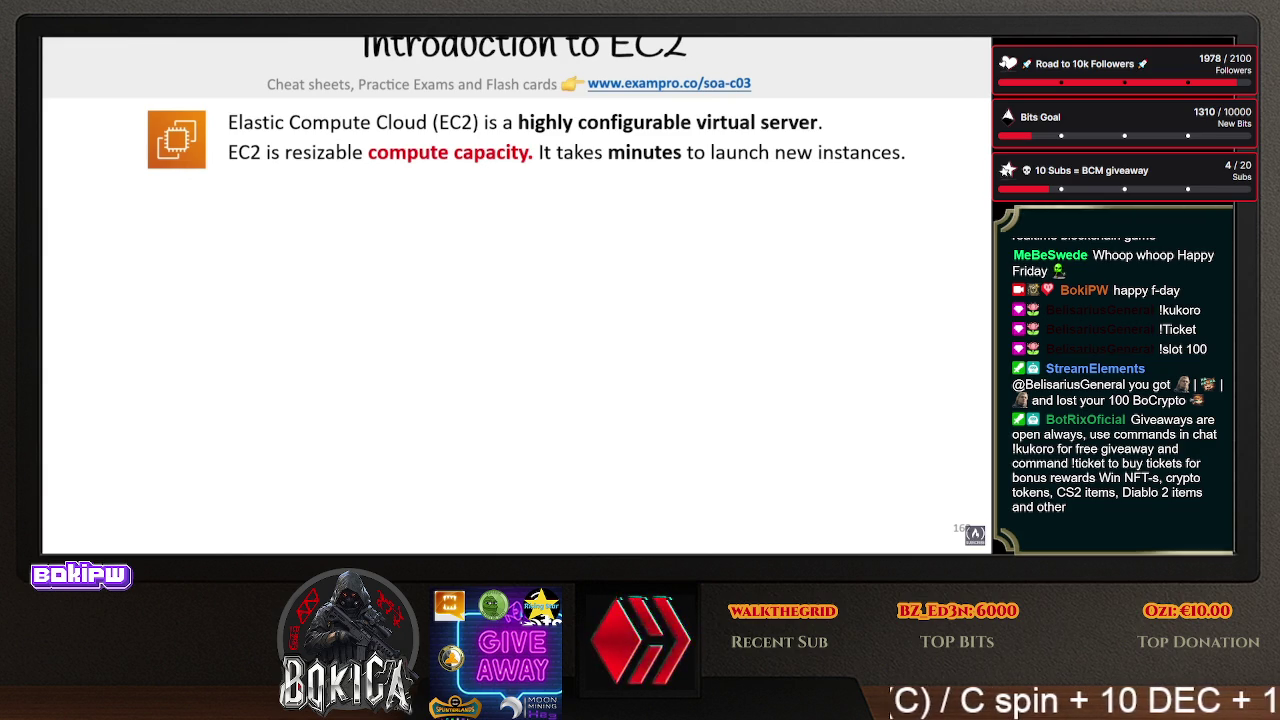
- Advance the EC2 slide through the AMI operating system logos to the Choose Instance Type point
key("Right")
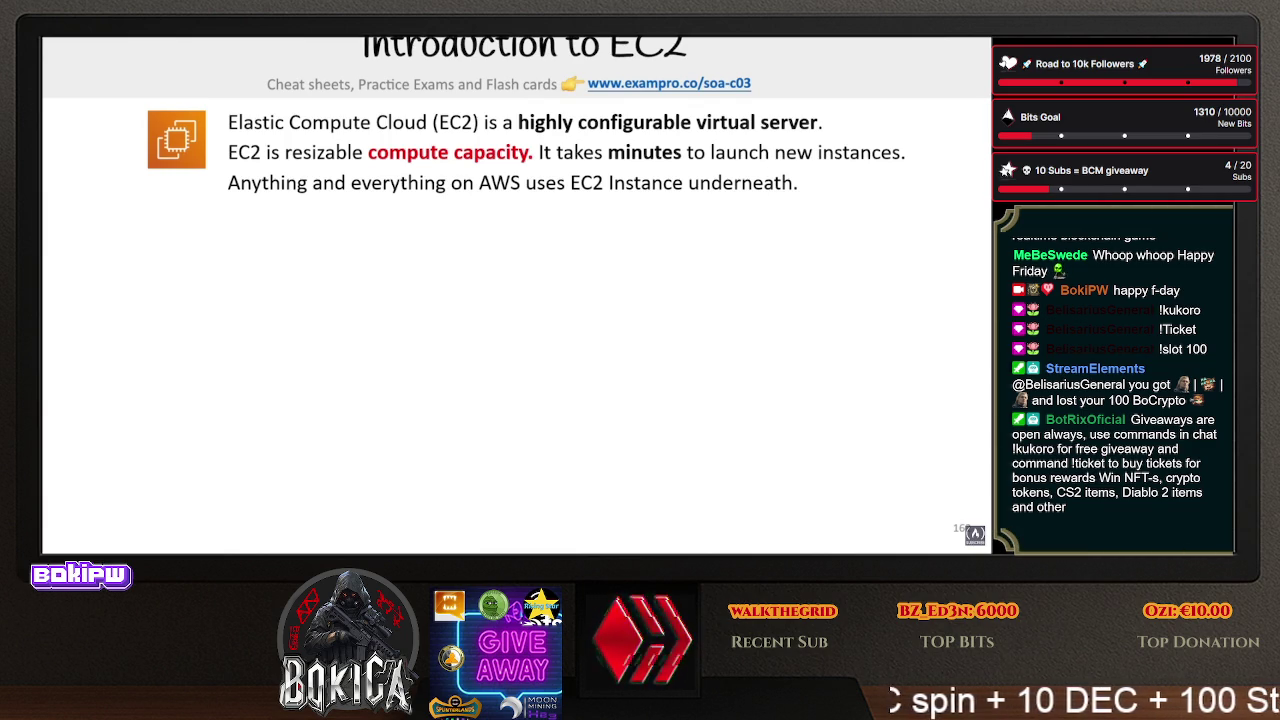
key("Right")
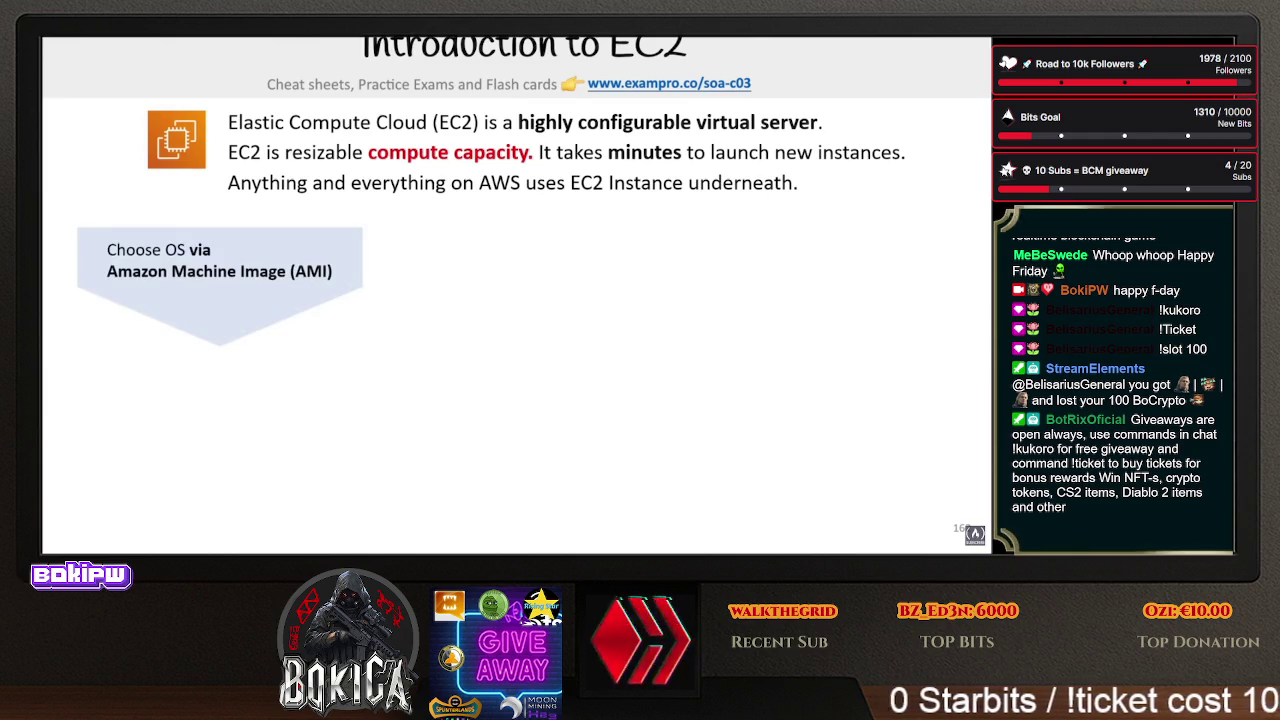
key("Right")
key("Right")
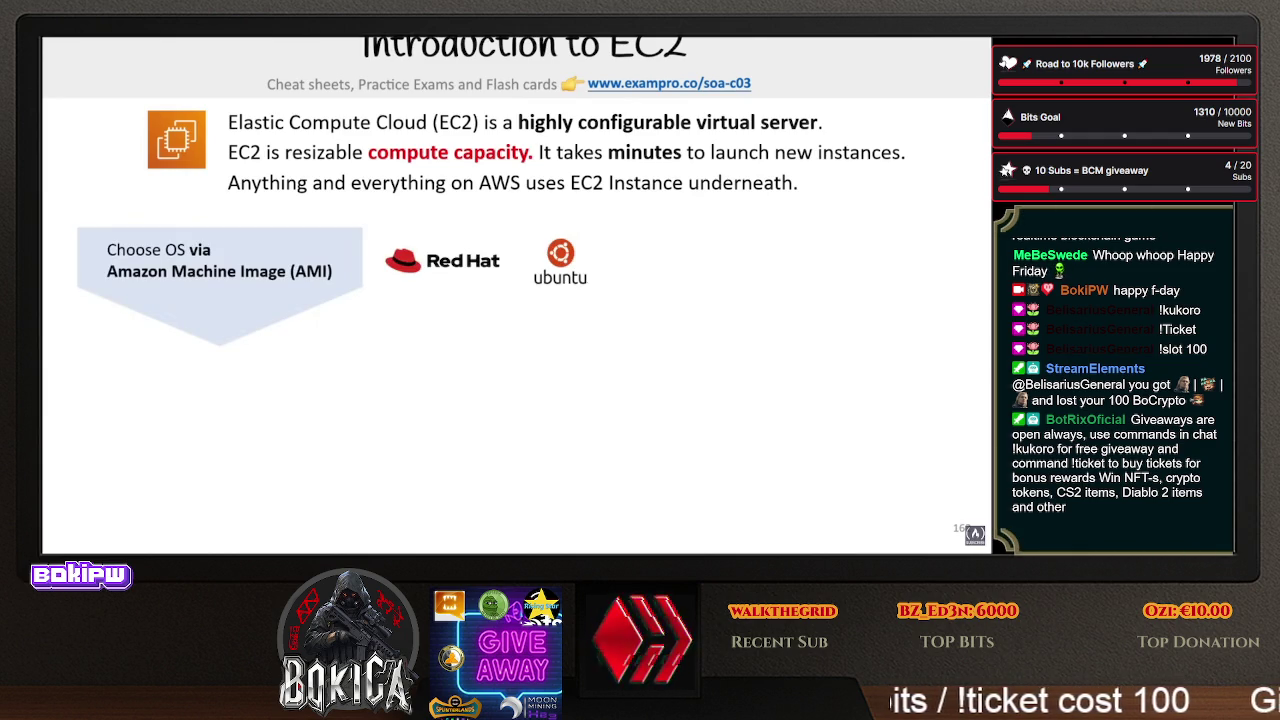
key("Right")
key("Right")
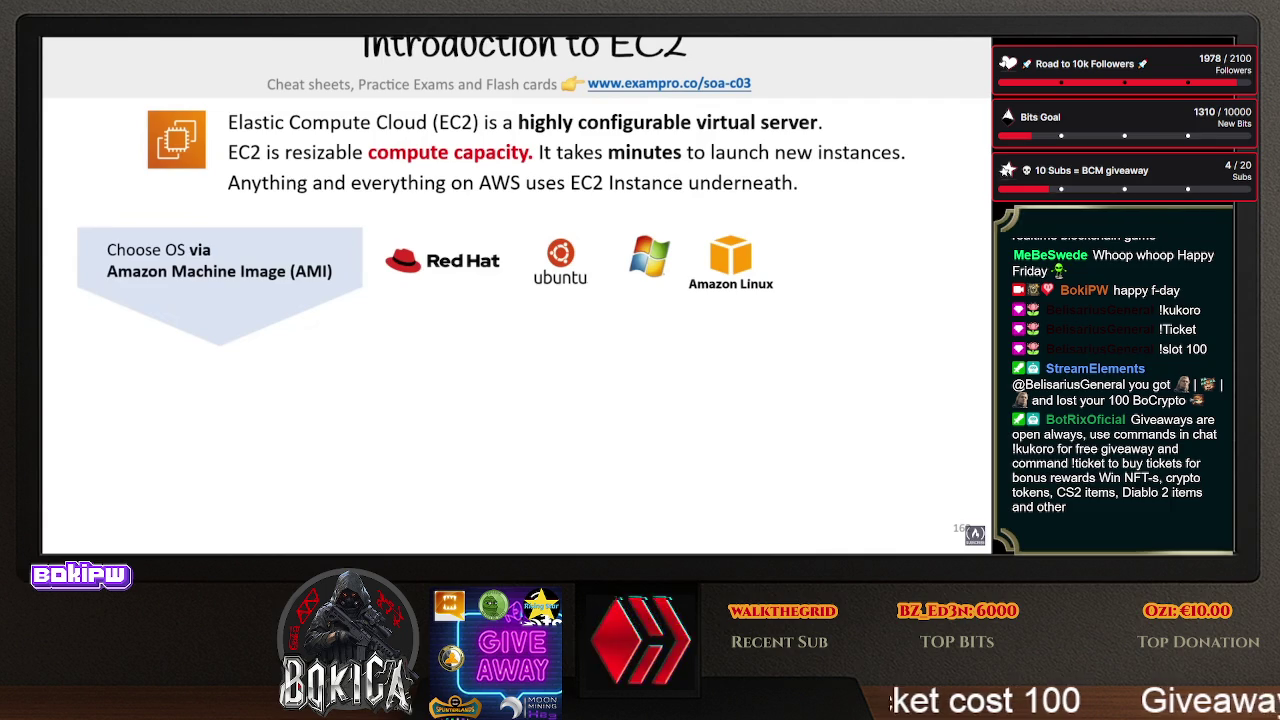
key("Right")
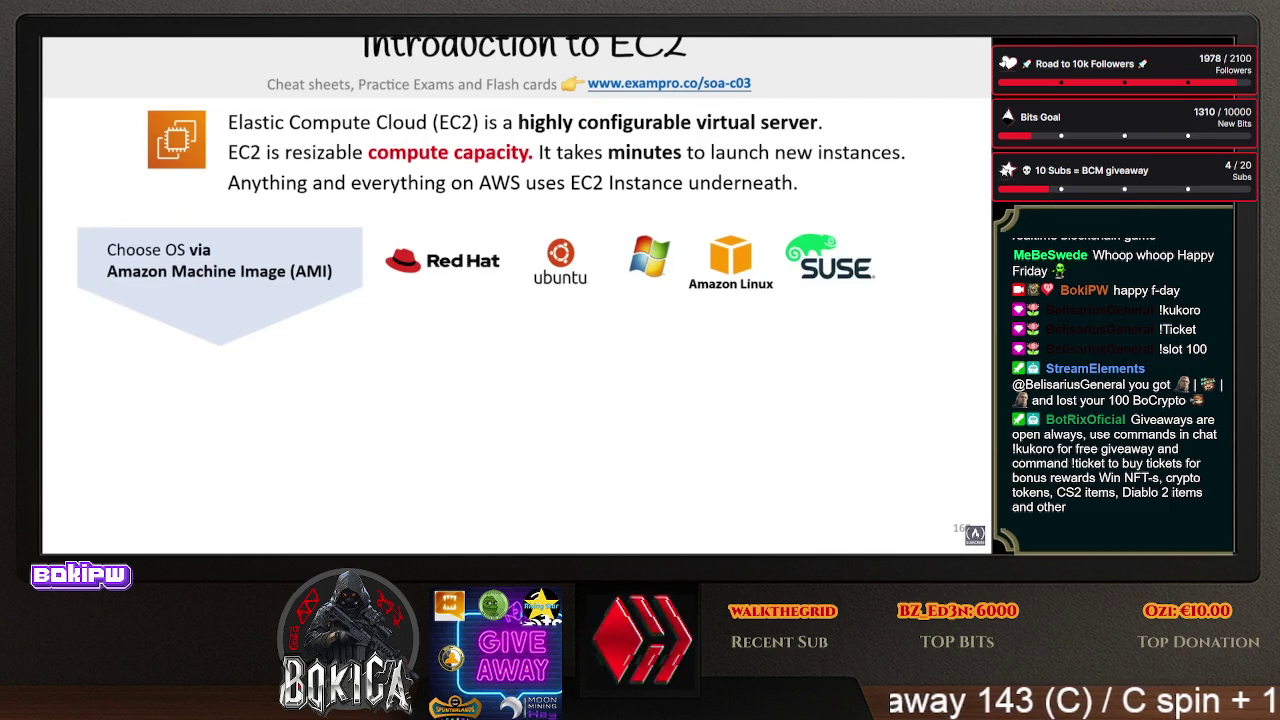
key("Right")
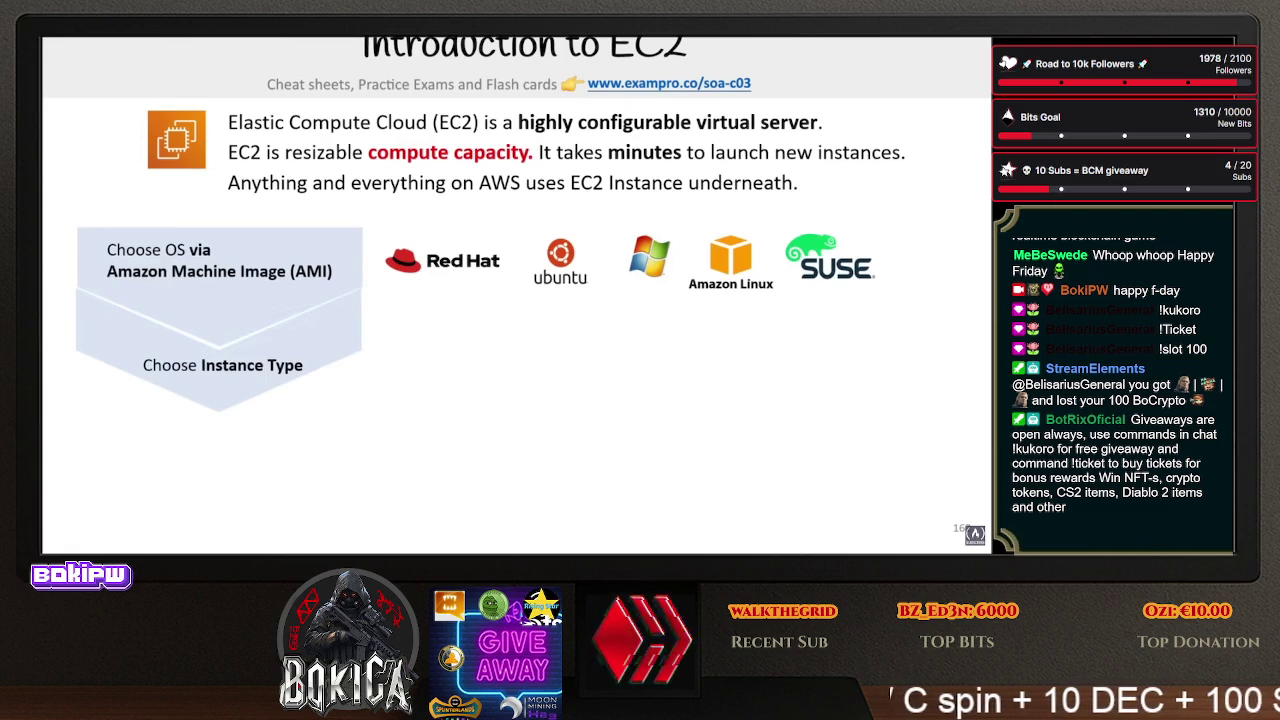
- Show the t2.nano and C4.8xlarge examples, then reach Cloud-Init's disk image and instance data line
key("Right")
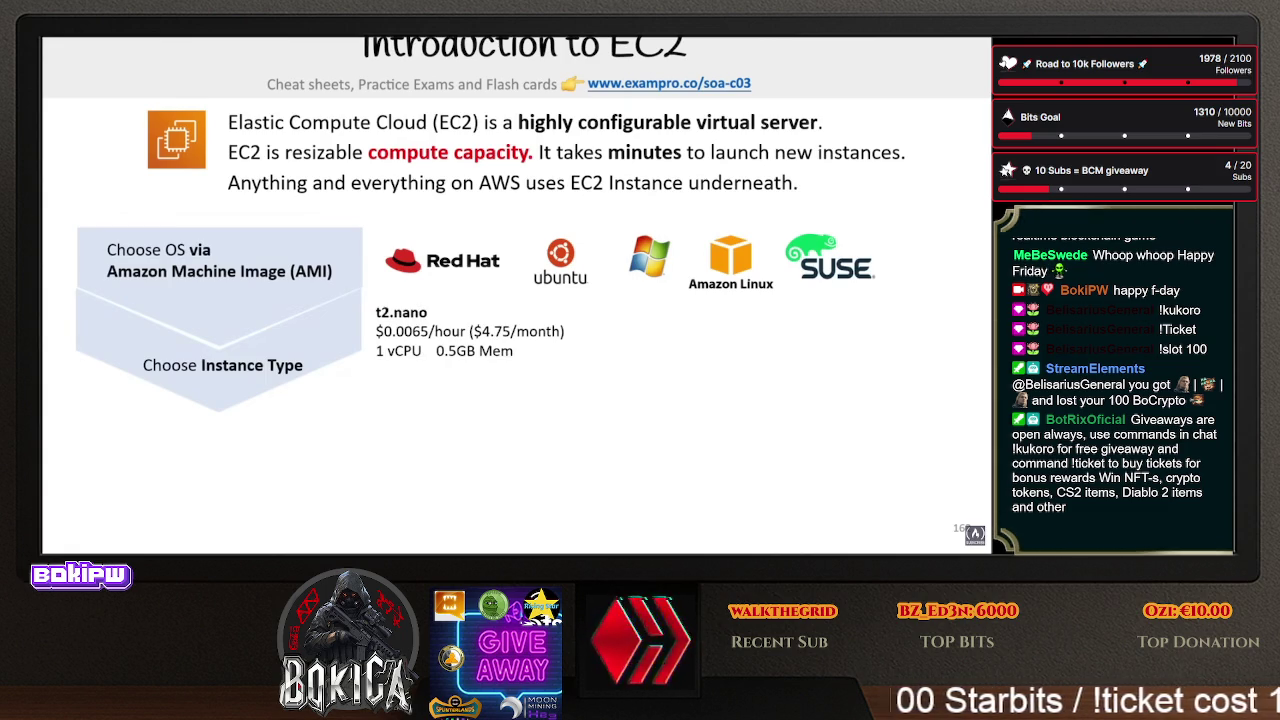
key("Right")
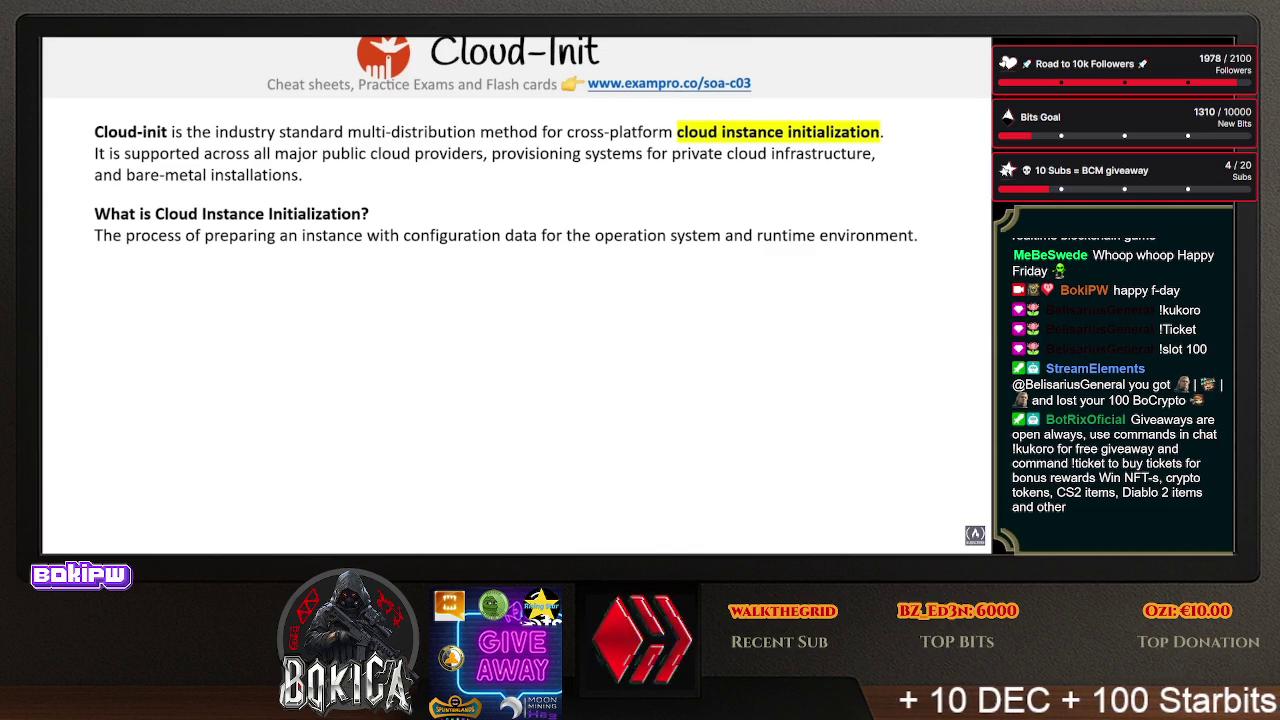
key("Right")
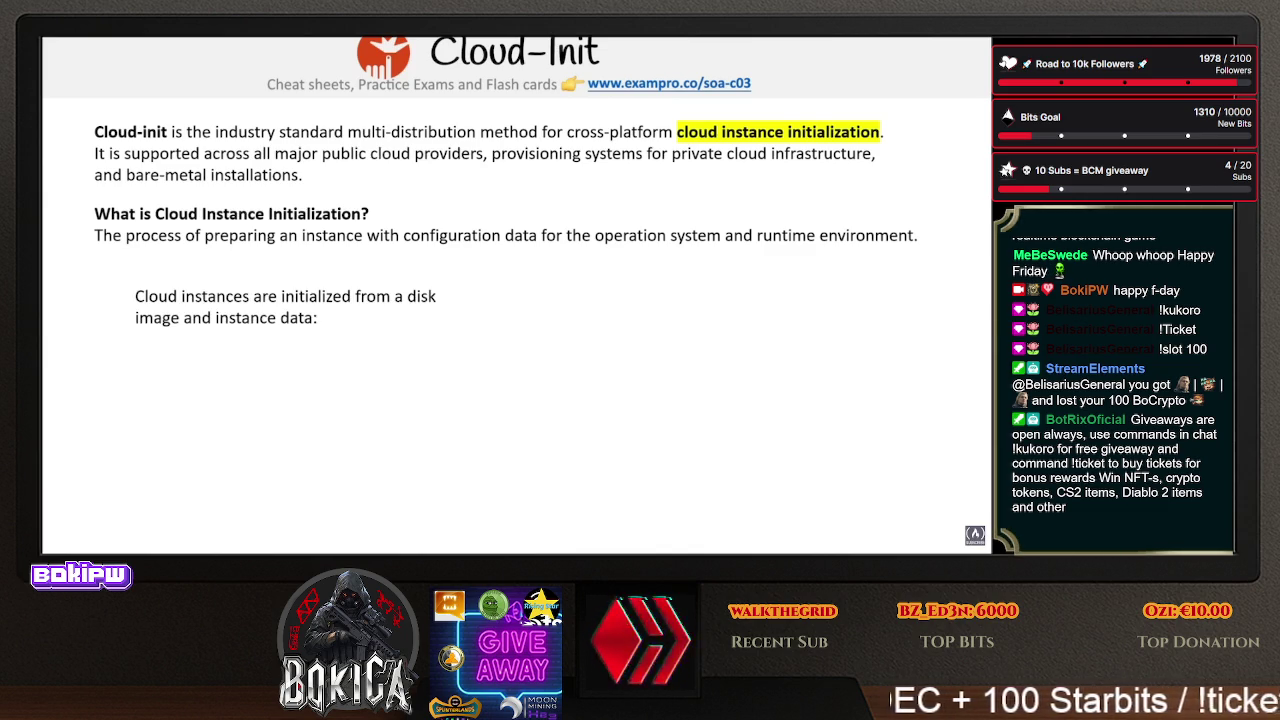
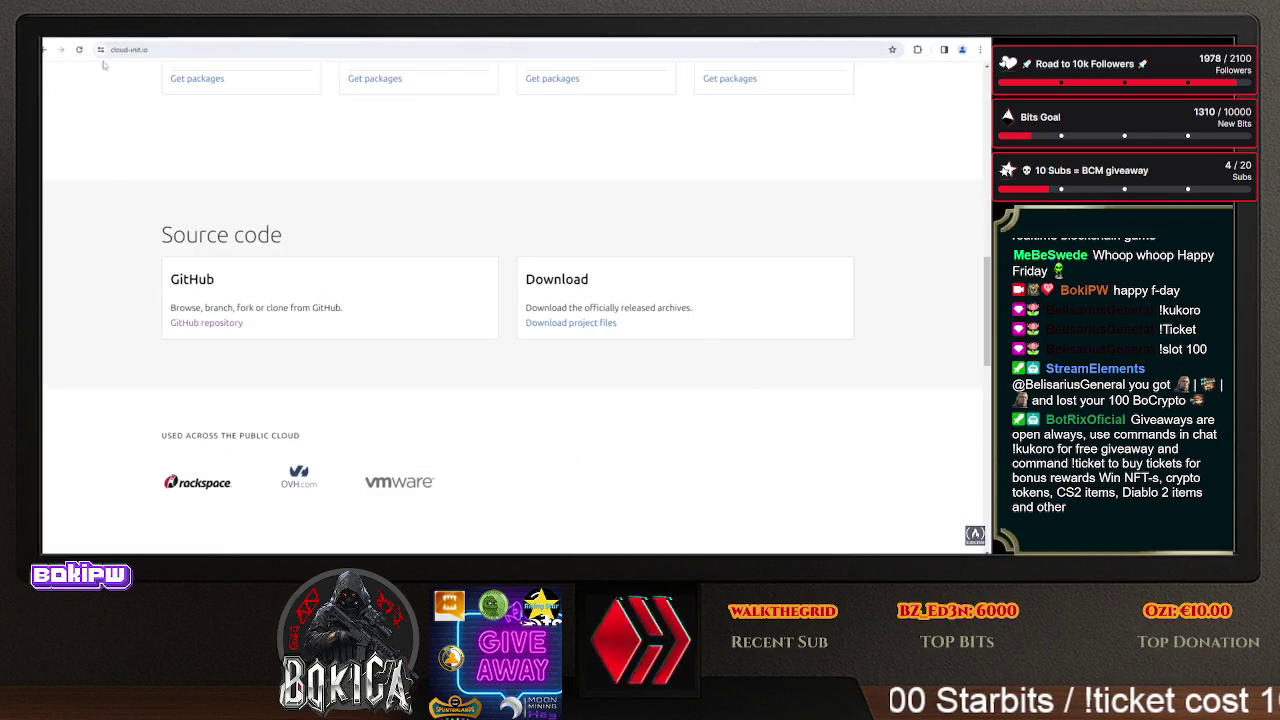
- Open and then close the All Canonical products menu on cloud-init.io
scroll(401, 252, "up", 10)
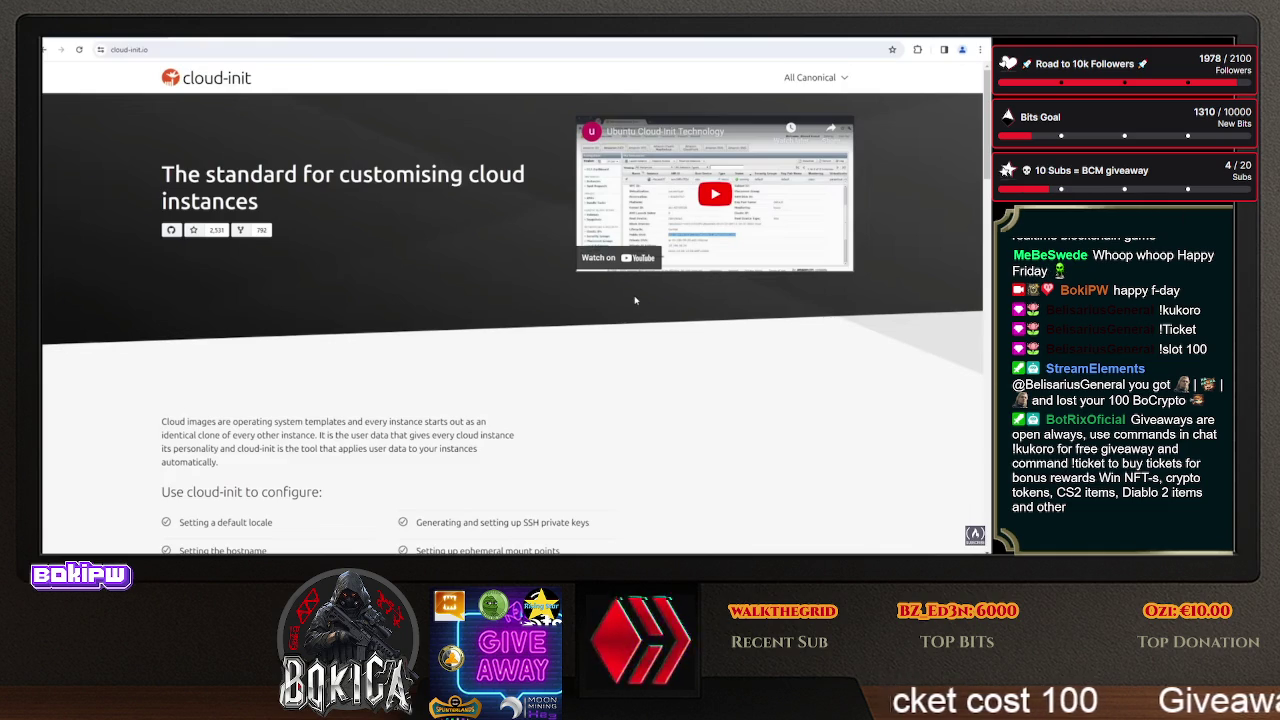
left_click(845, 84)
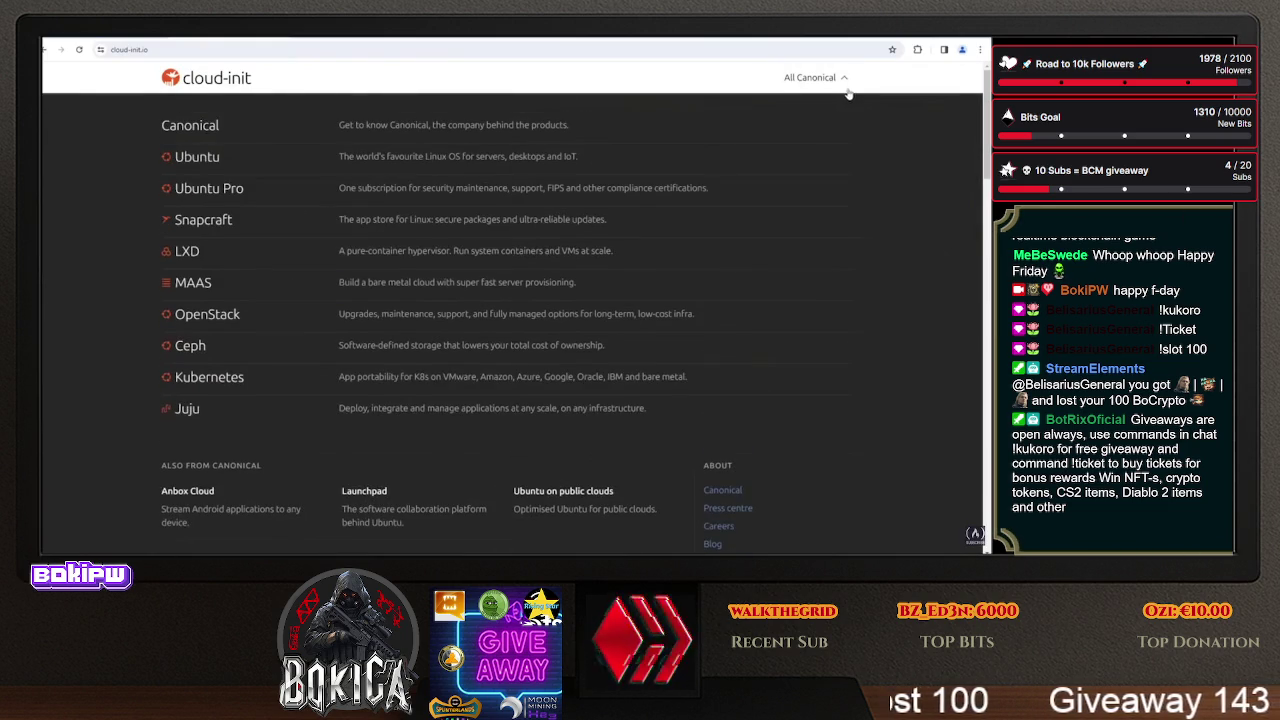
left_click(838, 84)
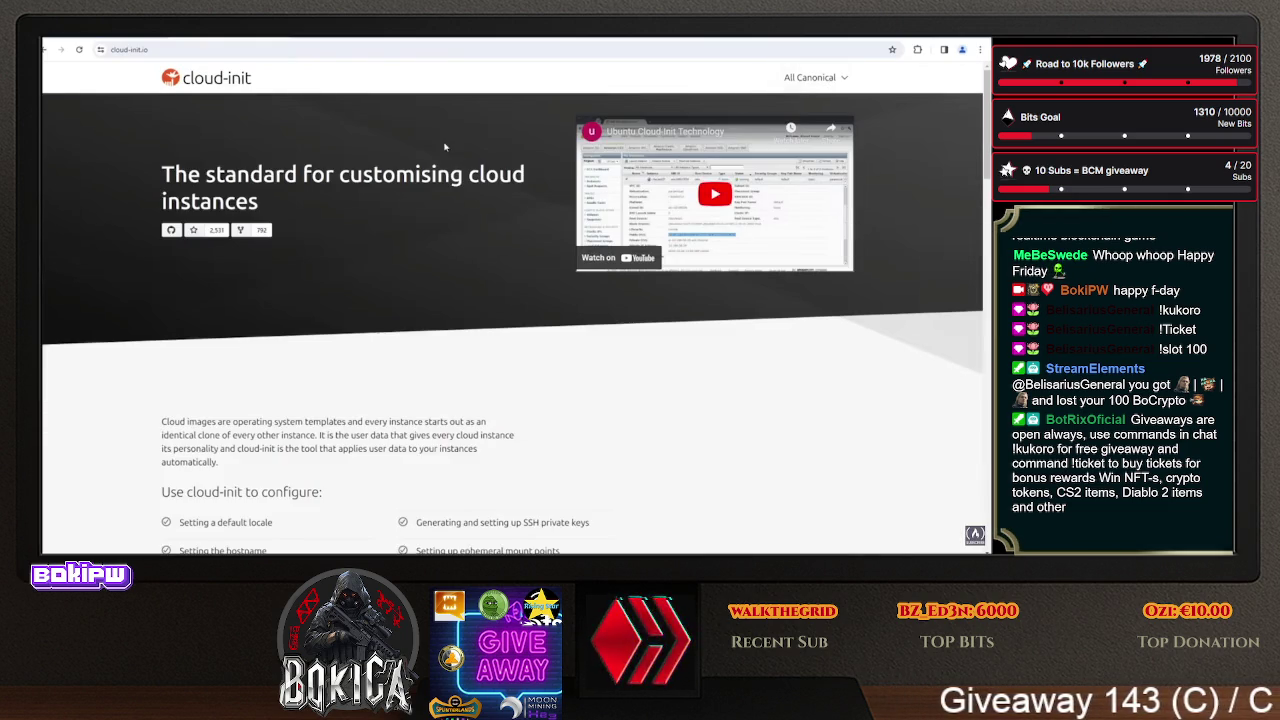
- Scroll down cloud-init.io, highlight the Amazon EC2 cloud-support text, and switch to the GitHub cloud-init tab
scroll(296, 297, "down", 10)
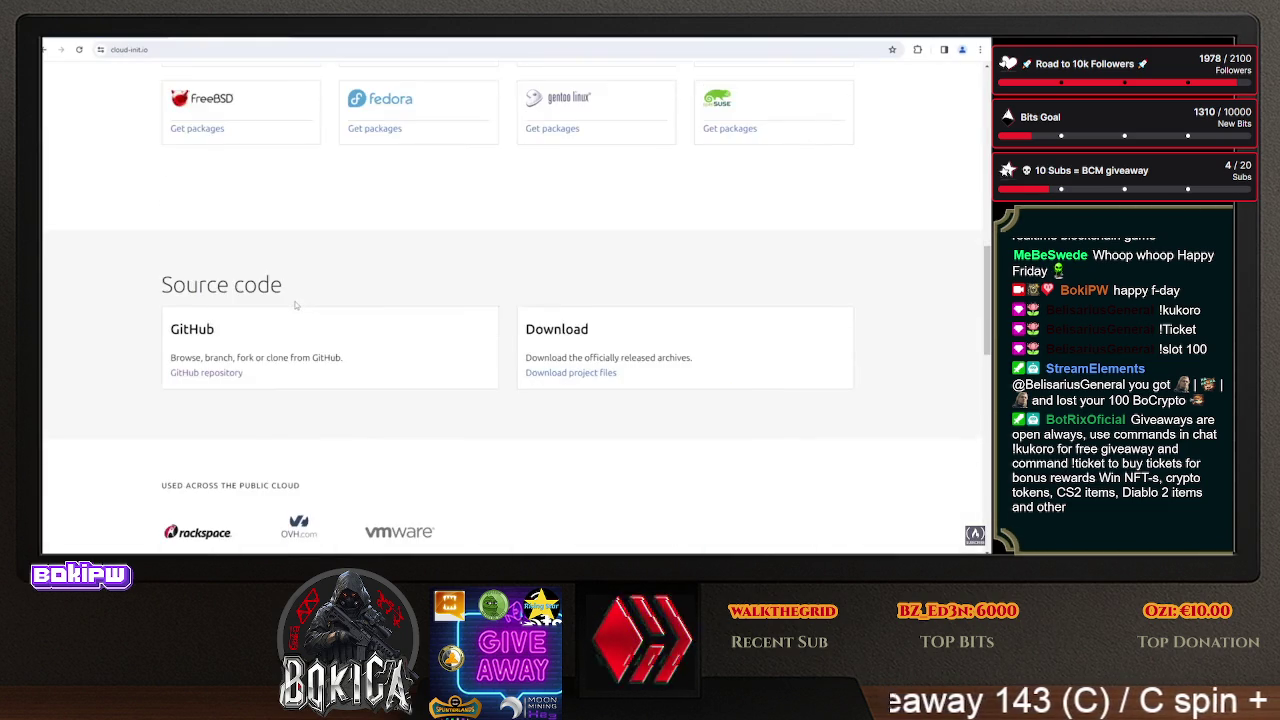
scroll(295, 303, "down", 3)
scroll(294, 303, "down", 3)
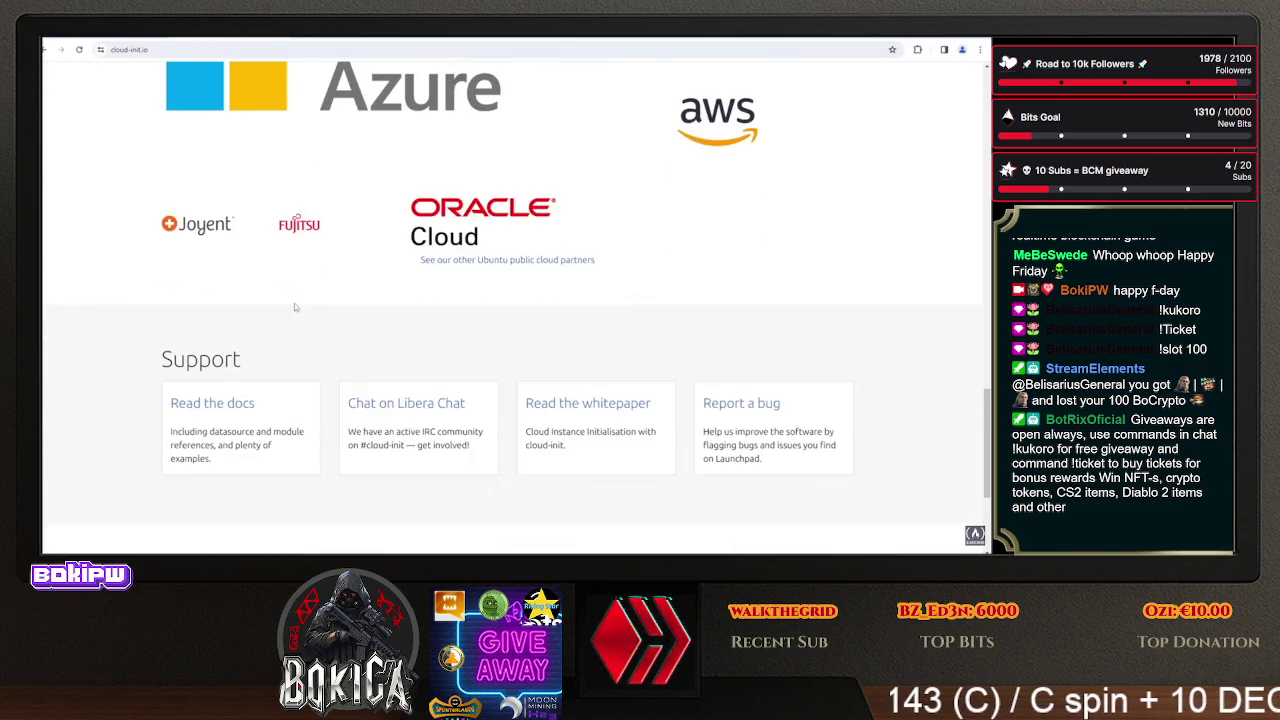
scroll(294, 303, "down", 3)
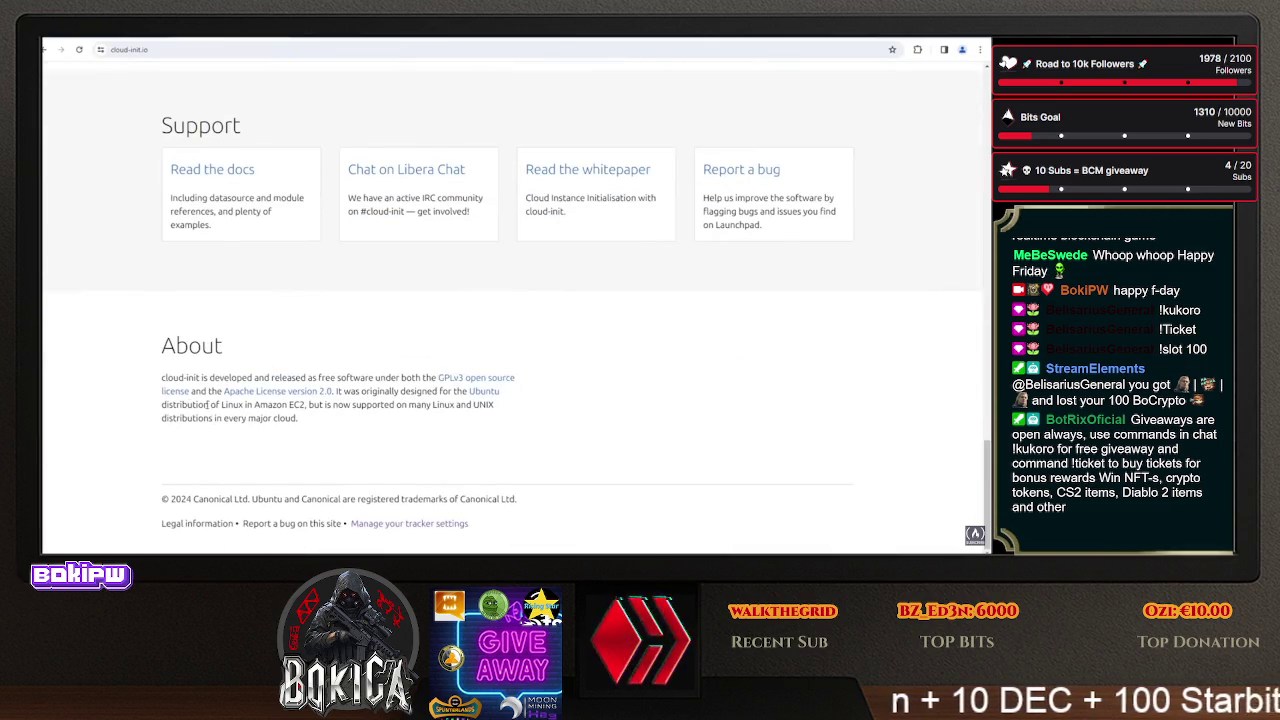
mouse_move(396, 428)
left_mouse_down()
mouse_move(200, 391)
mouse_move(247, 408)
mouse_move(277, 393)
mouse_move(273, 405)
mouse_move(187, 405)
left_mouse_up()
scroll(302, 418, "up", 20)
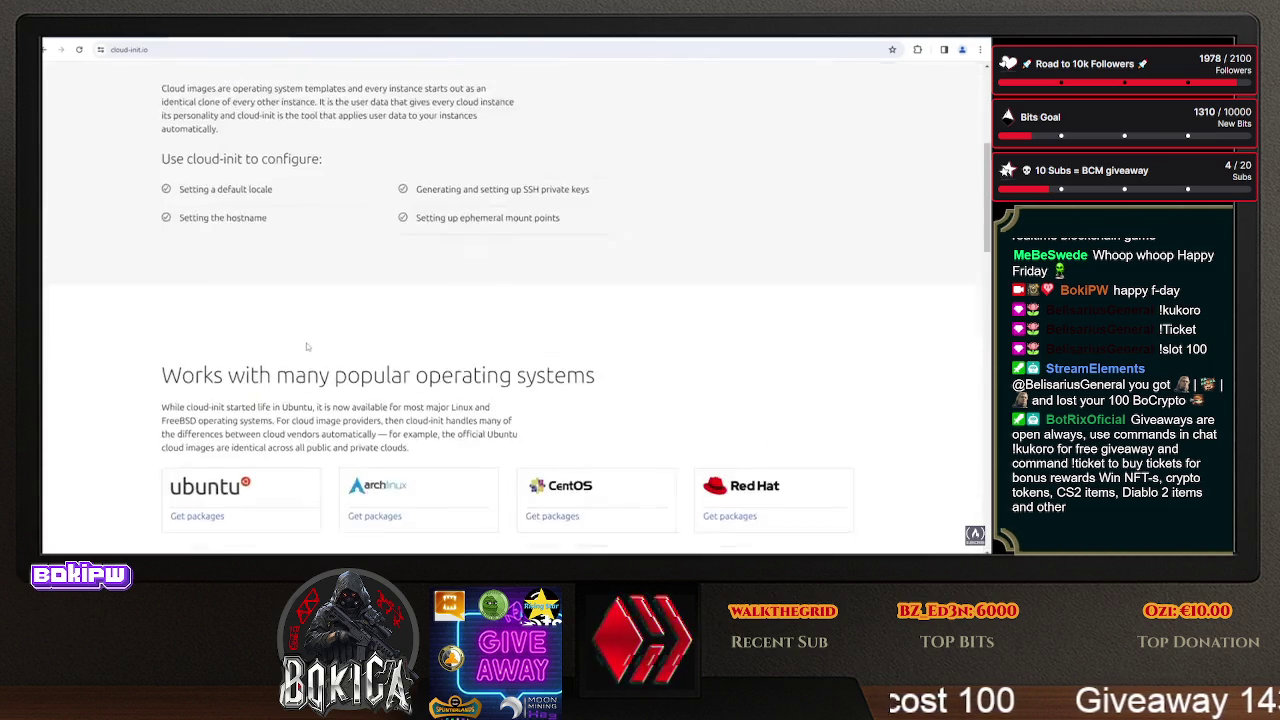
key("ctrl+Tab")
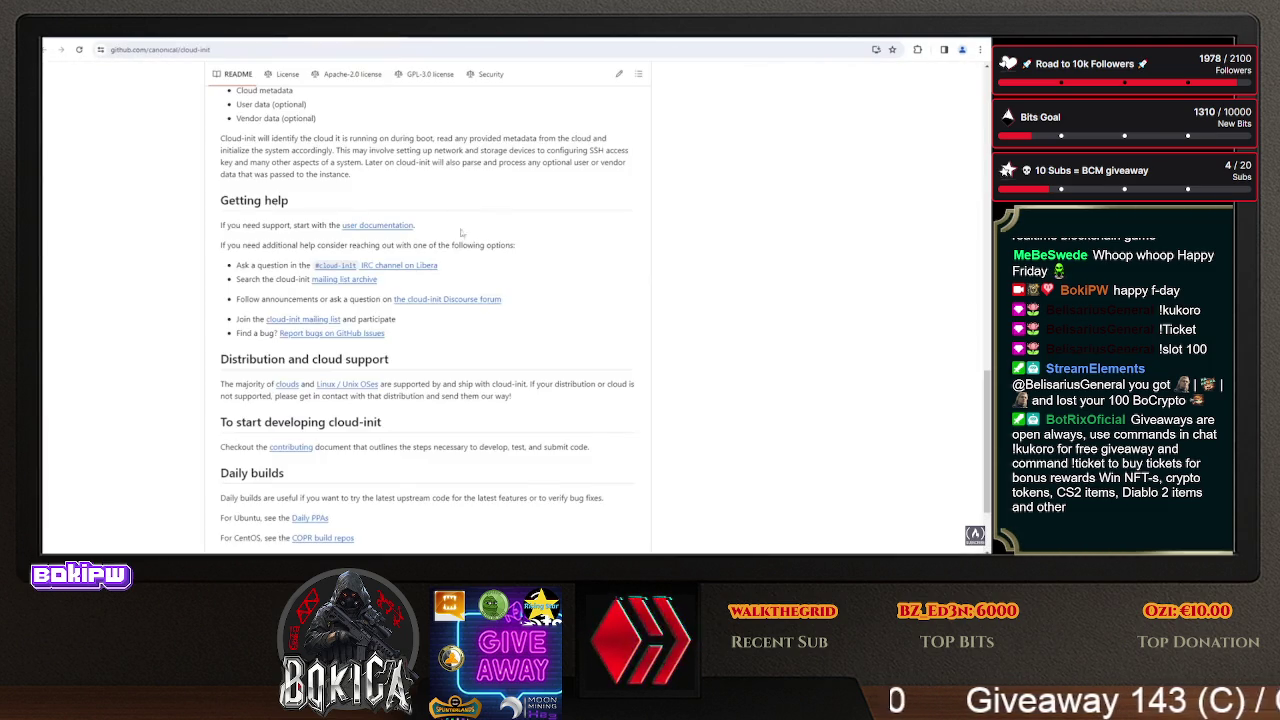
- Open the cloud-init user documentation from the GitHub README
scroll(345, 287, "up", 10)
scroll(352, 257, "up", 5)
scroll(352, 257, "down", 20)
left_click(410, 98)
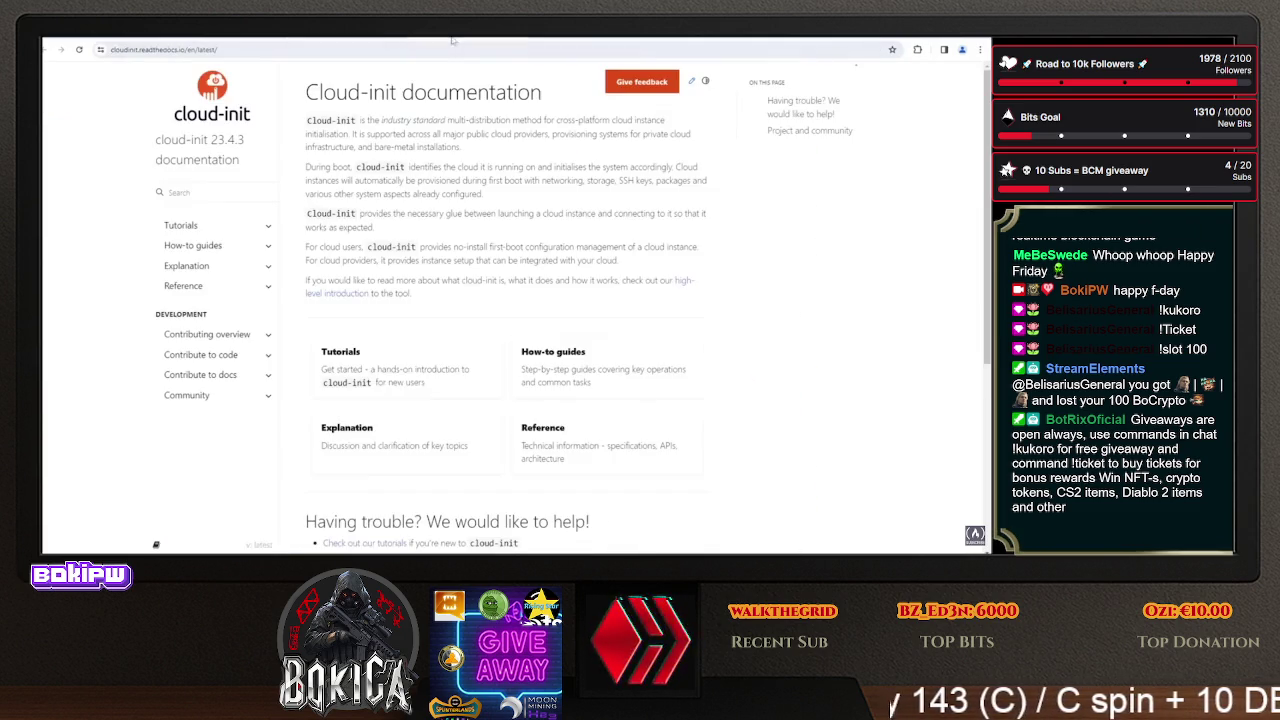
- Read the Explanation > Boot stages docs page, then move to the AWS Console Home tab
left_click(252, 265)
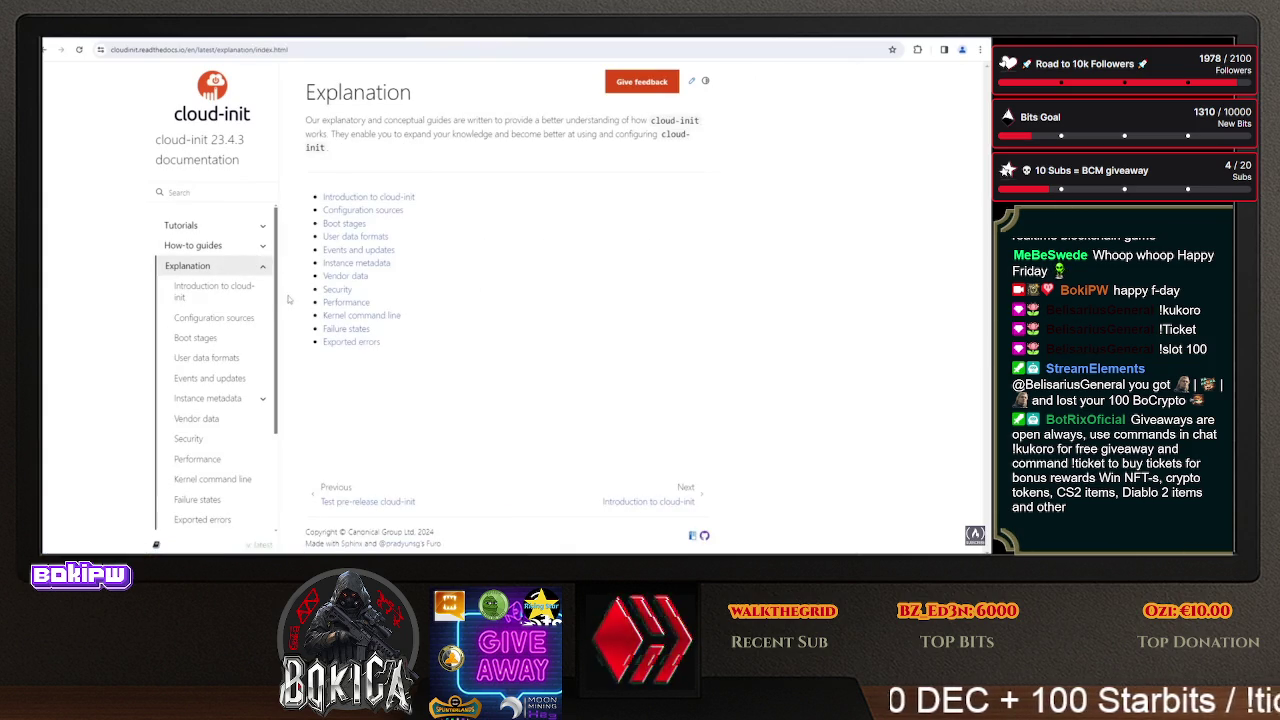
left_click_drag(277, 290, 281, 312)
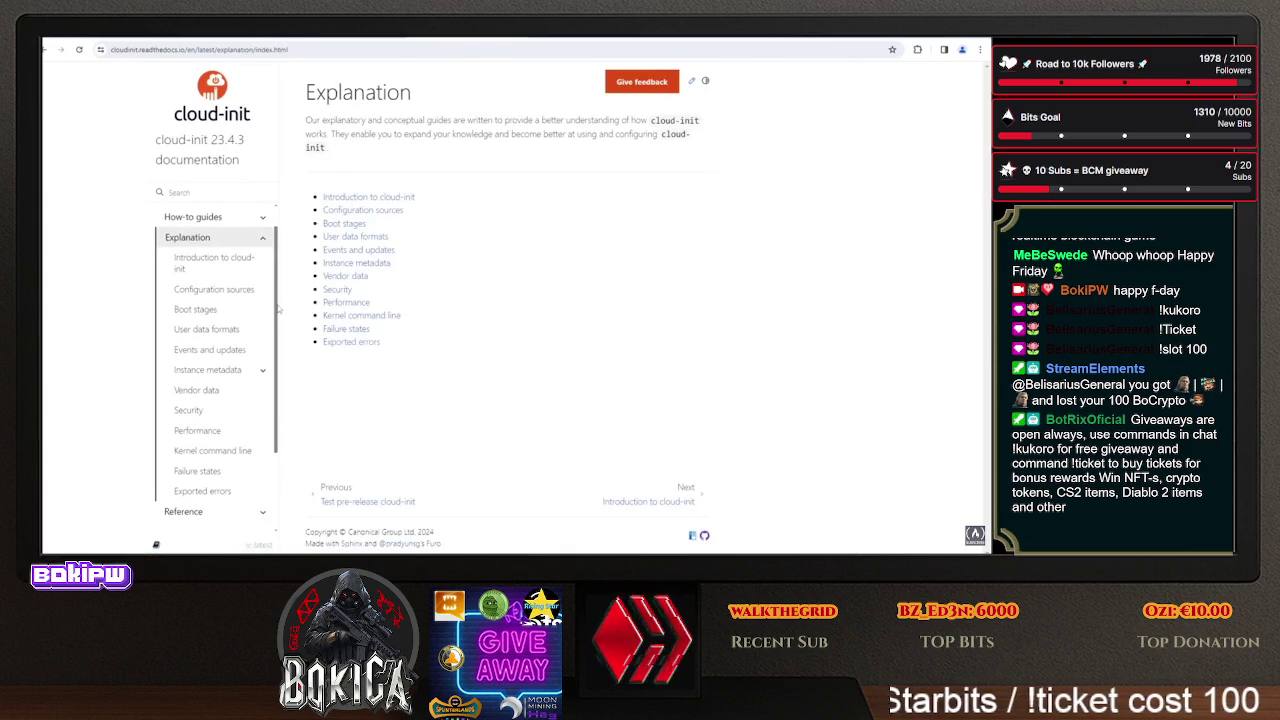
left_click(205, 311)
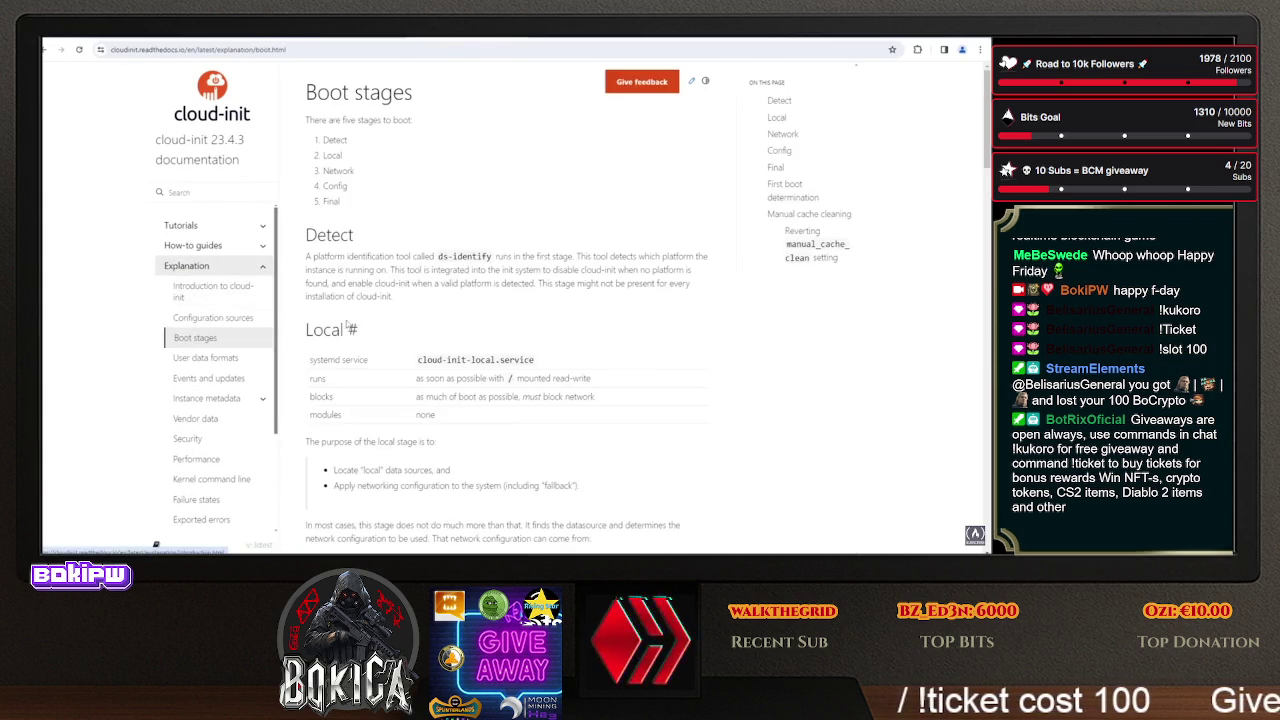
scroll(348, 310, "down", 10)
scroll(348, 310, "down", 10)
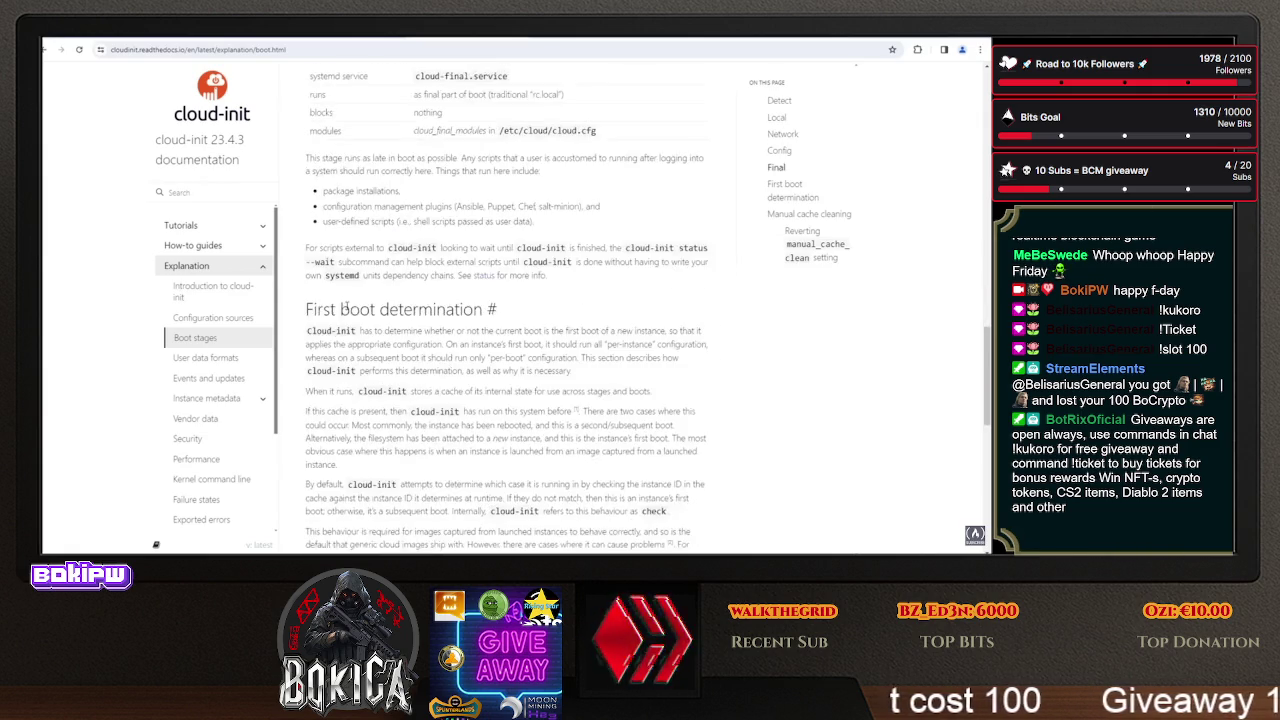
scroll(245, 321, "down", 3)
scroll(240, 315, "up", 3)
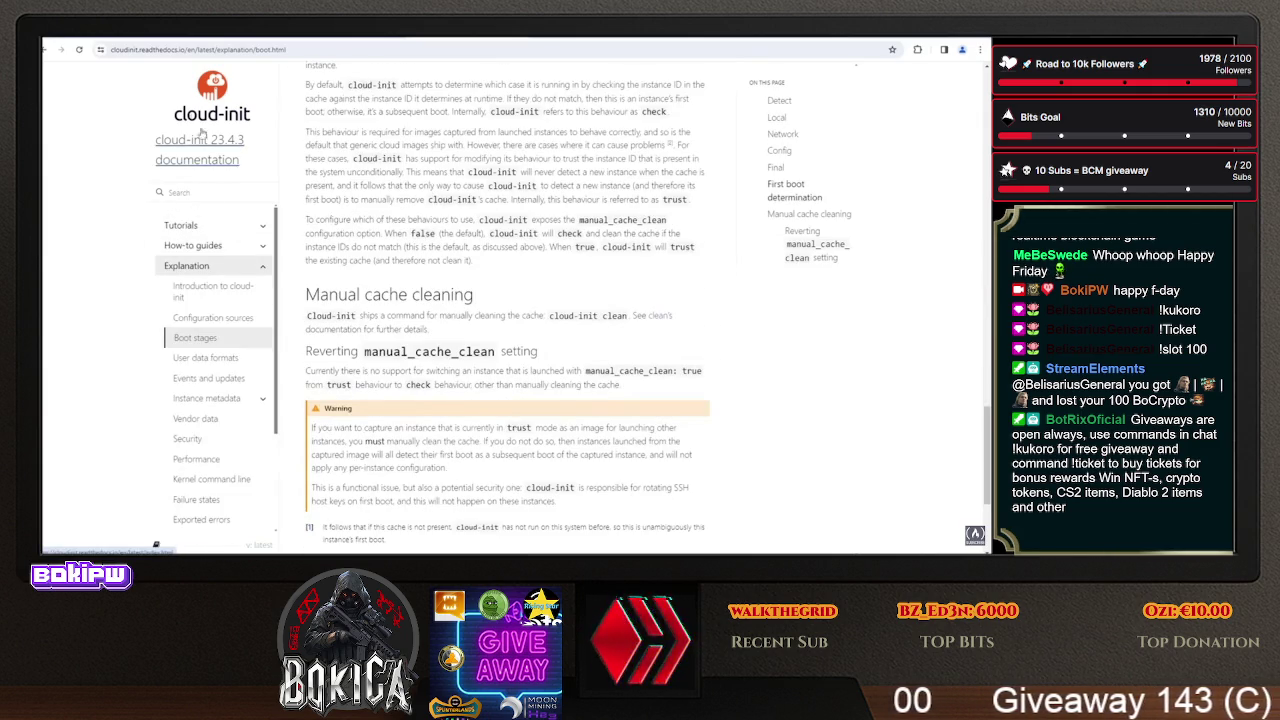
scroll(240, 315, "down", 3)
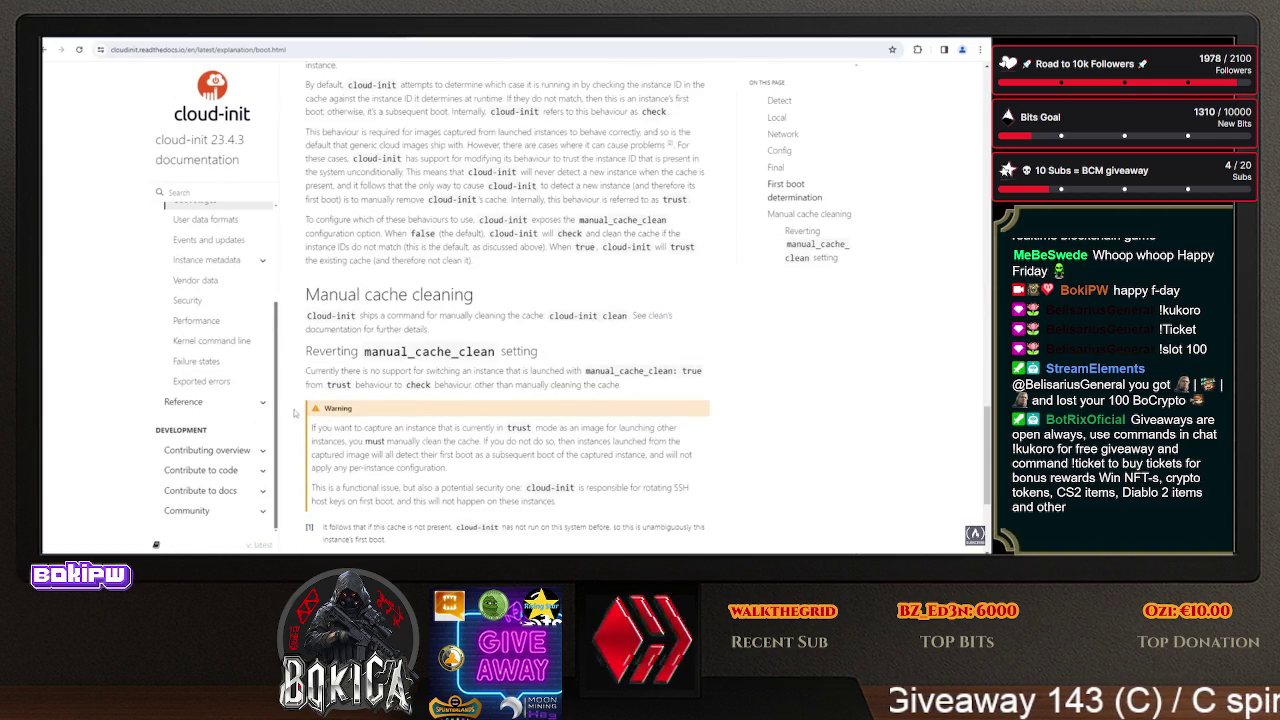
left_click(117, 40)
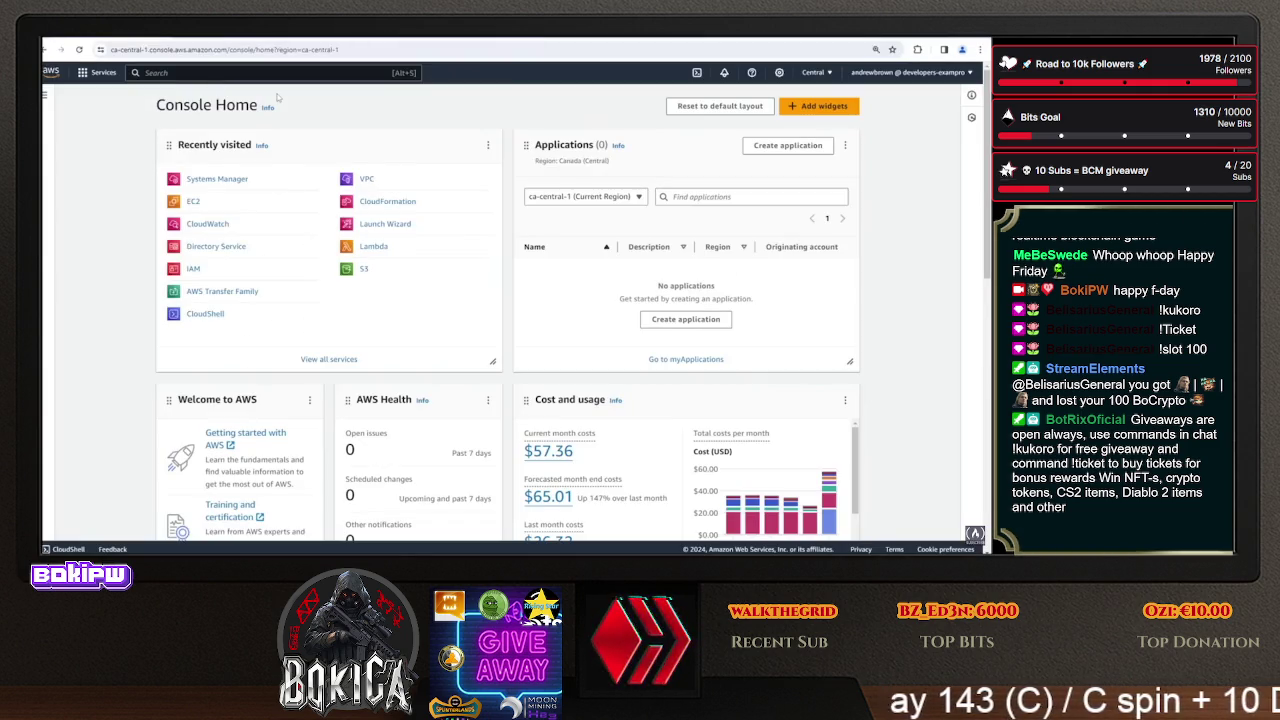
- Open the EC2 dashboard from Recently visited on Console Home
key("ctrl+Tab")
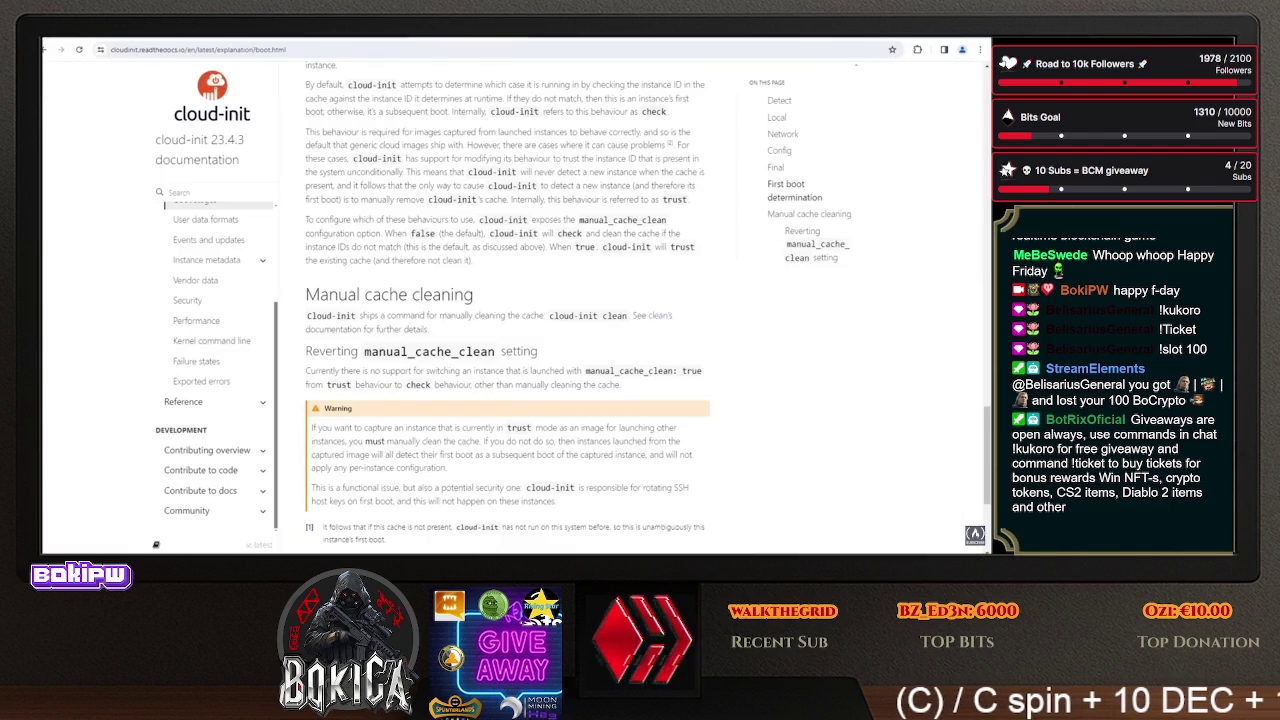
key("ctrl+Tab")
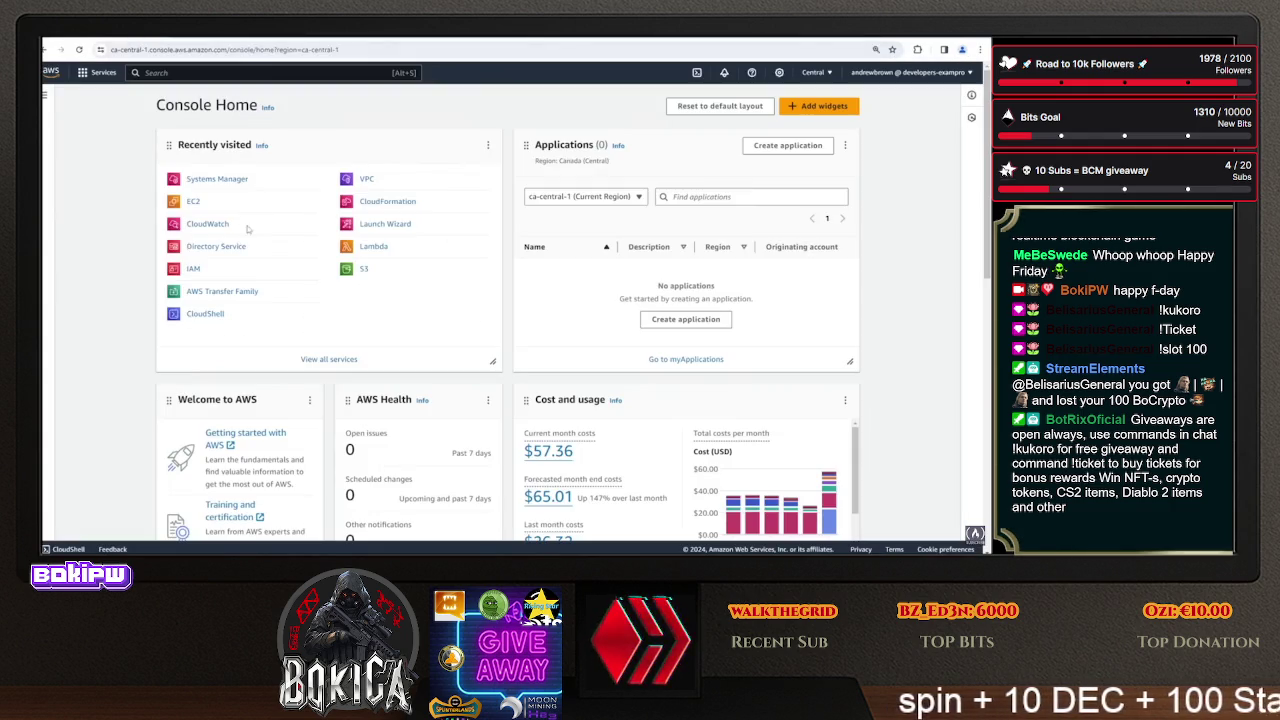
left_click(194, 203)
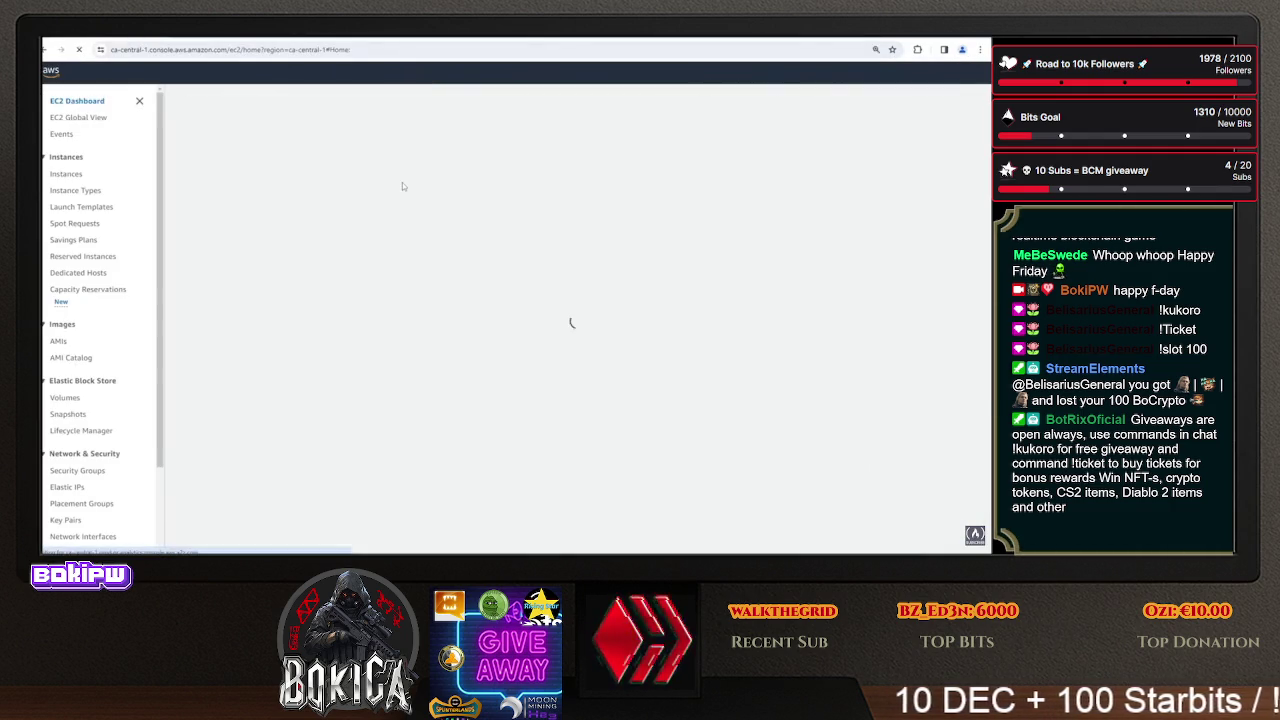
- Load the github.com home page in the GitHub tab
key("ctrl+Tab")
left_click(364, 49)
type("githu")
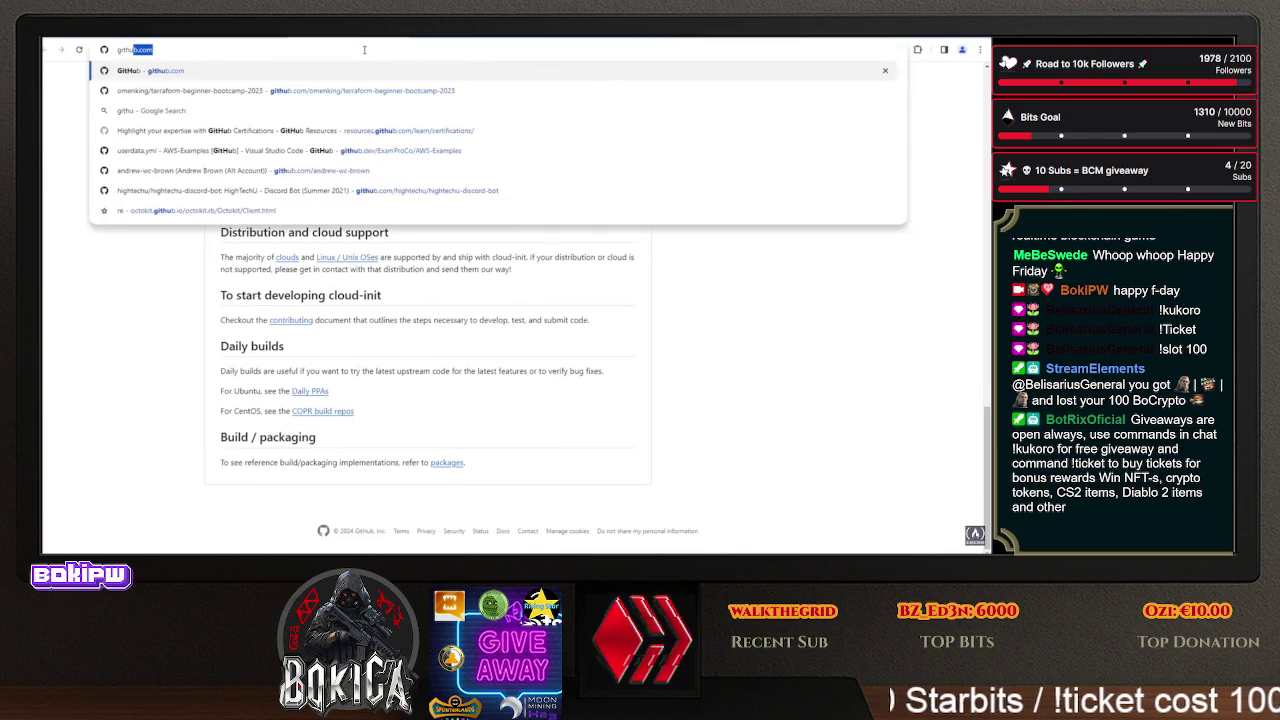
key("Return")
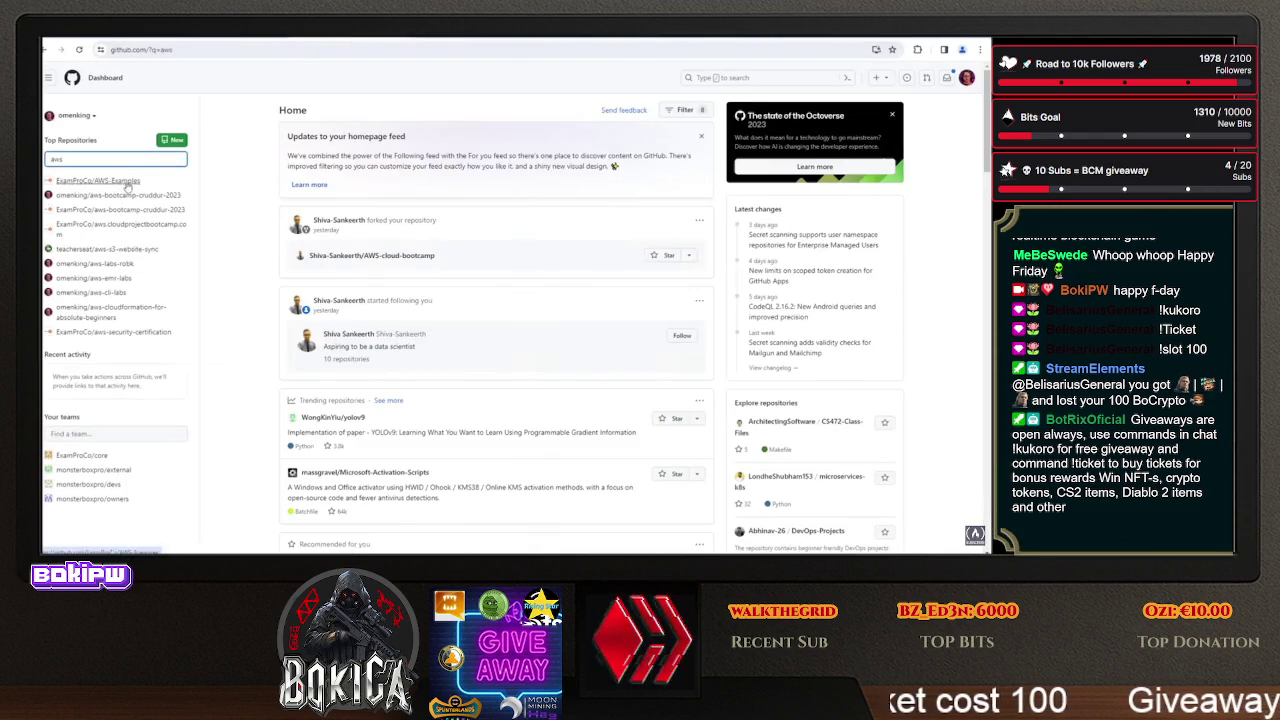
- Show the EC2 Instances (running) list, which is empty, then go to the AWS-Examples tab
key("ctrl+shift+Tab")
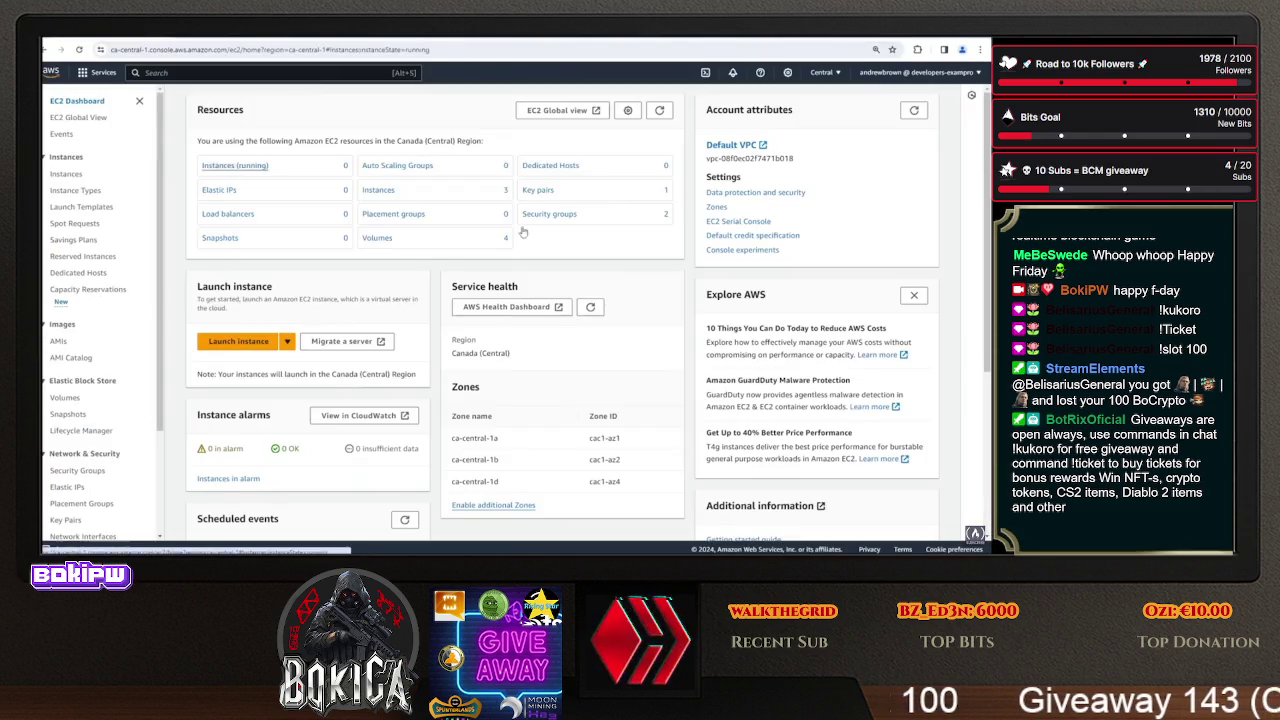
left_click(235, 165)
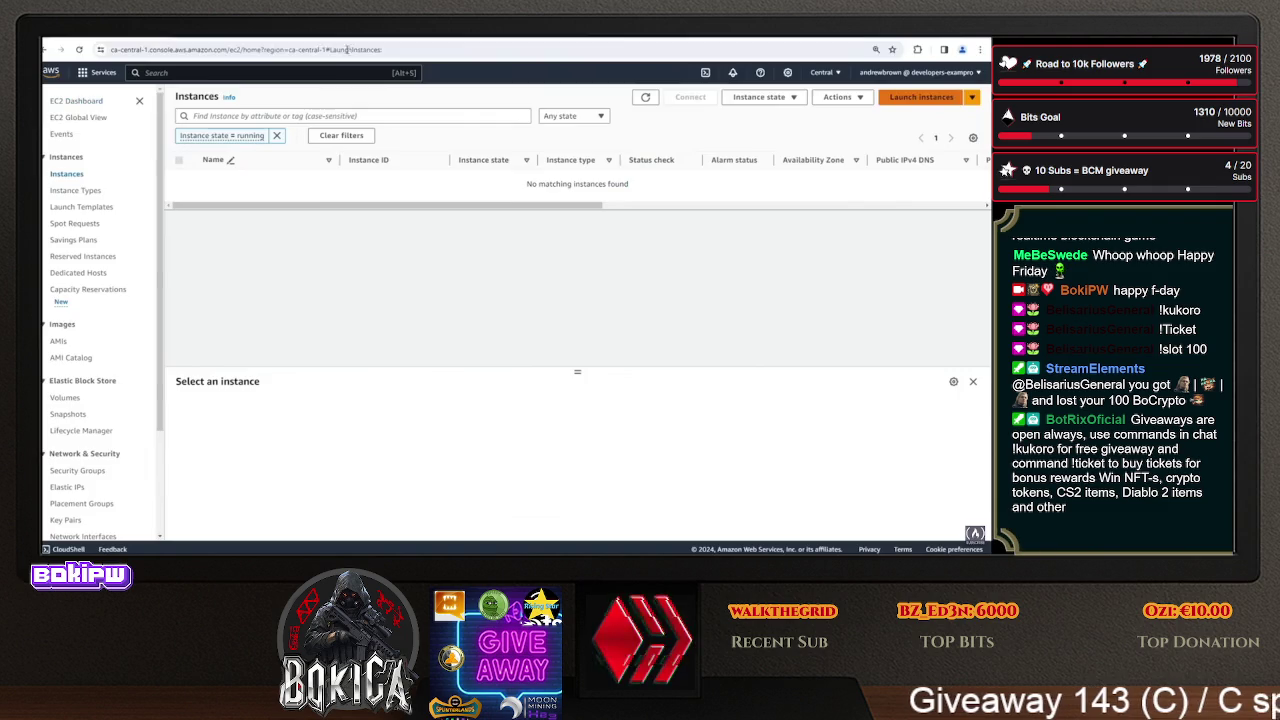
key("ctrl+Tab")
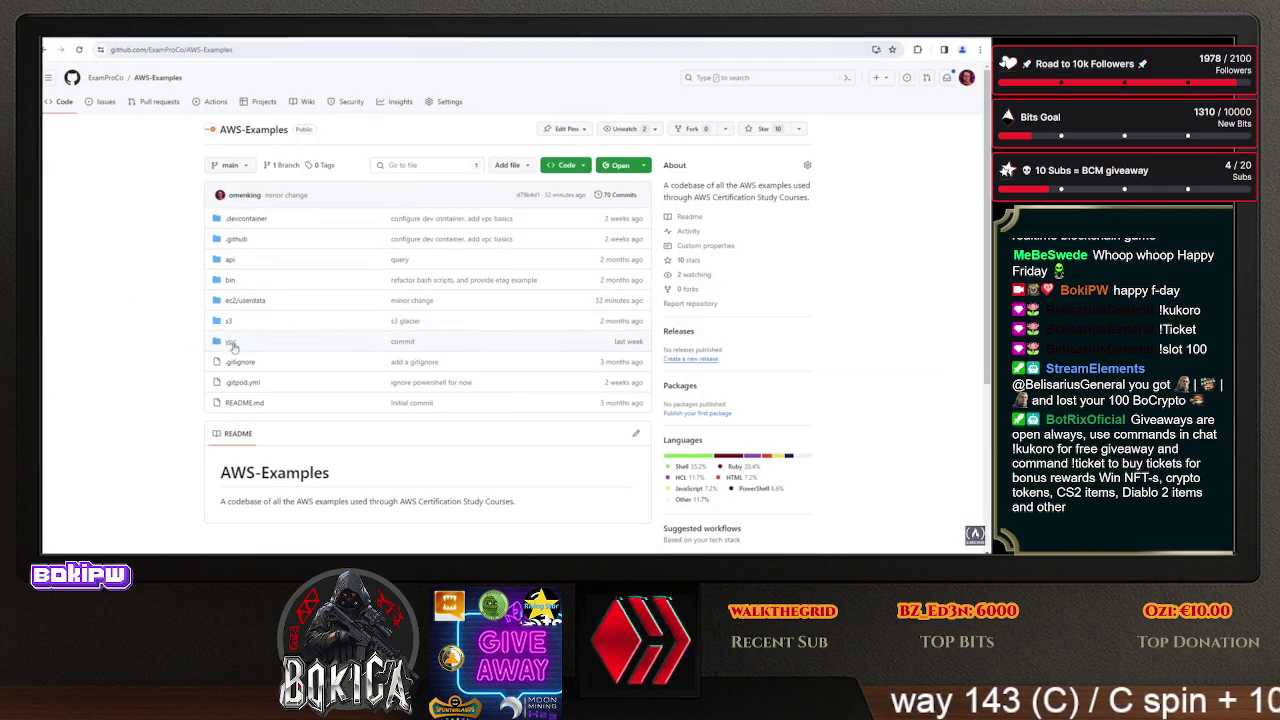
- Open ec2/userdata/userdata.yml in AWS-Examples and copy all 26 lines of the cloud-config
left_click(243, 301)
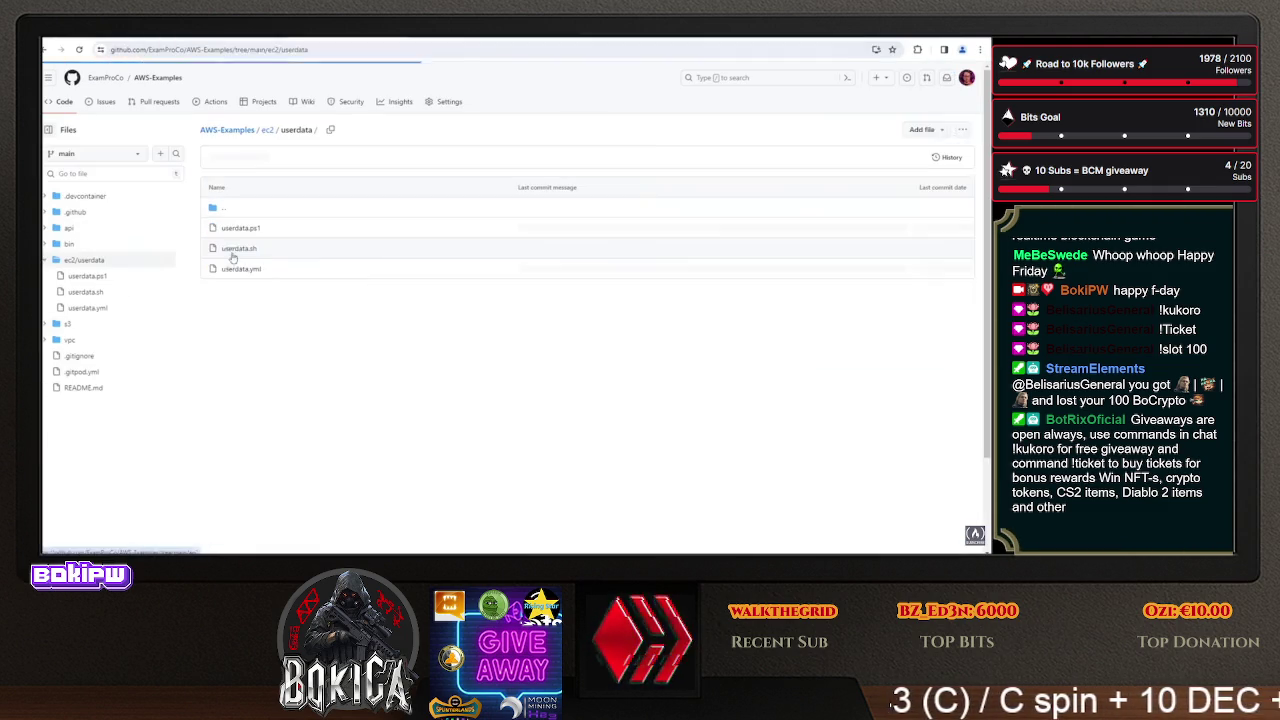
left_click(242, 269)
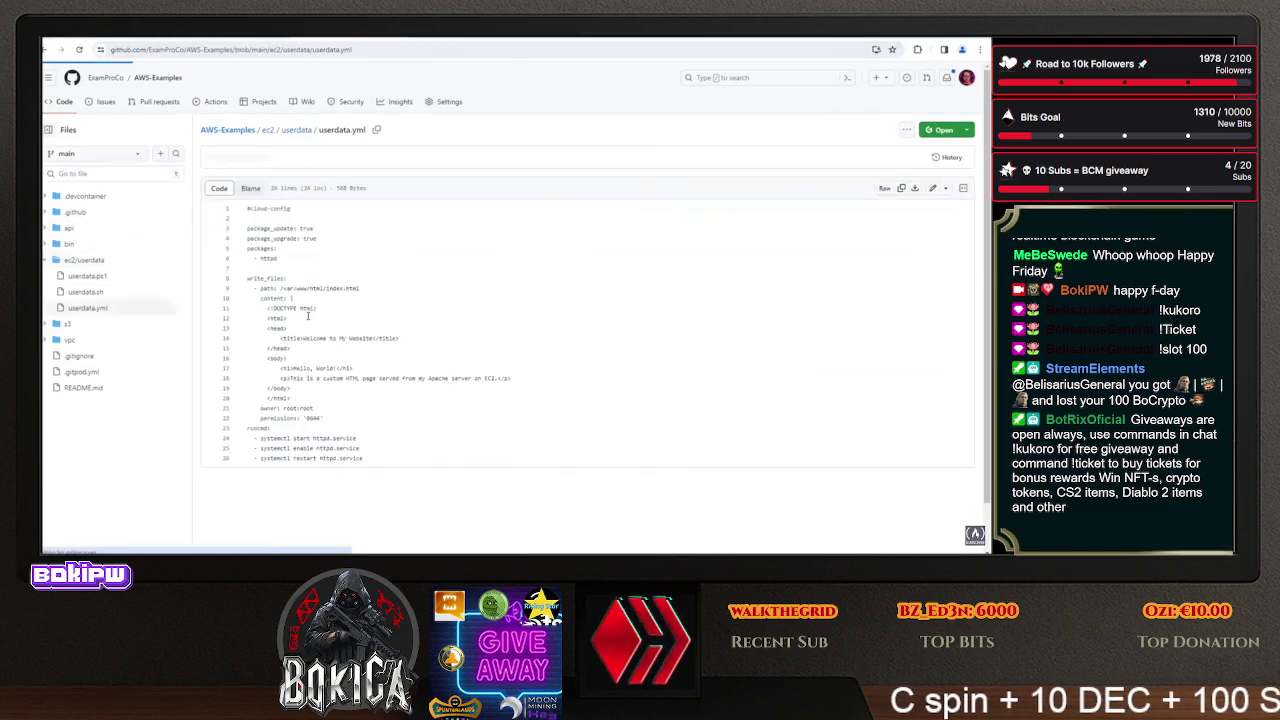
left_click_drag(366, 467, 241, 215)
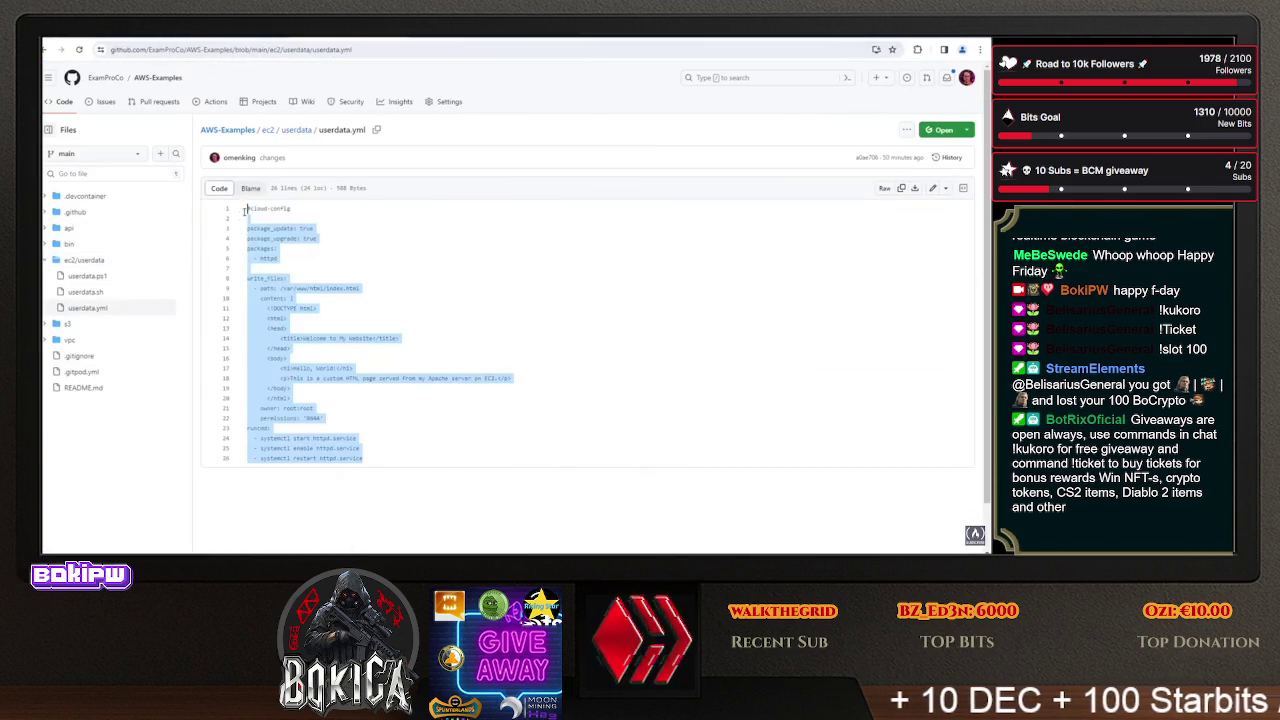
right_click(262, 209)
left_click(285, 226)
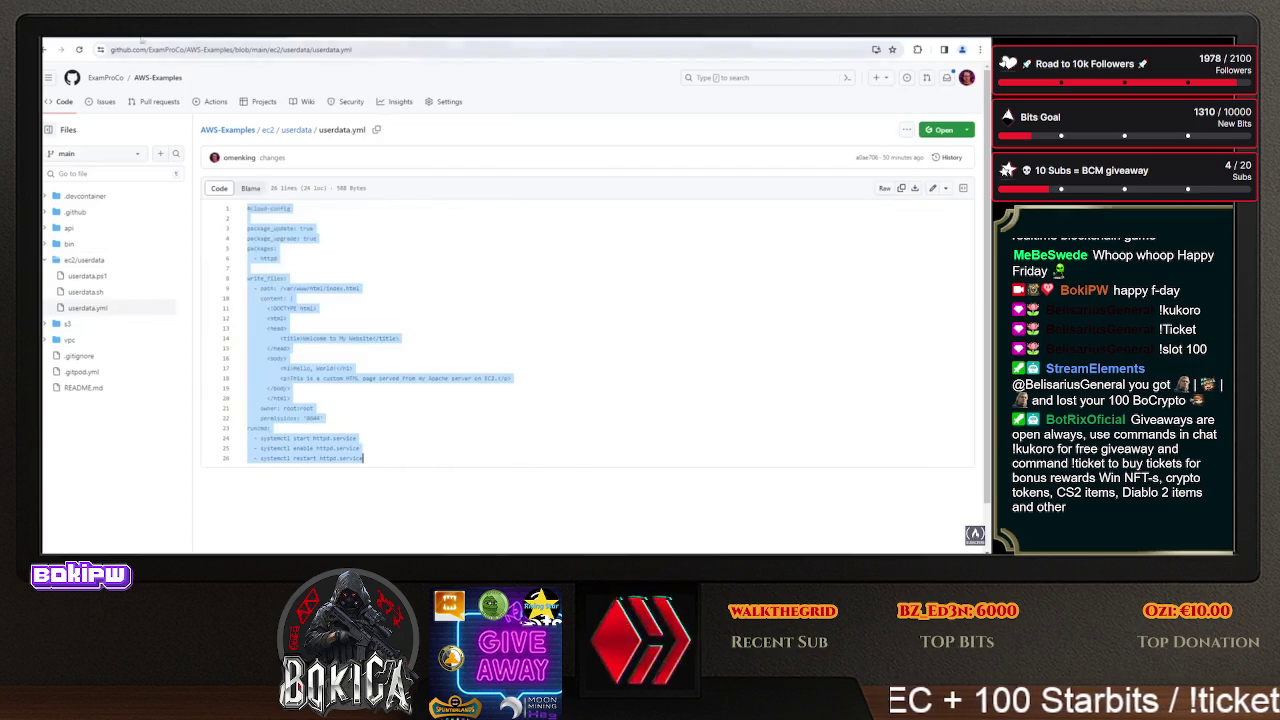
key("ctrl+Tab")
- Name the instance 'My Web Server Cloud Init' and choose to proceed without a key pair
left_click(207, 247)
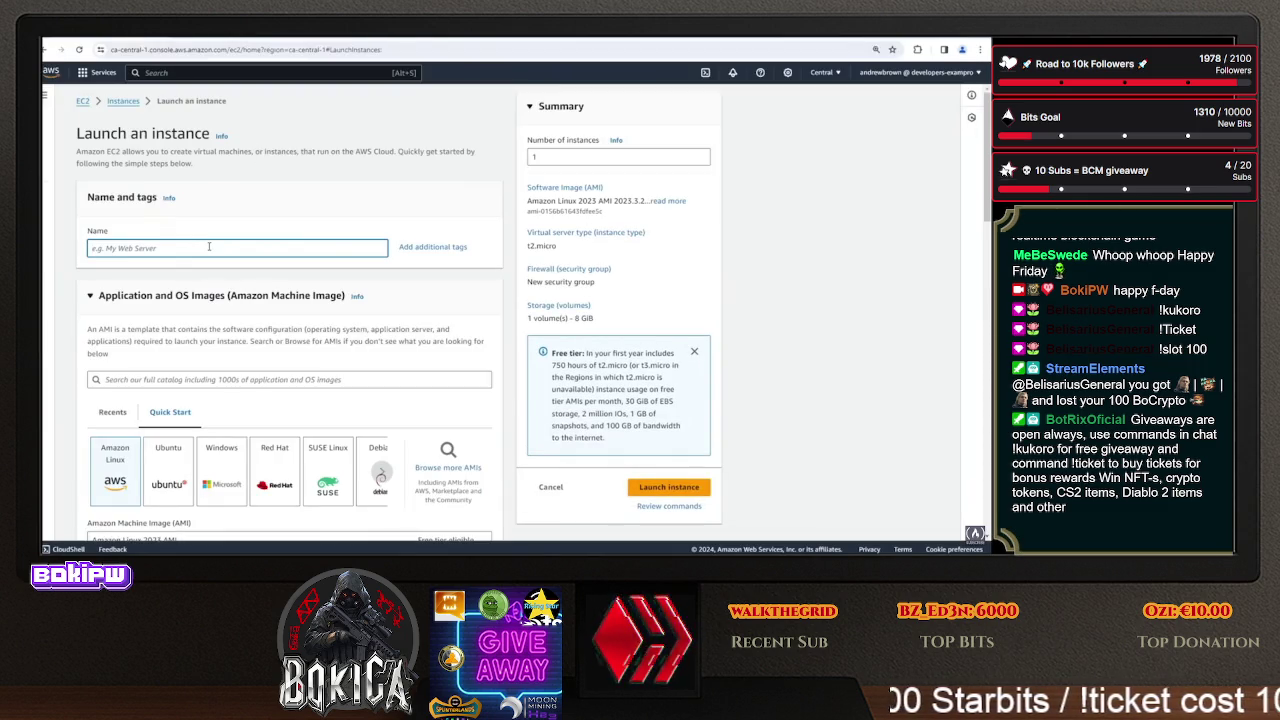
type("My Web")
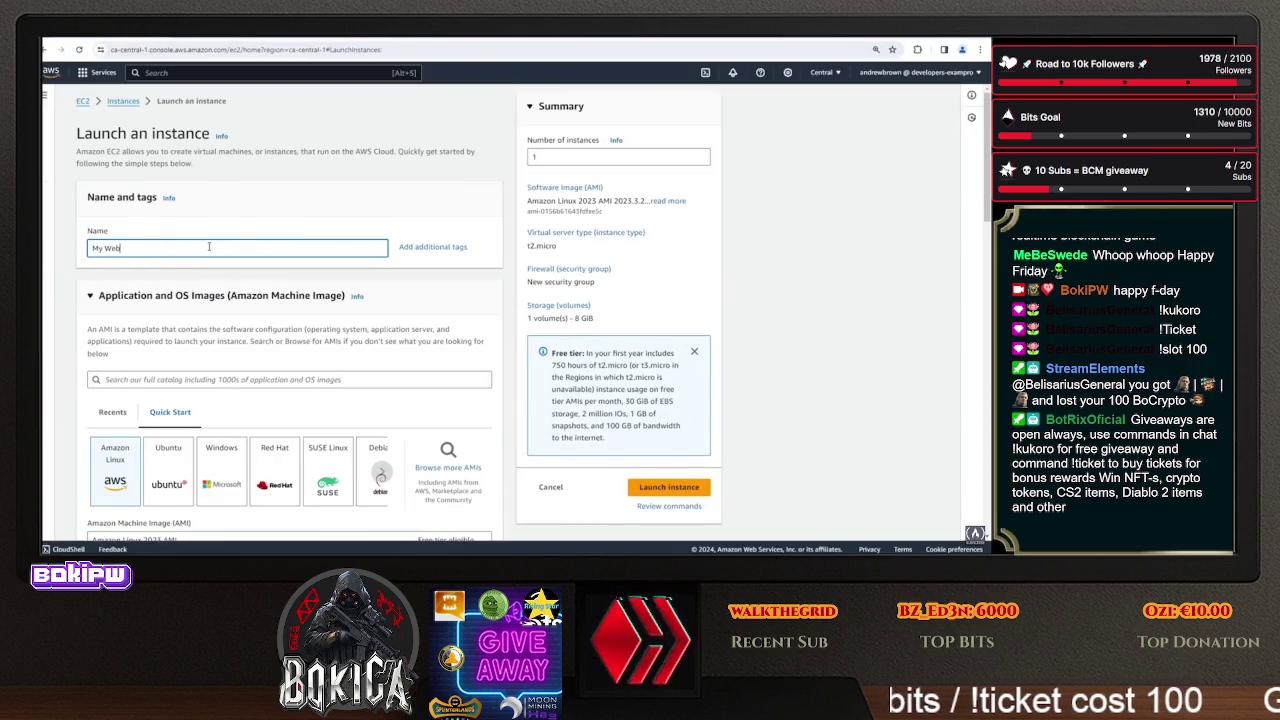
type(" Server Conit")
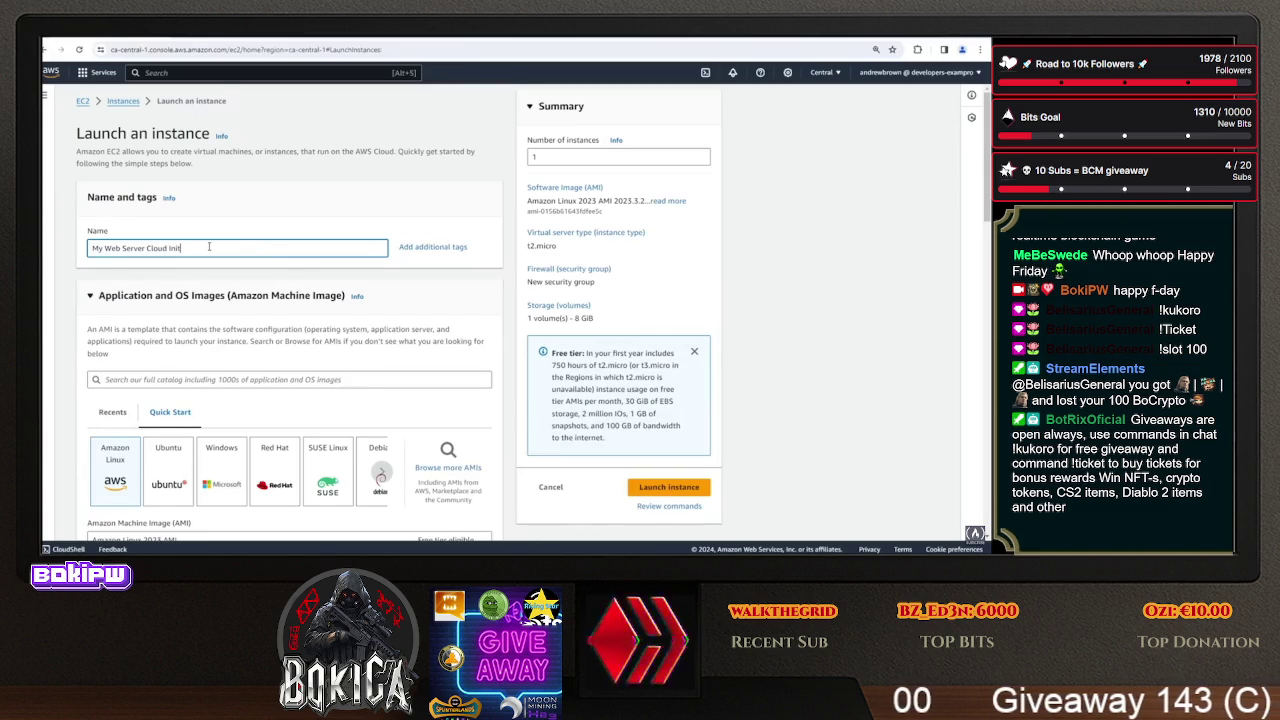
scroll(117, 343, "down", 2)
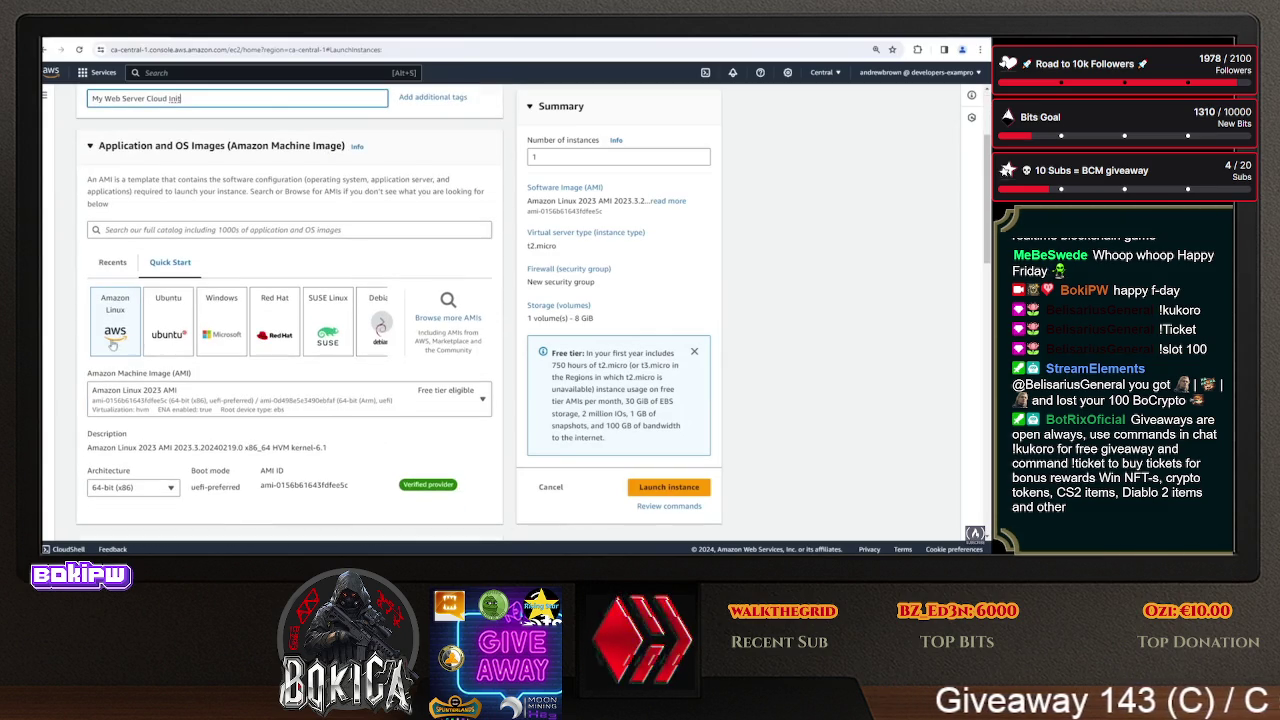
scroll(180, 413, "down", 3)
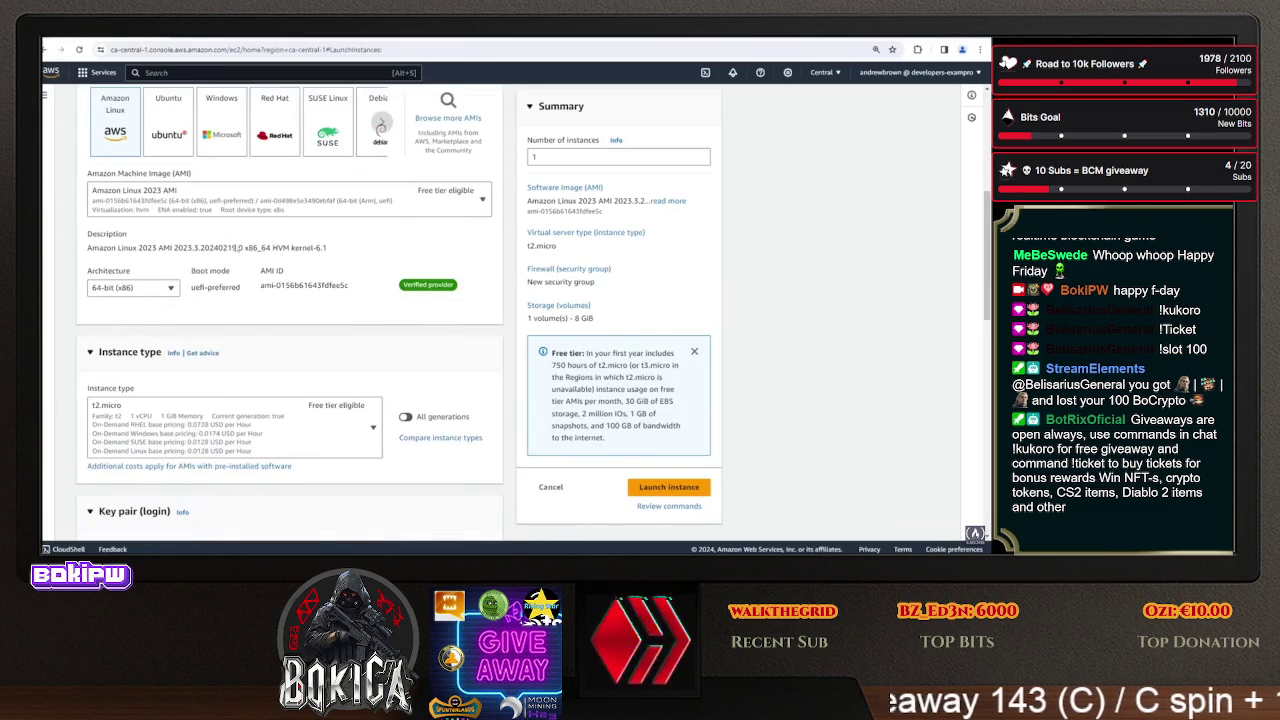
scroll(155, 250, "down", 2)
scroll(212, 248, "down", 3)
left_click(212, 248)
left_click(106, 286)
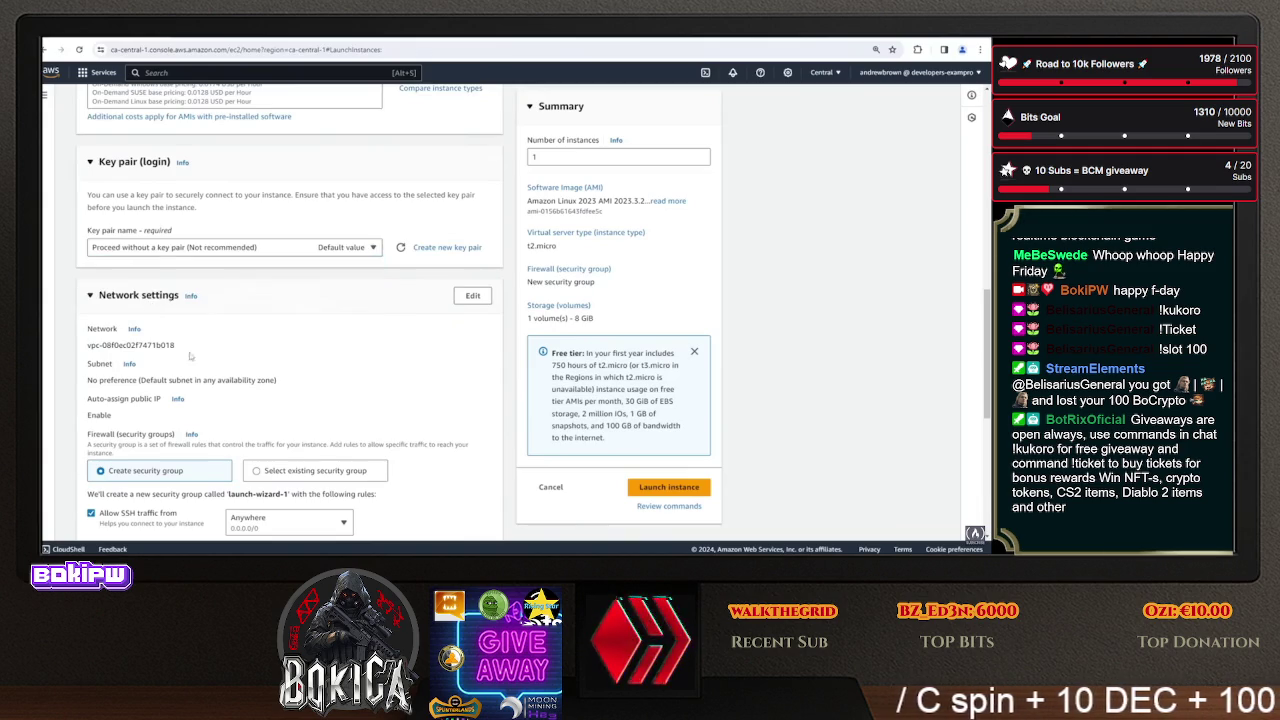
- Attach the existing 'default' security group to the instance
scroll(225, 340, "down", 2)
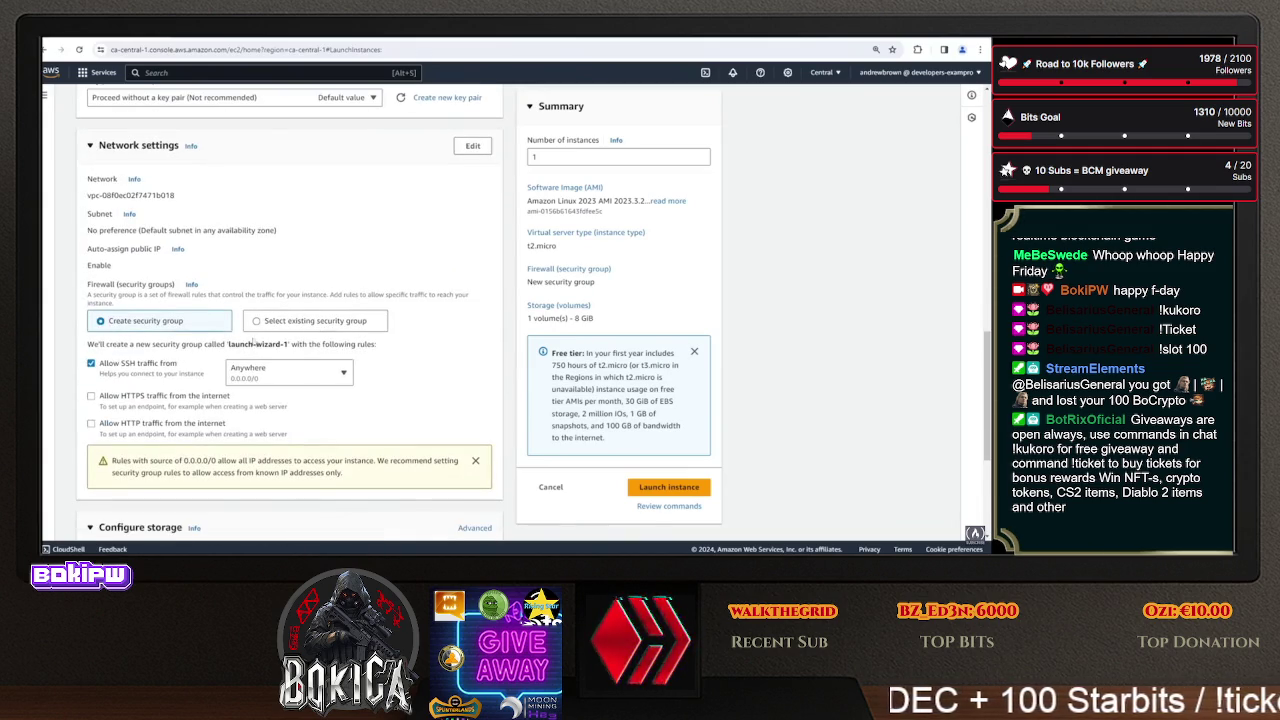
scroll(300, 338, "down", 3)
scroll(234, 344, "up", 2)
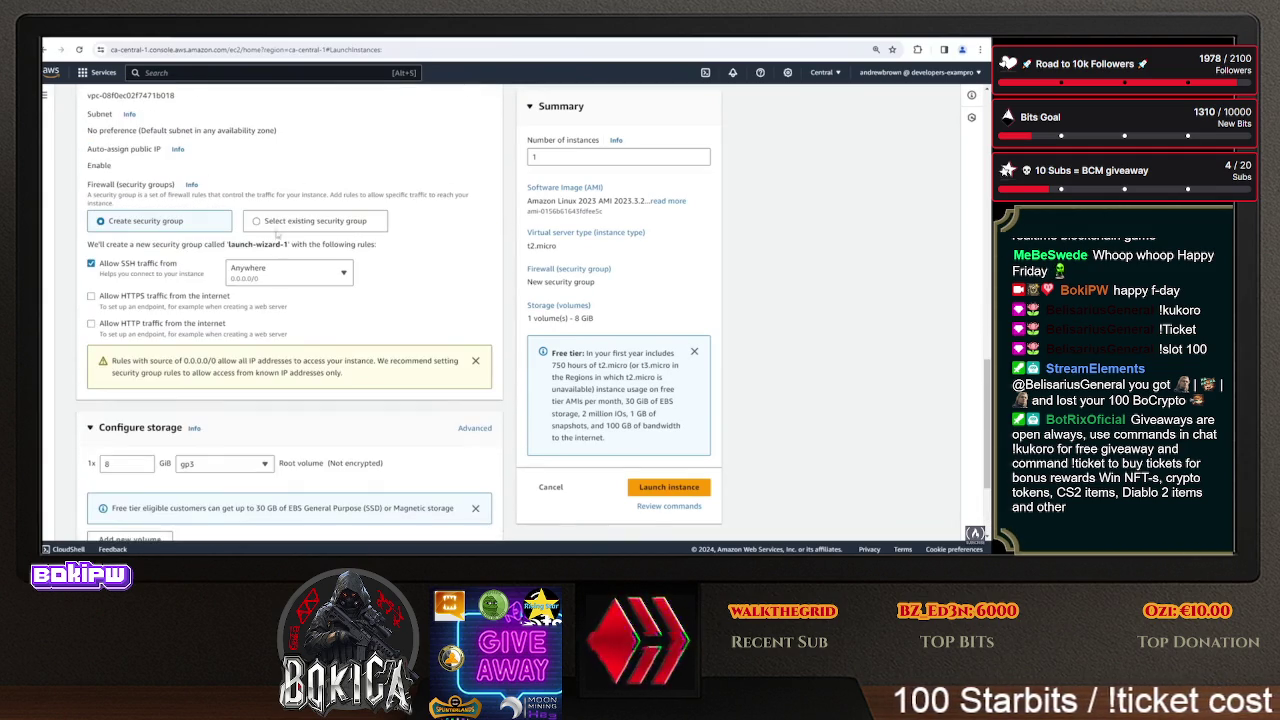
left_click(259, 225)
left_click(317, 259)
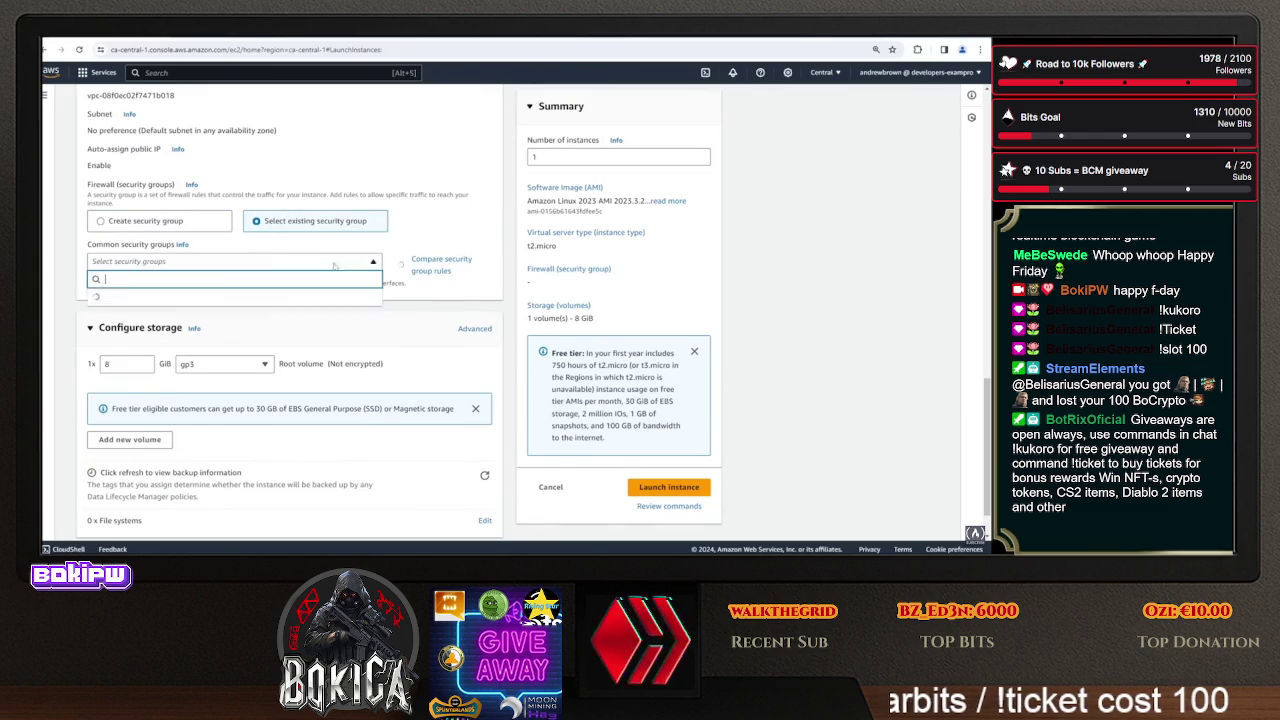
left_click(95, 304)
scroll(224, 231, "down", 2)
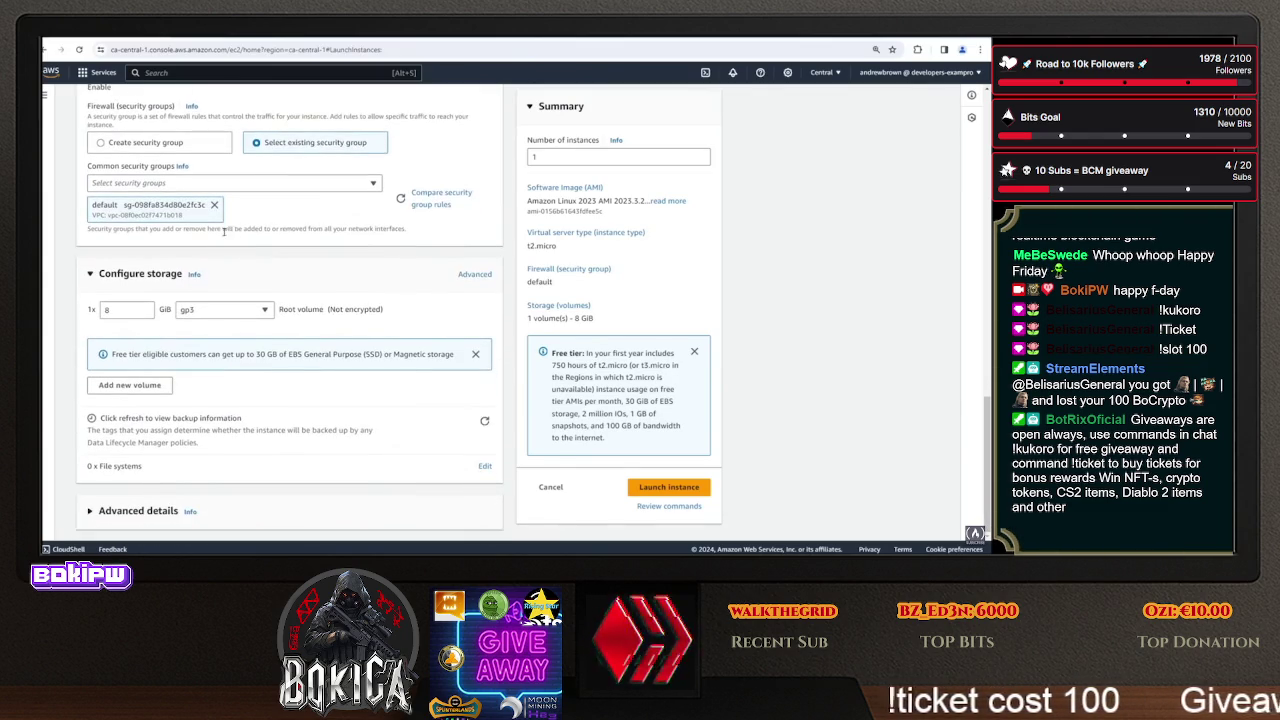
- In Advanced details, set the IAM instance profile to EC2SSMRole
left_click(138, 511)
scroll(162, 450, "down", 5)
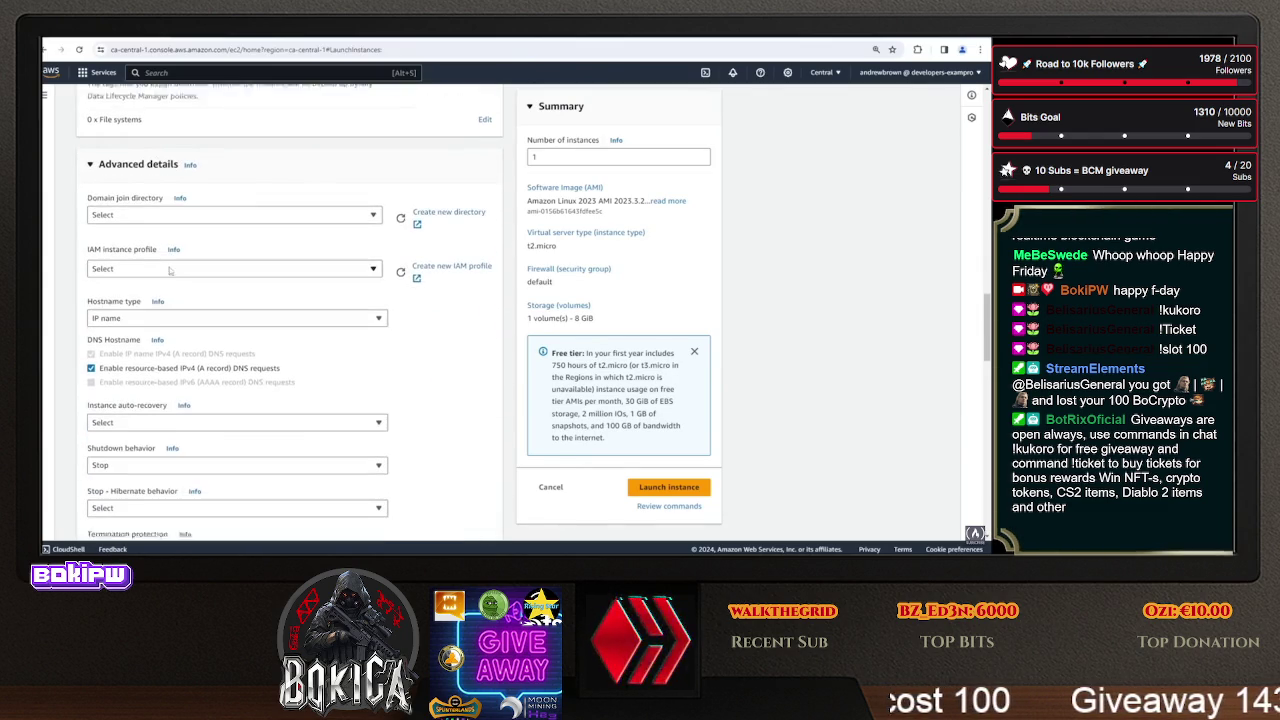
left_click(200, 266)
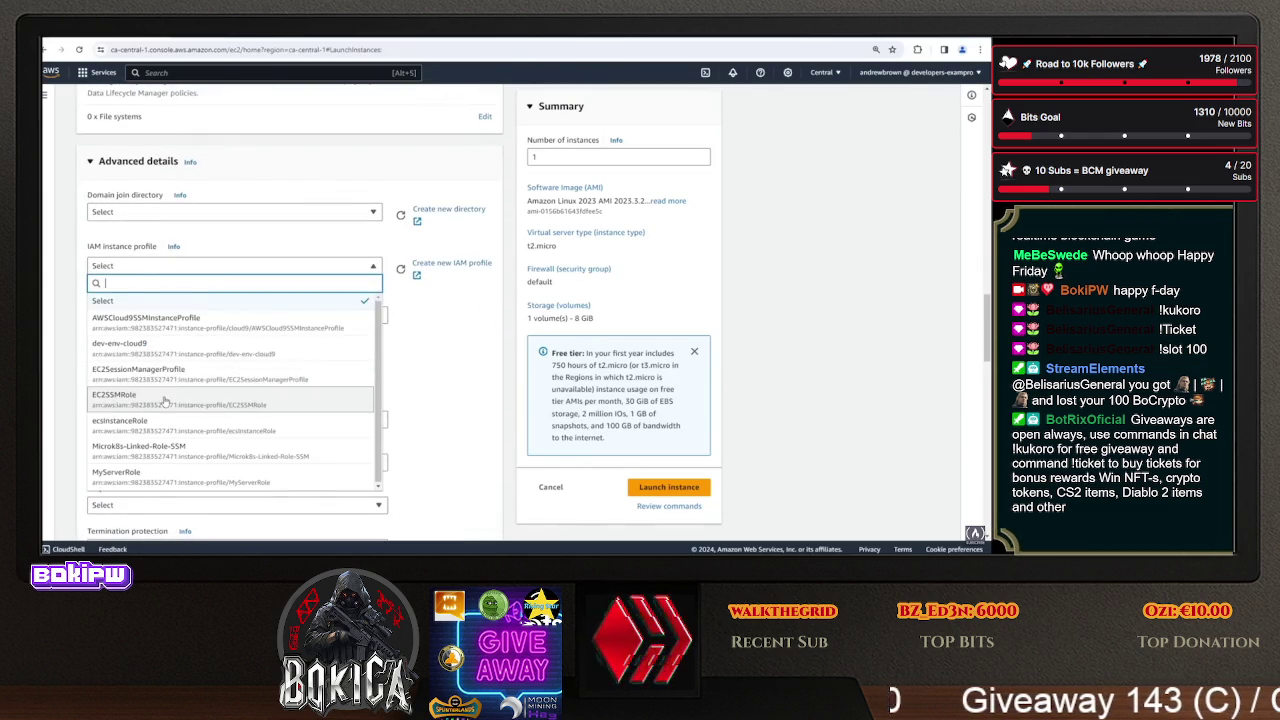
left_click(160, 399)
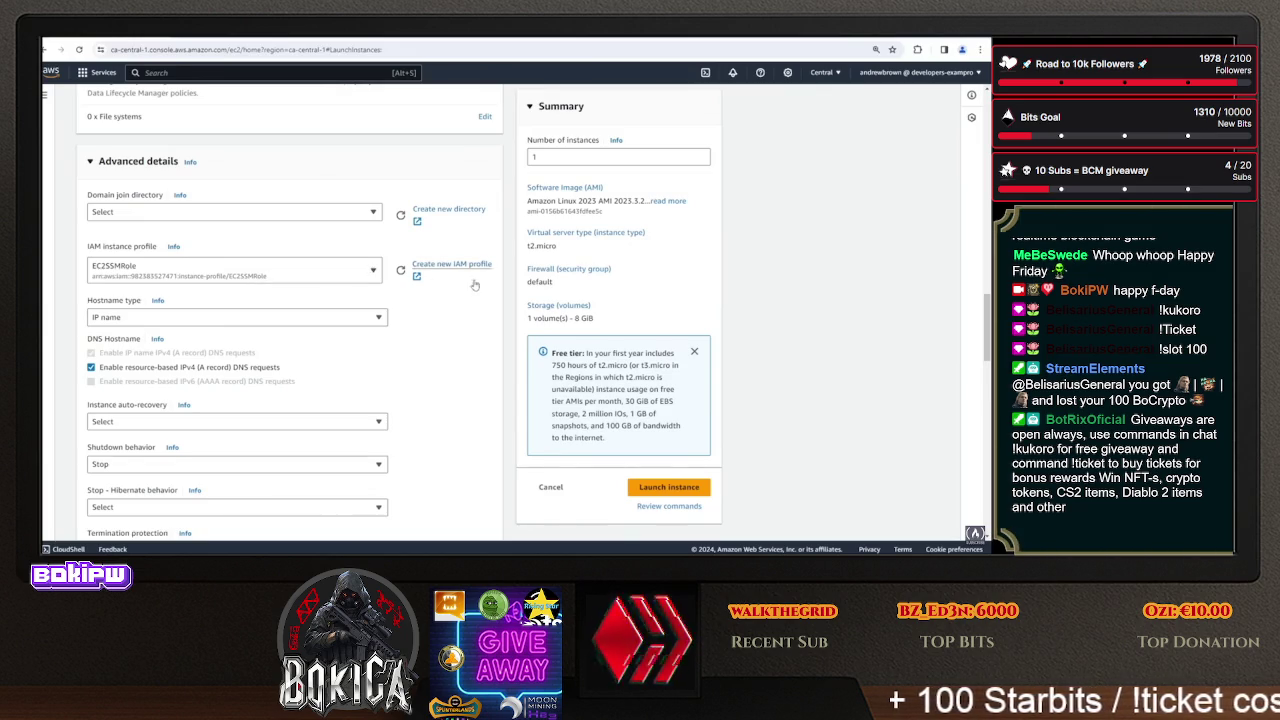
- Paste the userdata.yml cloud-config into User data and launch the instance
scroll(241, 391, "down", 15)
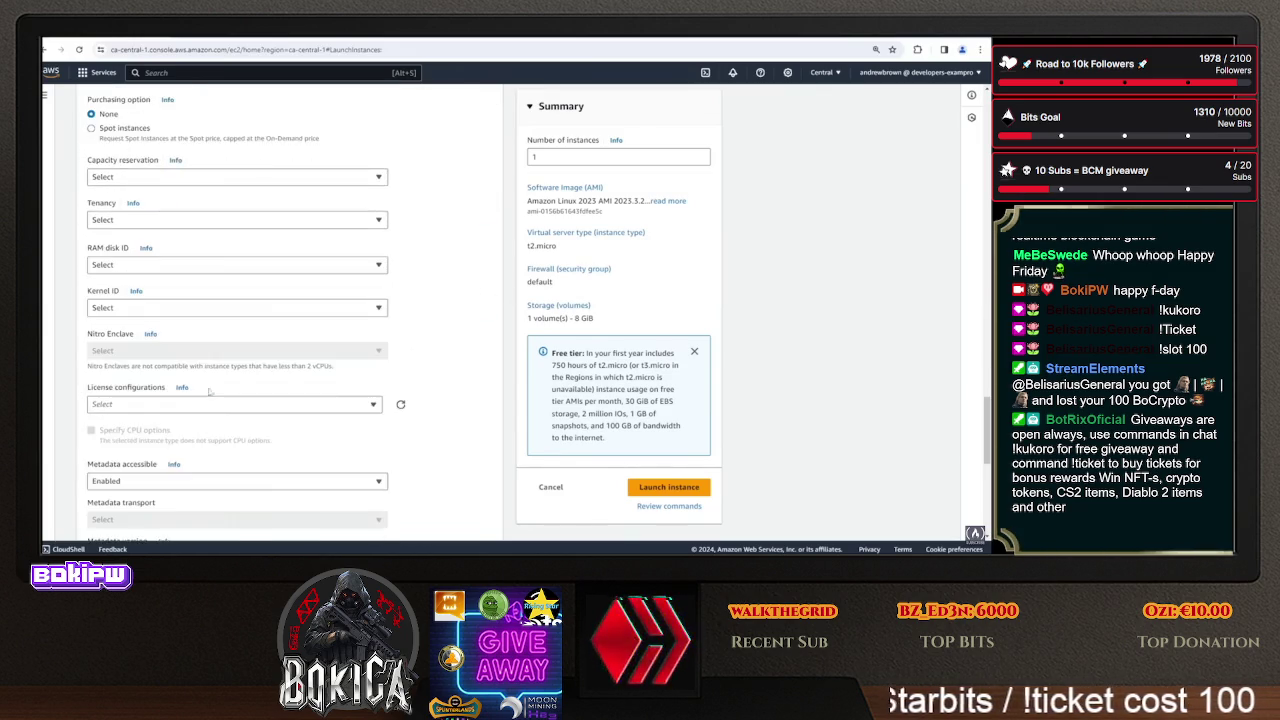
left_click(241, 391)
type("#cloud-config  package_update: true package_upgrade: true packages:   - httpd  write_files:   - path: /var/www/html/index.html     content: |       <!DOCTYPE html>       <html>       <head>         <title>Welcome to My Website</title>       </head>       <body>         <h1>Hello, World!</h1>         <p>This is a custom HTML page served from my Apache server on EC2.</p>       </body>       </html>     owner: root:root     permissions: '0644' runcmd:   - systemctl start httpd.service   - systemctl enable httpd.service   - systemctl restart httpd.service")
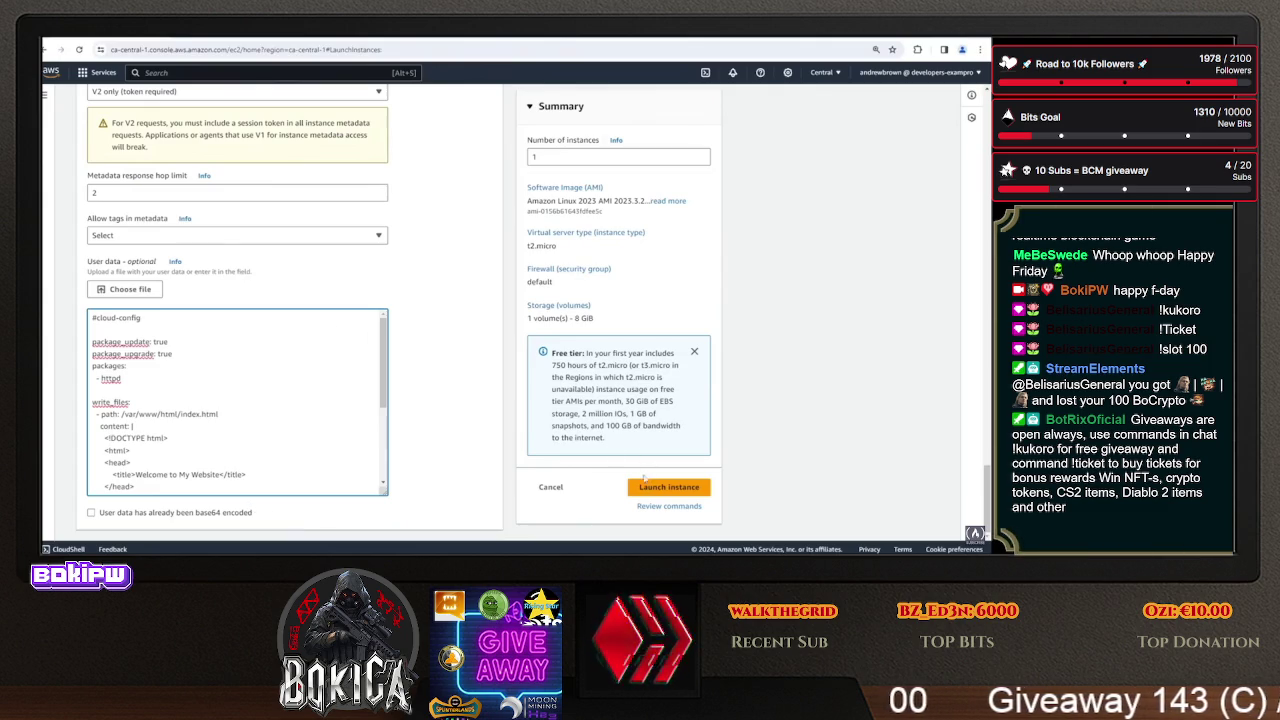
scroll(208, 287, "up", 20)
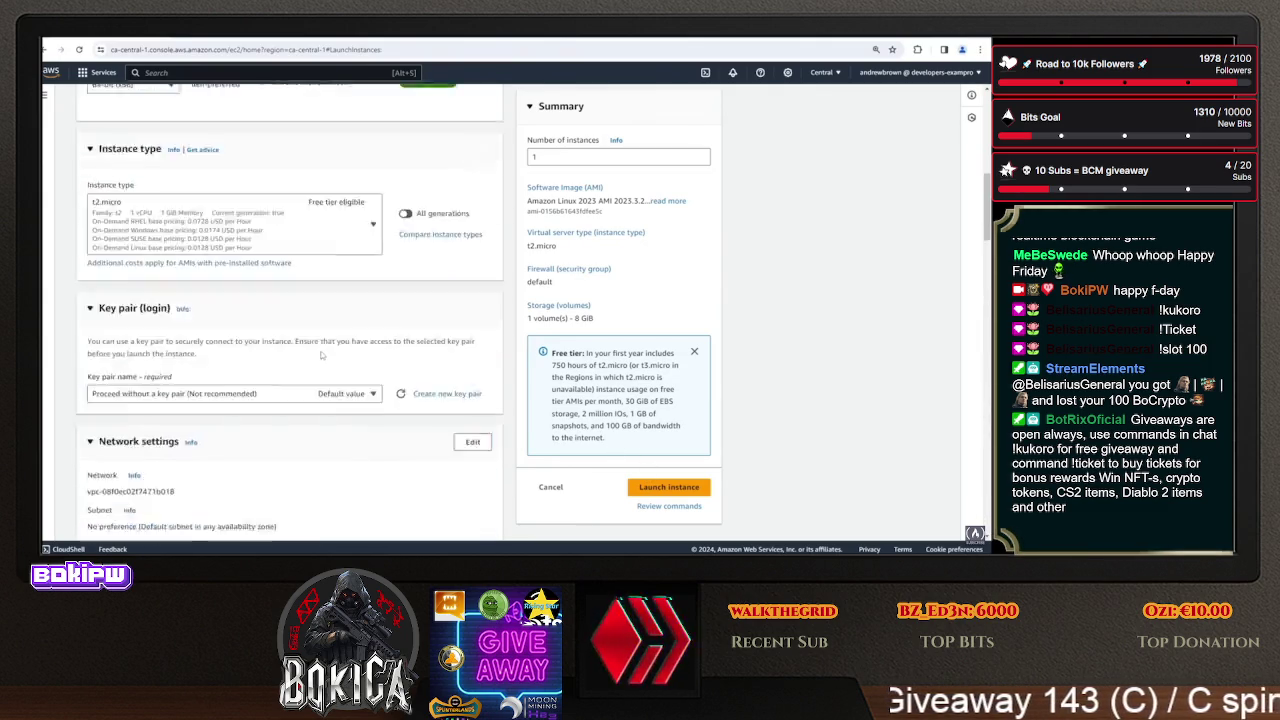
scroll(318, 350, "up", 3)
scroll(317, 355, "down", 15)
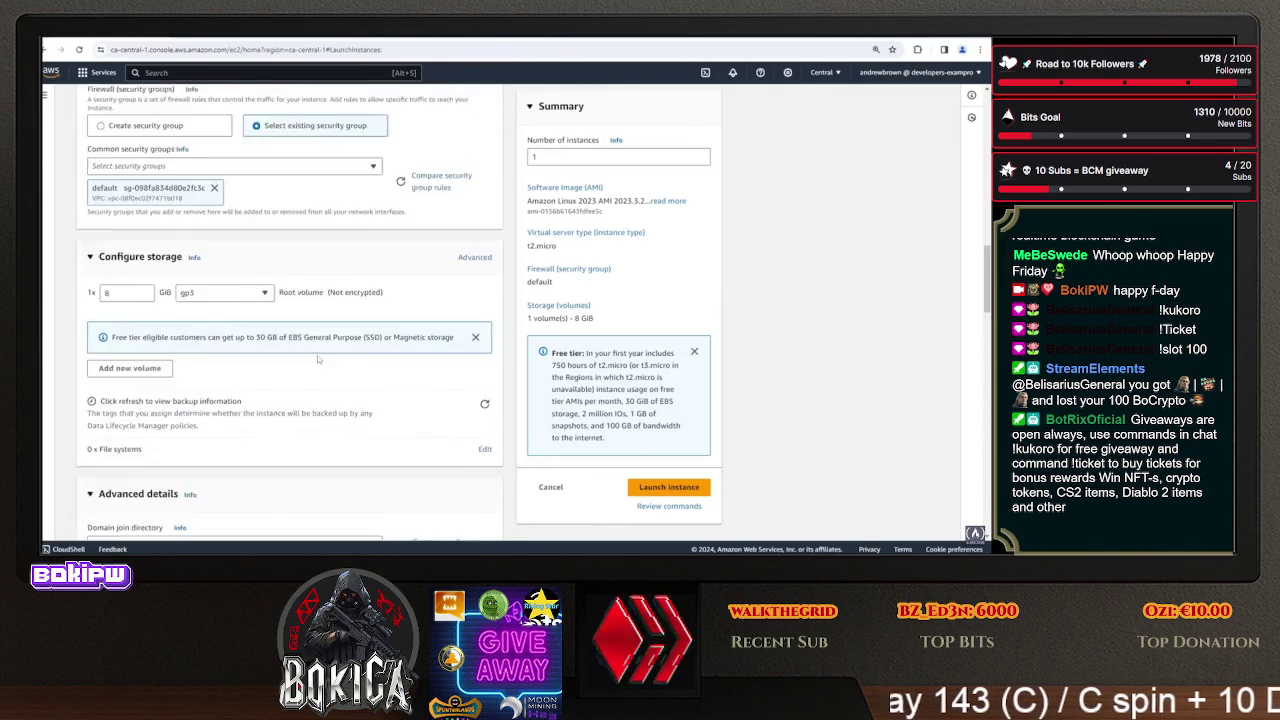
scroll(679, 430, "up", 1)
left_click(670, 490)
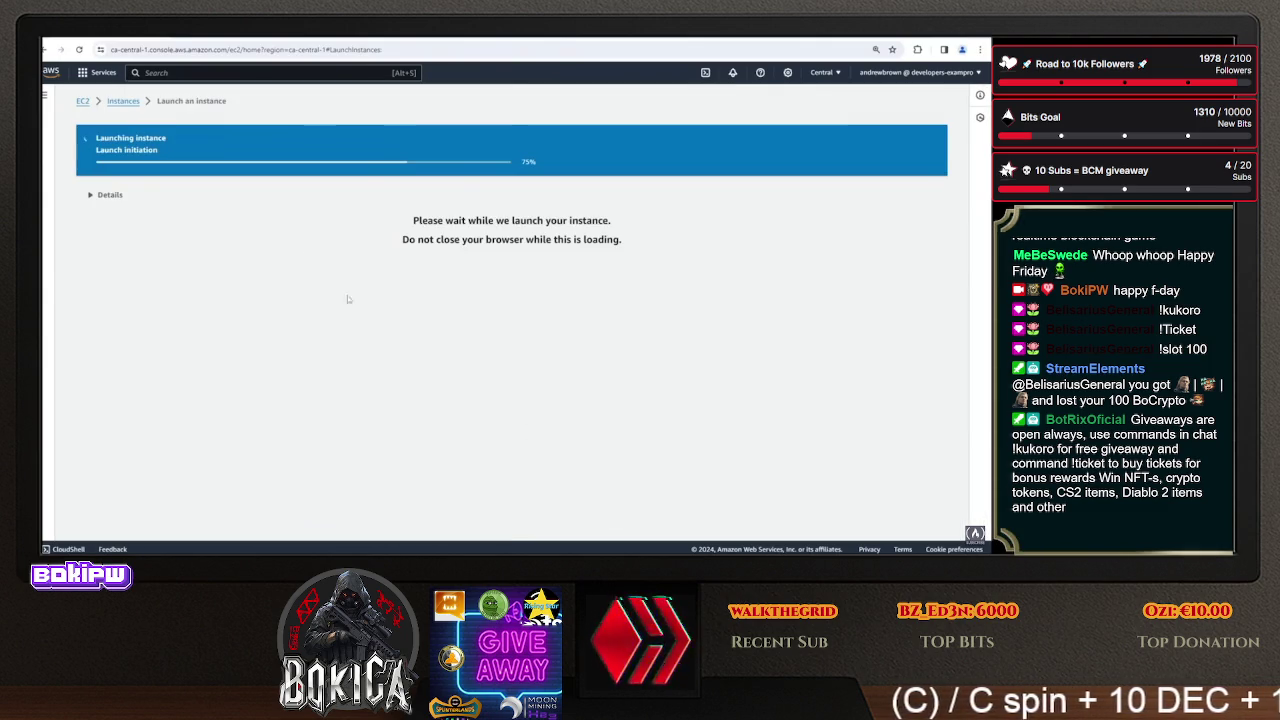
- Search Google for 'systems logs ec2' in a new tab
key("ctrl+t")
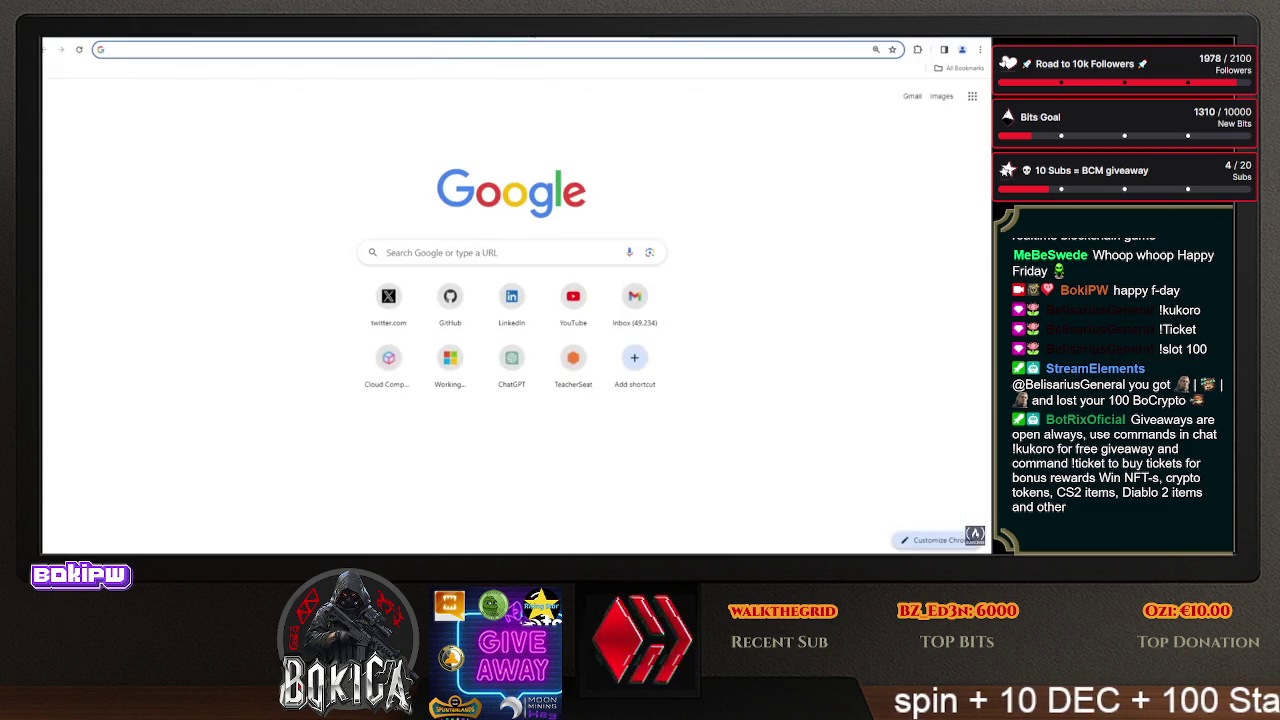
type("l")
key("BackSpace")
key("BackSpace")
type("systems logs")
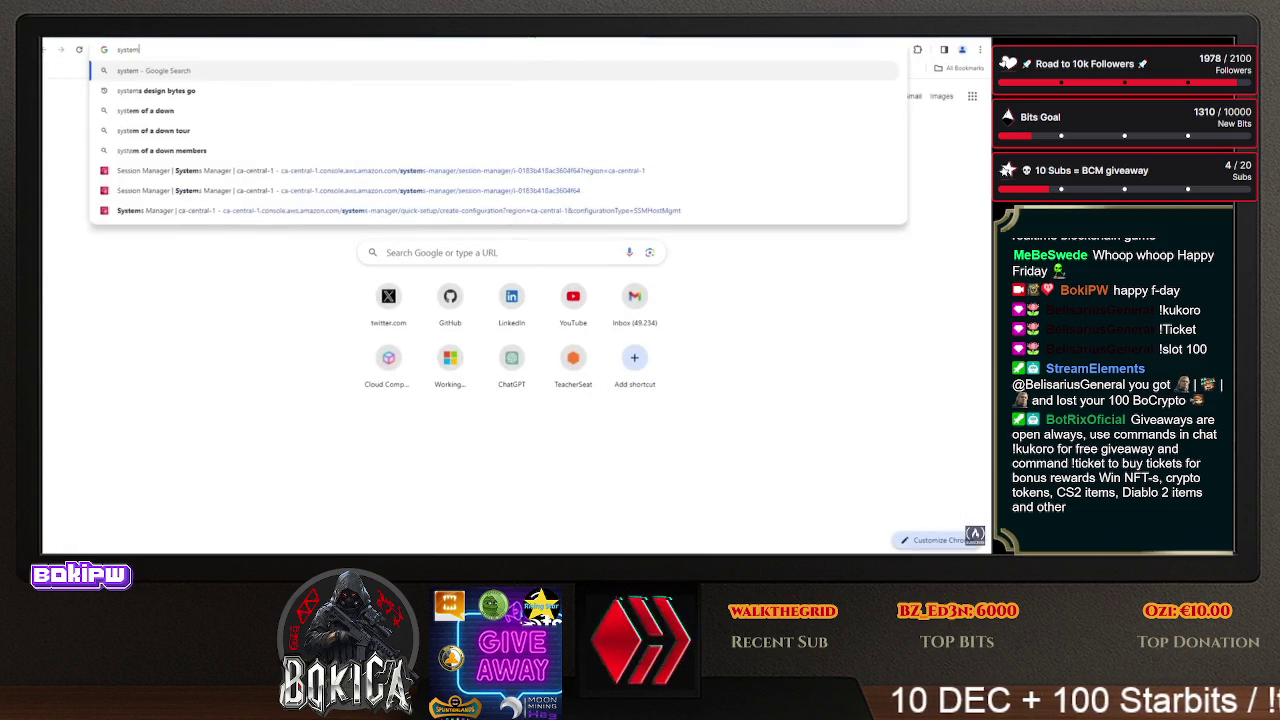
key("Return")
left_click(346, 92)
type("ec2")
key("Return")
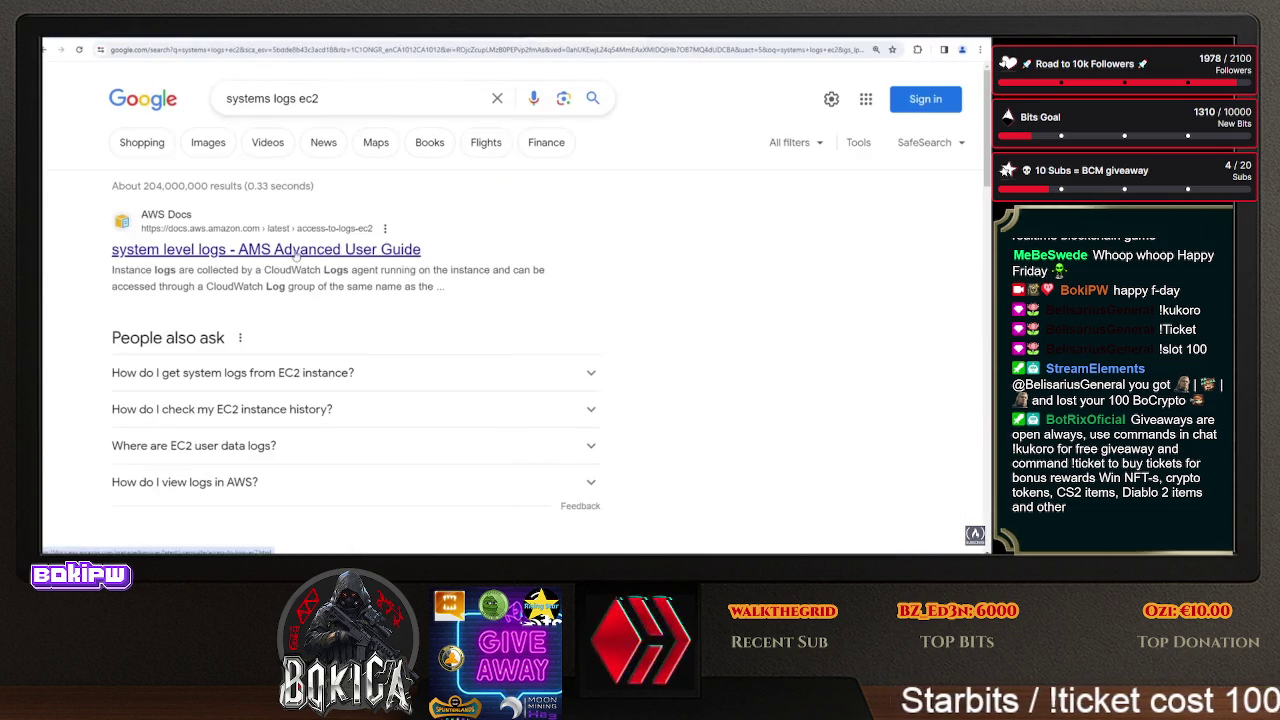
- Refine the search to 'systems logs ec2 paths' and open the 'system level logs - AMS Advanced User Guide' result
scroll(296, 264, "down", 3)
scroll(296, 264, "up", 3)
left_click(355, 101)
type("paths")
key("Return")
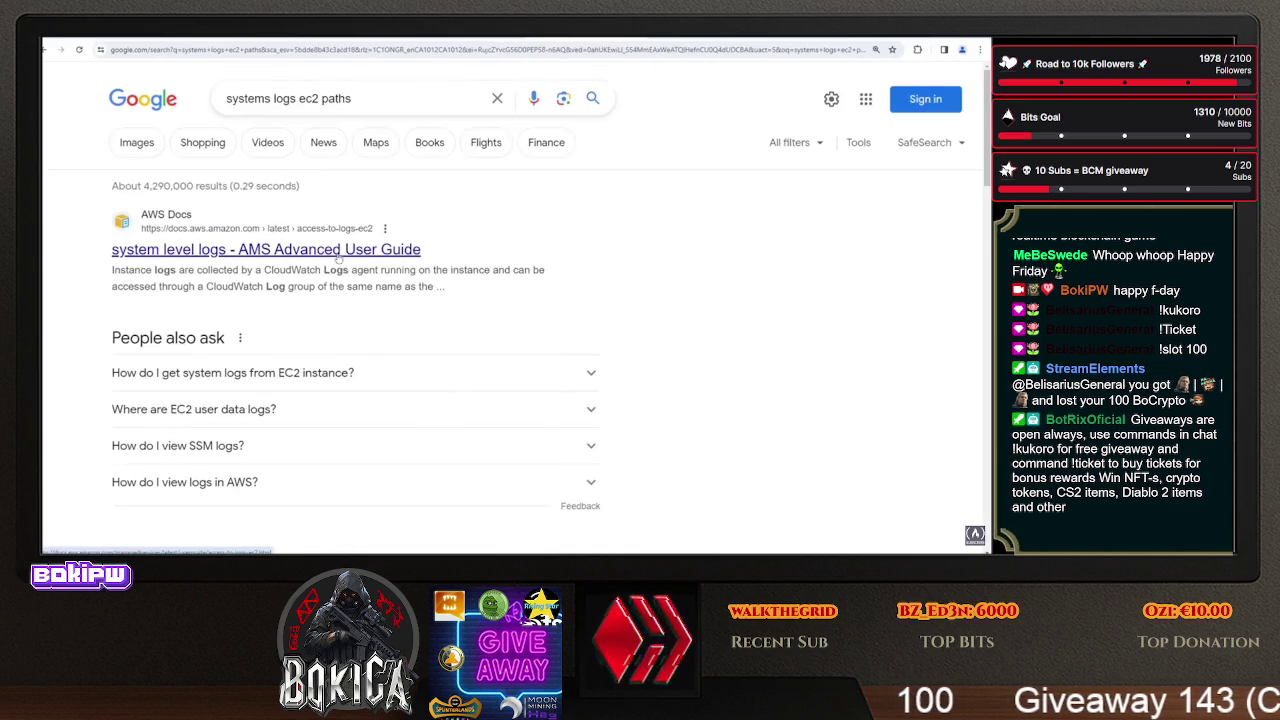
left_click(348, 250)
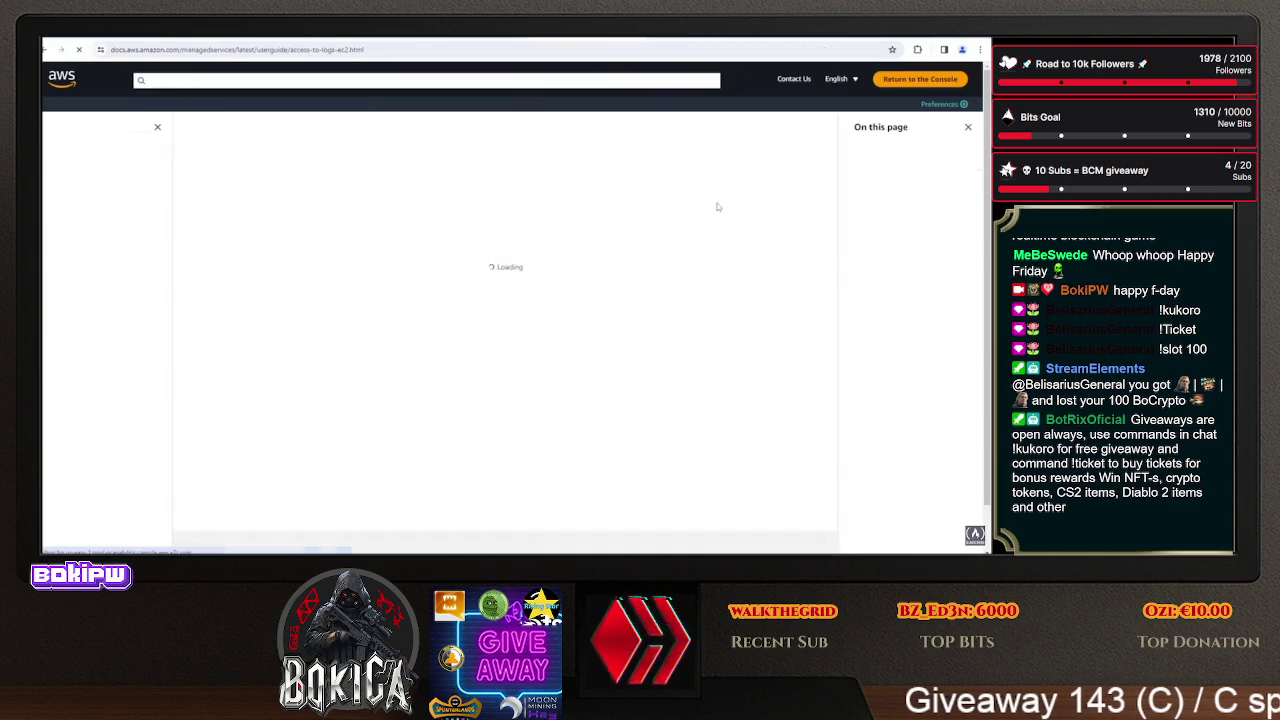
- Highlight the cfn-init and /var/log/cloud-init.log paths and the Amazon Linux 1/2-only note
scroll(352, 316, "down", 1)
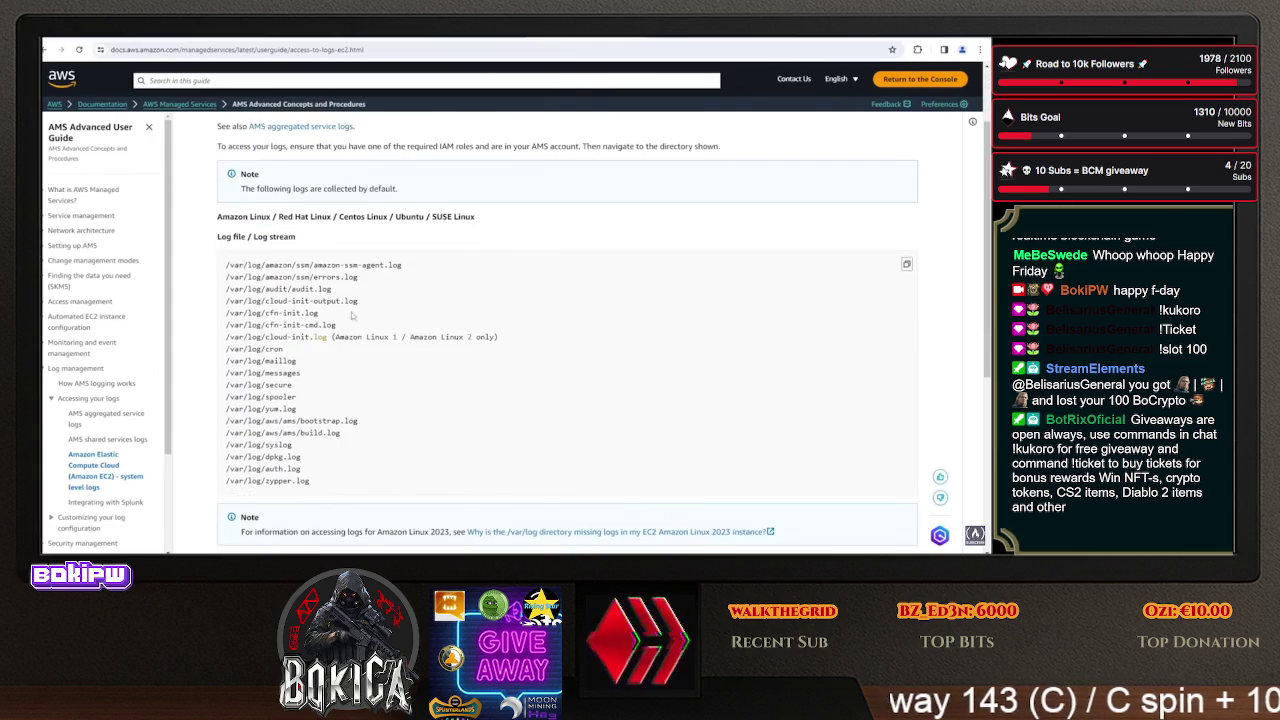
left_click_drag(341, 326, 239, 326)
triple_click(328, 314)
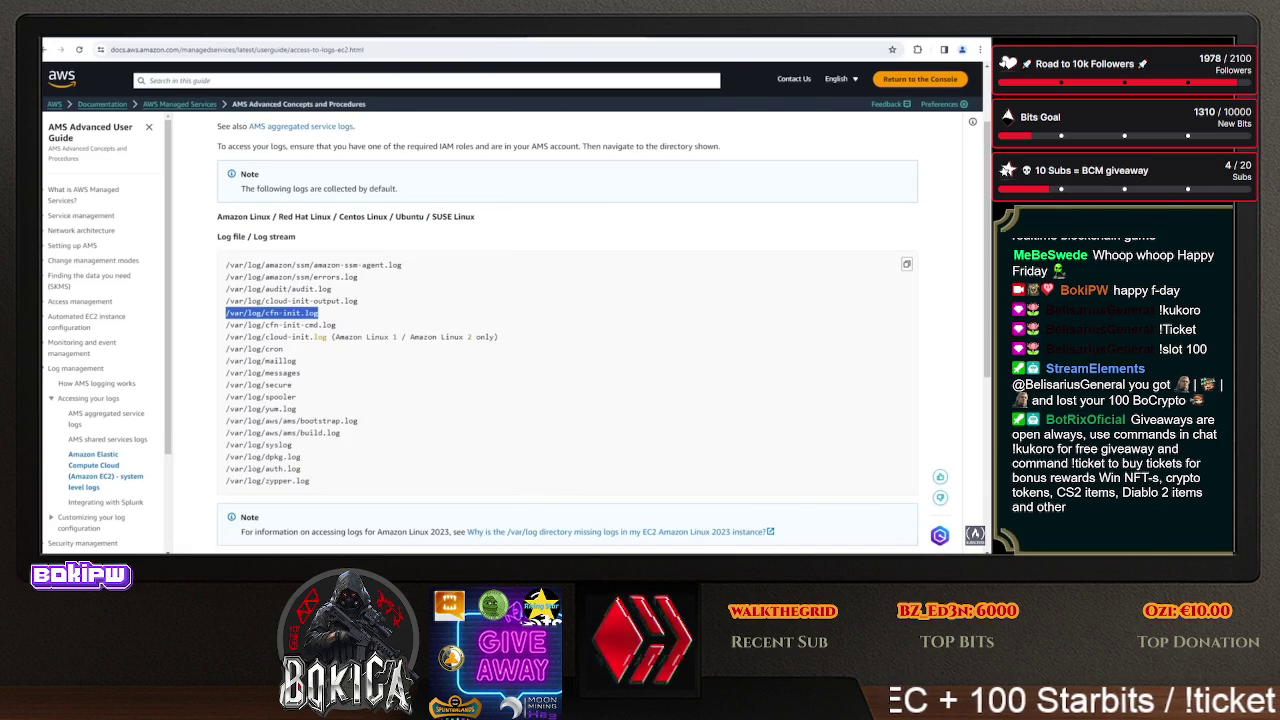
key("ctrl+Tab")
key("ctrl+shift+Tab")
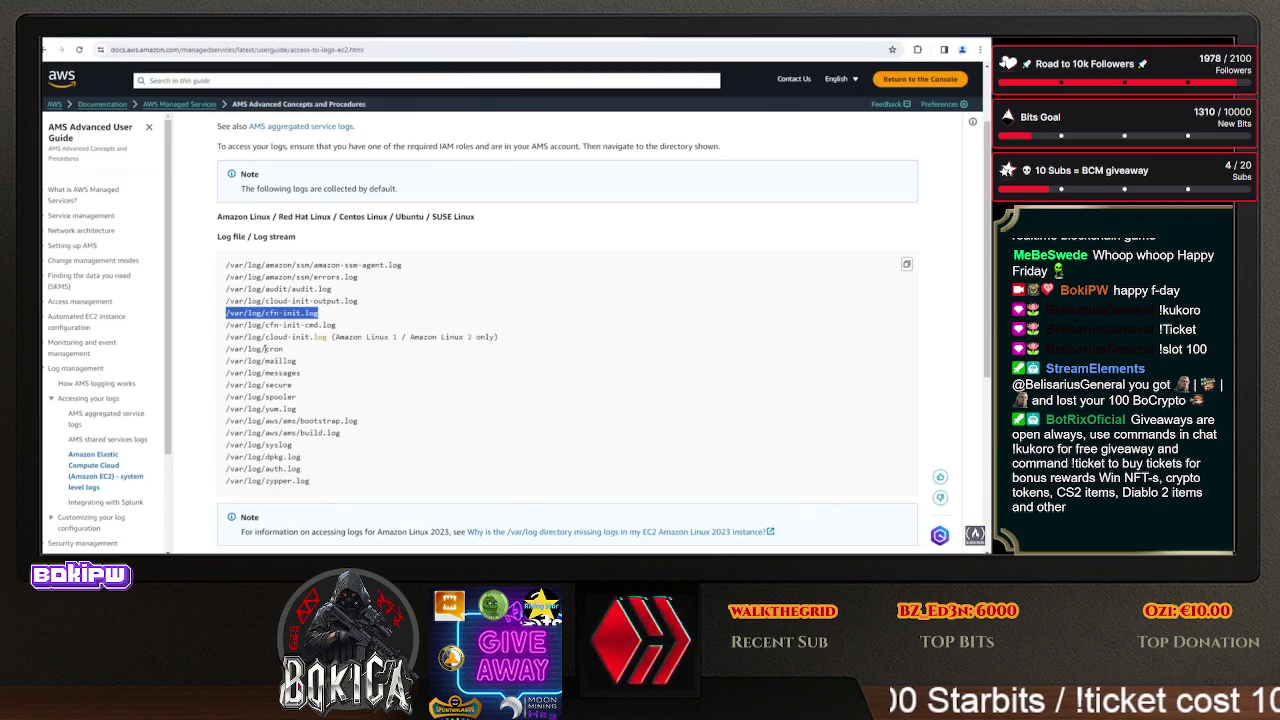
left_click_drag(320, 313, 264, 313)
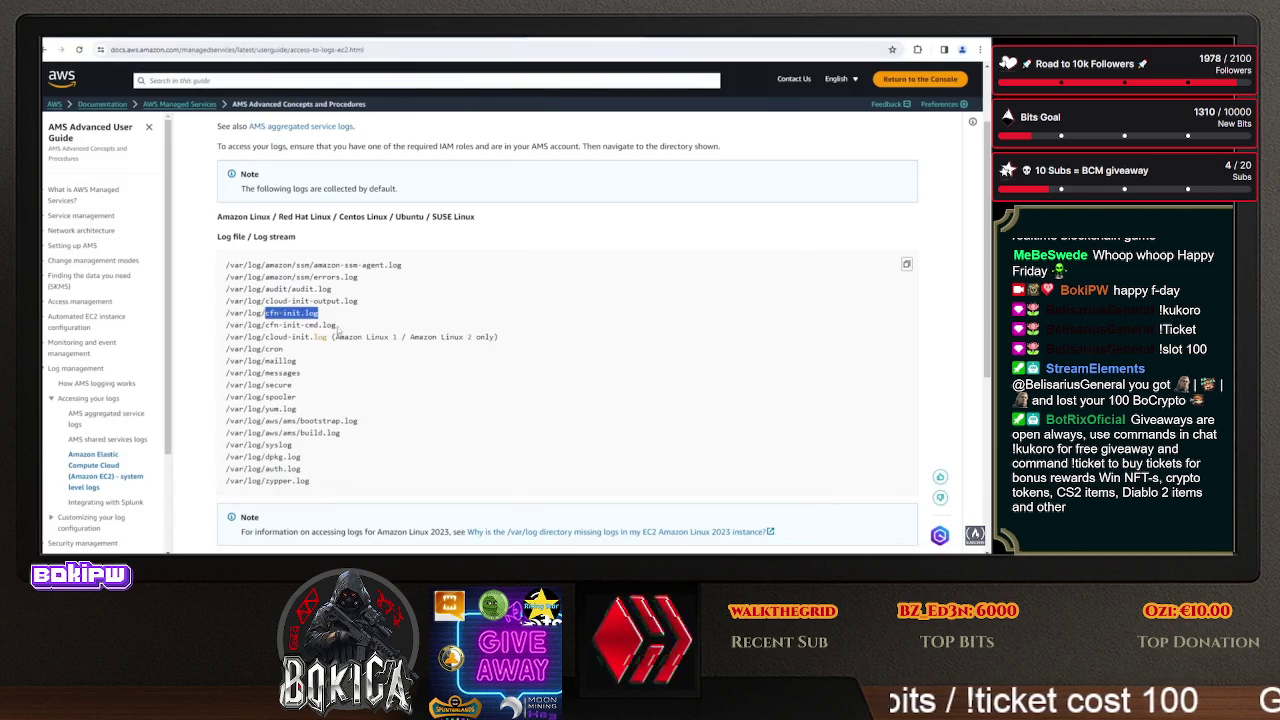
left_click_drag(332, 337, 224, 337)
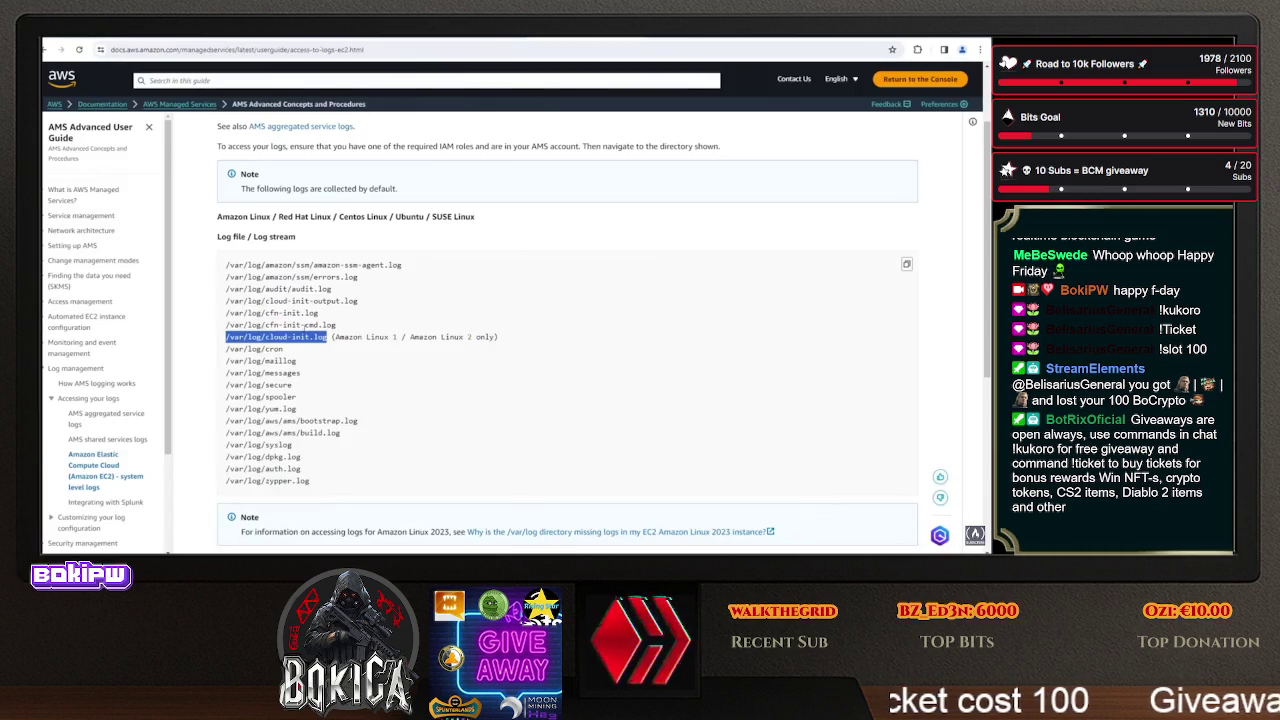
left_click_drag(330, 338, 533, 340)
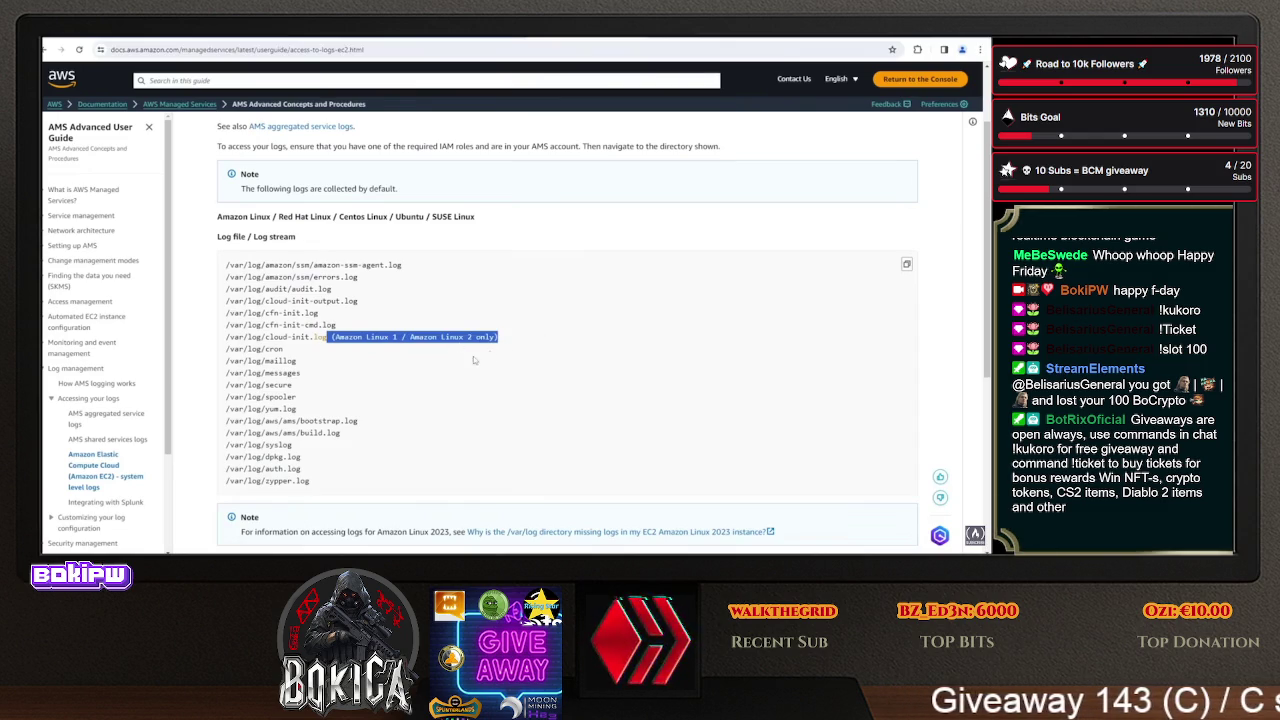
scroll(388, 352, "down", 3)
scroll(446, 383, "down", 2)
scroll(446, 383, "up", 5)
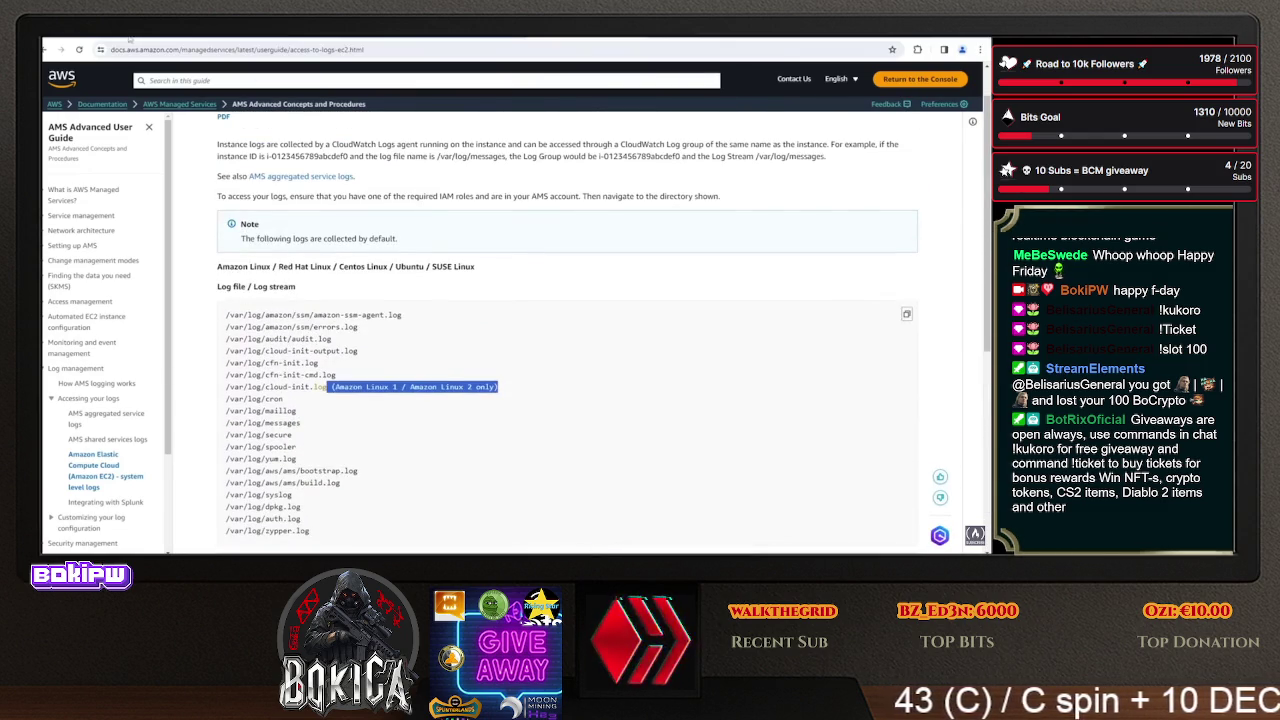
- Check the new instance's entry, then highlight the AL2023 passages on ec2-user, user data and /etc/cloud/cloud.cfg
key("ctrl+Tab")
left_click(267, 151)
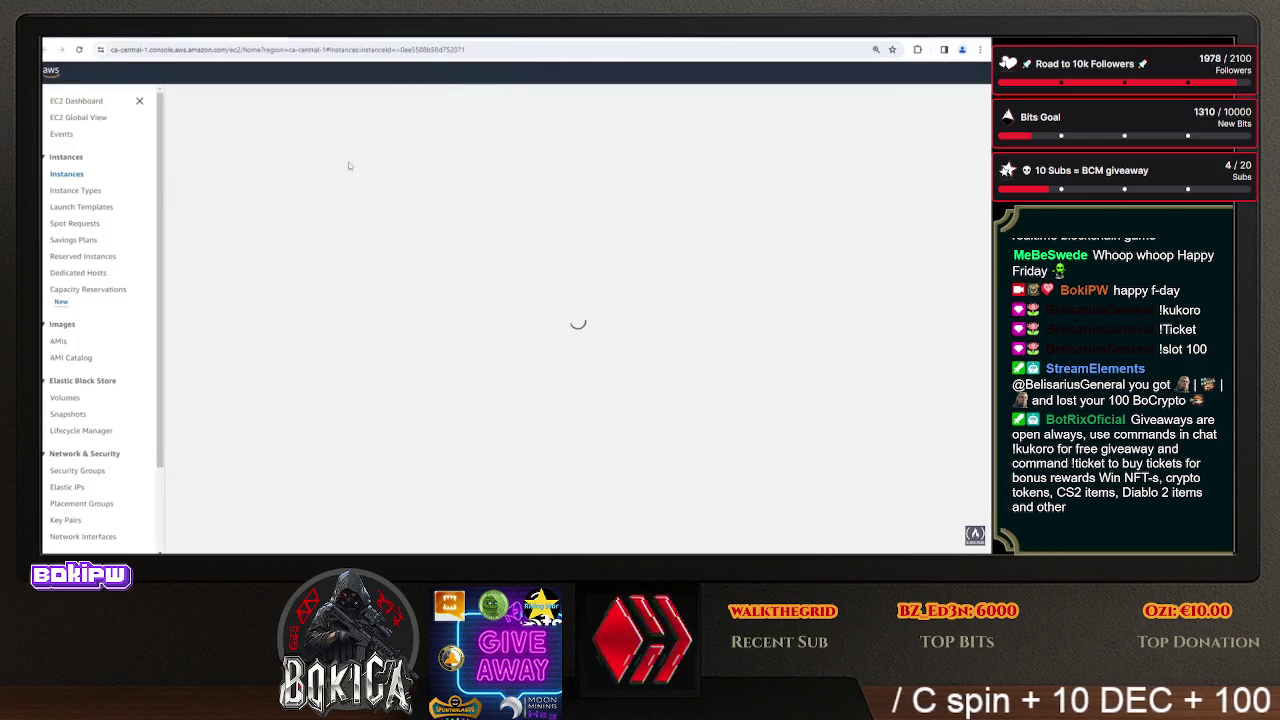
key("ctrl+shift+Tab")
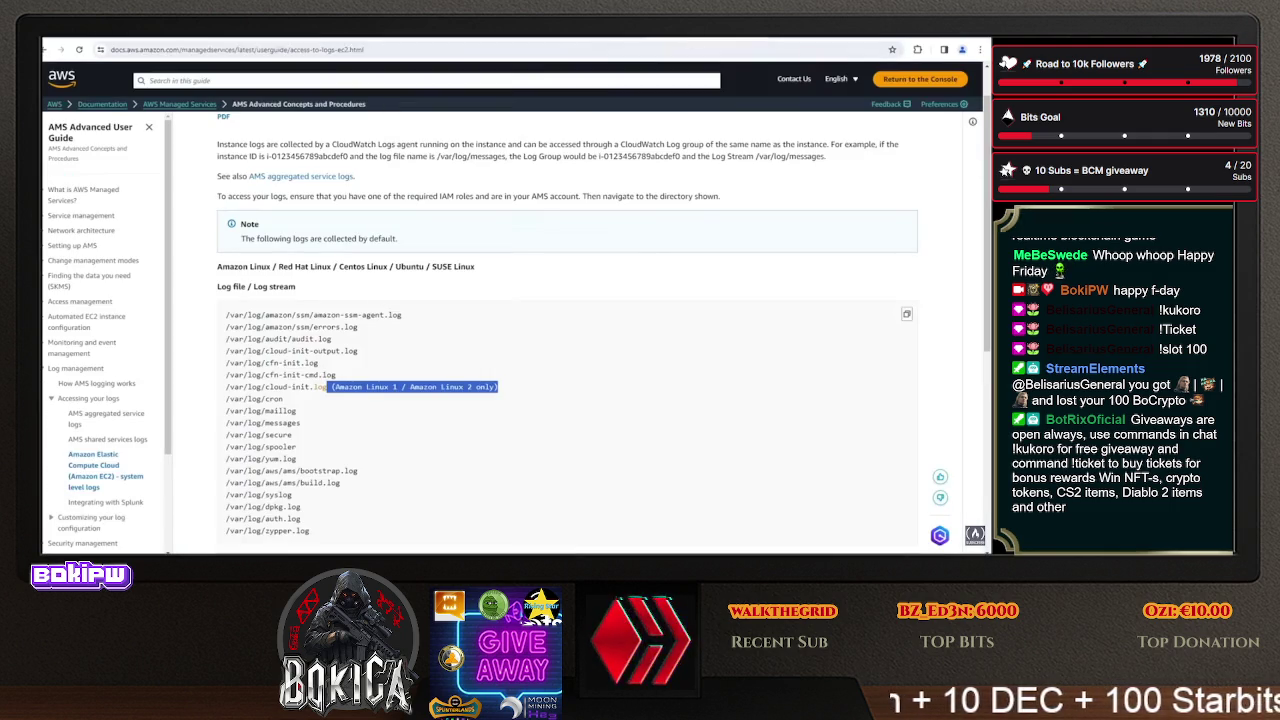
key("ctrl+shift+Tab")
scroll(550, 240, "up", 5)
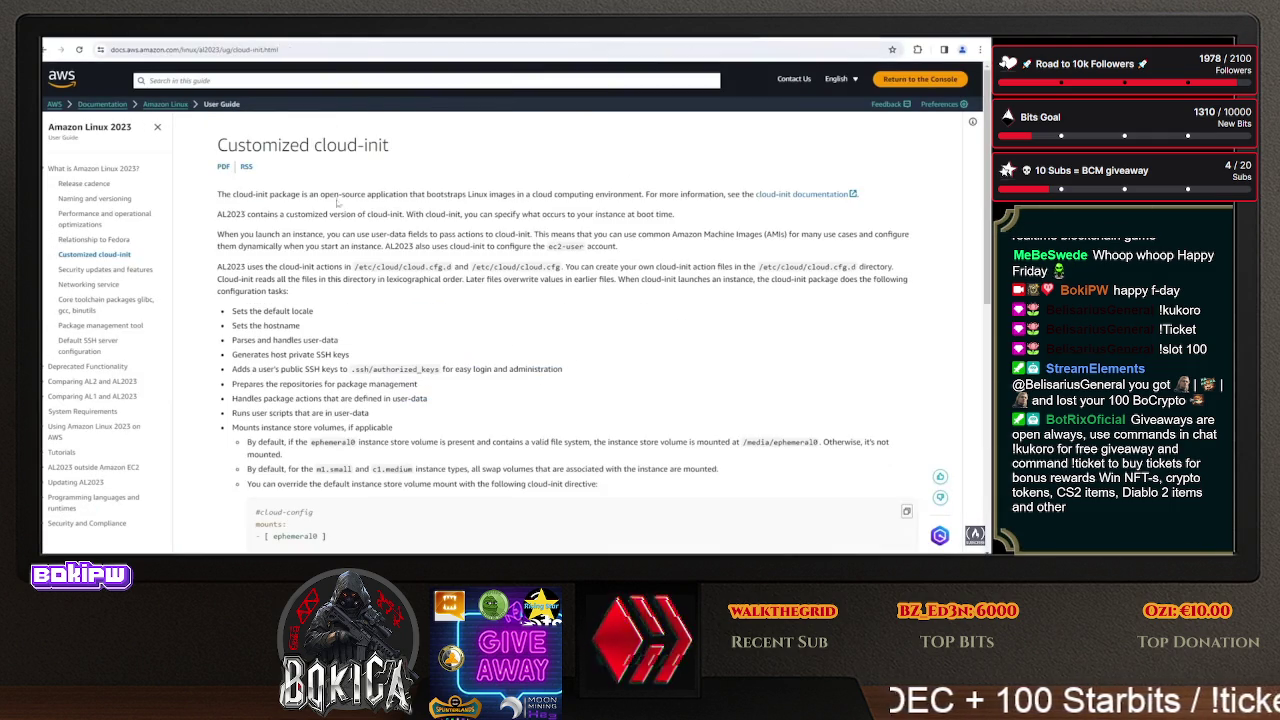
left_click_drag(384, 247, 614, 246)
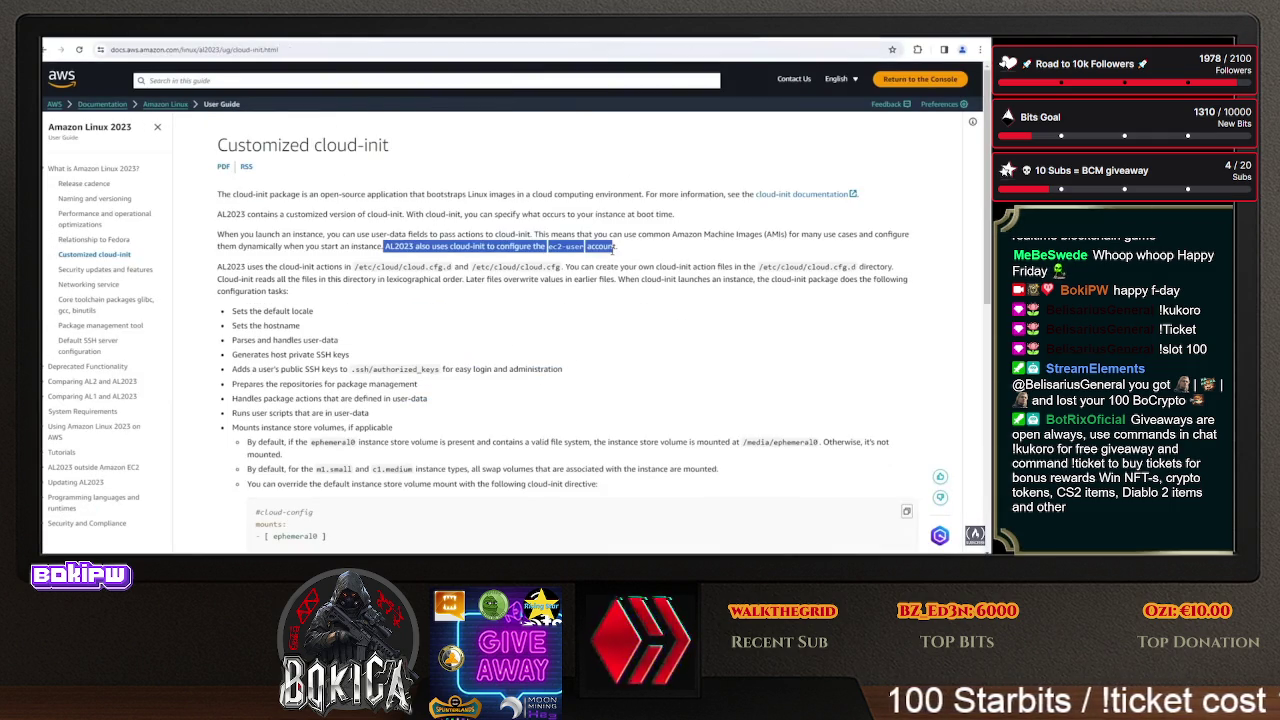
left_click_drag(294, 214, 552, 231)
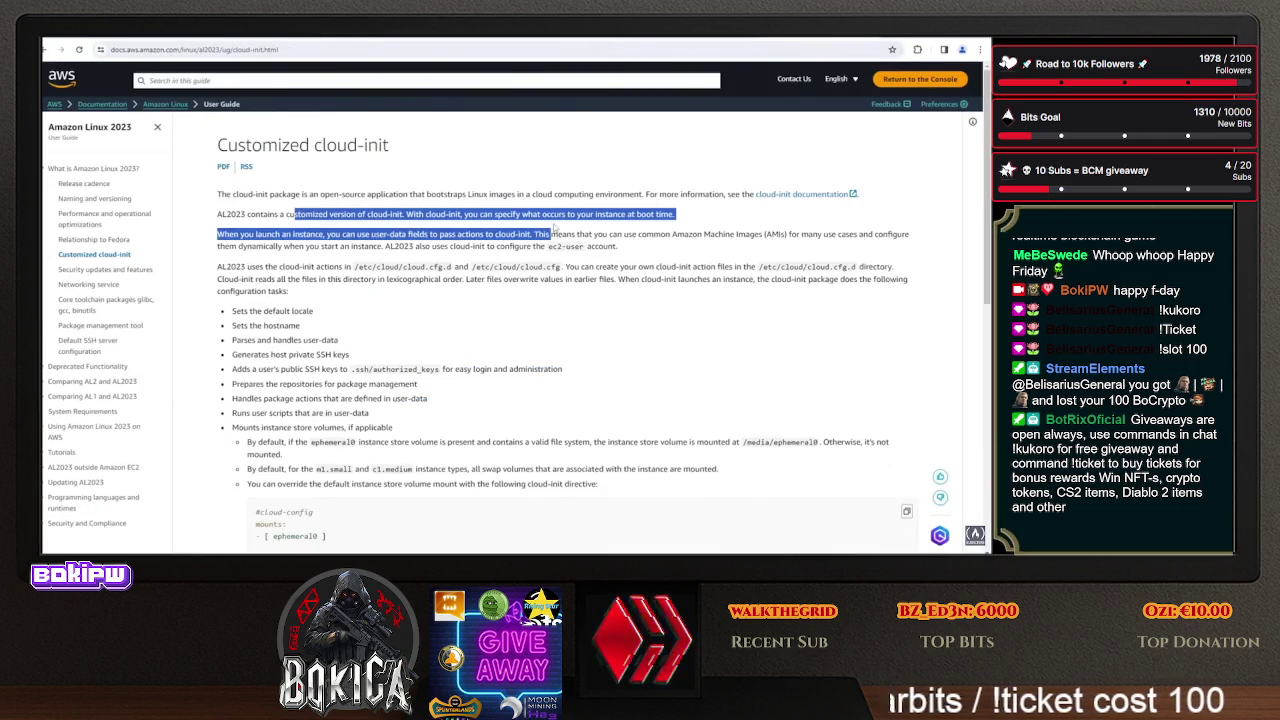
left_click(554, 212)
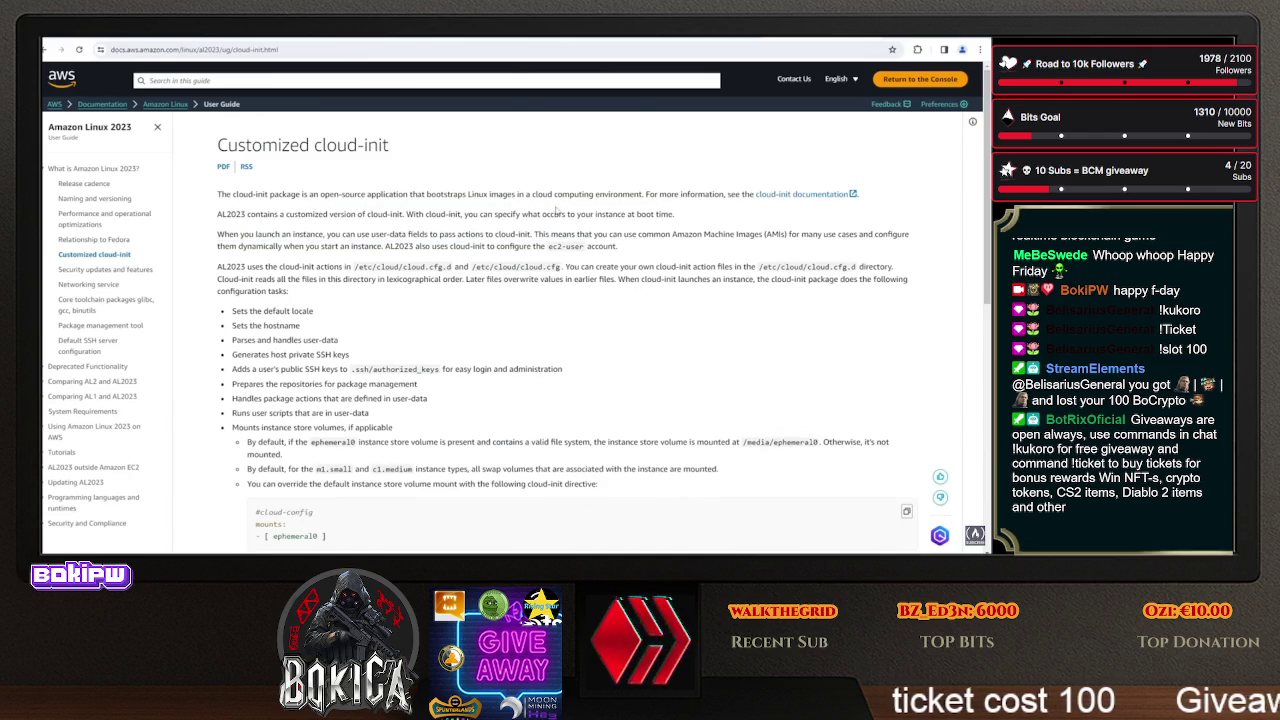
left_click_drag(480, 266, 603, 266)
scroll(549, 196, "down", 5)
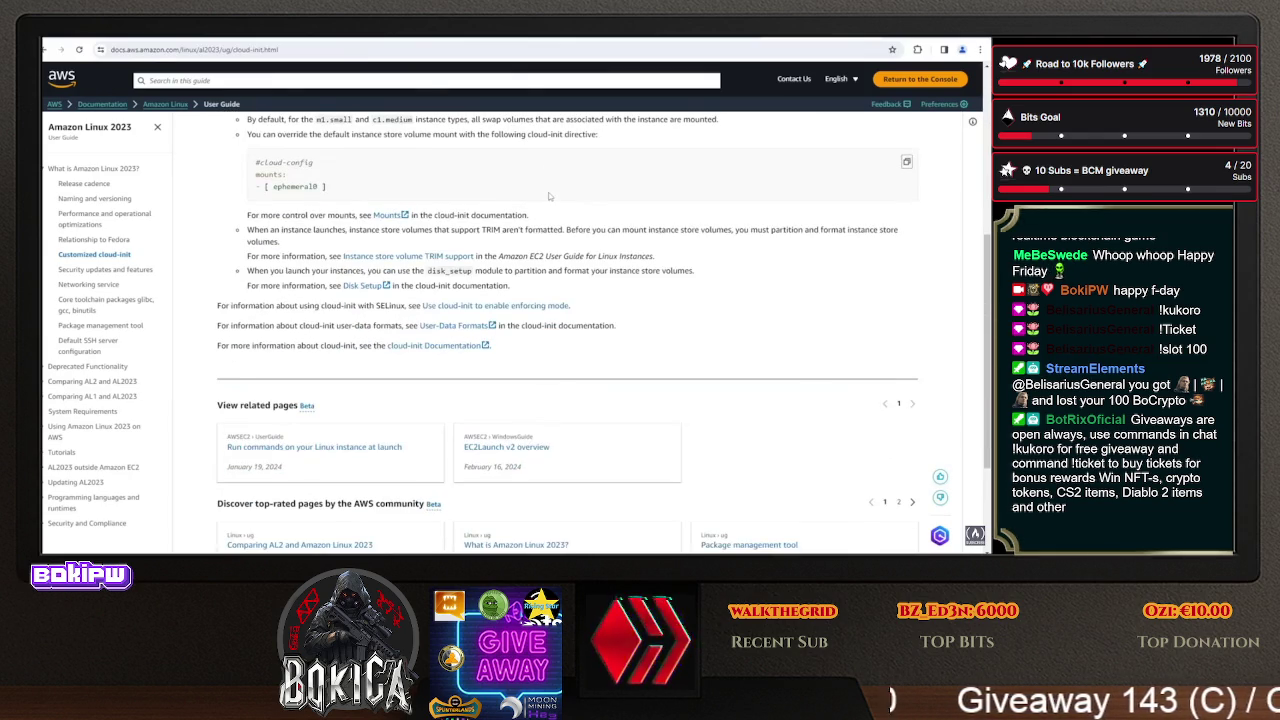
- Select 'My Web Server Cloud Init', refresh until it passes checks, and connect through Session Manager
scroll(523, 162, "up", 10)
left_click(233, 41)
left_click(179, 178)
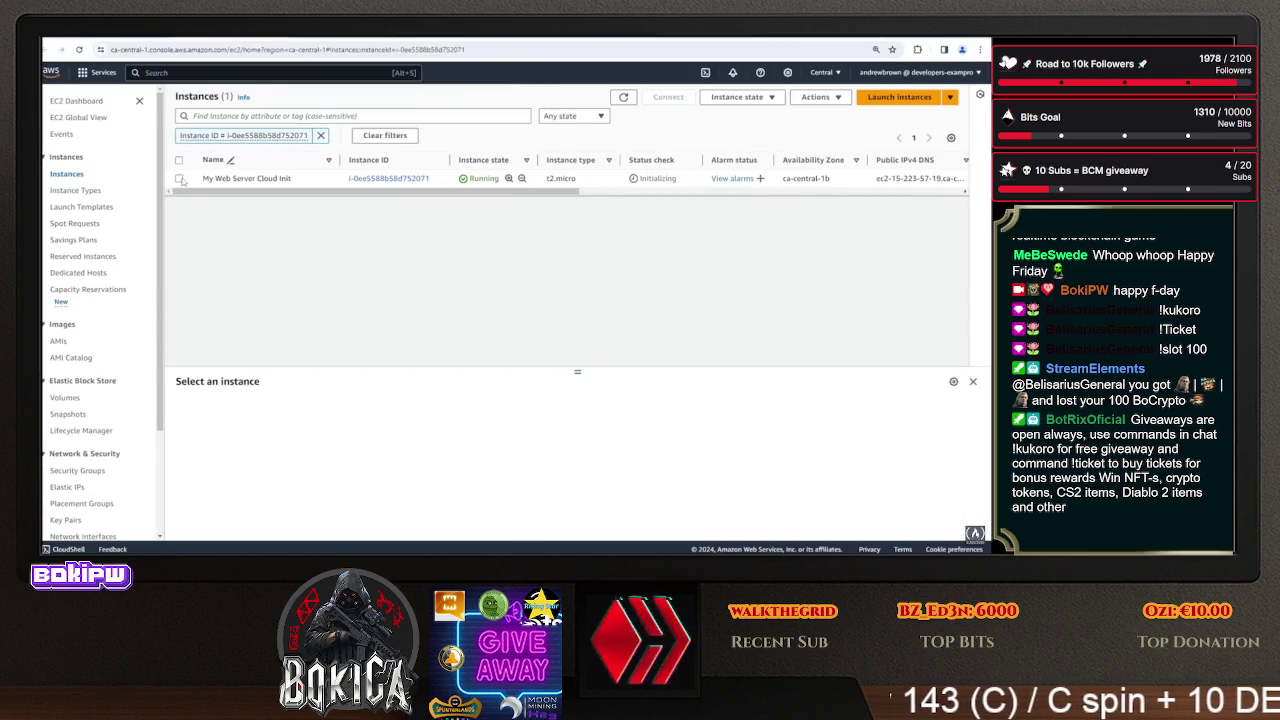
left_click(623, 97)
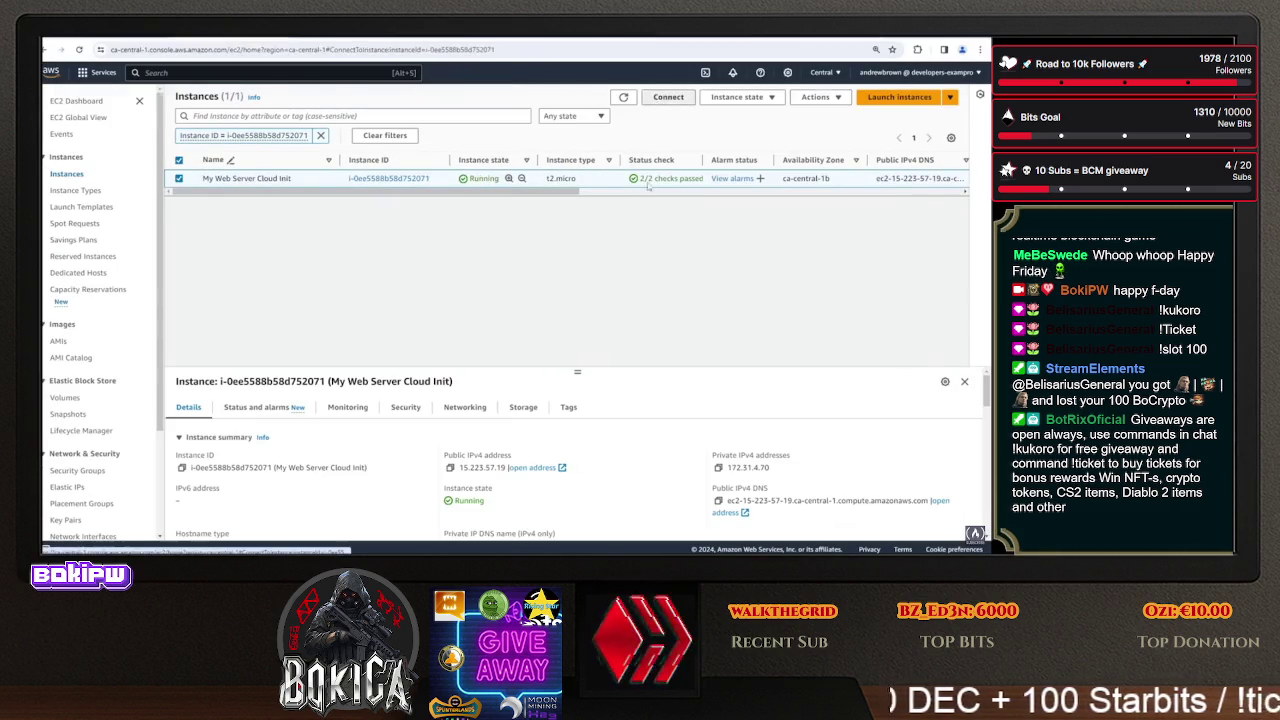
left_click(668, 97)
left_click(490, 316)
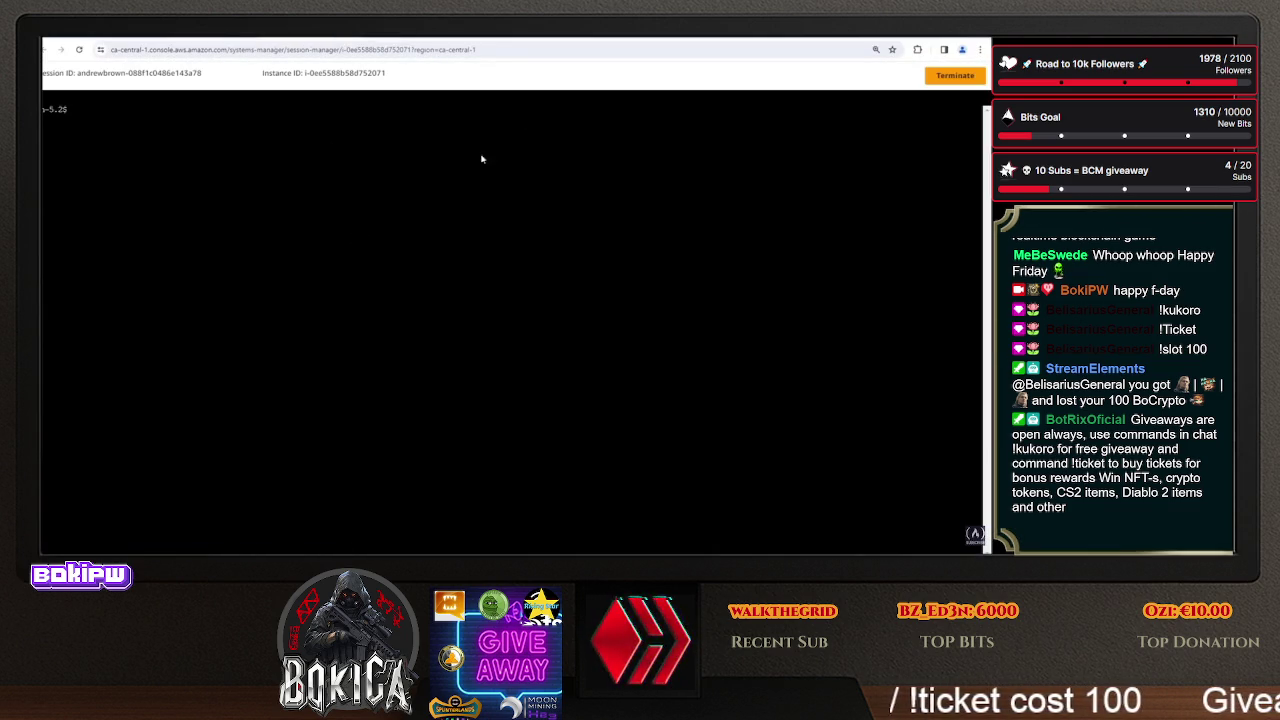
- Switch to the ec2-user account with 'sudo su - ec2-user', glancing through the other tabs
type("sud")
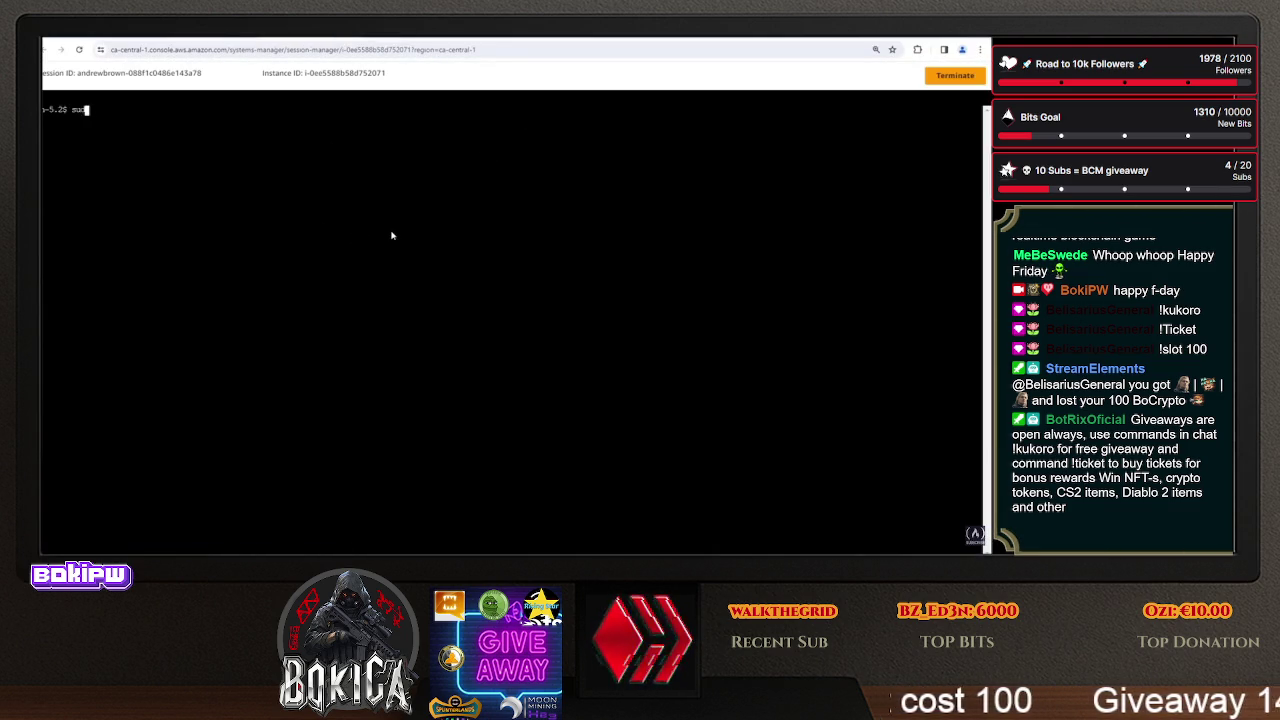
type("user")
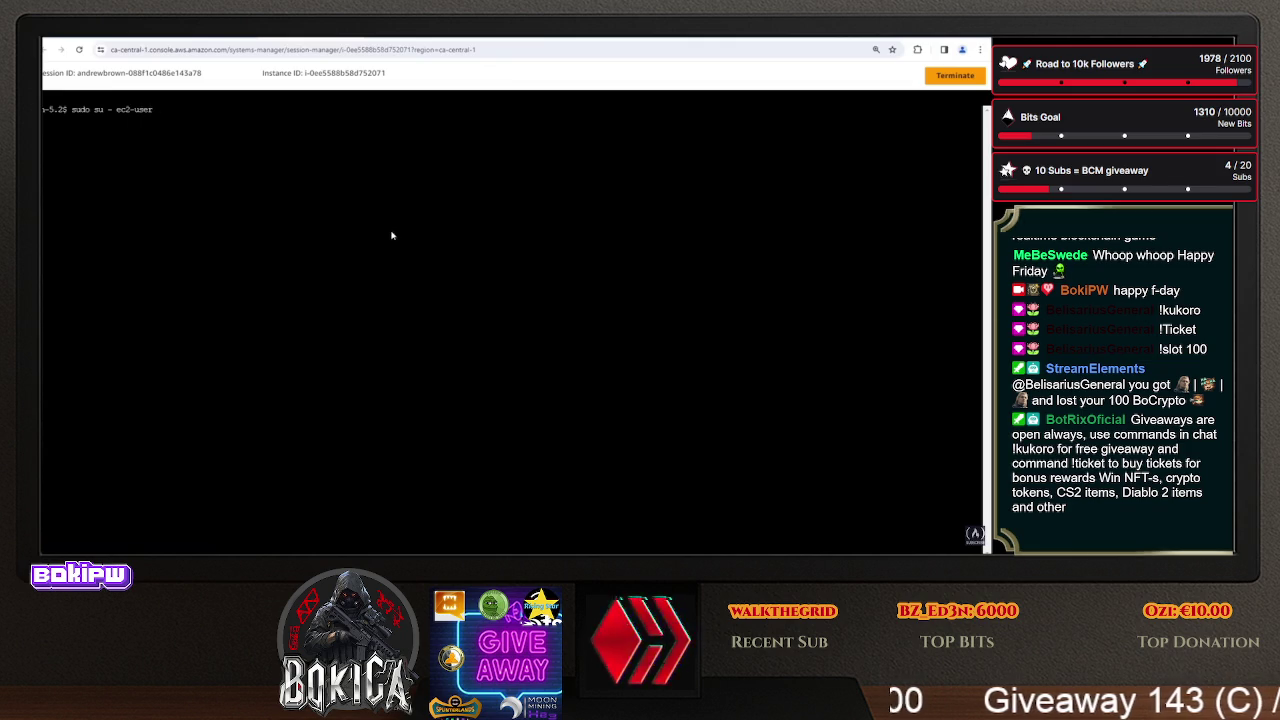
key("Return")
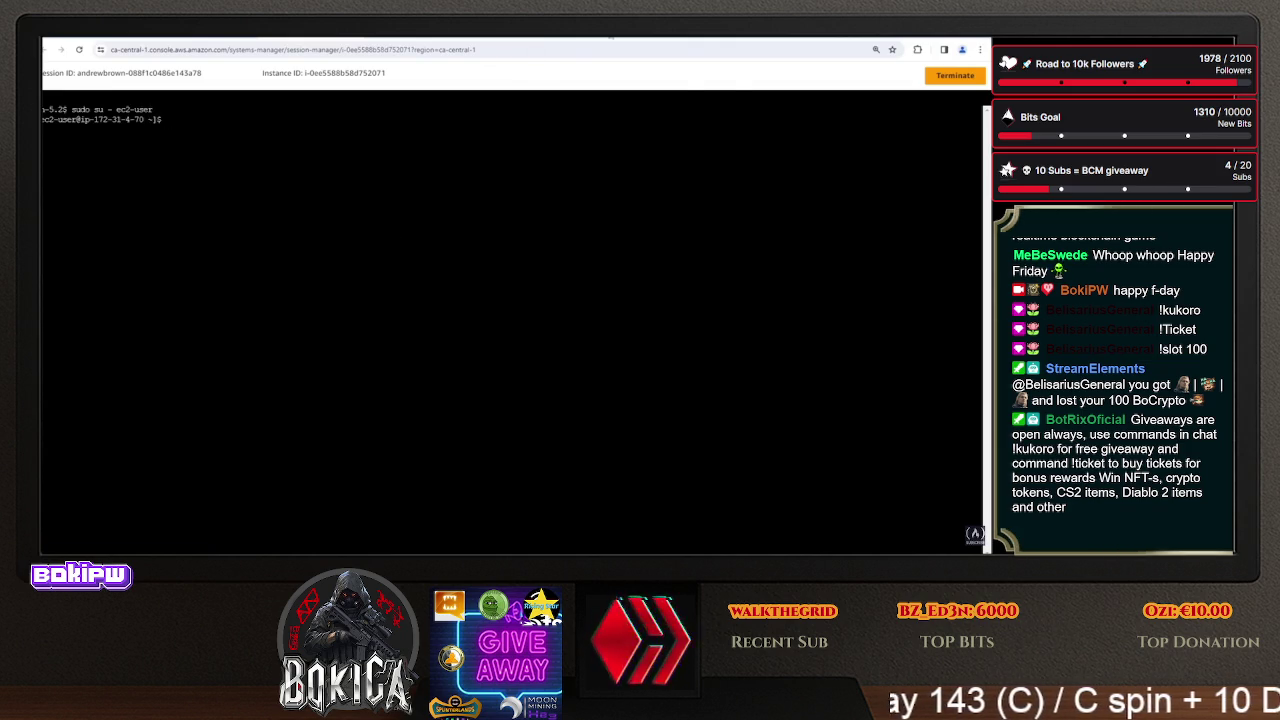
key("ctrl+Tab")
key("ctrl+Tab")
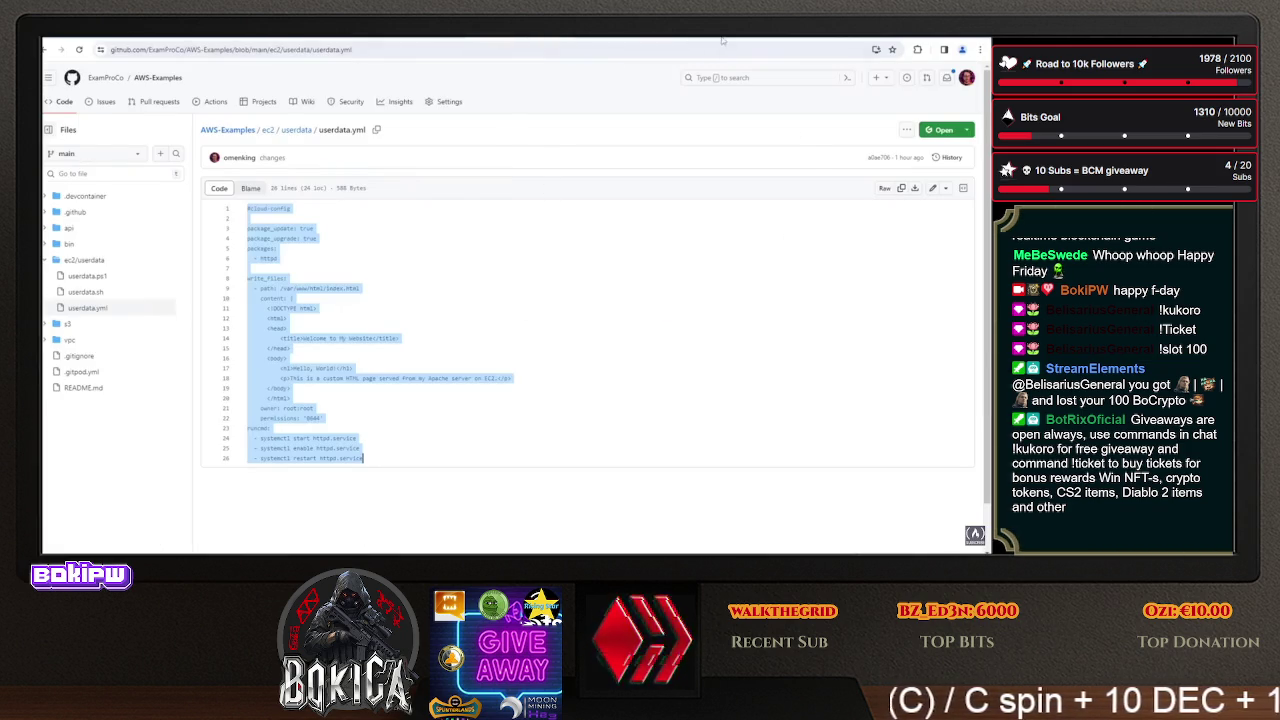
key("ctrl+shift+Tab")
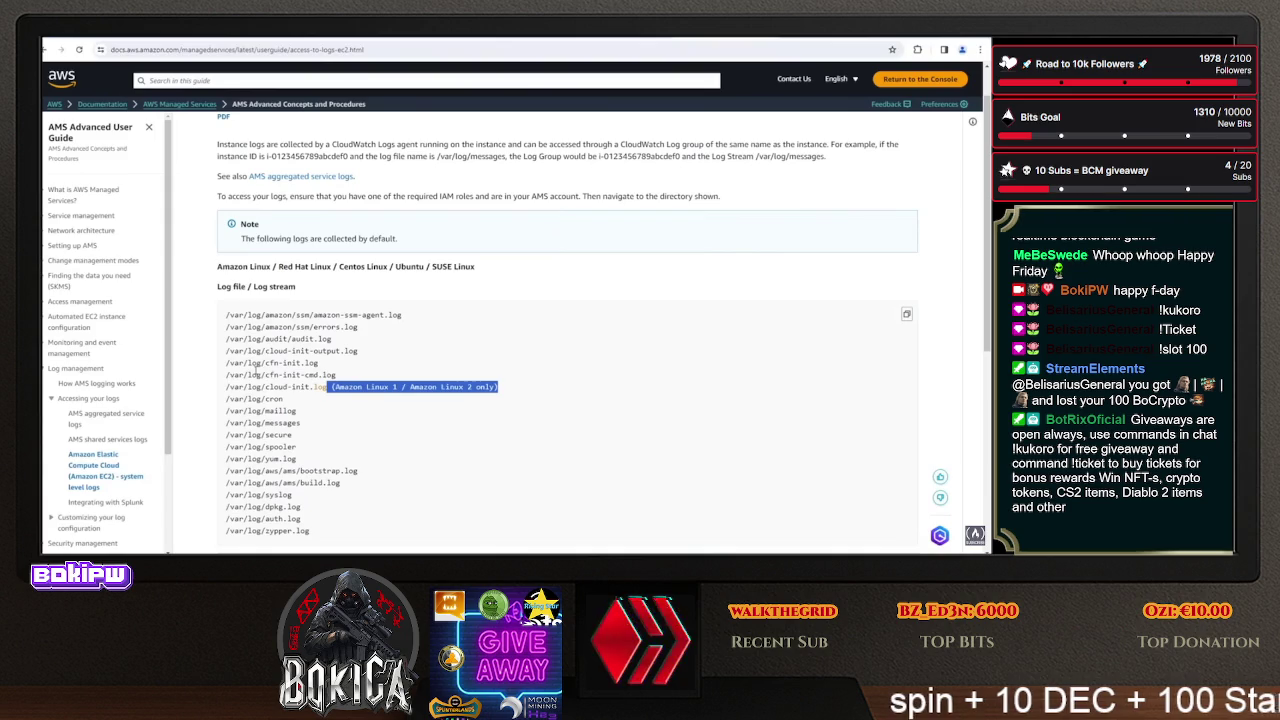
key("ctrl+shift+Tab")
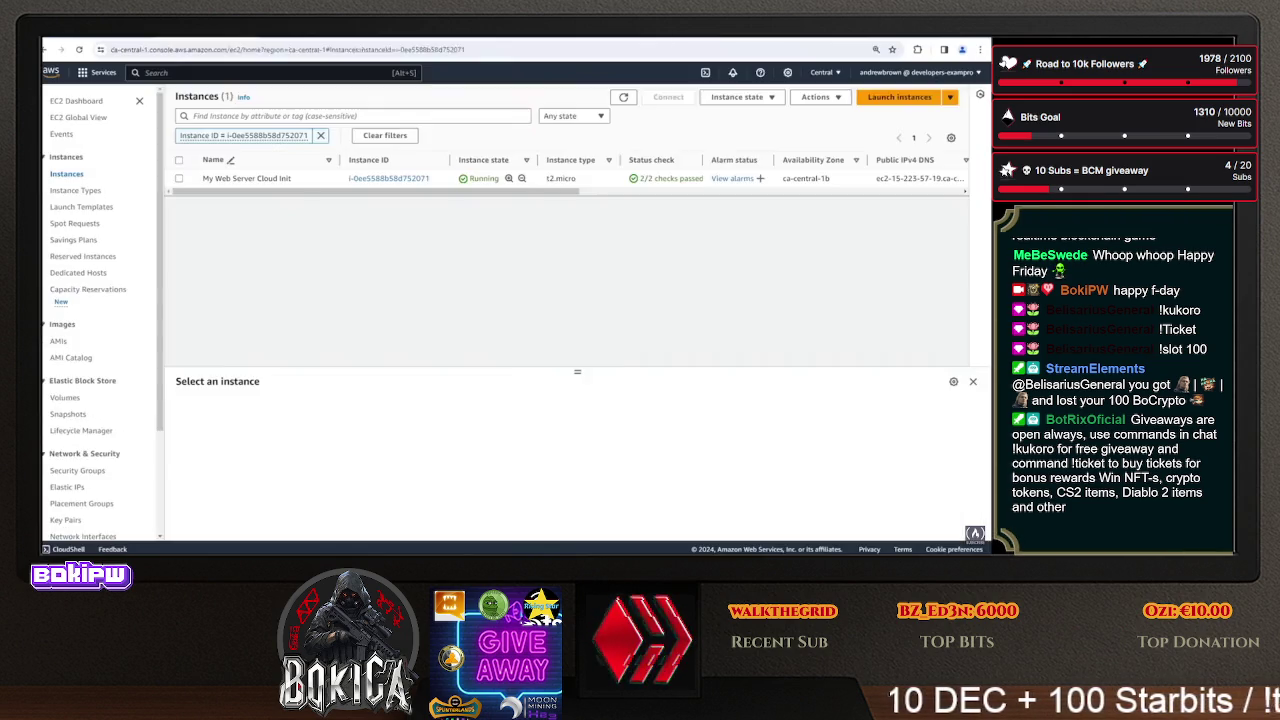
key("ctrl+shift+Tab")
- Change to /var/log, run ls and ls -la, and highlight cloud-init.log in the listing
type("d /var/l")
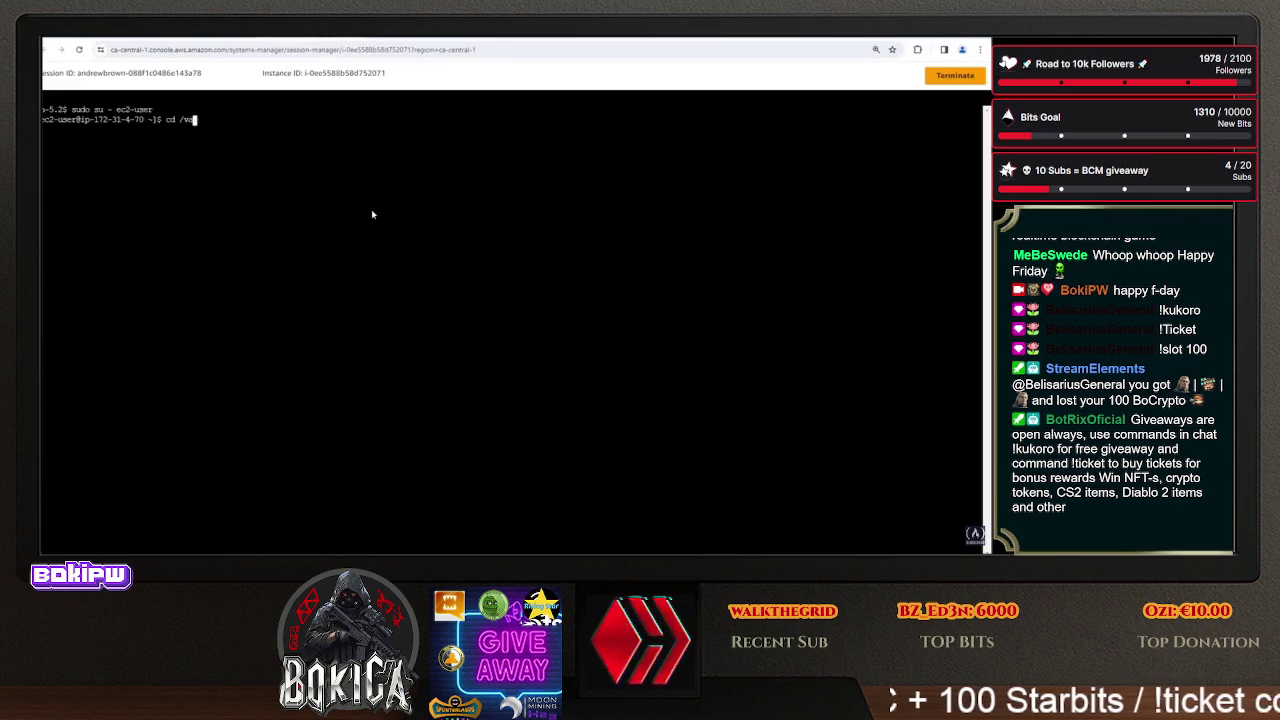
key("Tab")
key("Tab")
key("Tab")
type("g")
key("Tab")
key("Return")
type("s")
key("Return")
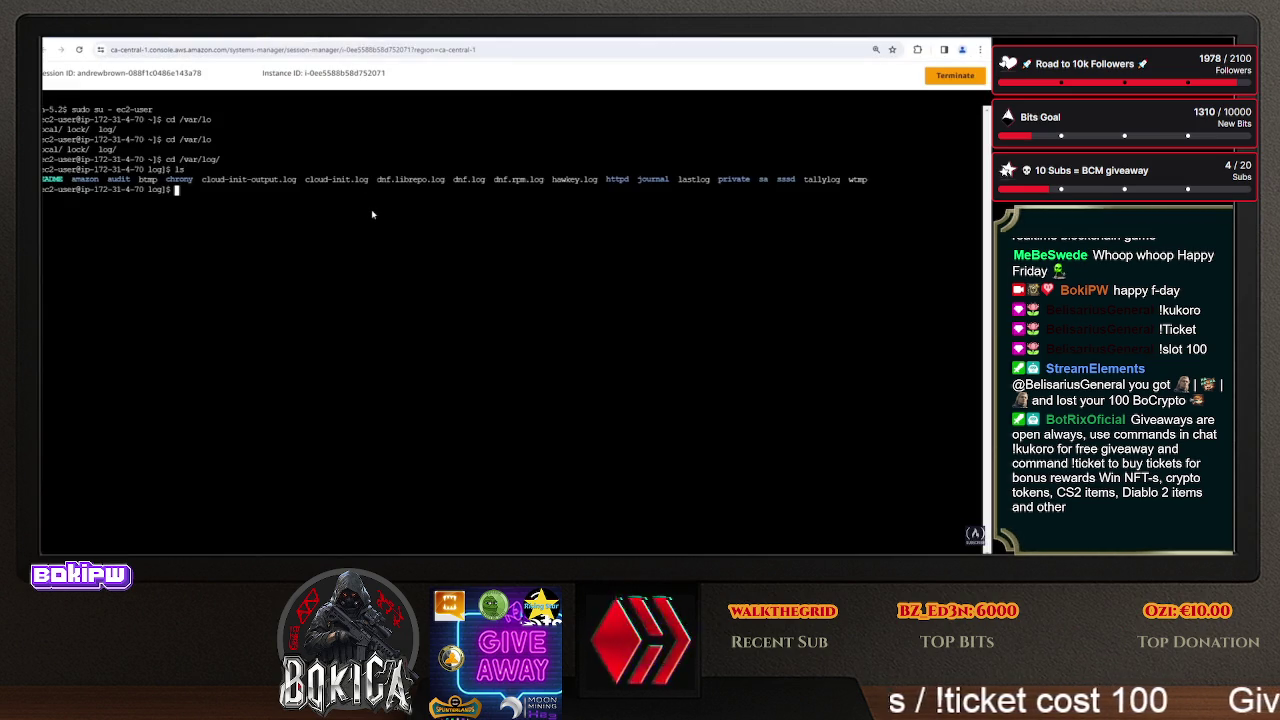
type("ls -la")
key("Return")
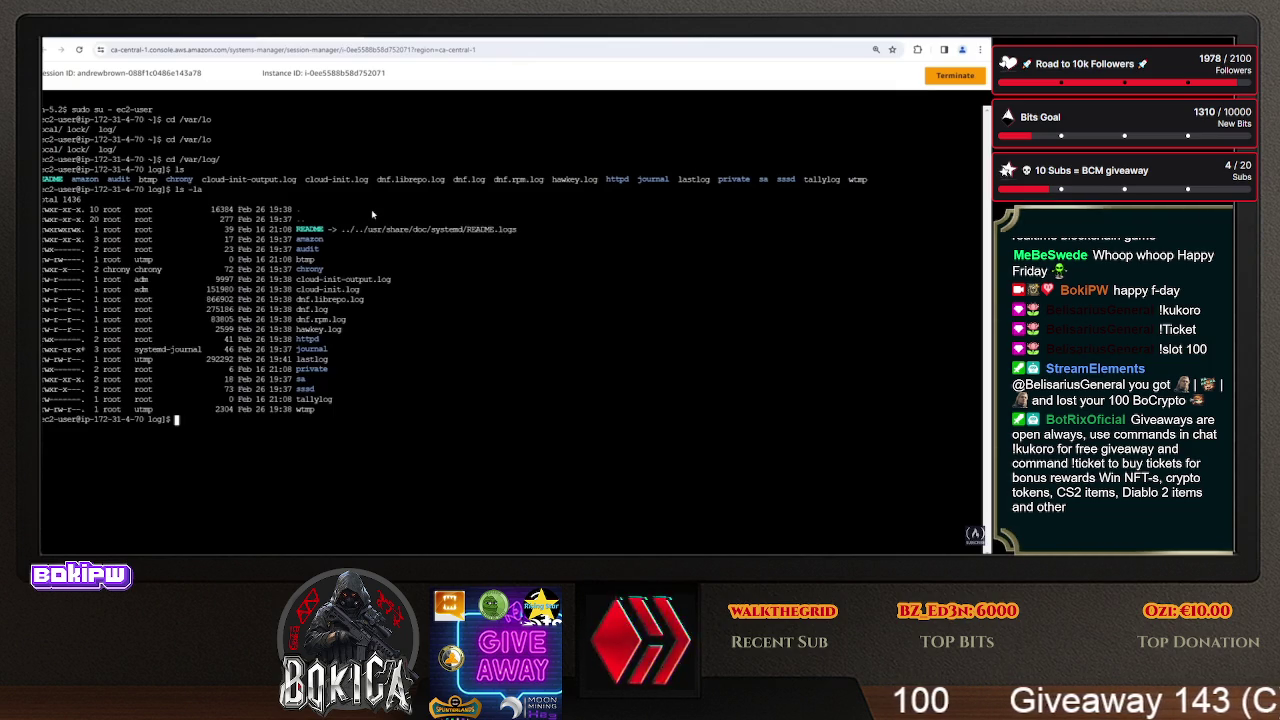
left_click_drag(364, 289, 293, 289)
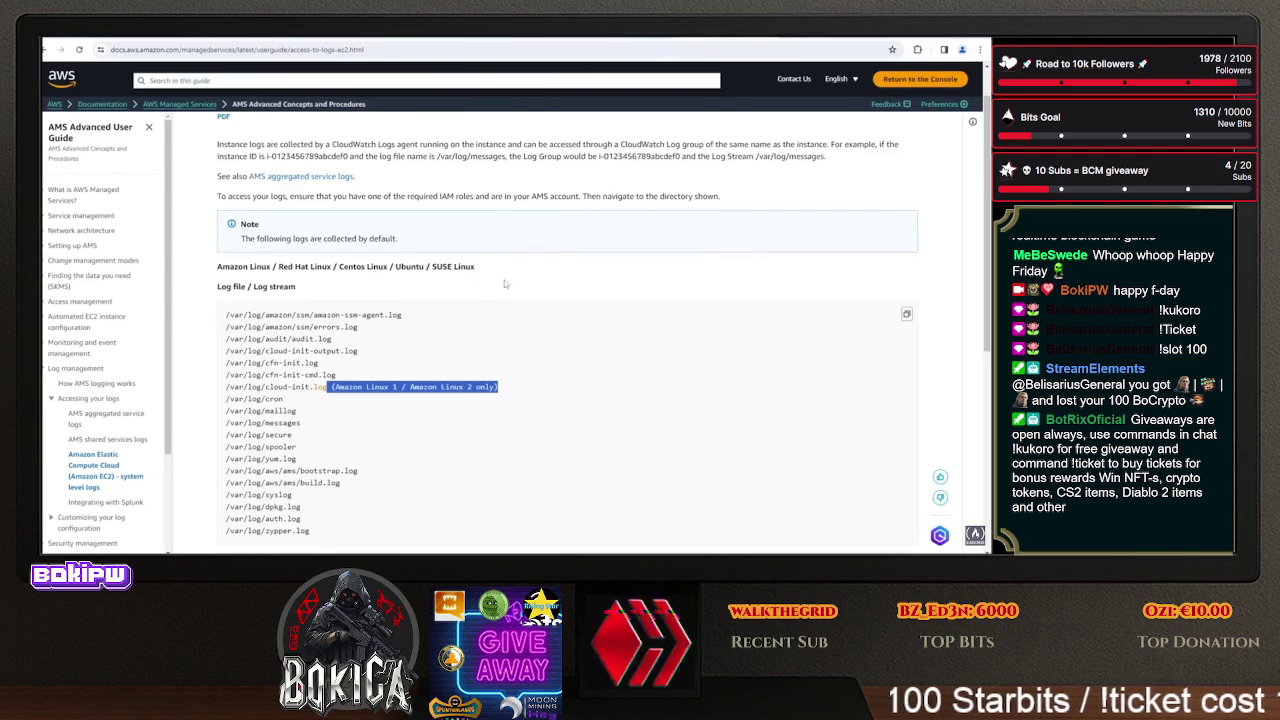
scroll(505, 284, "up", 1)
- Highlight the CloudWatch log-collection paragraph and the /var/log file path list on the EC2 system-level logs page
left_click_drag(300, 145, 806, 153)
mouse_move(301, 195)
left_mouse_down()
mouse_move(720, 247)
mouse_move(628, 206)
left_mouse_up()
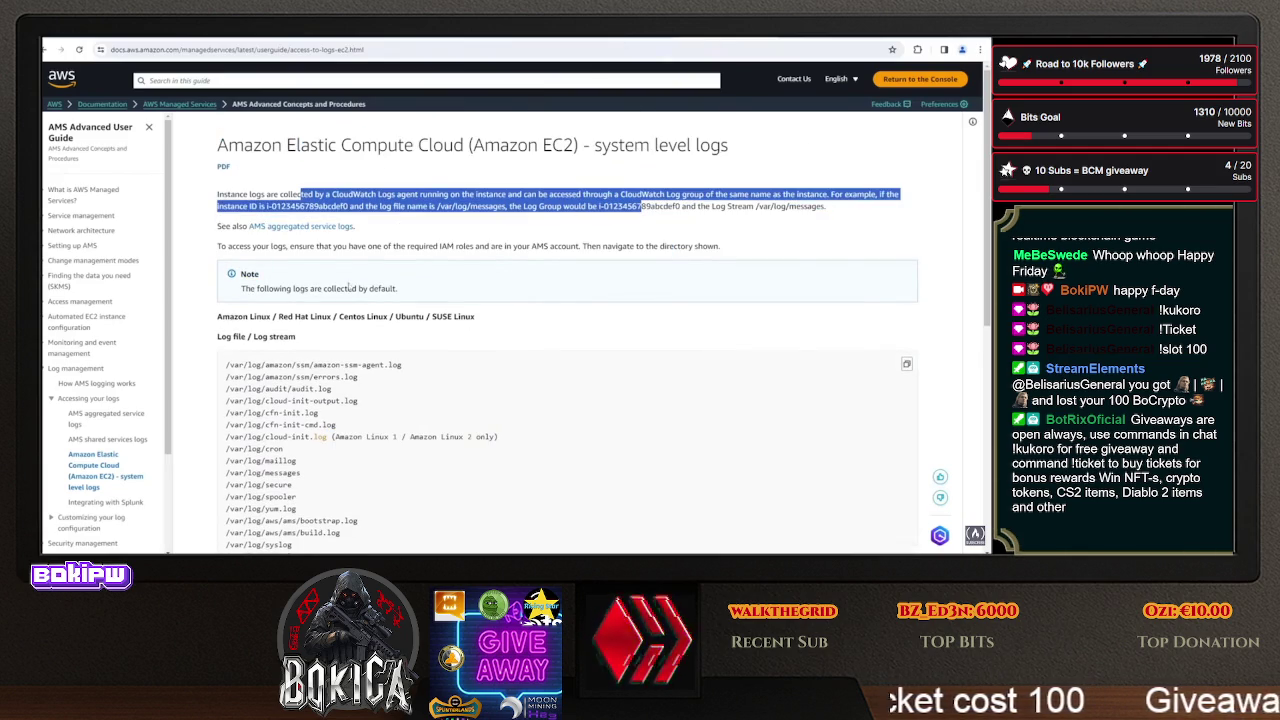
scroll(328, 298, "down", 3)
mouse_move(310, 215)
left_mouse_down()
mouse_move(330, 370)
mouse_move(300, 407)
left_mouse_up()
scroll(303, 309, "up", 3)
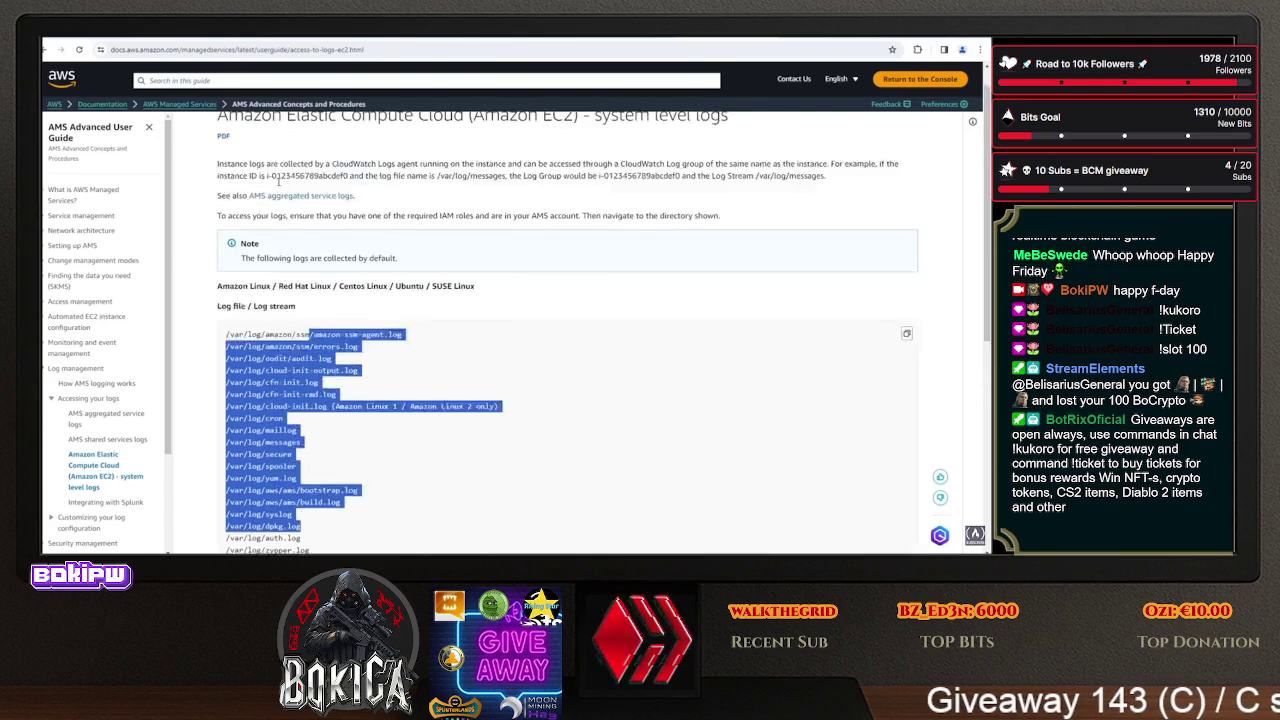
key("alt+Tab")
key("alt+Tab")
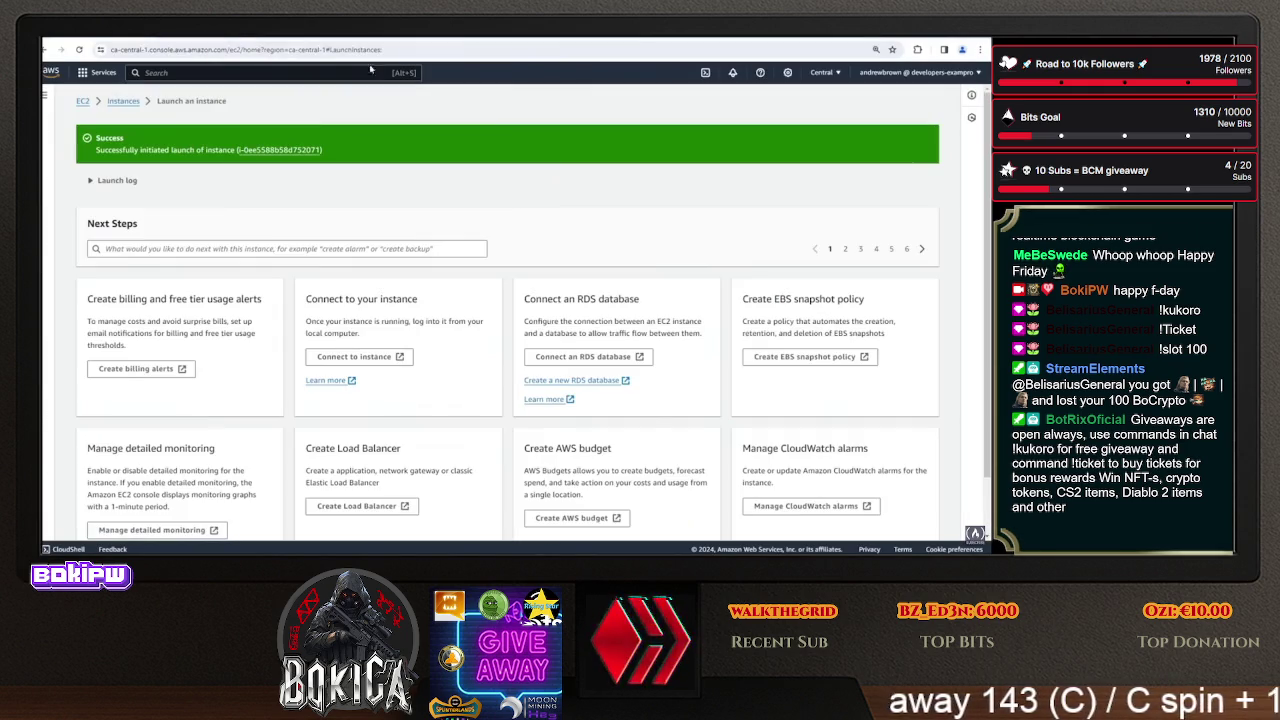
key("alt+Tab")
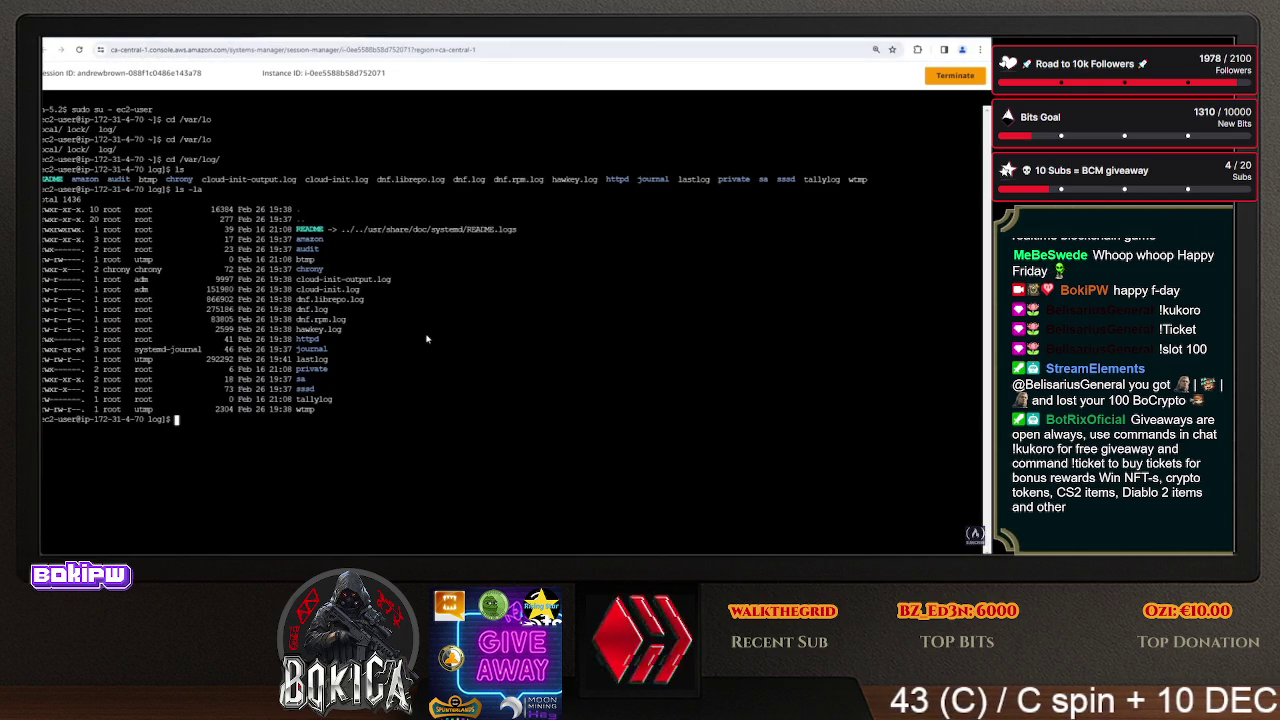
- Print cloud-init.log in the session shell and scroll up to mark the SELinux mode entry
type("t")
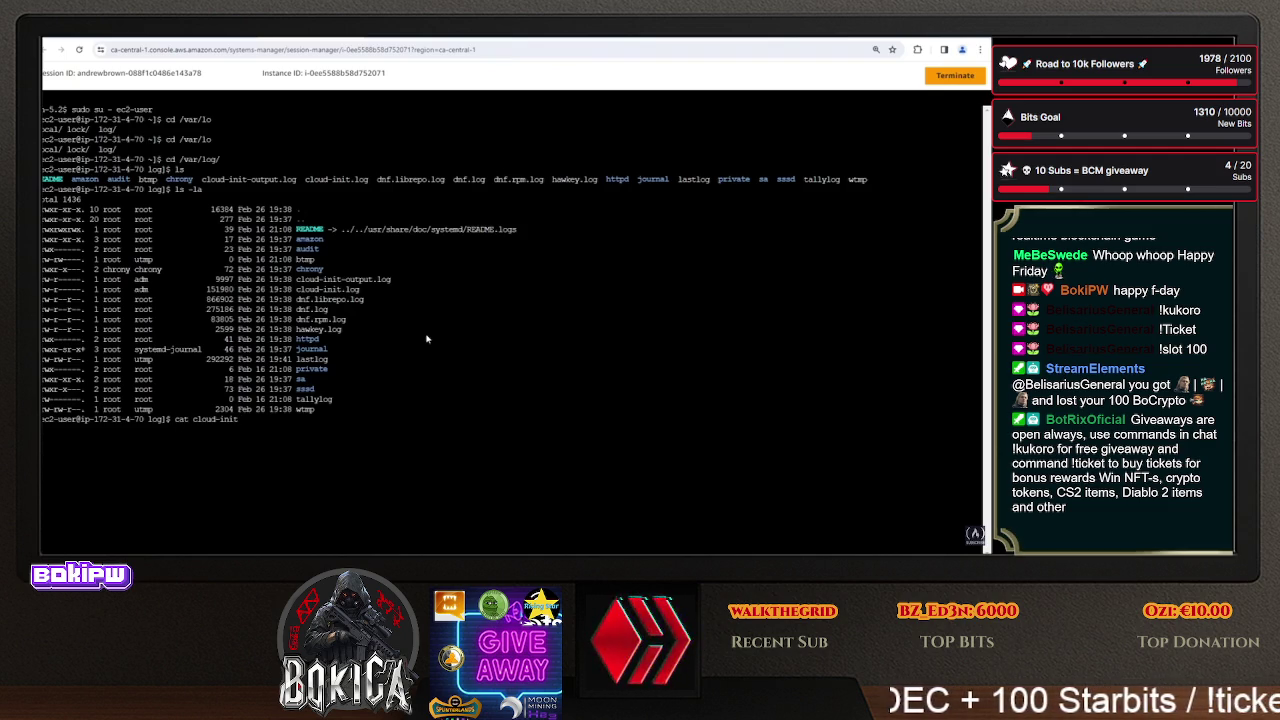
type("ail.log")
key("Return")
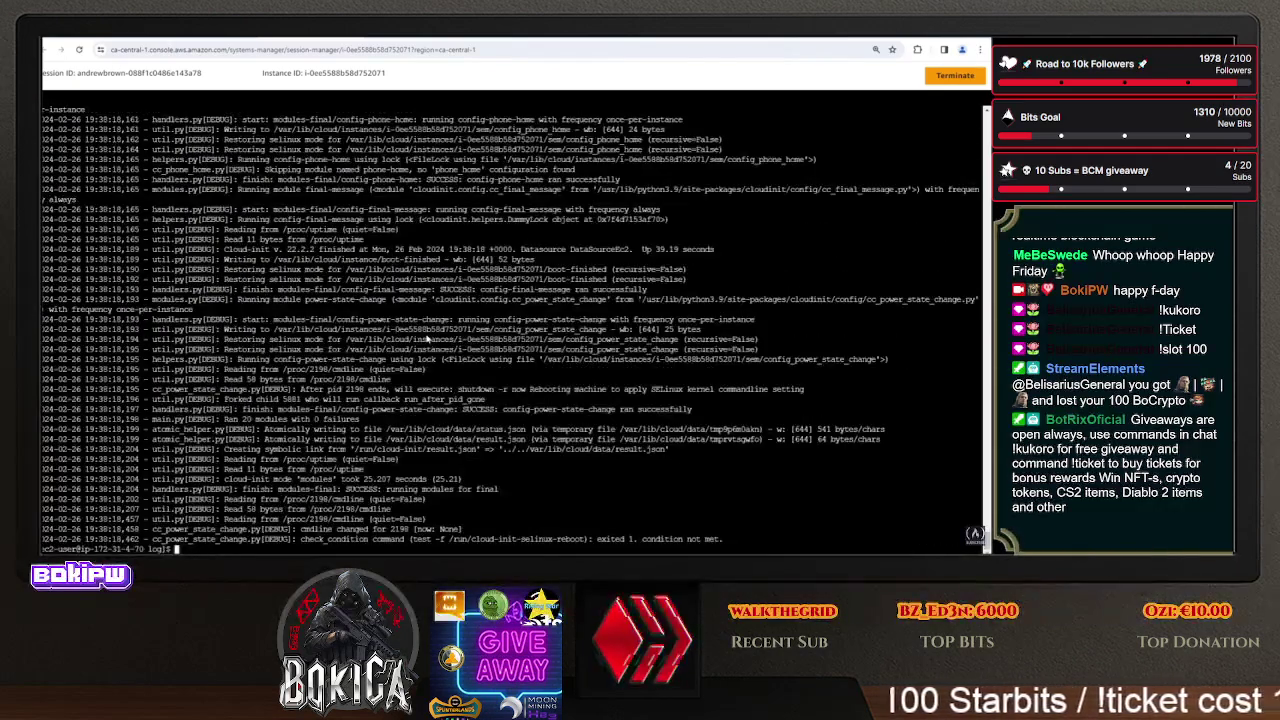
scroll(425, 340, "up", 15)
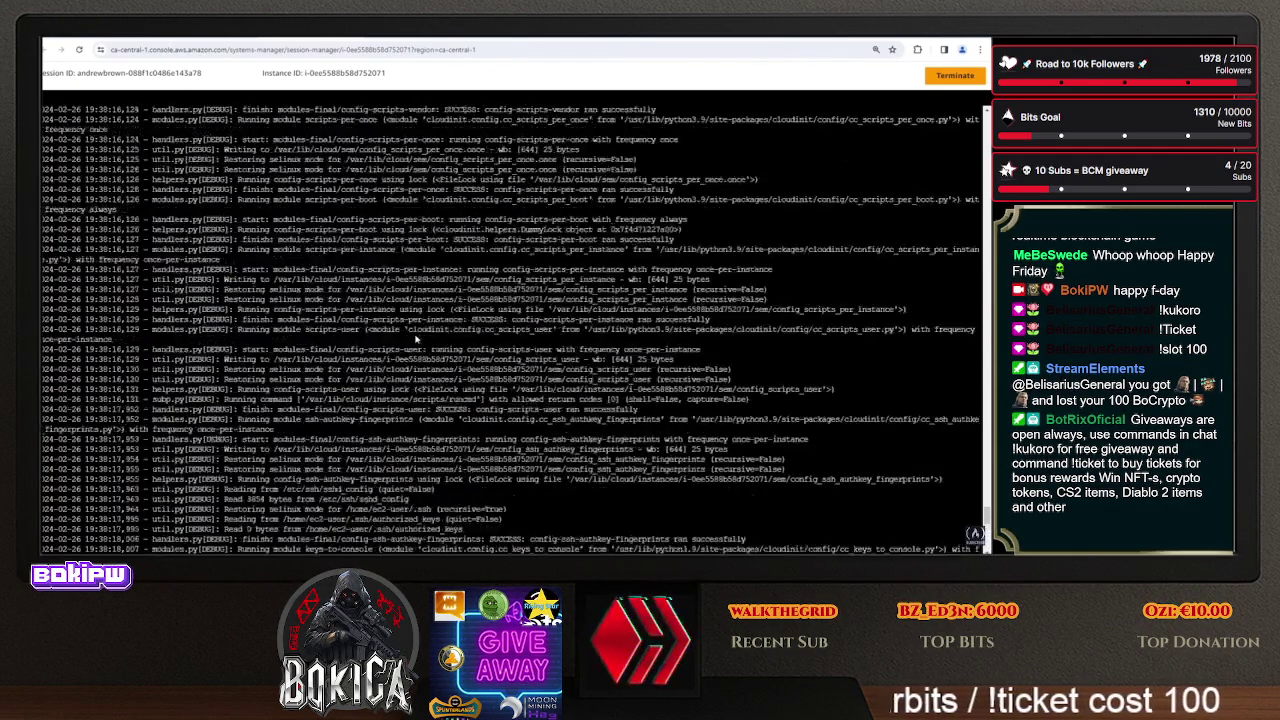
scroll(410, 373, "up", 15)
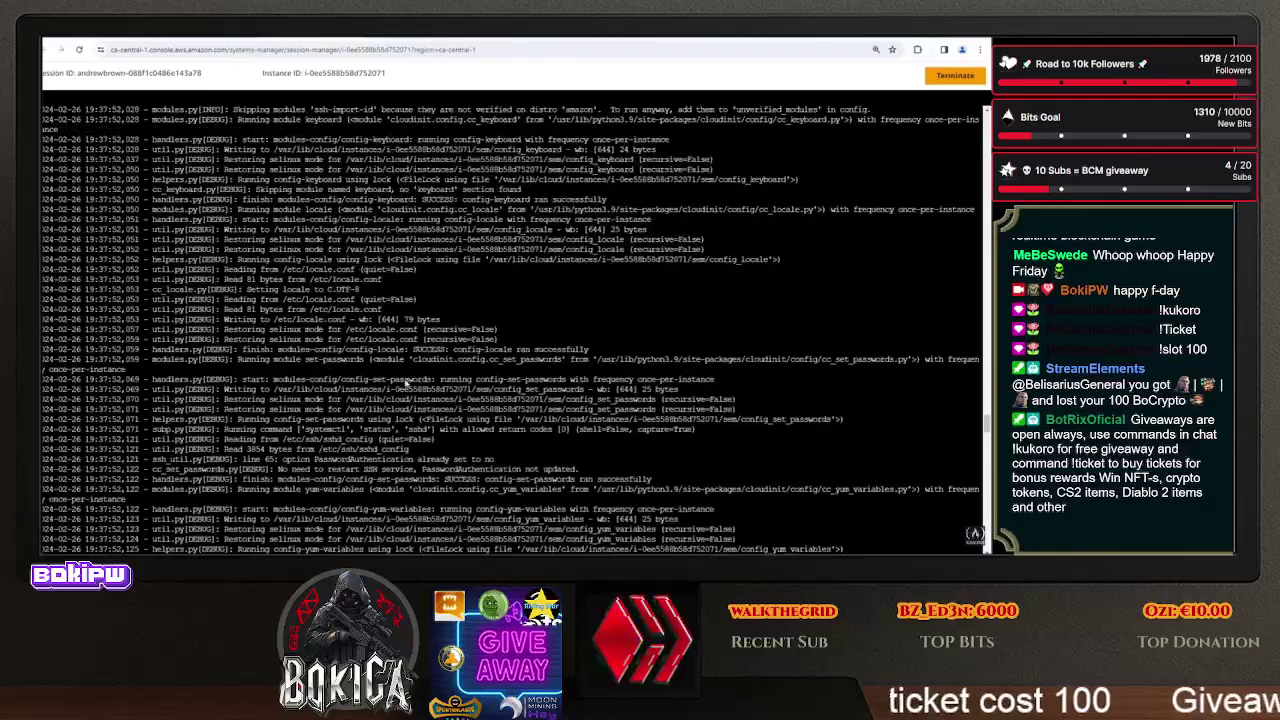
scroll(397, 404, "up", 15)
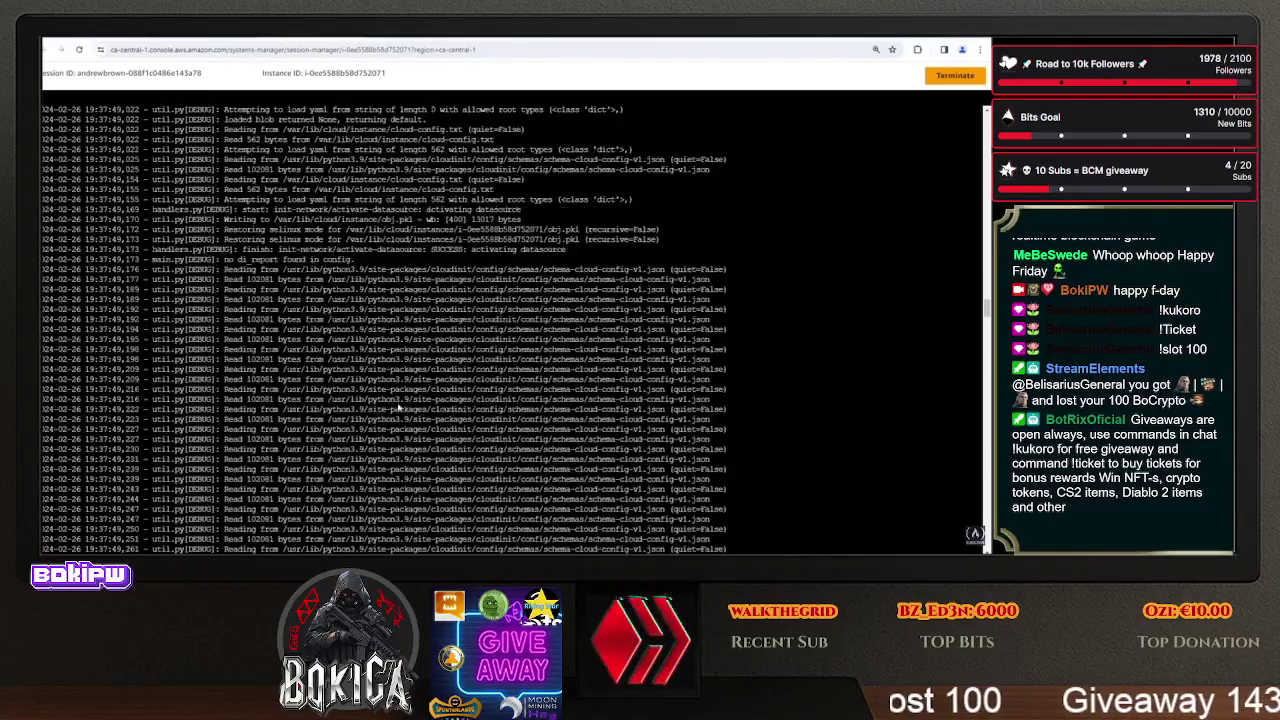
scroll(395, 413, "up", 15)
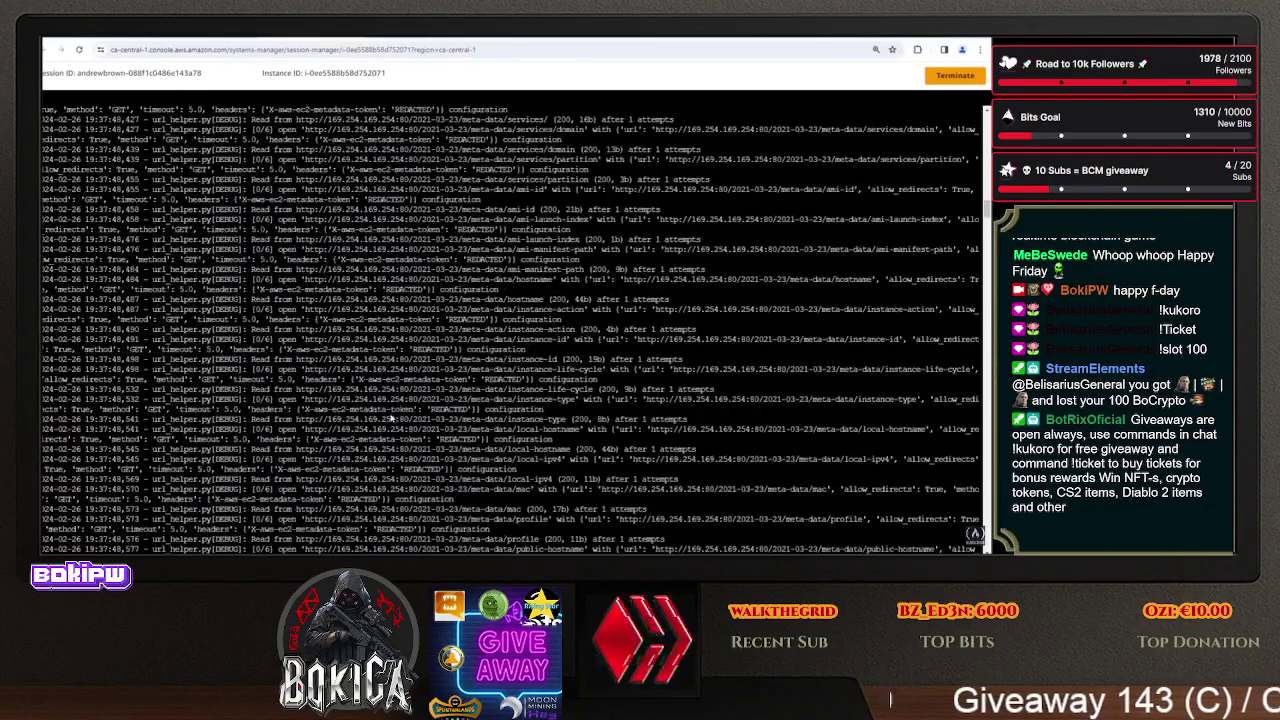
scroll(860, 428, "up", 15)
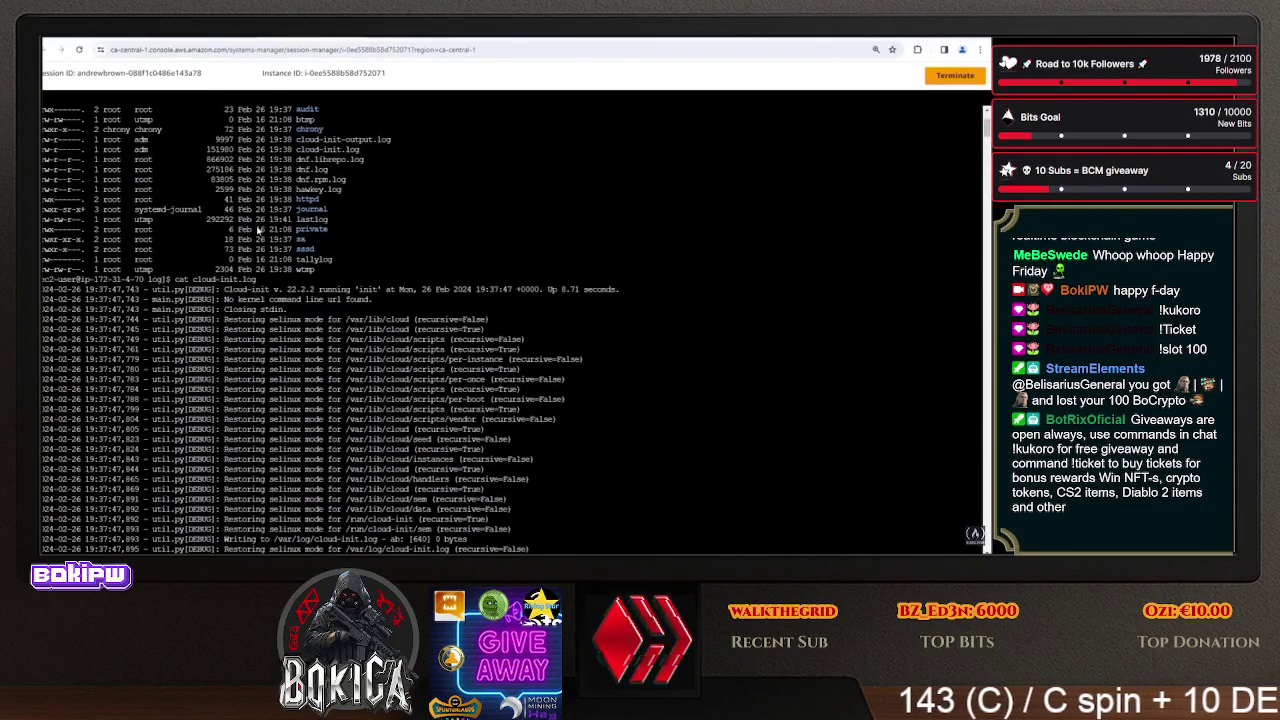
scroll(258, 230, "down", 2)
left_click_drag(270, 270, 313, 271)
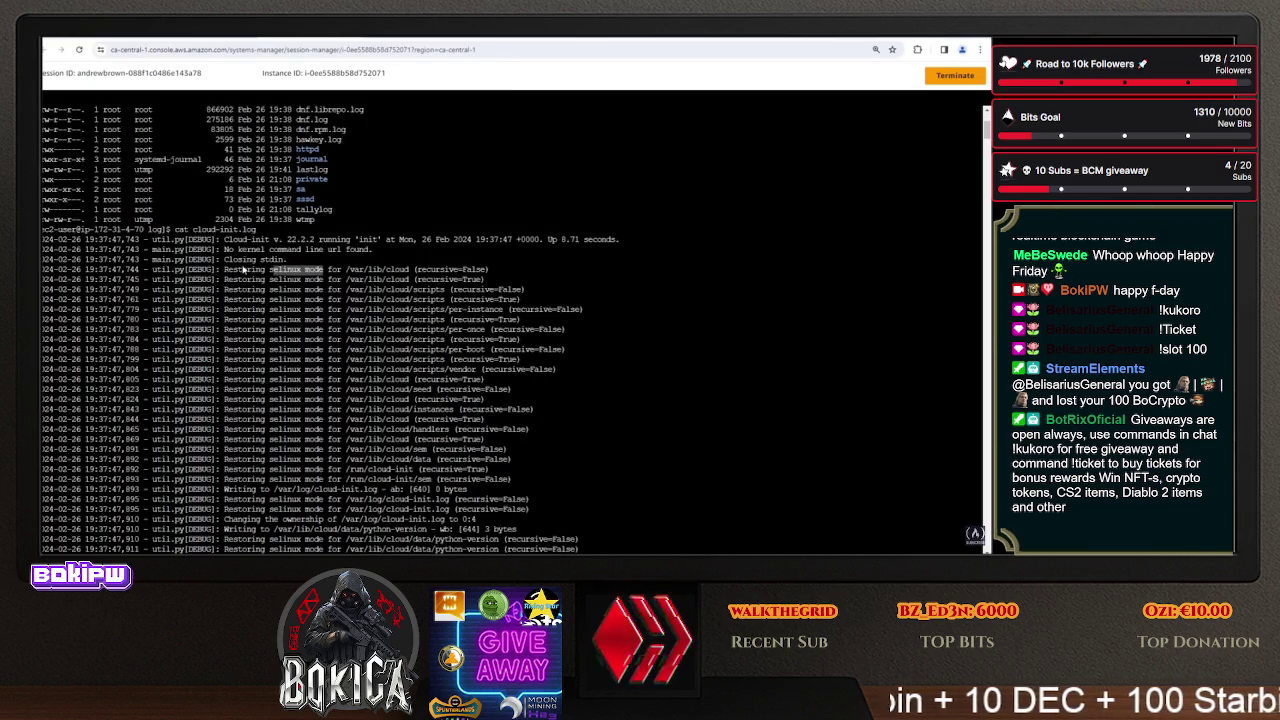
- Scroll down the log, marking the metadata token request URL along the way
scroll(238, 259, "down", 7)
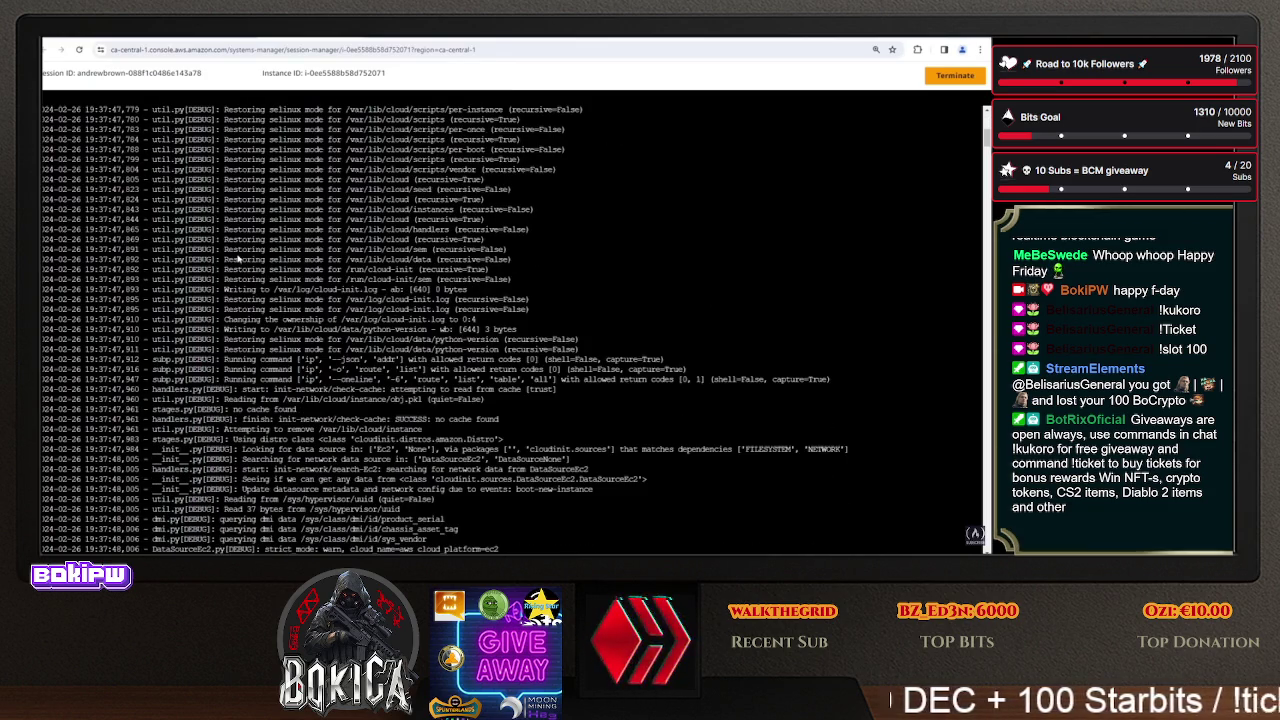
scroll(238, 259, "down", 5)
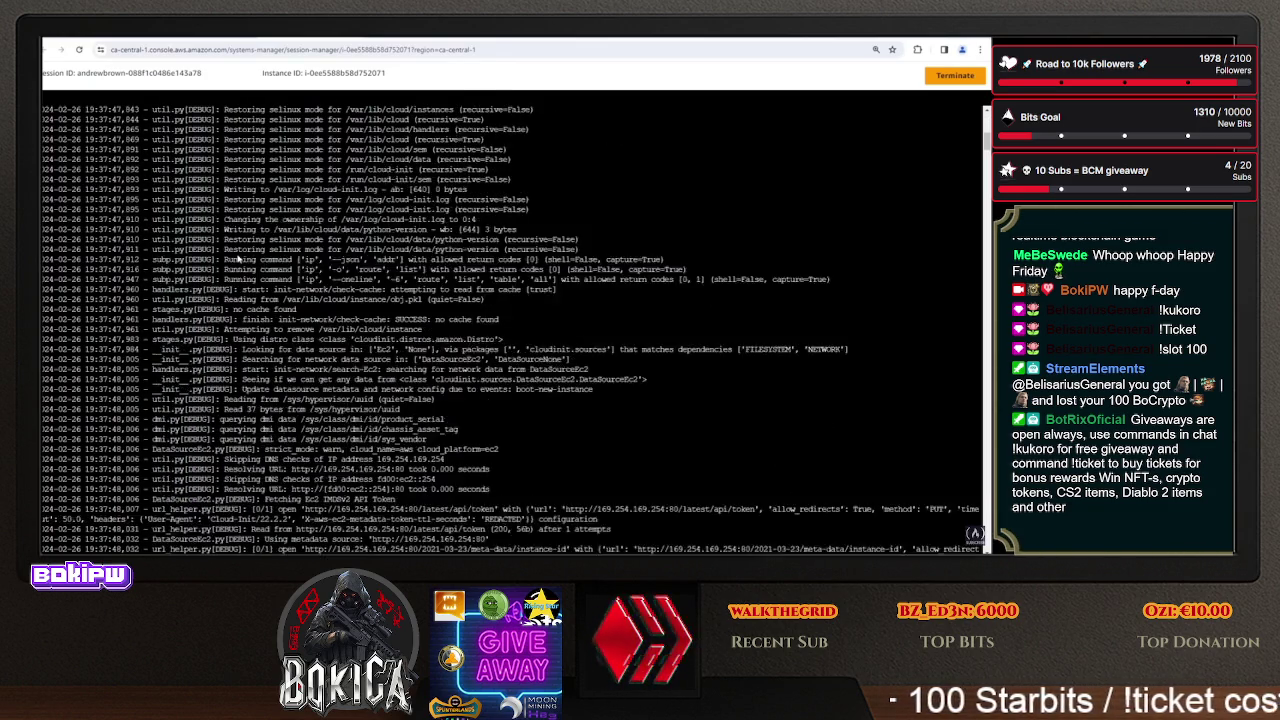
scroll(240, 259, "down", 2)
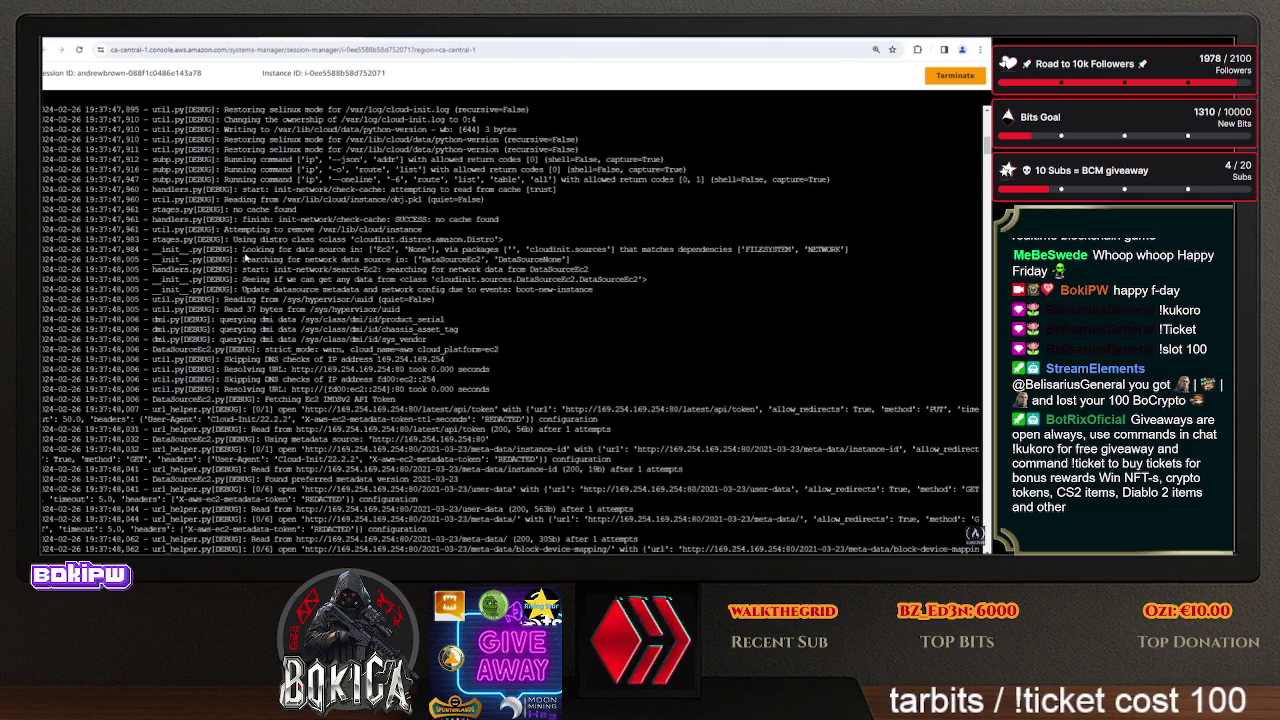
scroll(245, 257, "down", 2)
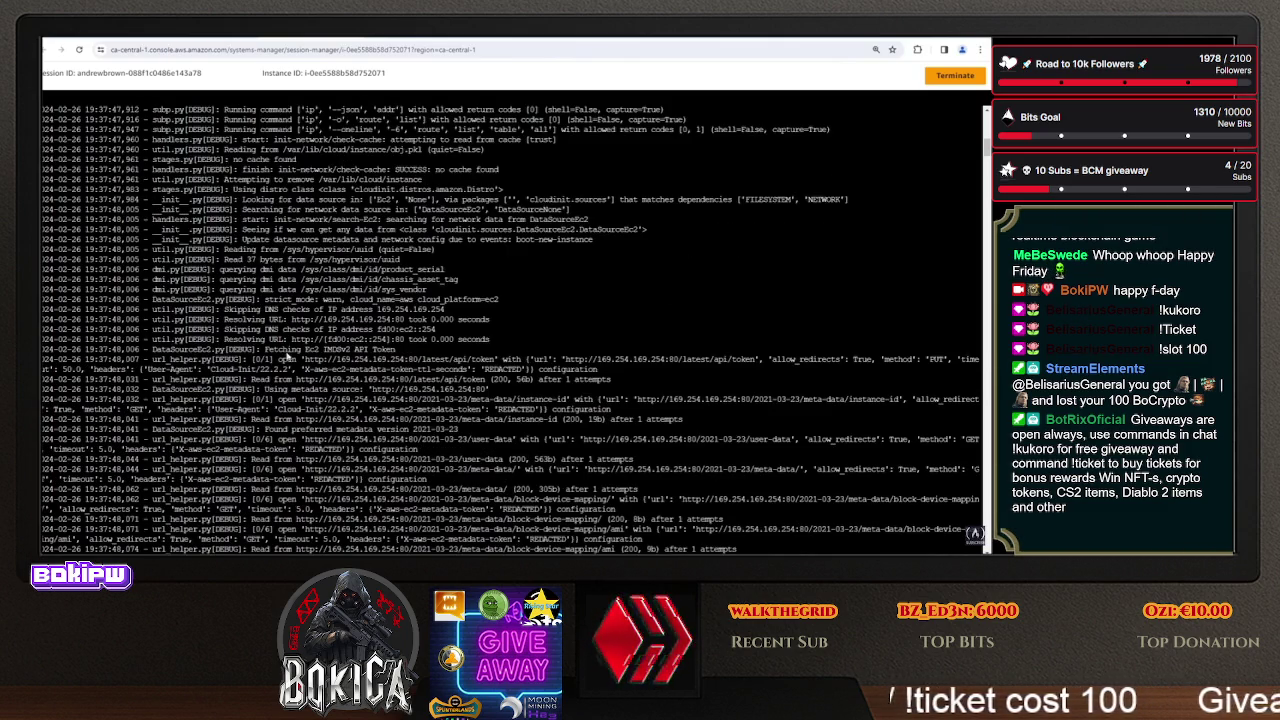
left_click_drag(304, 360, 541, 360)
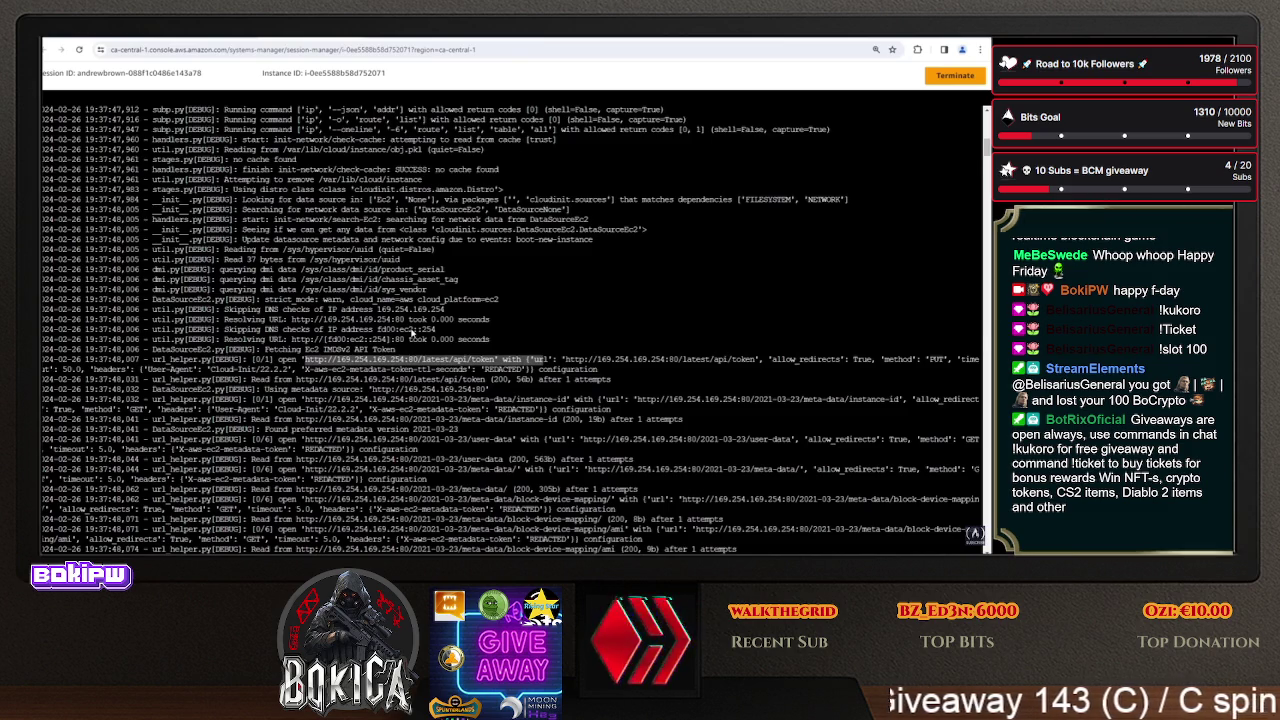
scroll(413, 333, "down", 10)
scroll(413, 333, "down", 10)
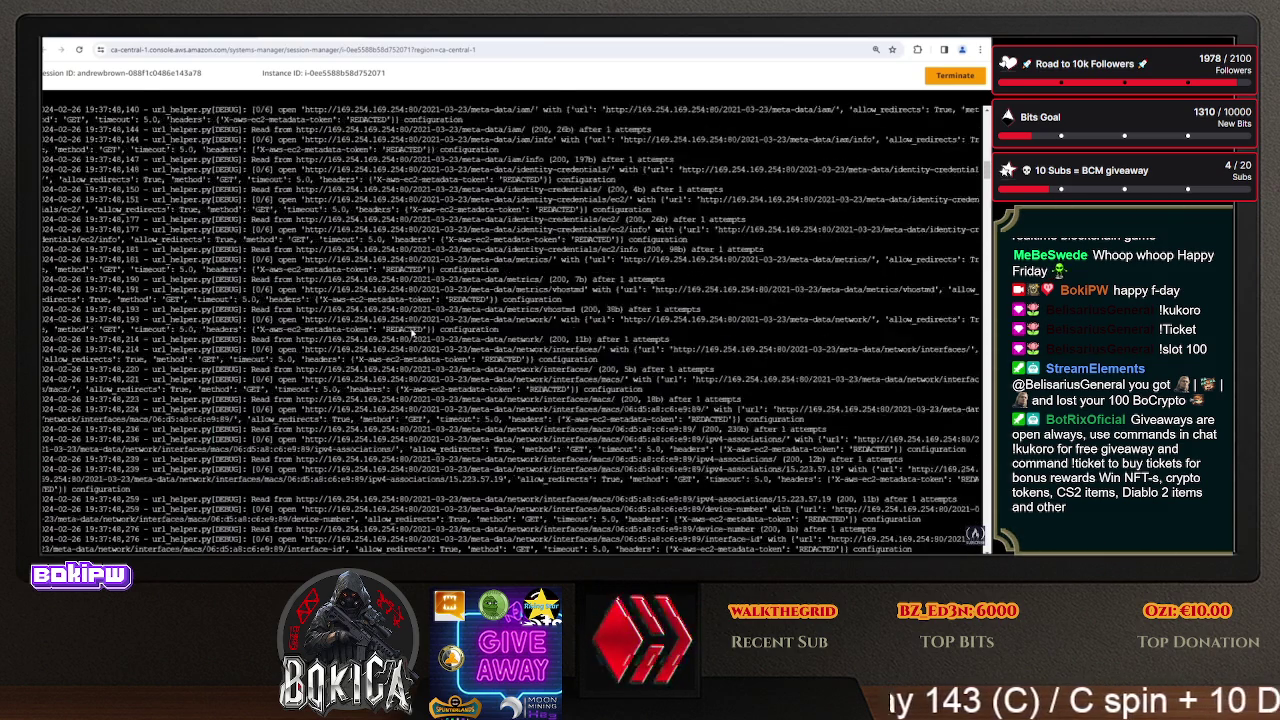
scroll(410, 333, "down", 10)
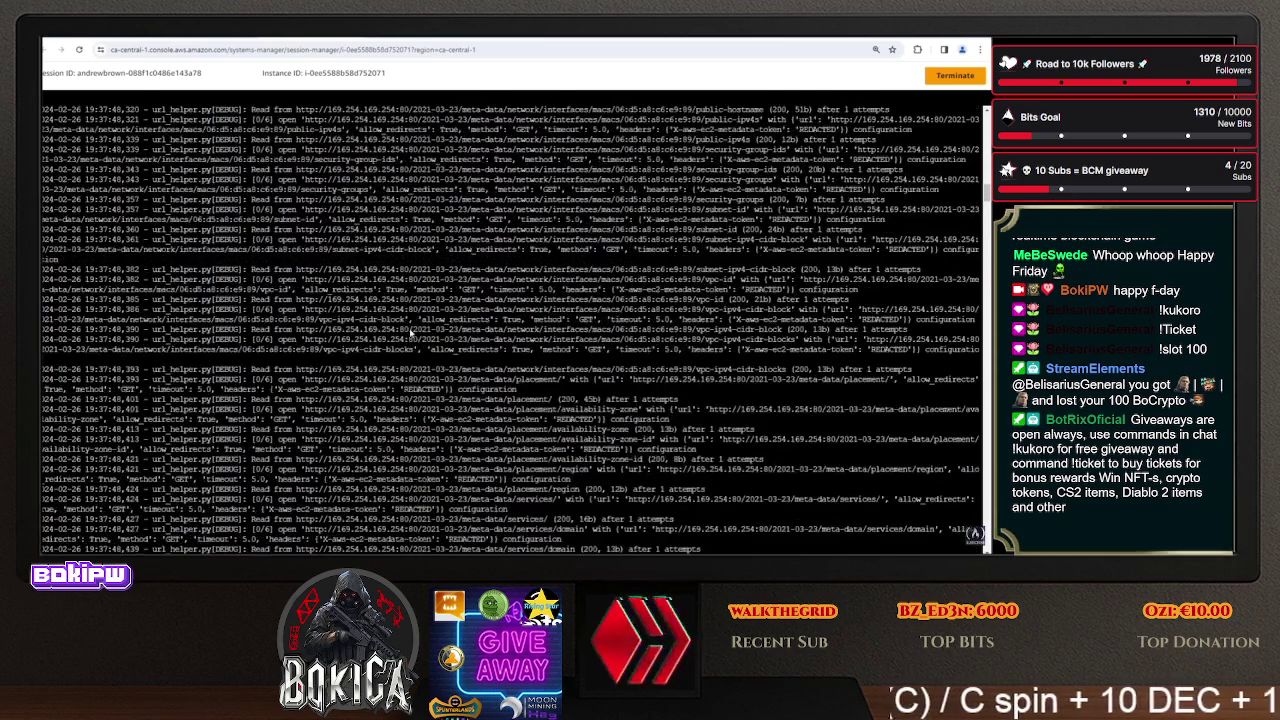
scroll(410, 333, "down", 10)
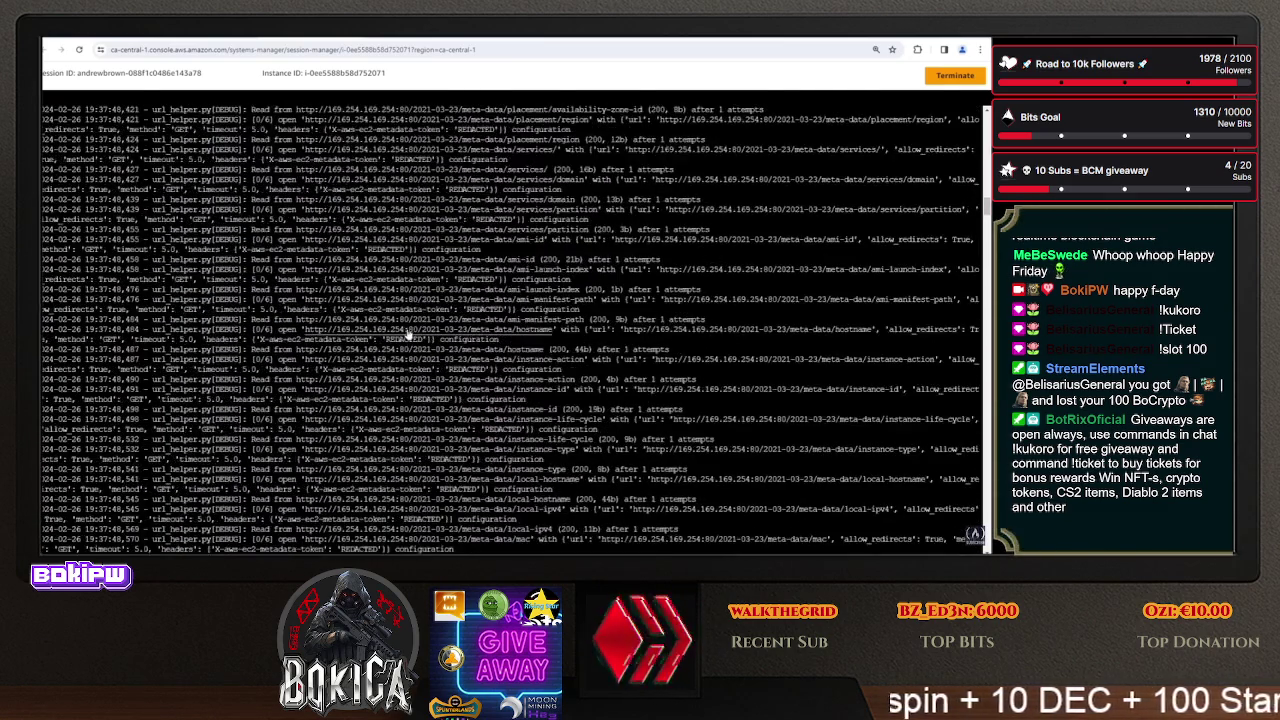
scroll(409, 333, "down", 6)
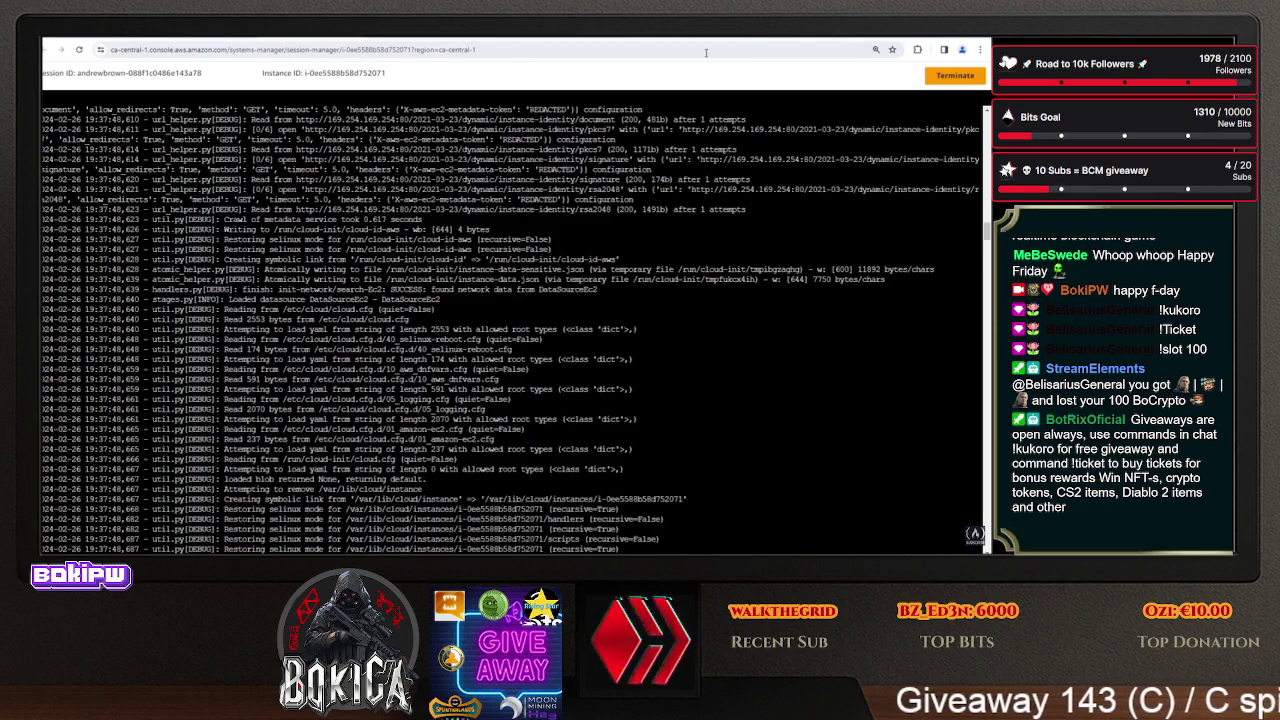
- In the Customized cloud-init docs, mark the sentence about the /etc/cloud/cloud.cfg.d directory
left_click(792, 40)
left_click(806, 38)
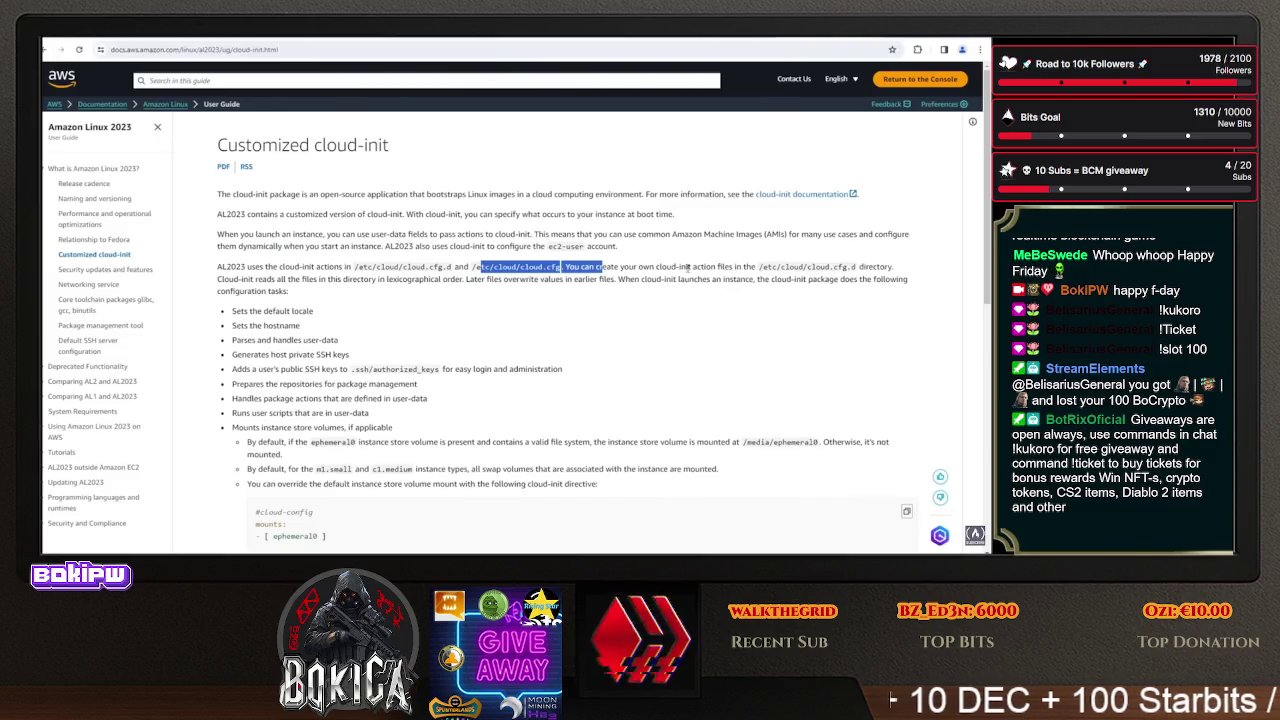
left_click_drag(772, 266, 879, 279)
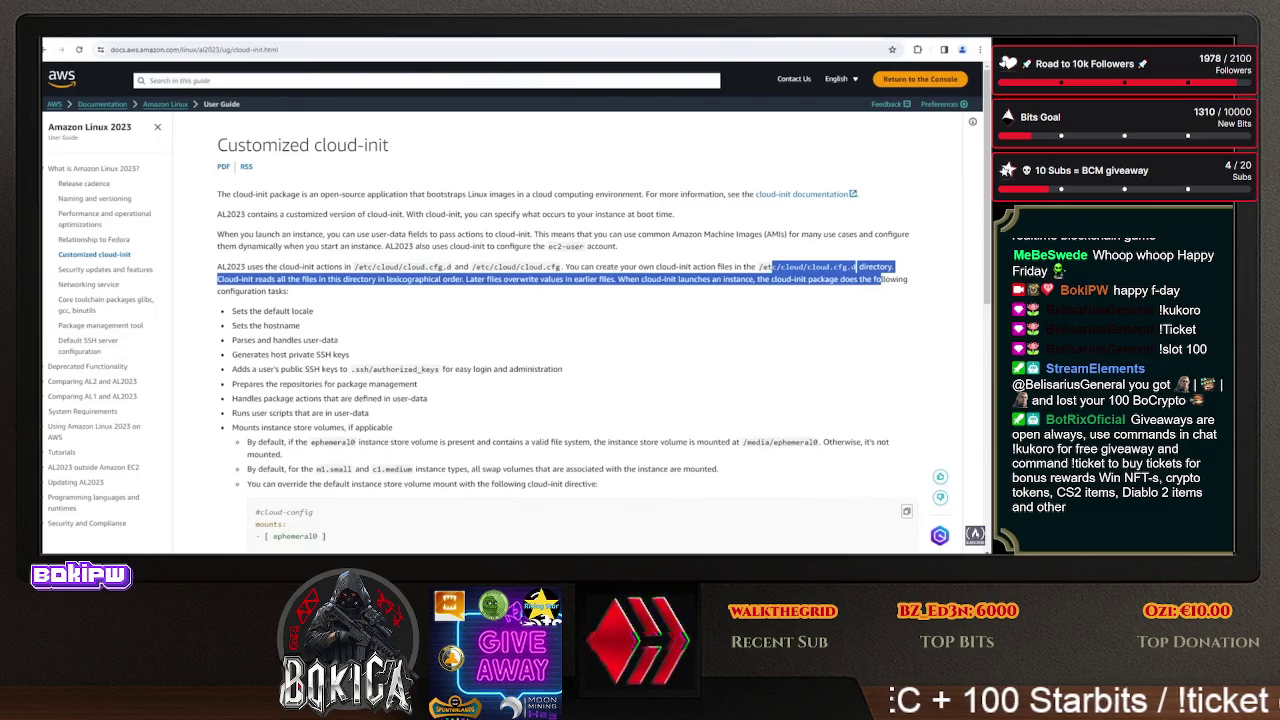
key("ctrl+Tab")
key("ctrl+Tab")
key("ctrl+Tab")
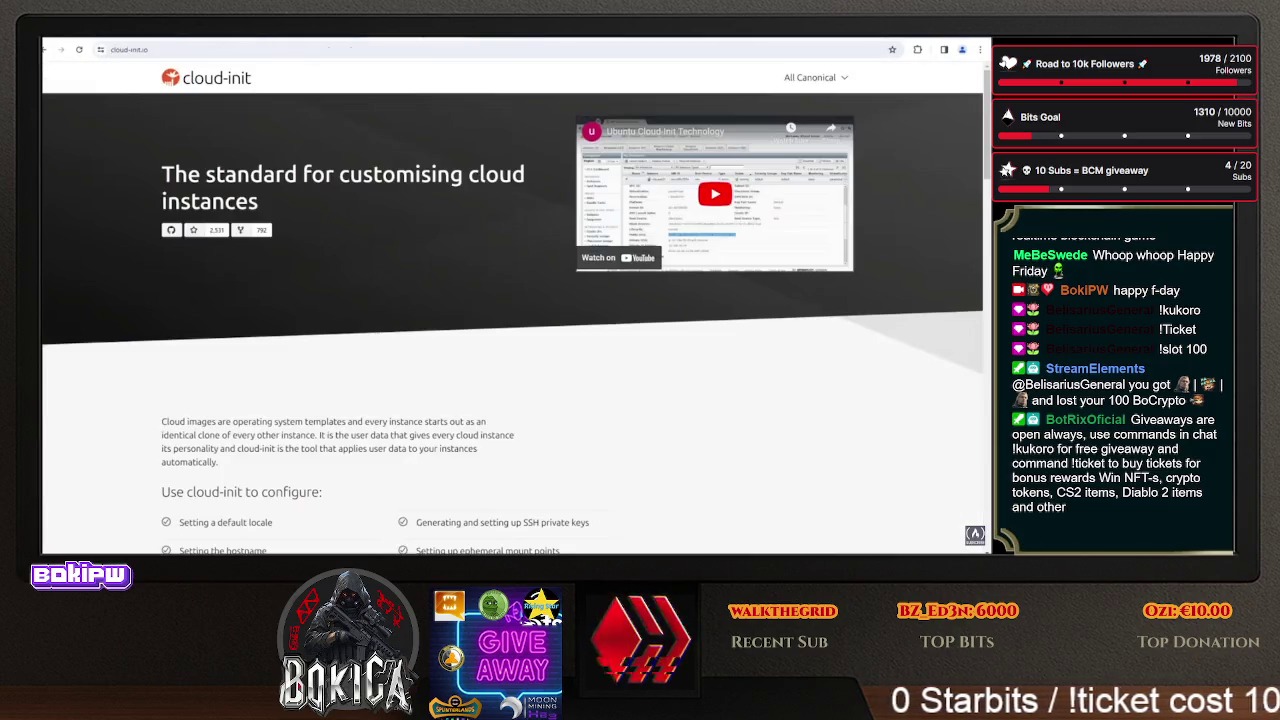
scroll(367, 272, "down", 5)
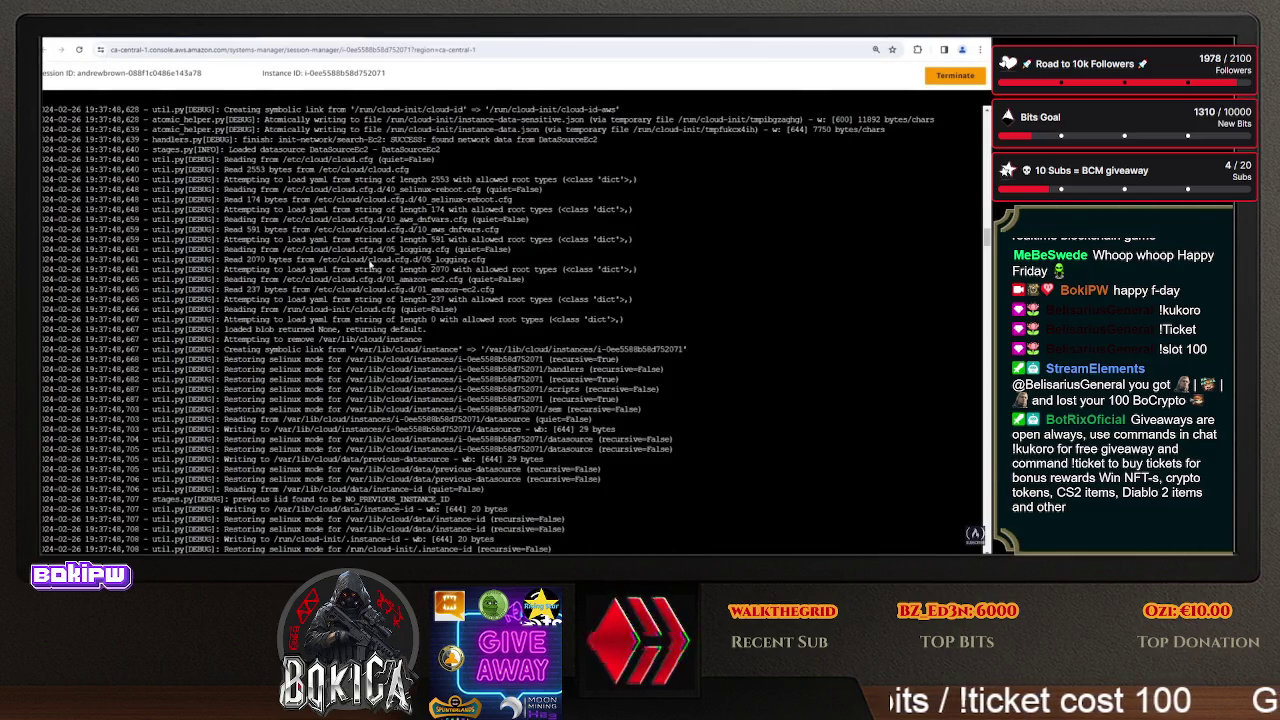
- Scroll the cloud-init log down and mark the config-write-files entries
scroll(386, 278, "down", 15)
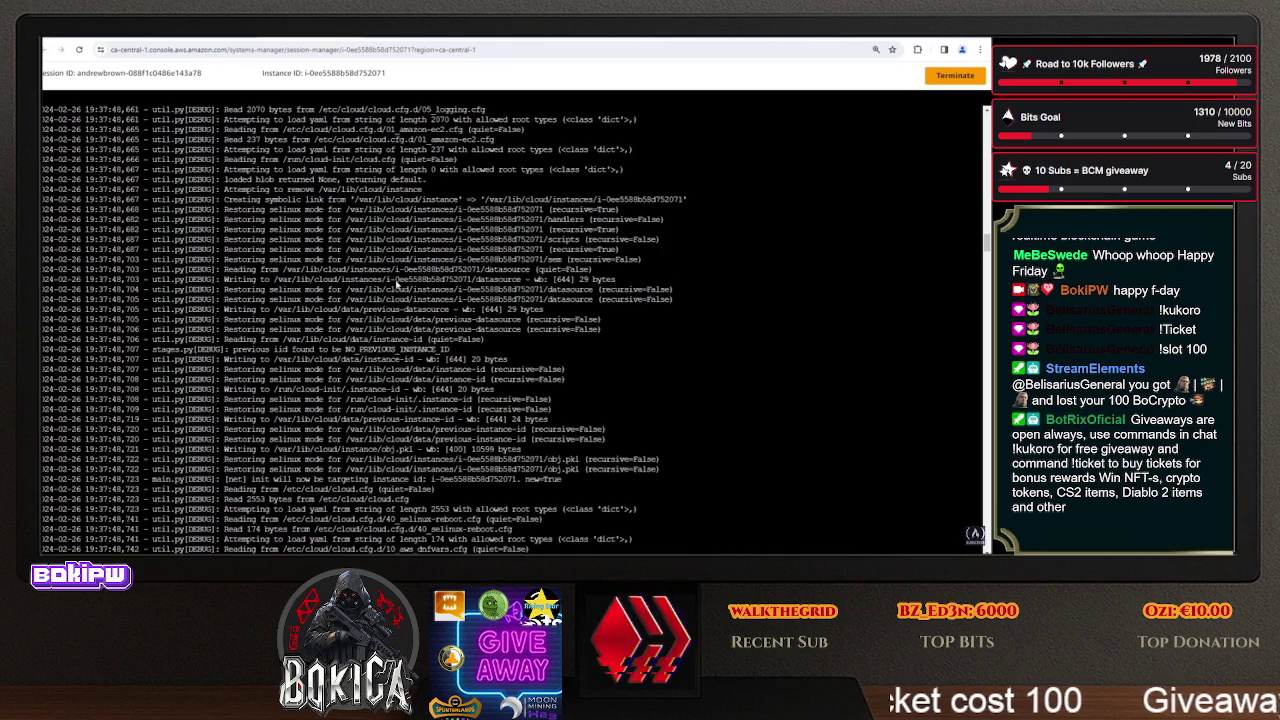
scroll(397, 287, "down", 15)
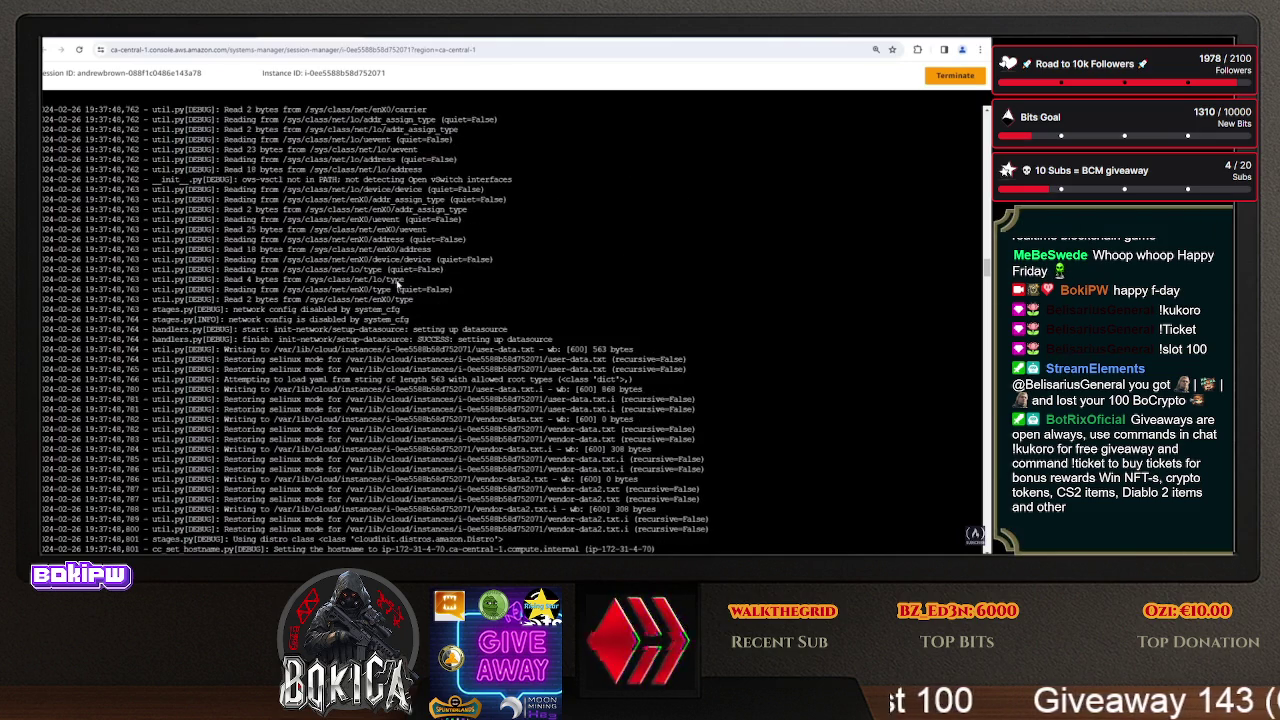
scroll(395, 290, "down", 2)
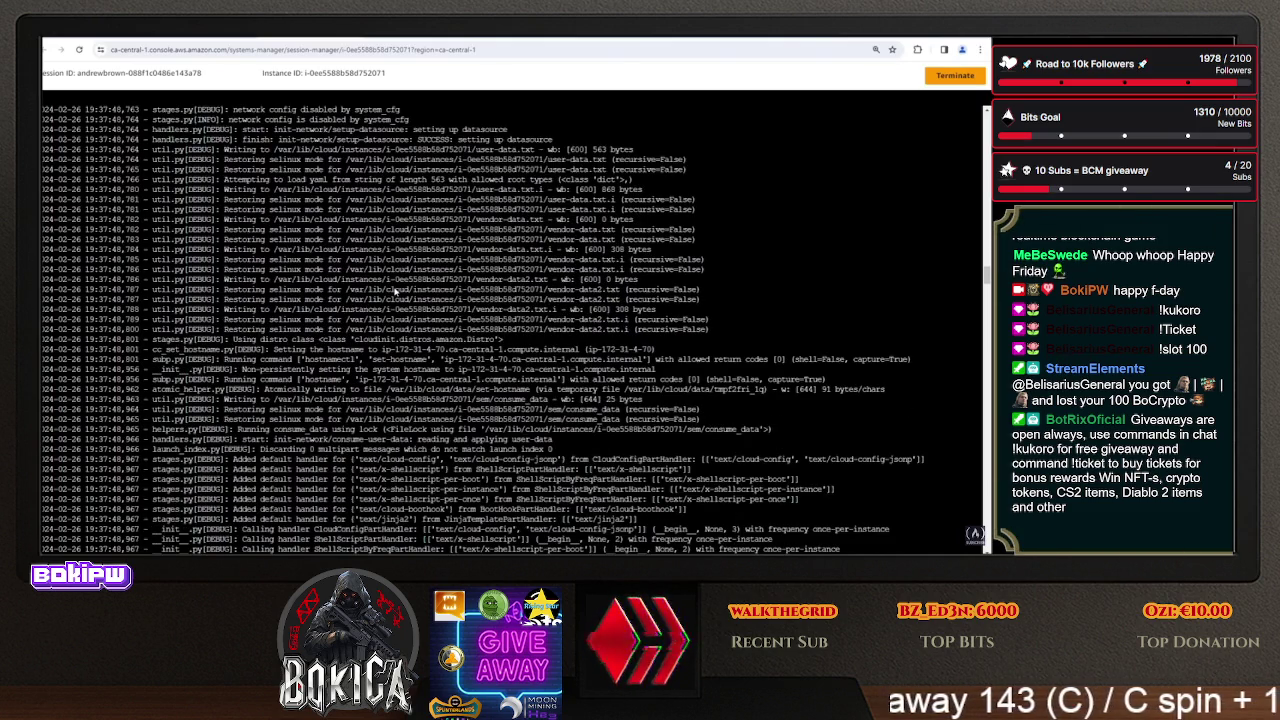
scroll(396, 292, "down", 7)
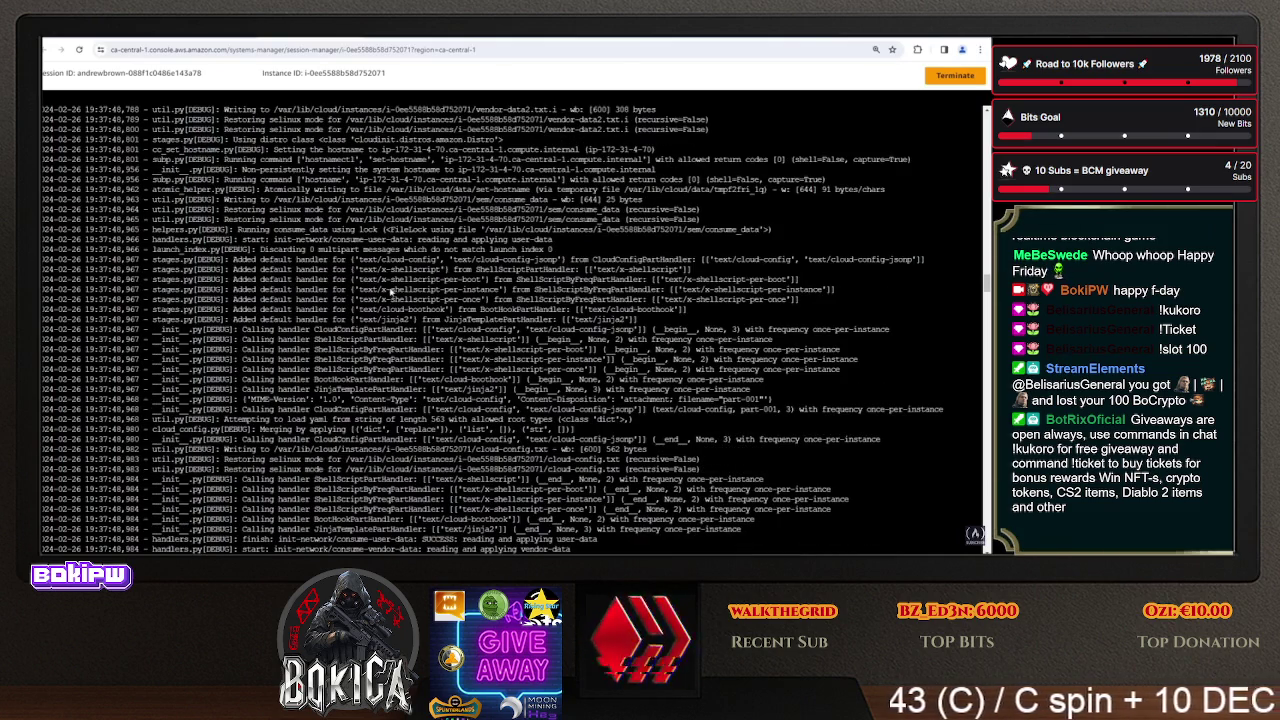
scroll(390, 290, "down", 9)
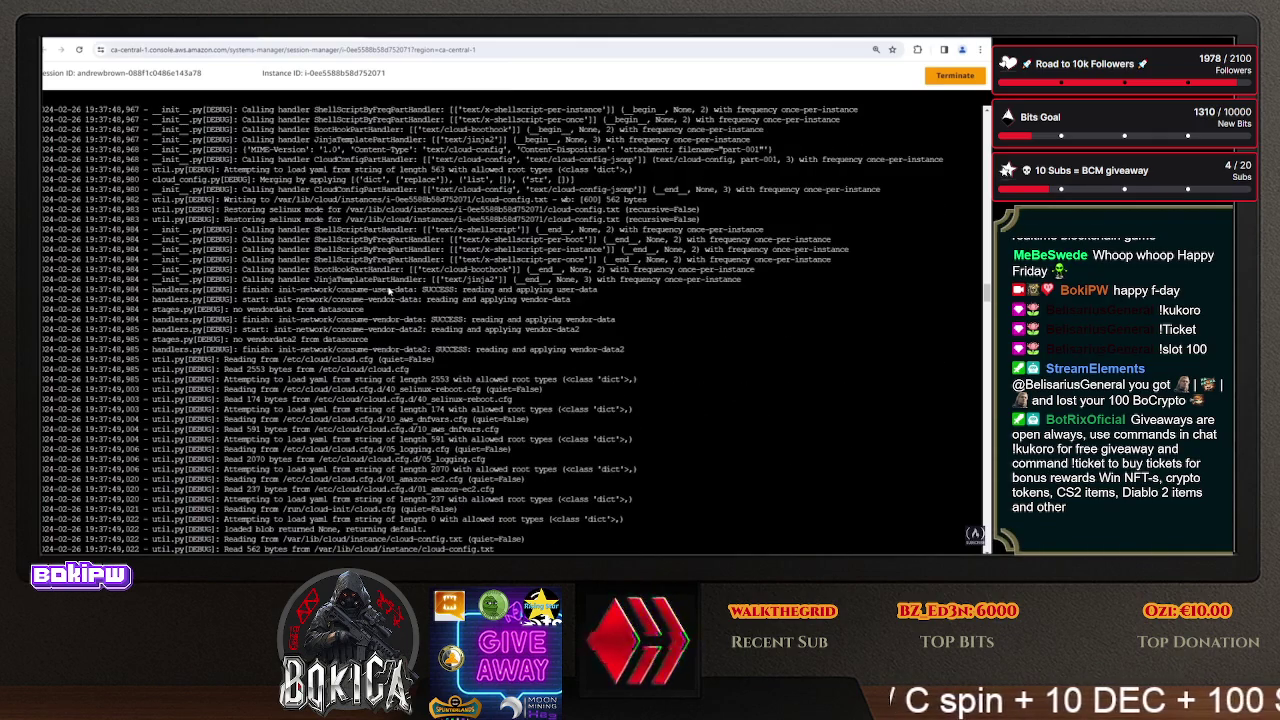
scroll(390, 290, "down", 8)
scroll(390, 290, "down", 15)
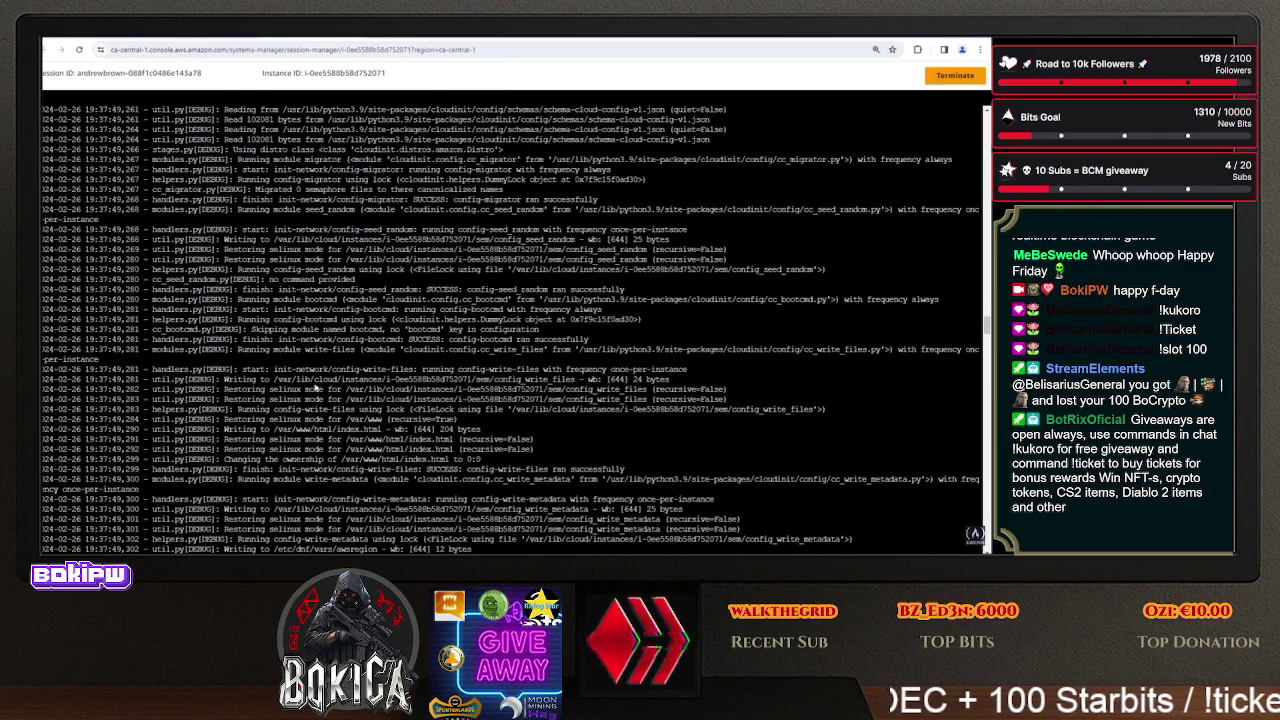
left_click_drag(531, 481, 280, 379)
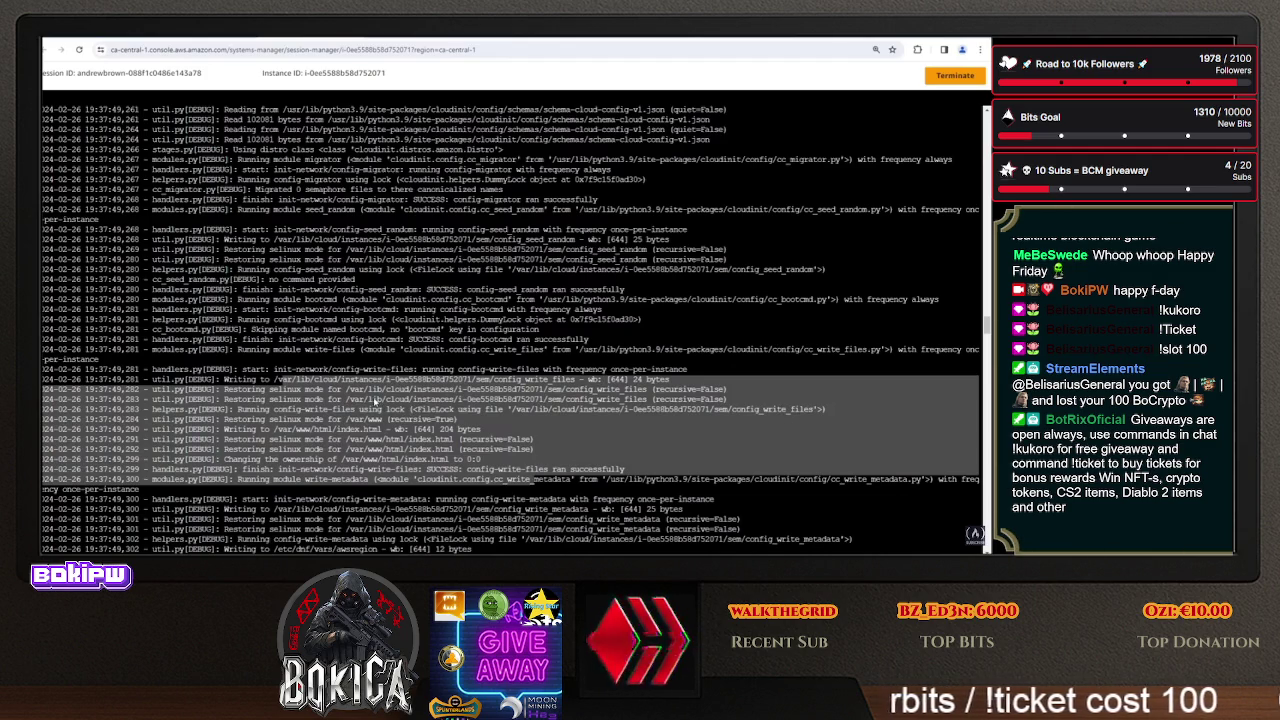
- Select the /var/www/html/index.html path that write-files created
scroll(297, 481, "up", 10)
scroll(322, 450, "down", 8)
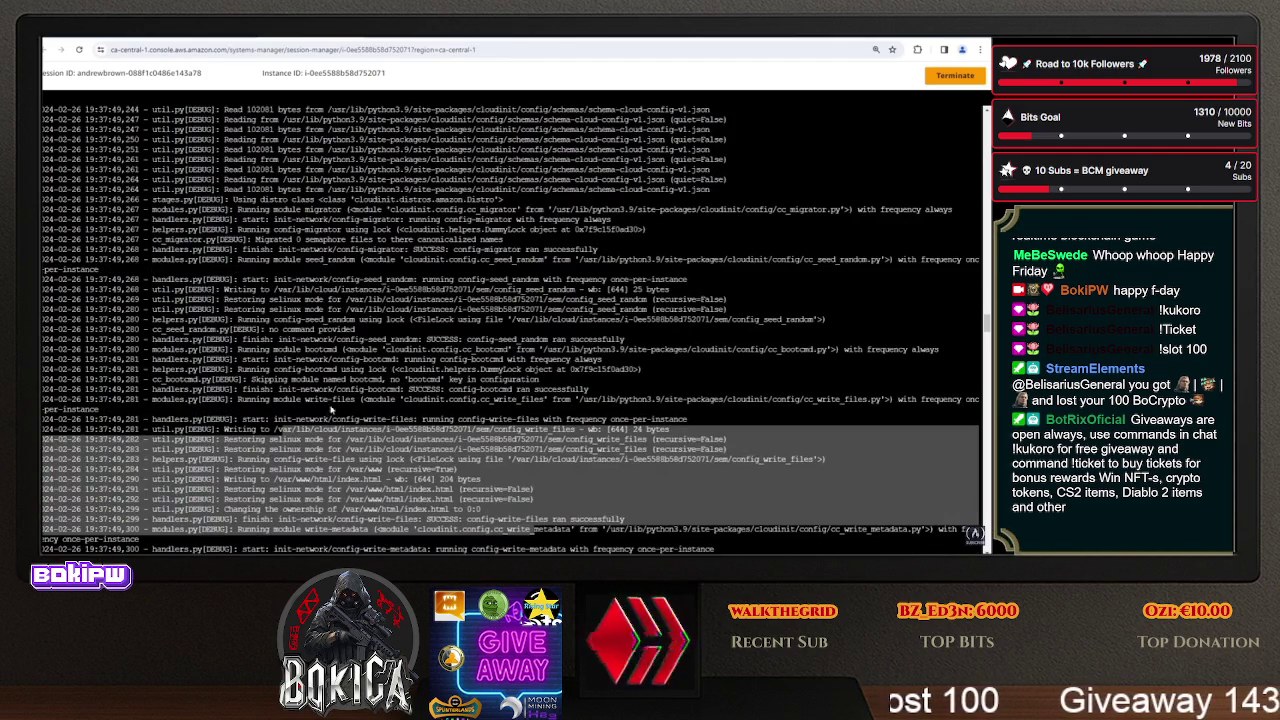
left_click(354, 396)
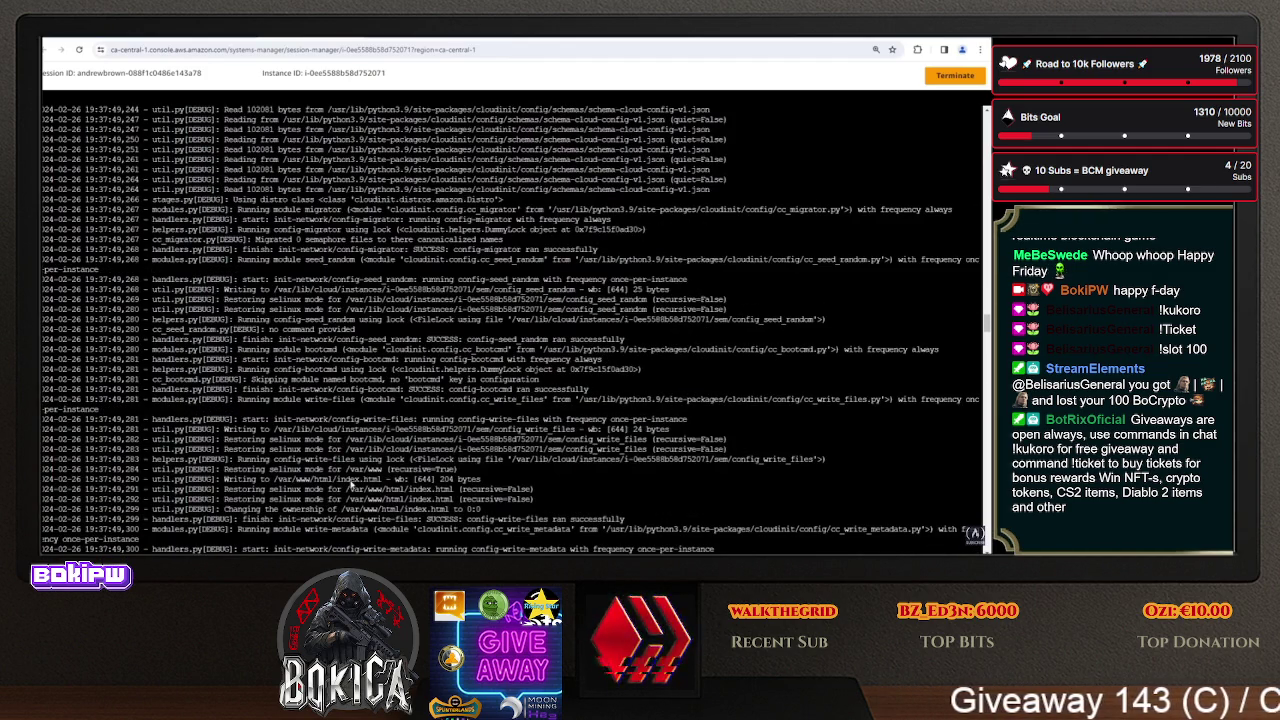
left_click_drag(270, 480, 388, 482)
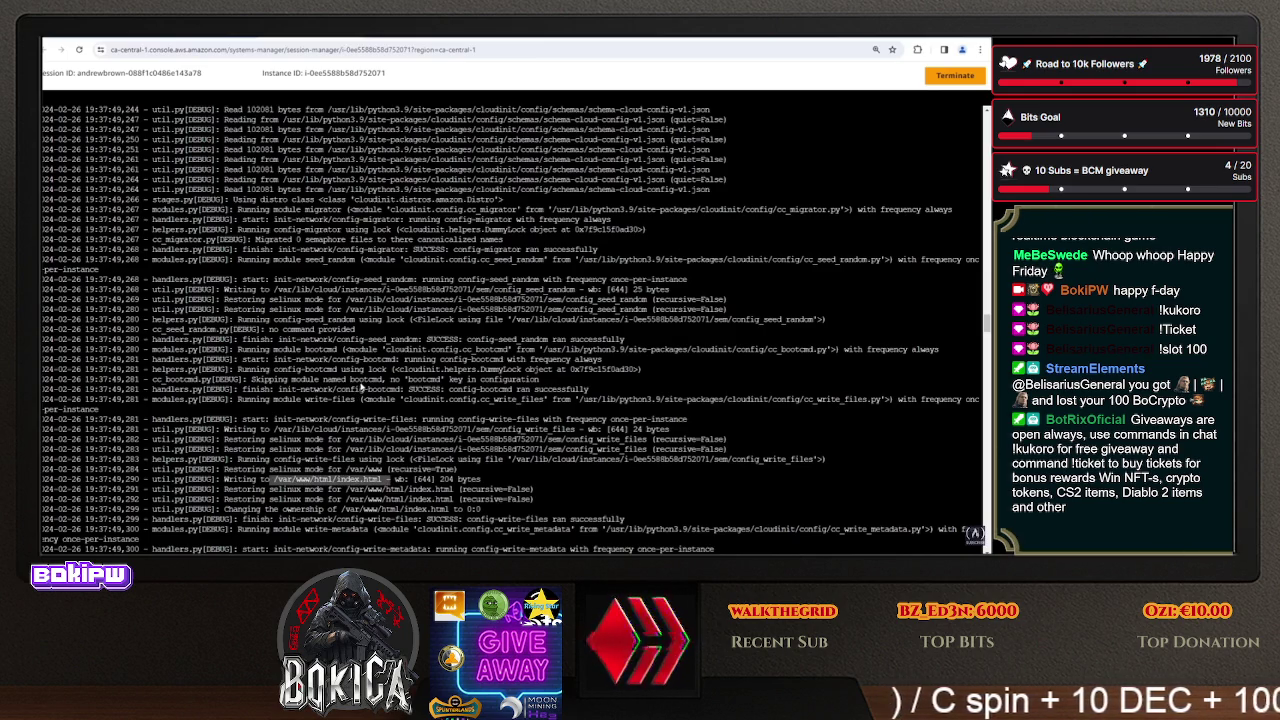
scroll(352, 397, "up", 3)
scroll(388, 398, "up", 3)
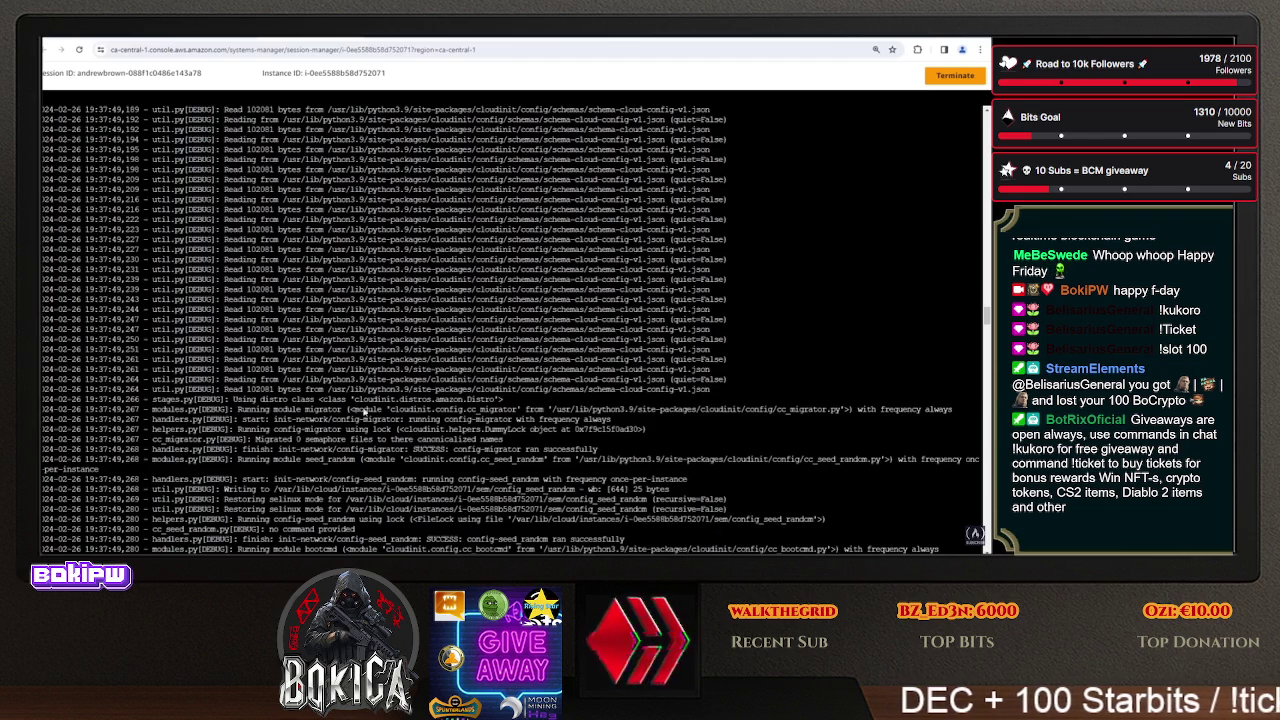
scroll(360, 411, "up", 10)
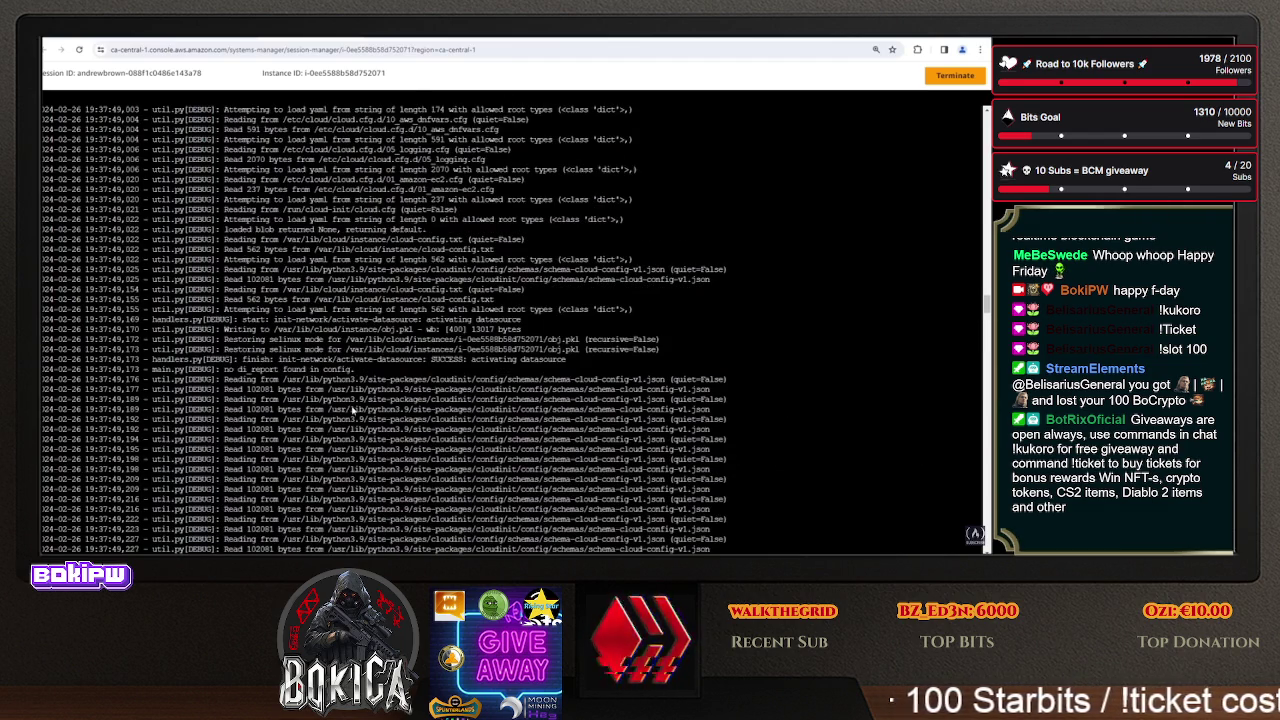
scroll(373, 278, "up", 7)
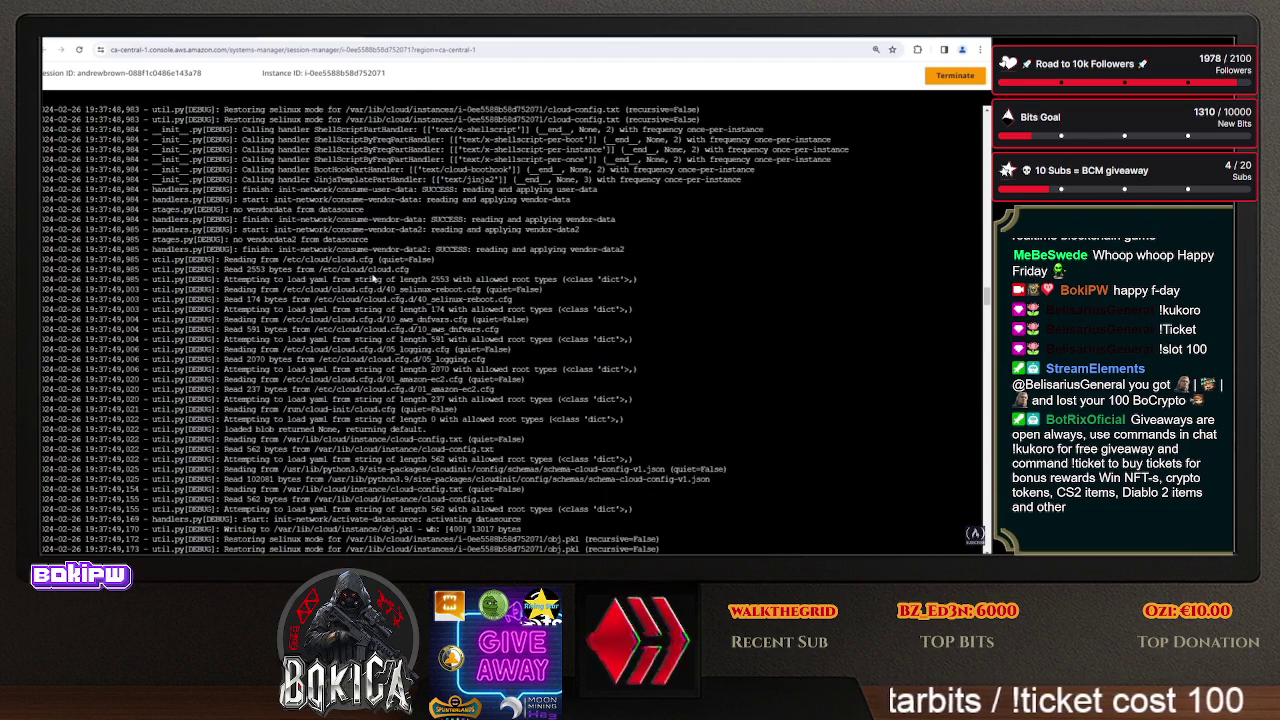
scroll(386, 314, "down", 15)
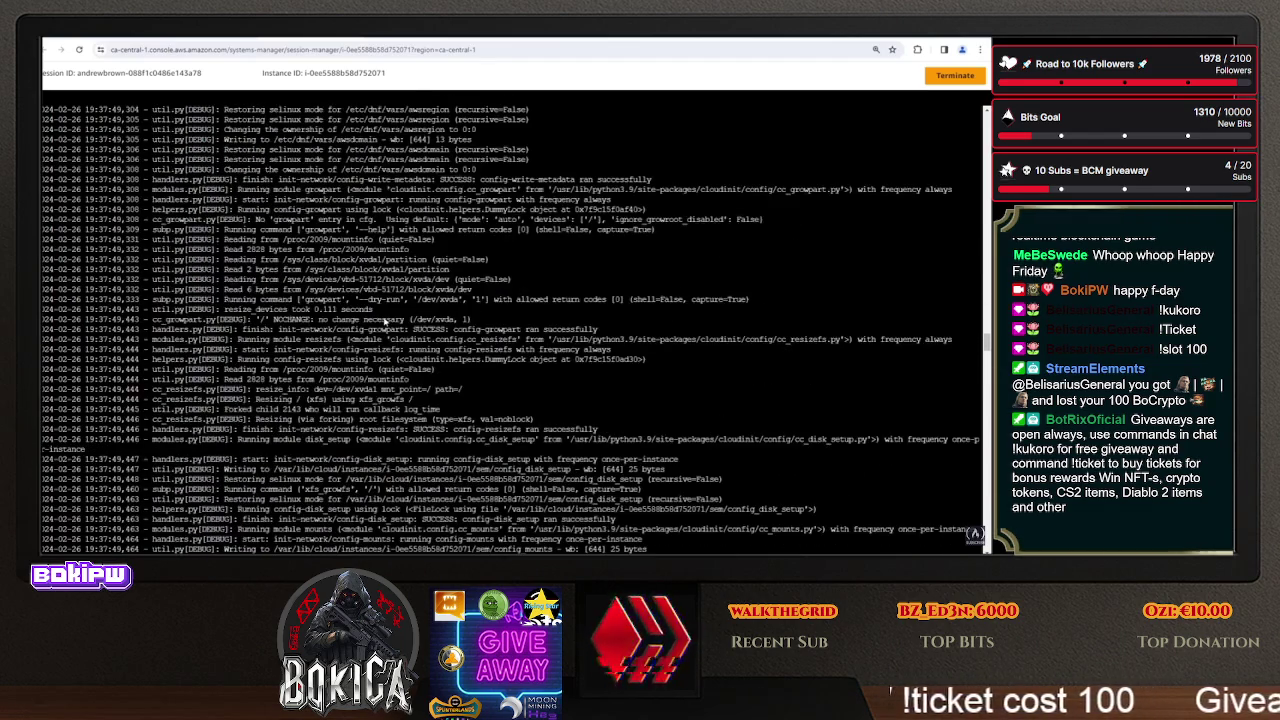
scroll(275, 262, "down", 5)
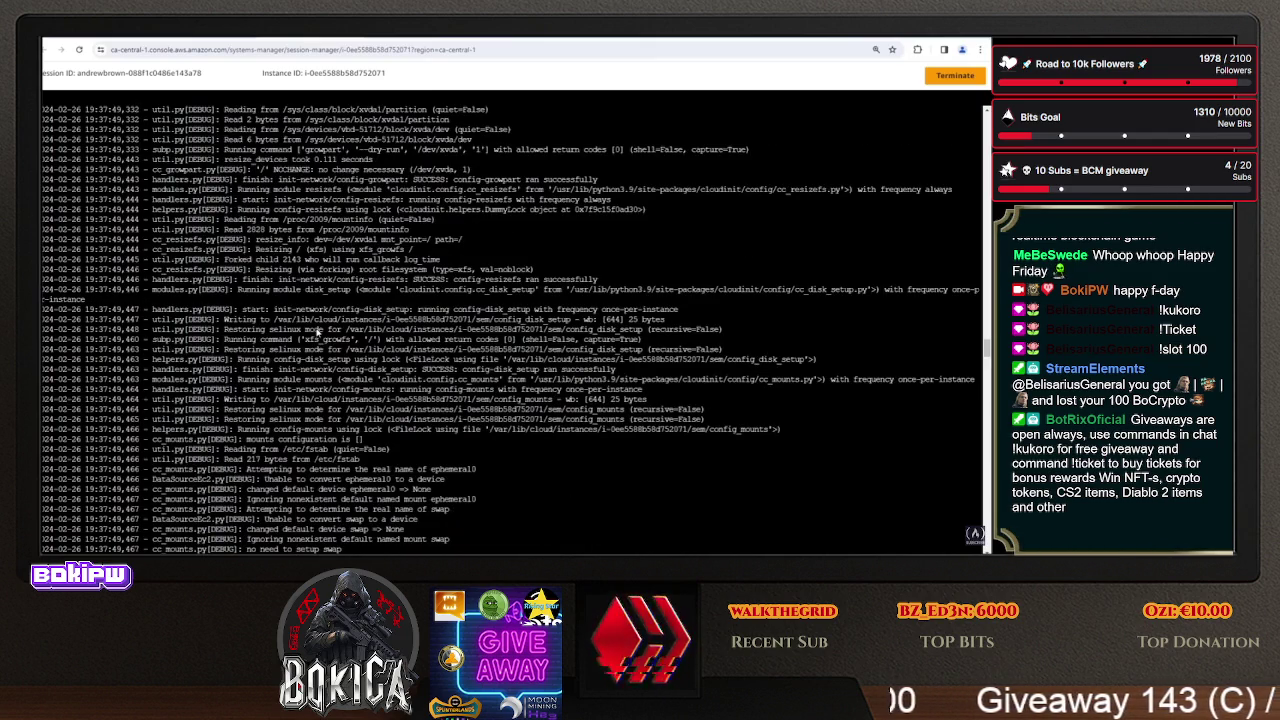
scroll(318, 331, "down", 10)
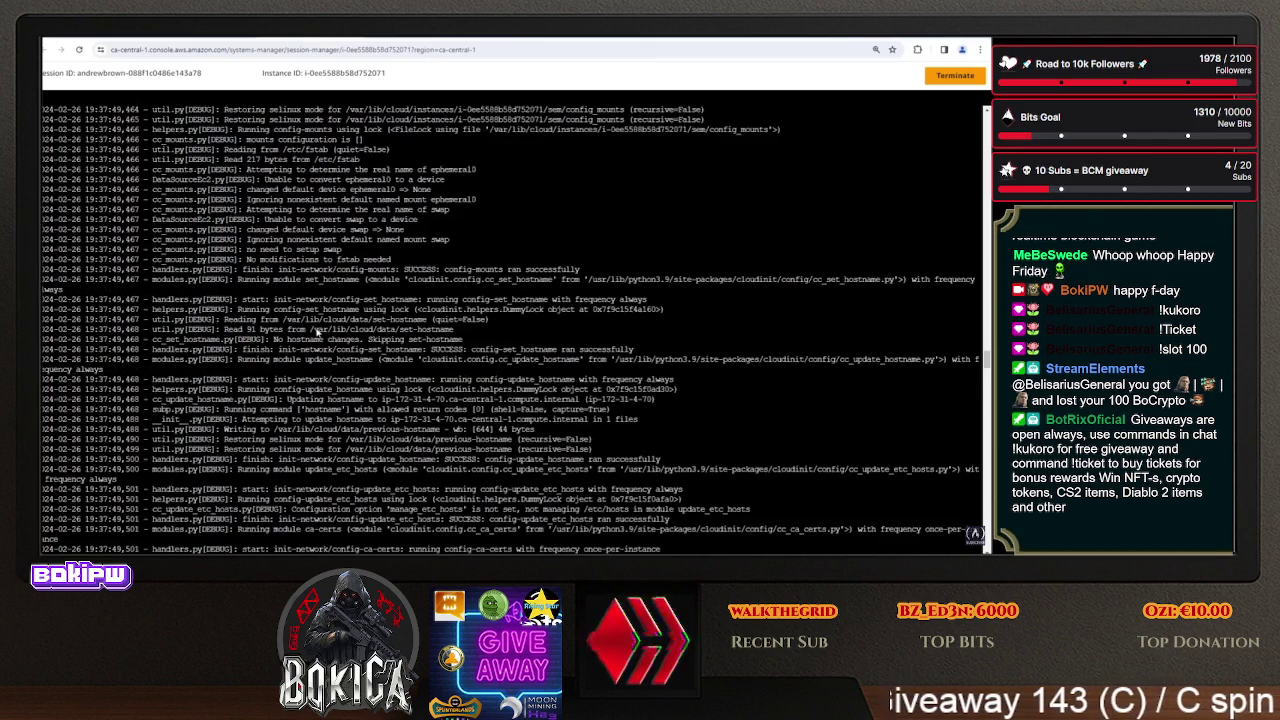
scroll(318, 331, "down", 15)
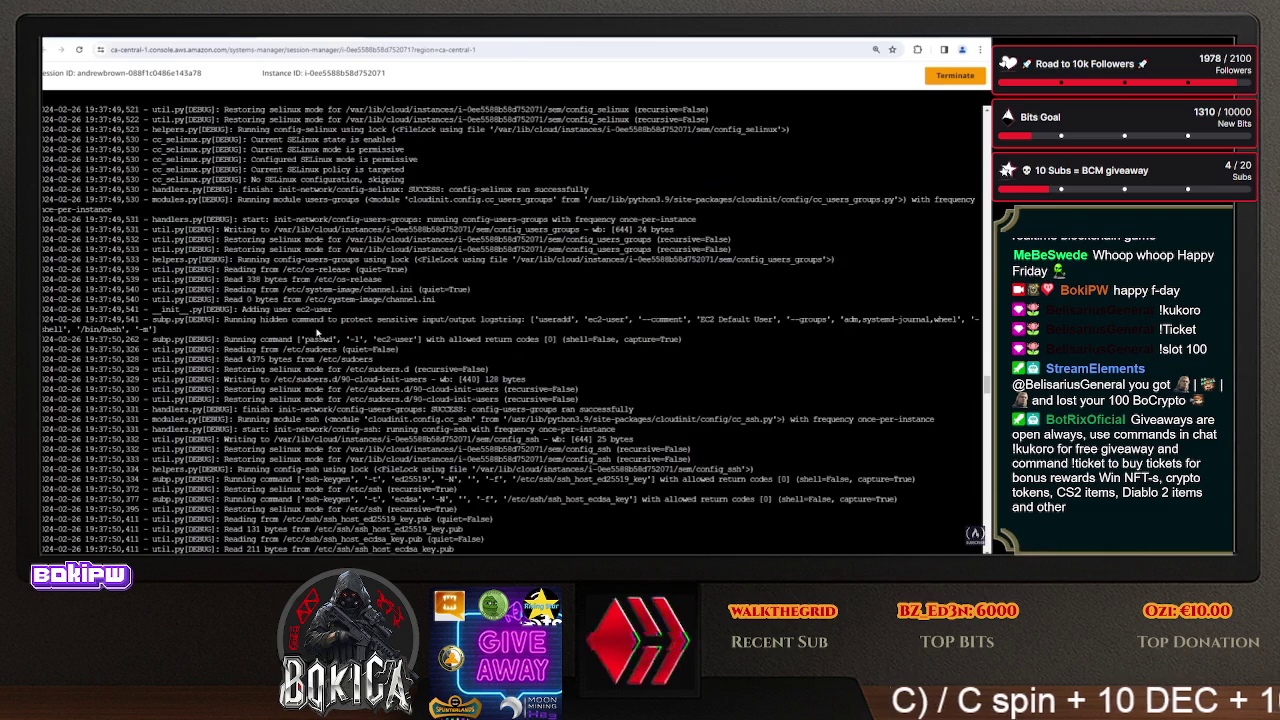
scroll(318, 333, "down", 10)
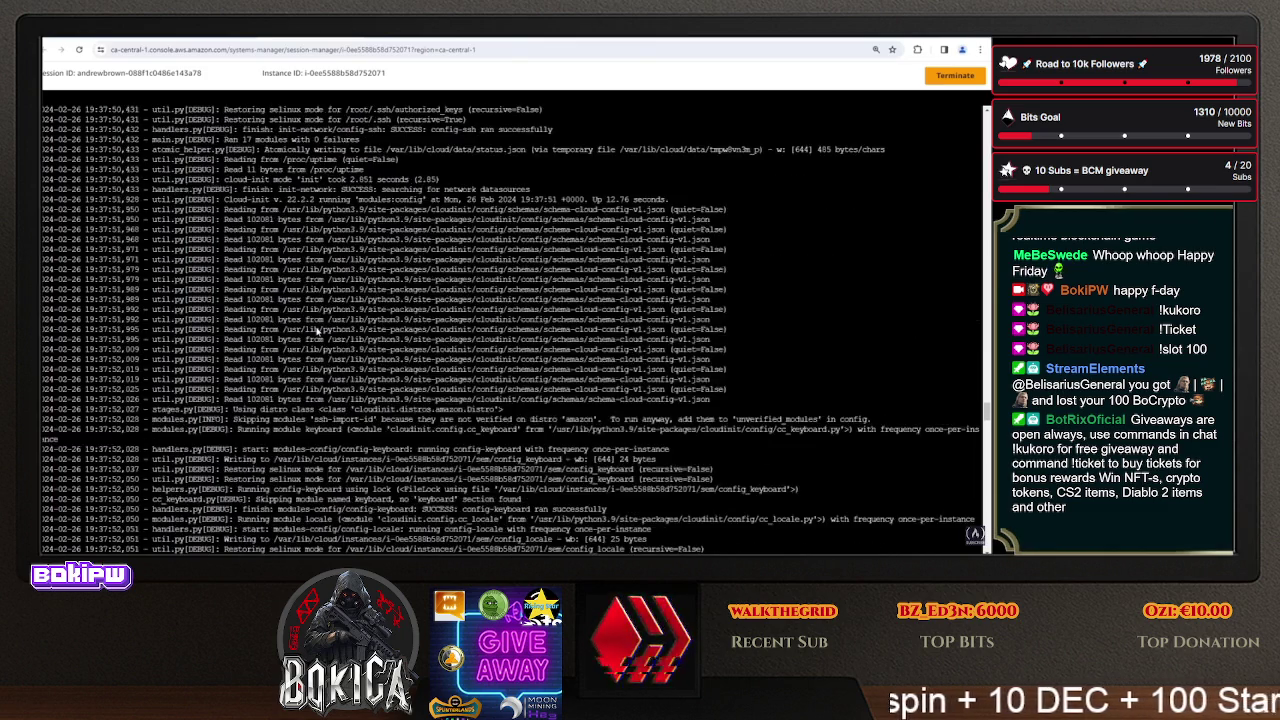
left_click_drag(345, 299, 478, 338)
scroll(460, 329, "down", 10)
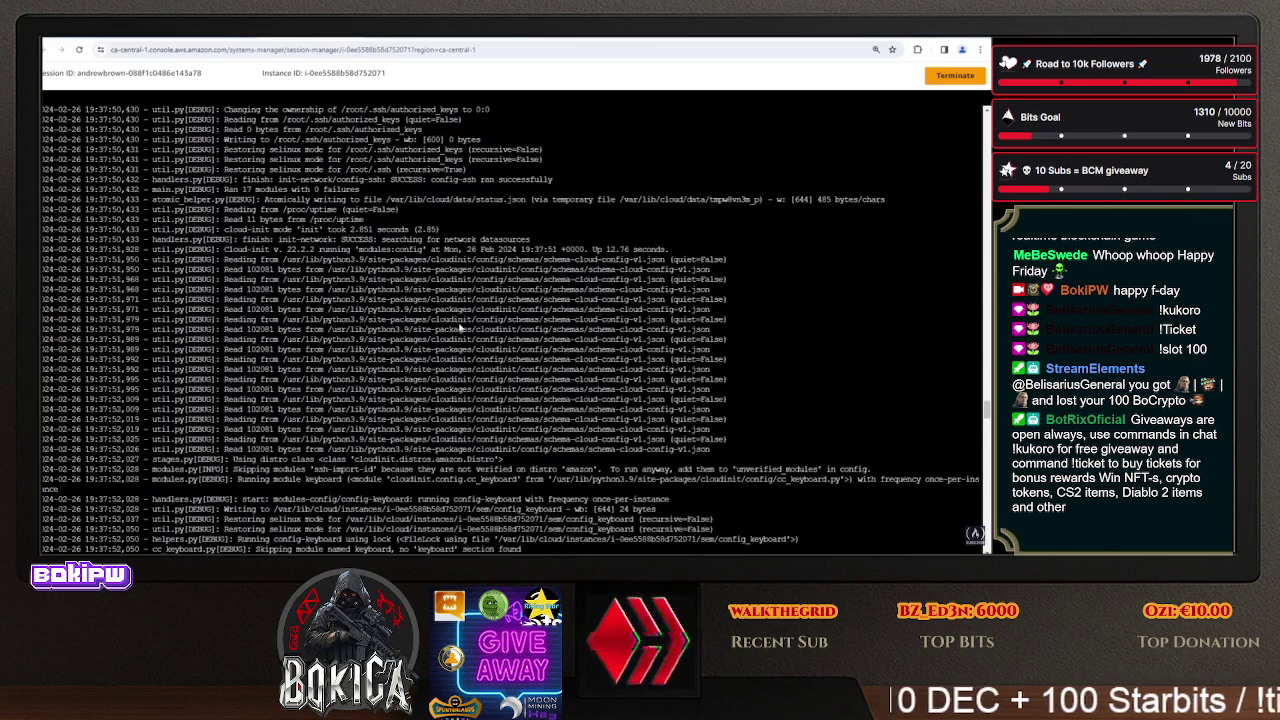
scroll(460, 327, "down", 5)
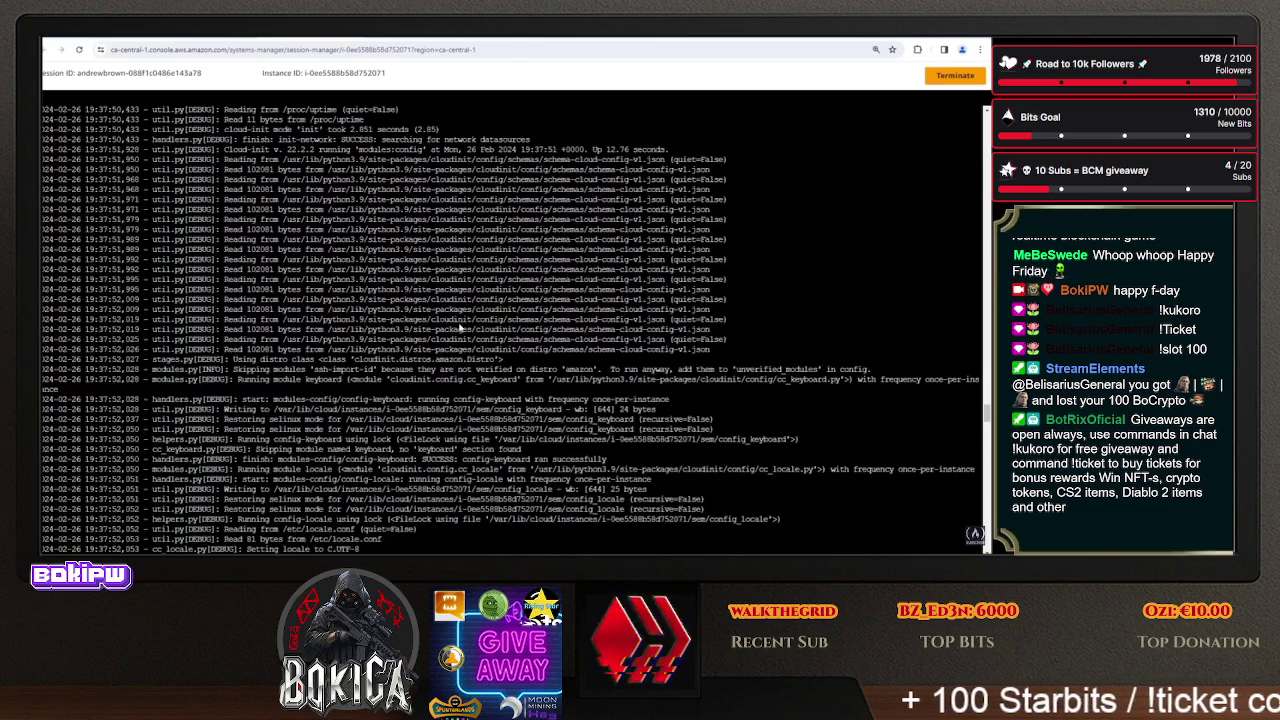
scroll(460, 327, "down", 5)
scroll(460, 327, "down", 5)
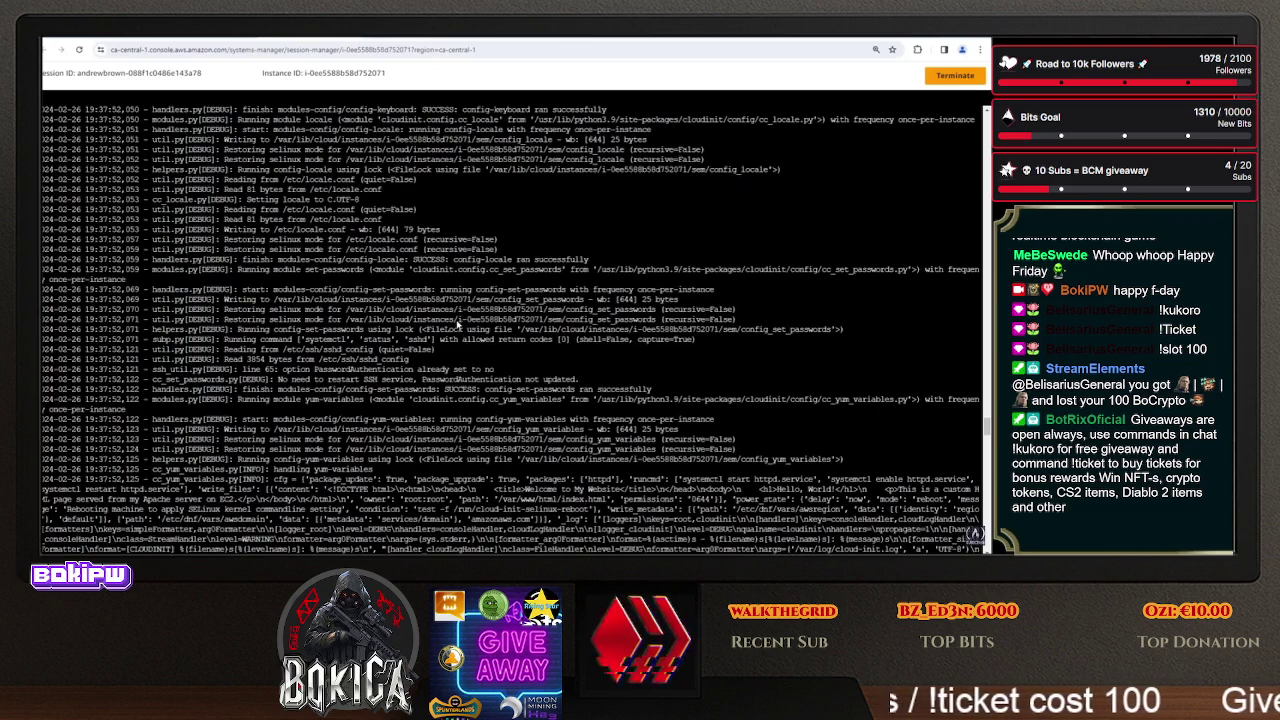
left_click_drag(322, 390, 534, 391)
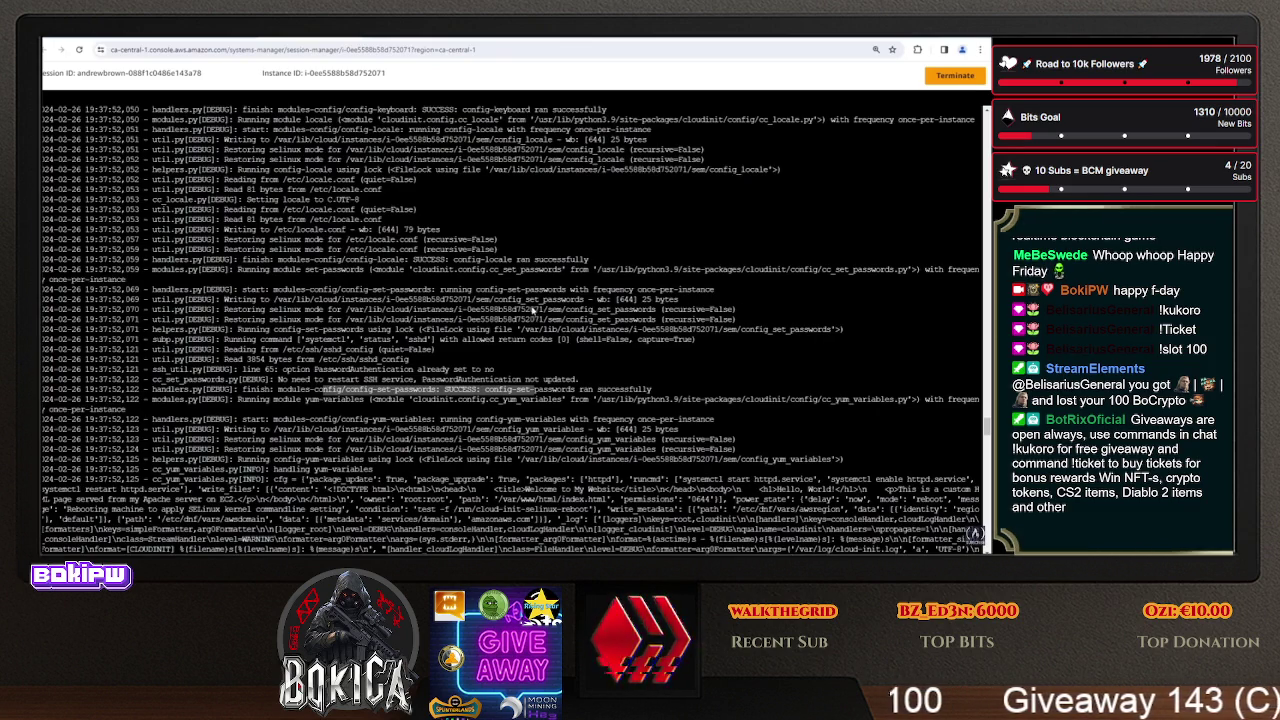
scroll(504, 308, "down", 3)
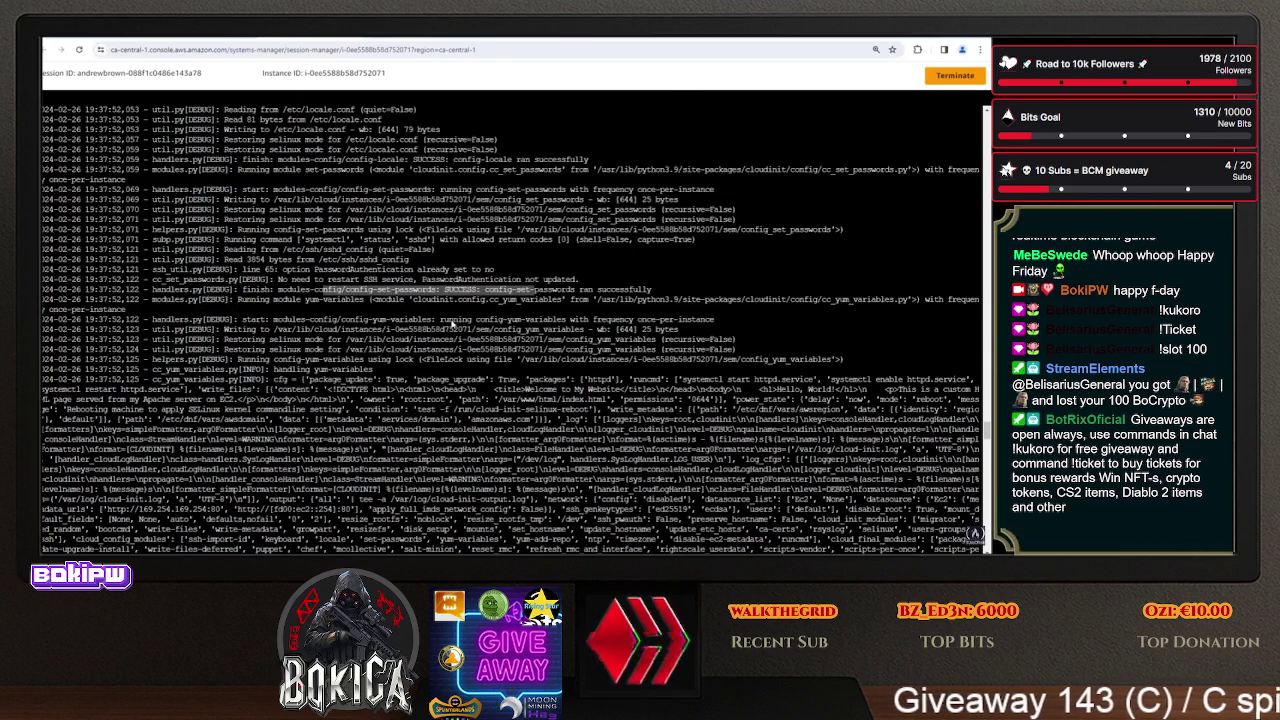
scroll(450, 330, "down", 10)
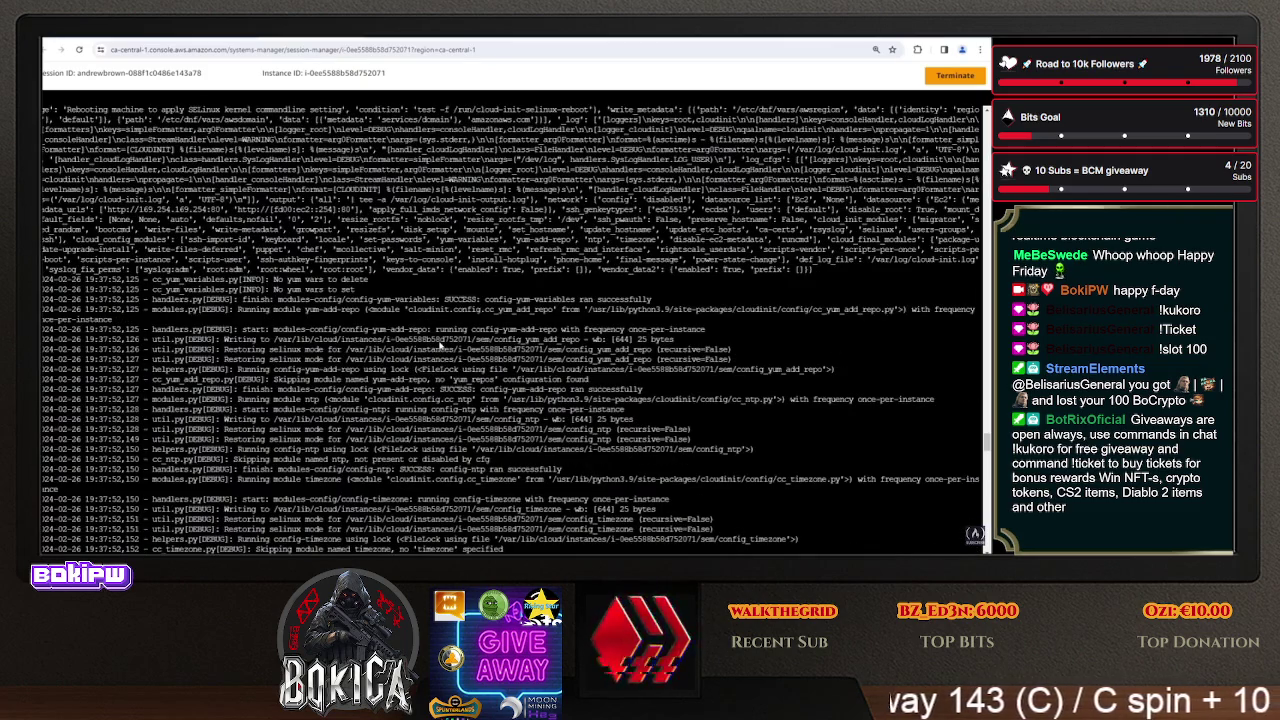
scroll(440, 341, "down", 15)
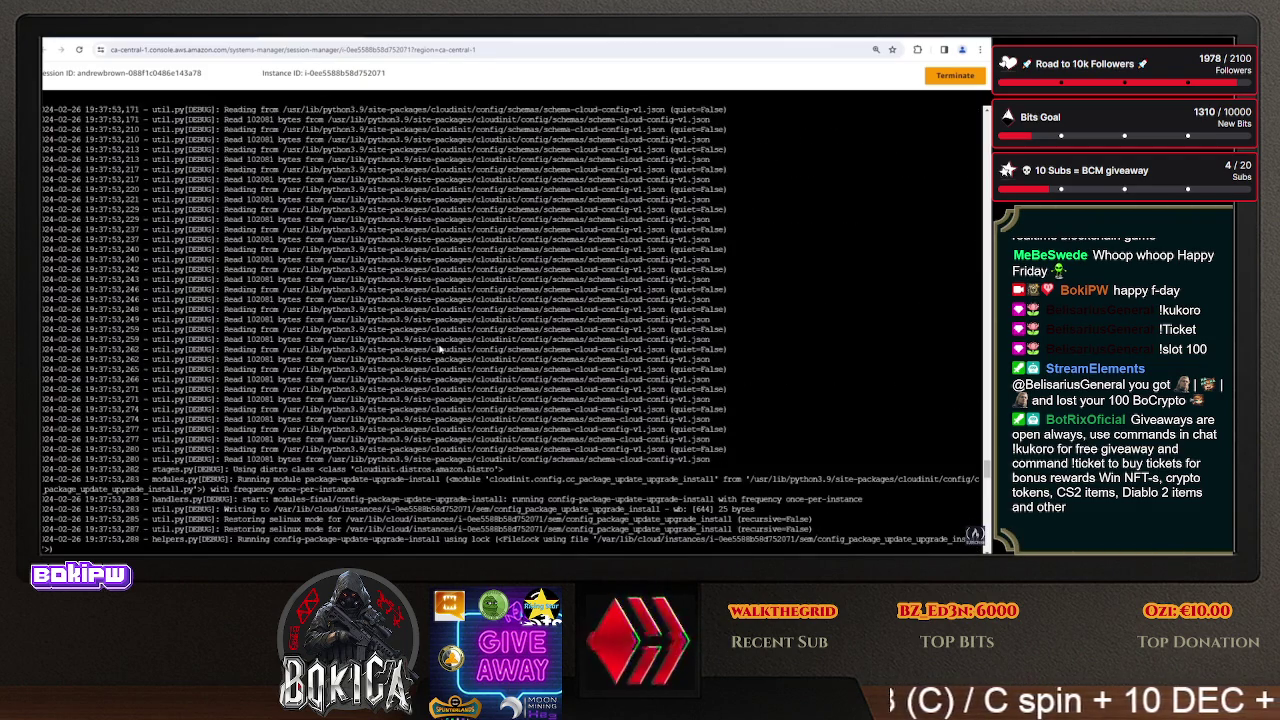
scroll(437, 349, "down", 15)
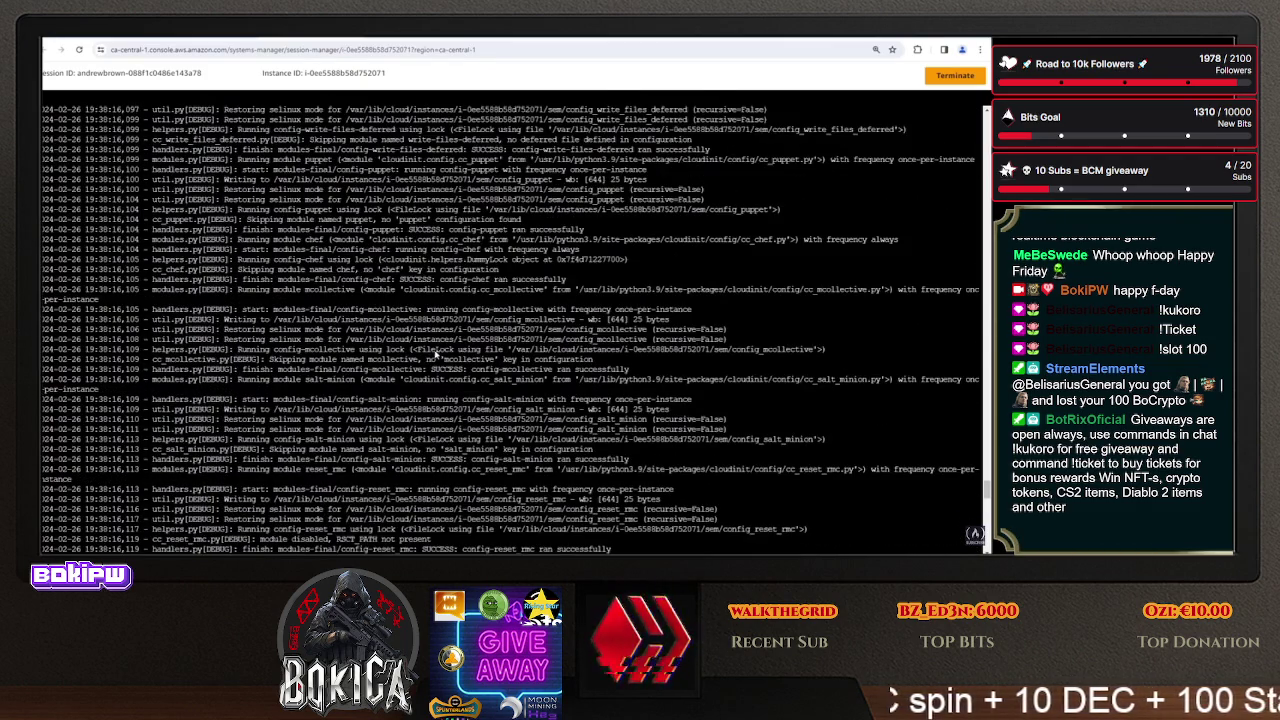
scroll(435, 356, "down", 15)
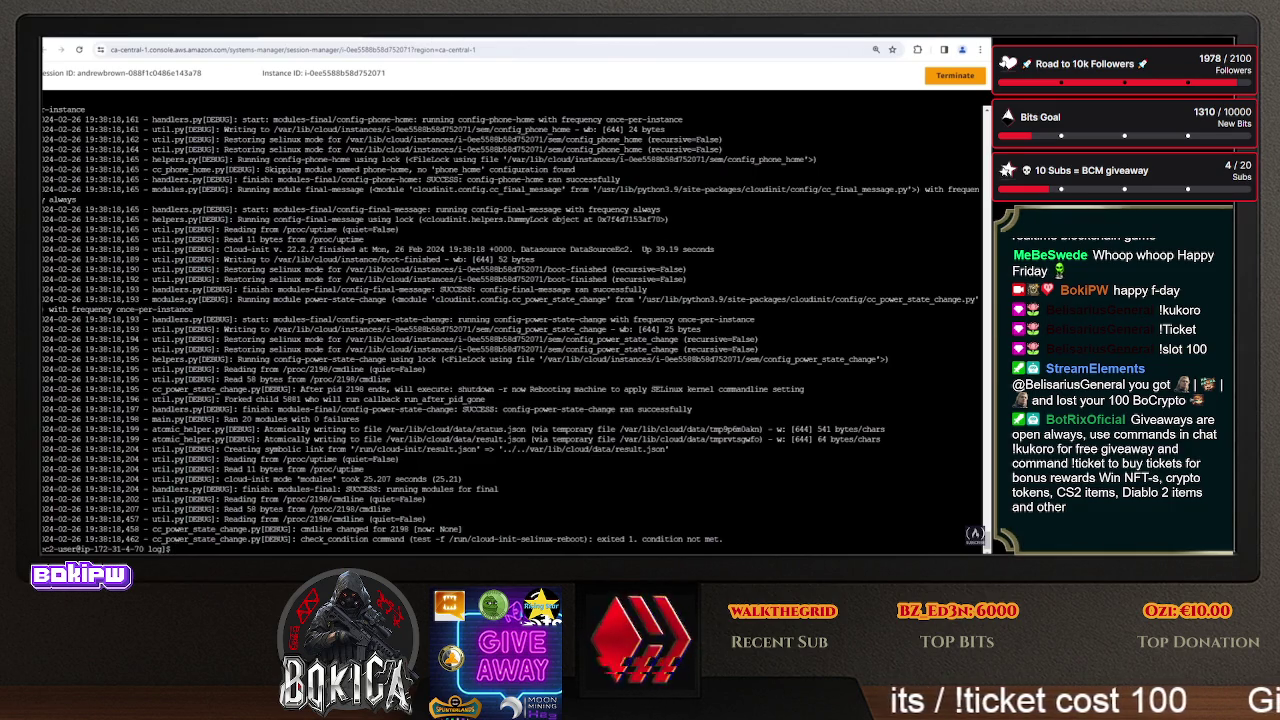
key("ctrl+Tab")
- Select and copy the /etc/cloud/cloud.cfg.d path from the Customized cloud-init page, then return to the shell
key("ctrl+Tab")
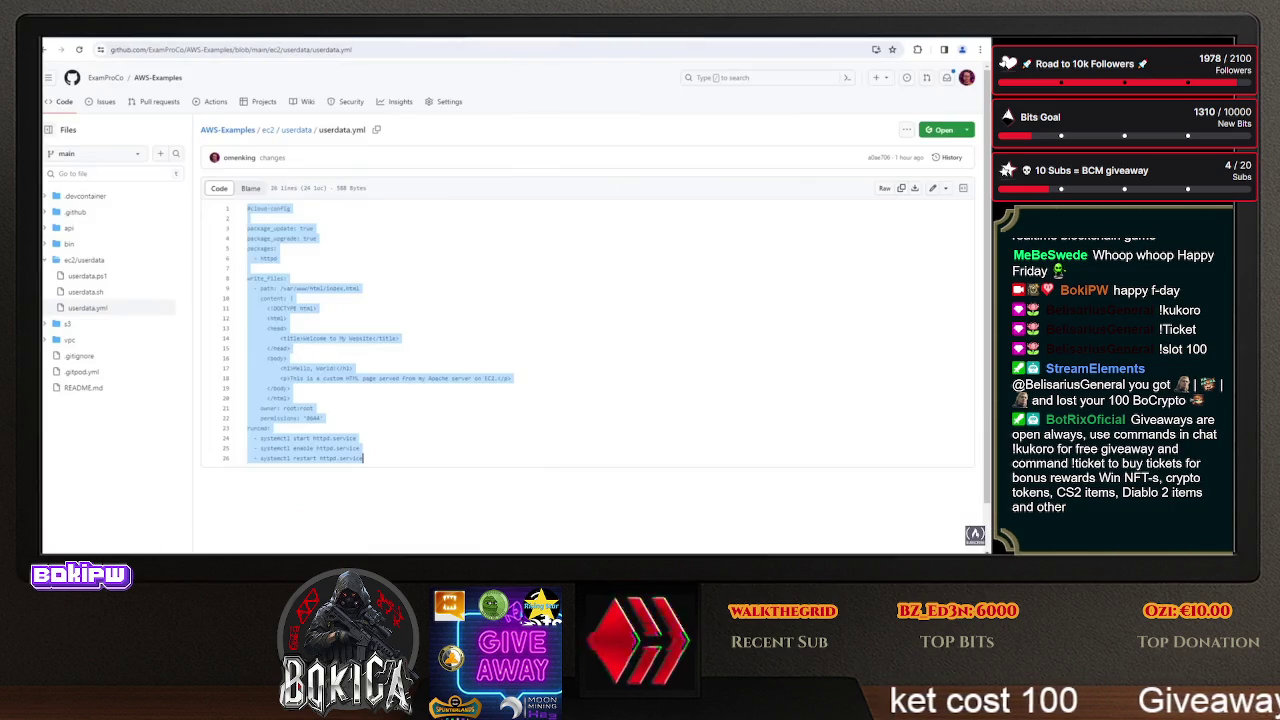
key("ctrl+Tab")
key("ctrl+Tab")
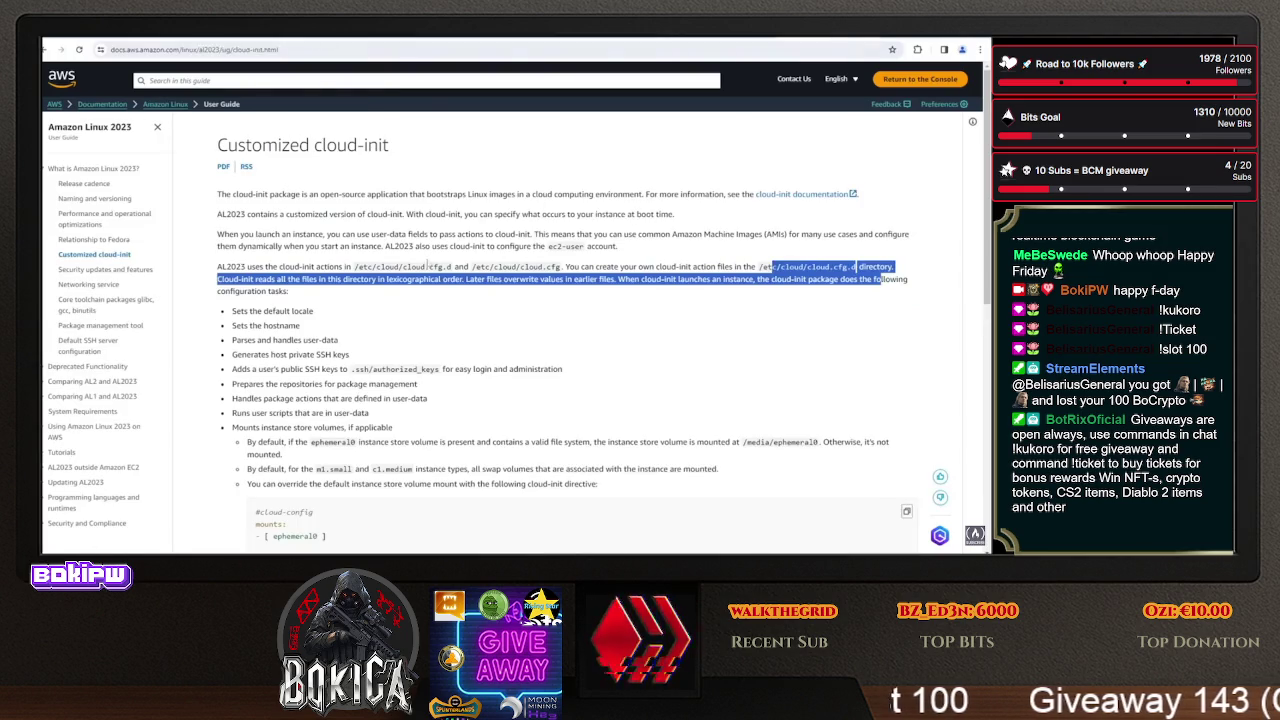
left_click_drag(355, 267, 456, 267)
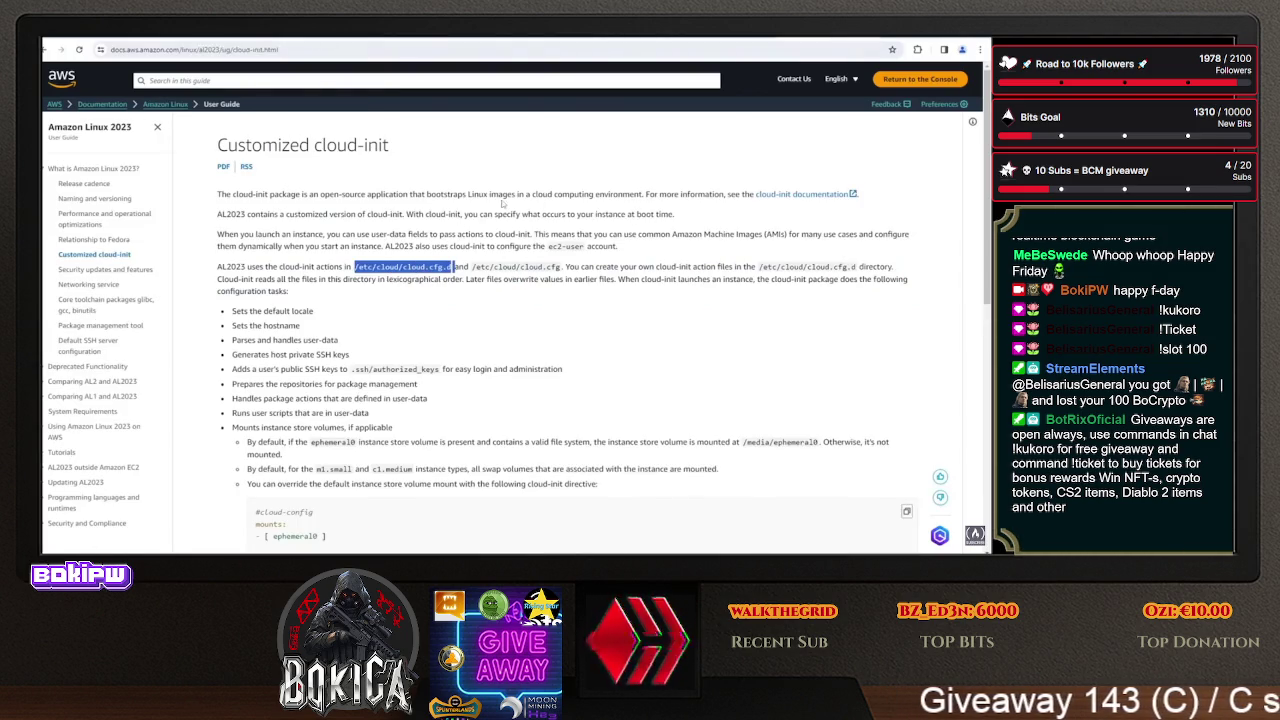
left_click(451, 234)
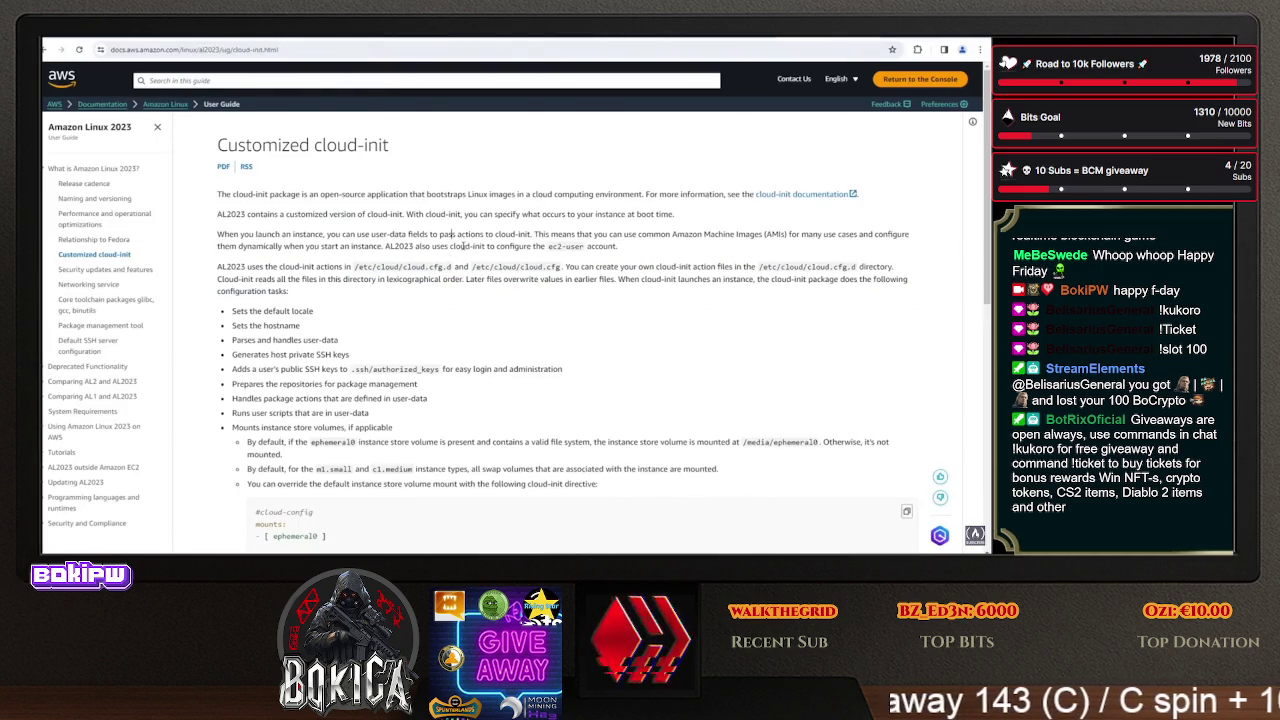
left_click_drag(453, 267, 369, 266)
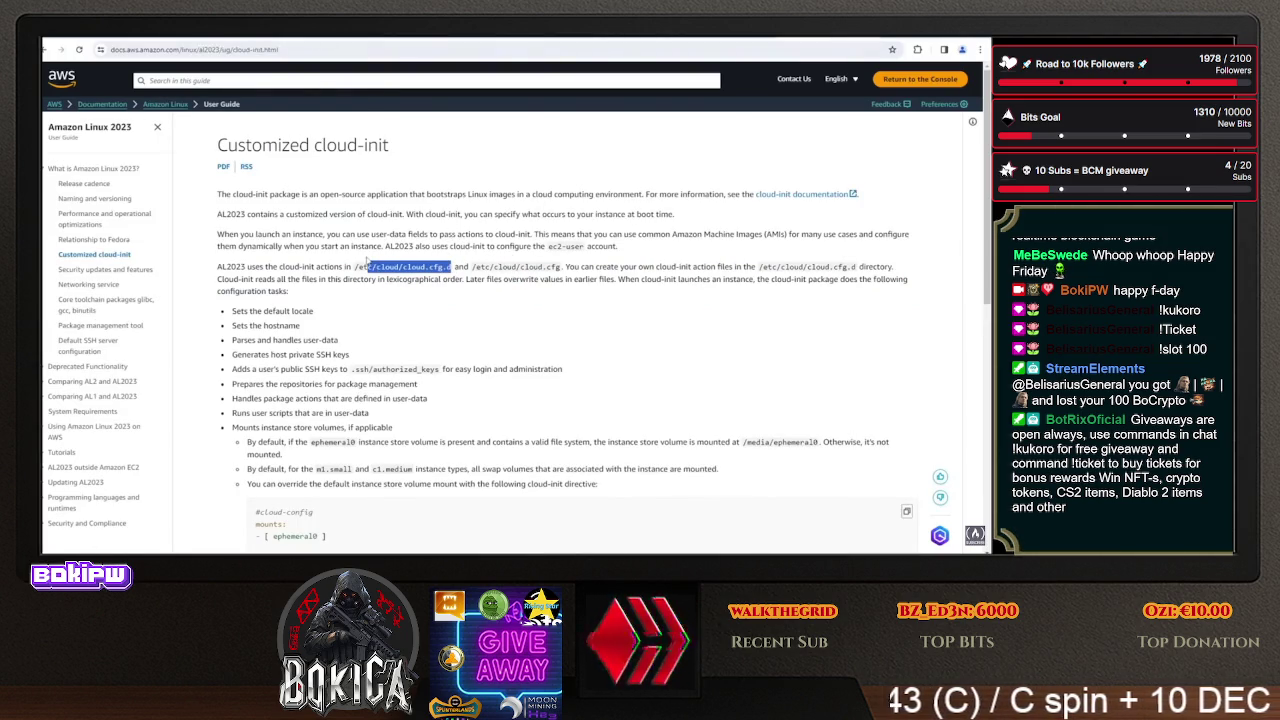
key("ctrl+Tab")
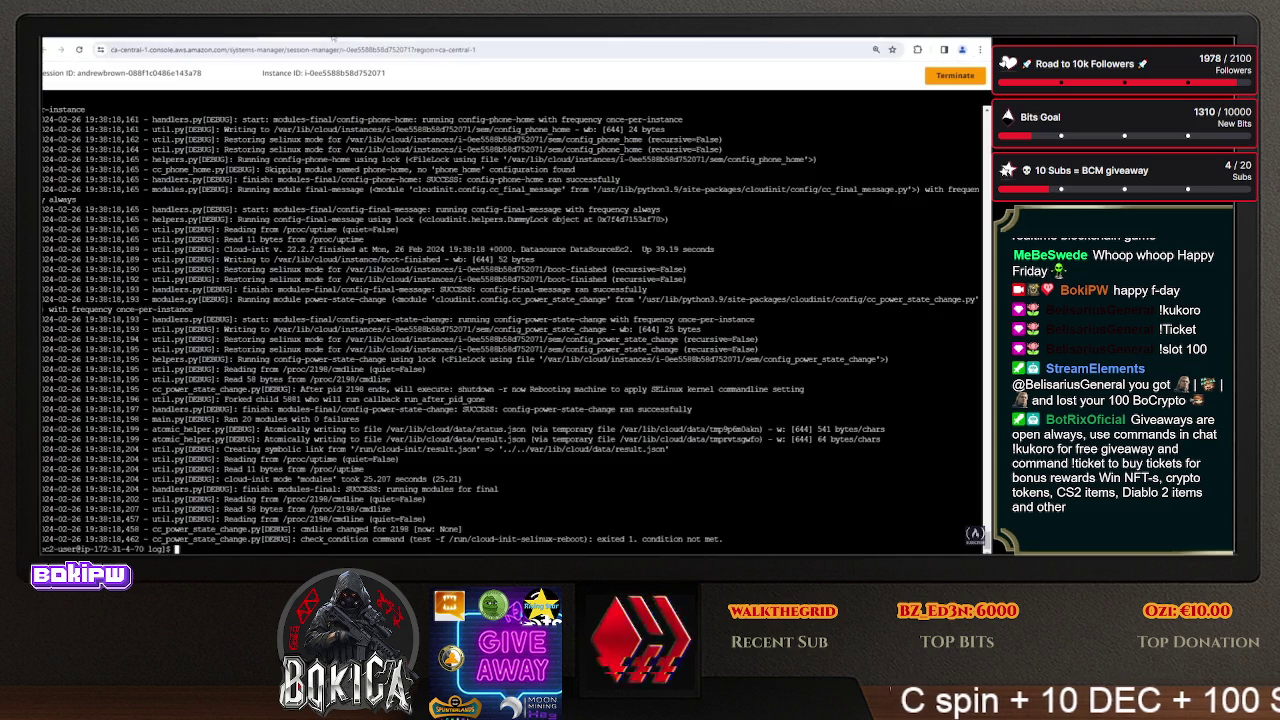
- Run cat on the pasted /etc/cloud/cloud.cfg.d path
type("t")
right_click(418, 270)
left_click(458, 245)
key("Return")
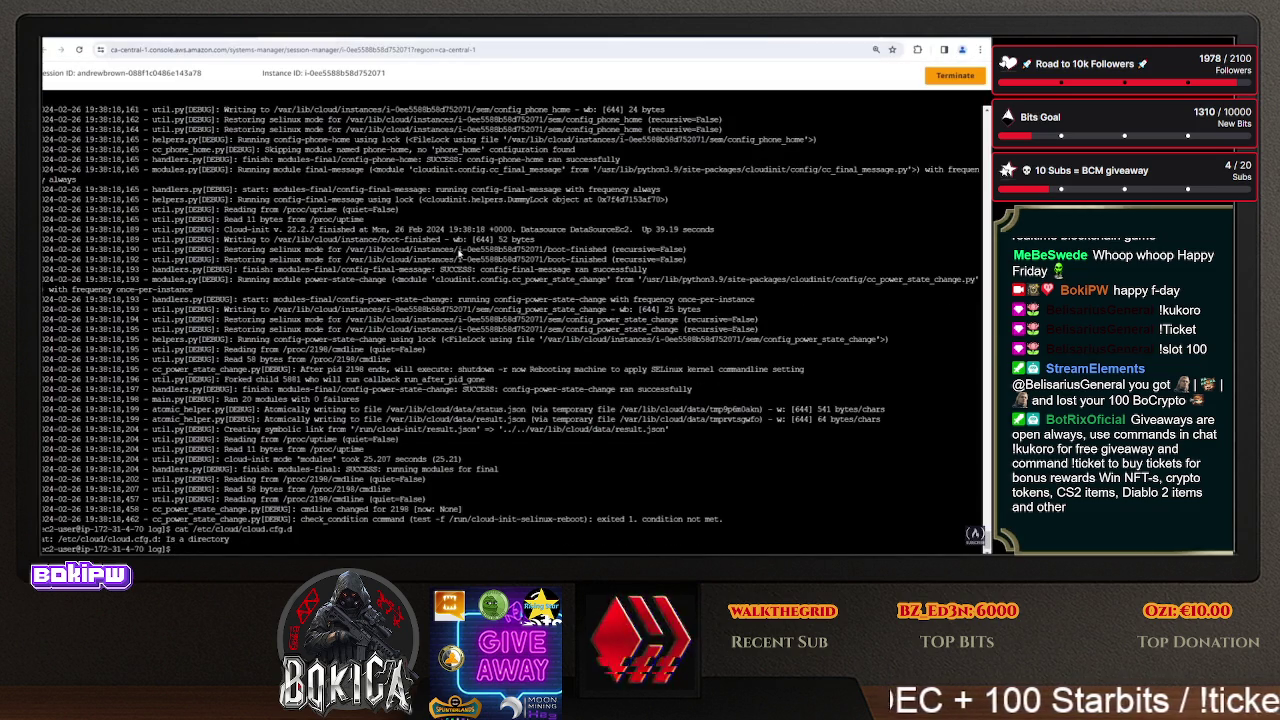
- Change into /etc/cloud/cloud.cfg.d/ and list its files with ls -la
type("cd /etc/cl")
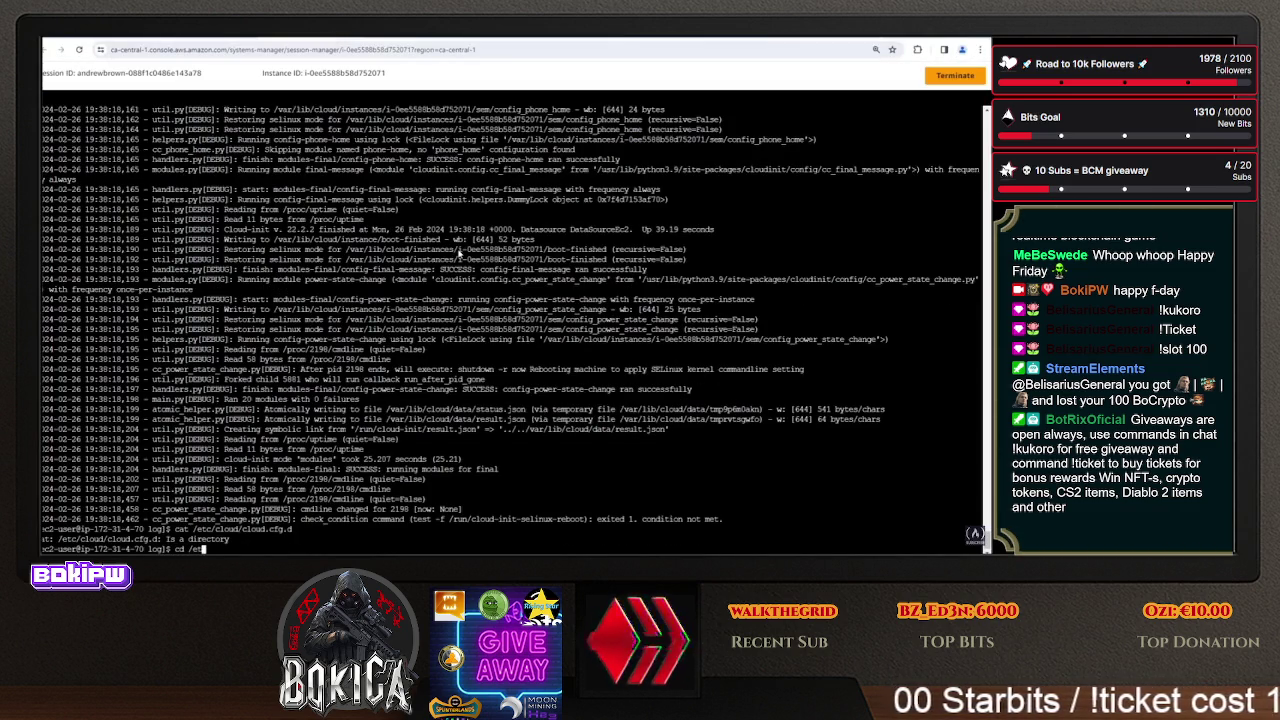
type("oud/co")
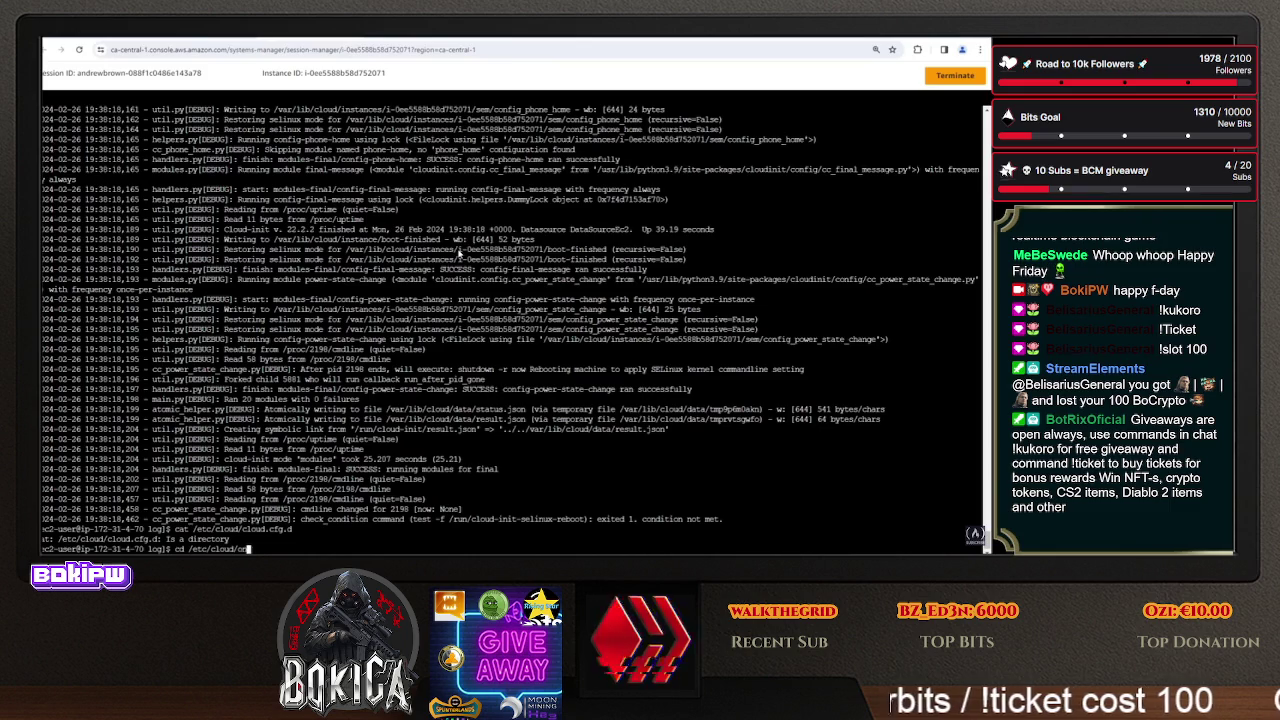
key("BackSpace")
key("BackSpace")
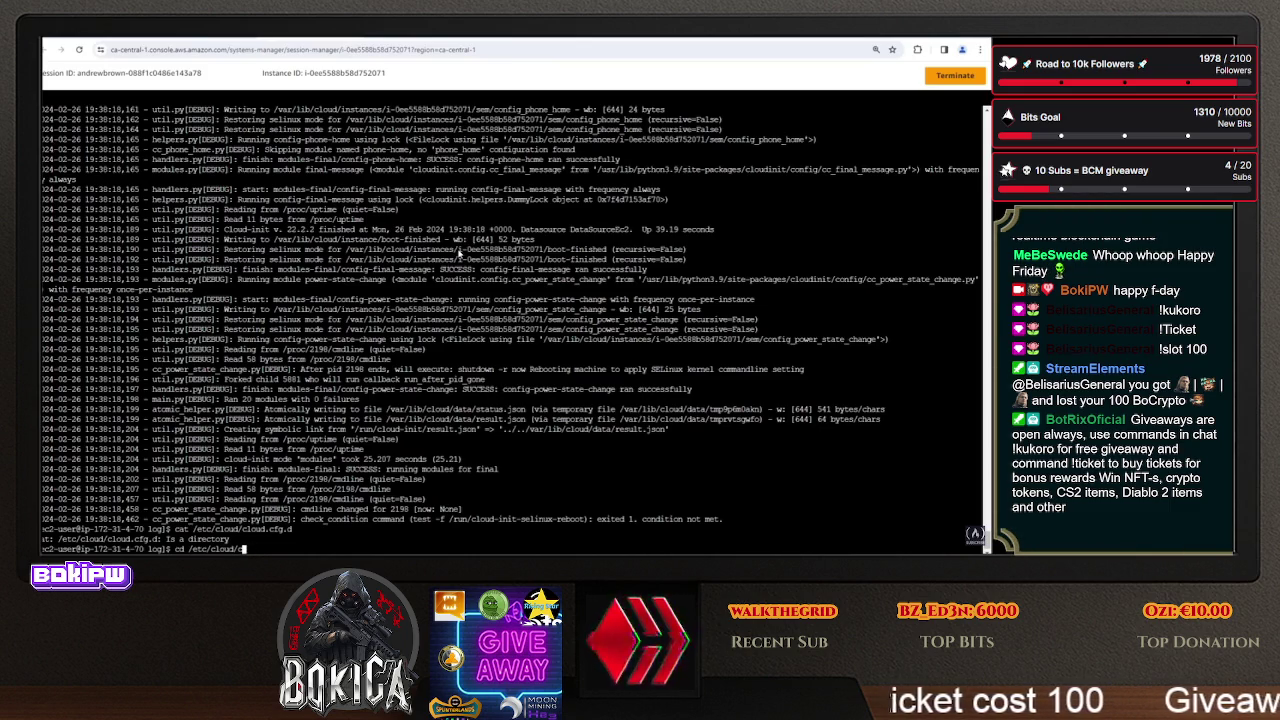
type("cloud.cfg.d/")
key("Return")
type("ls")
key("Return")
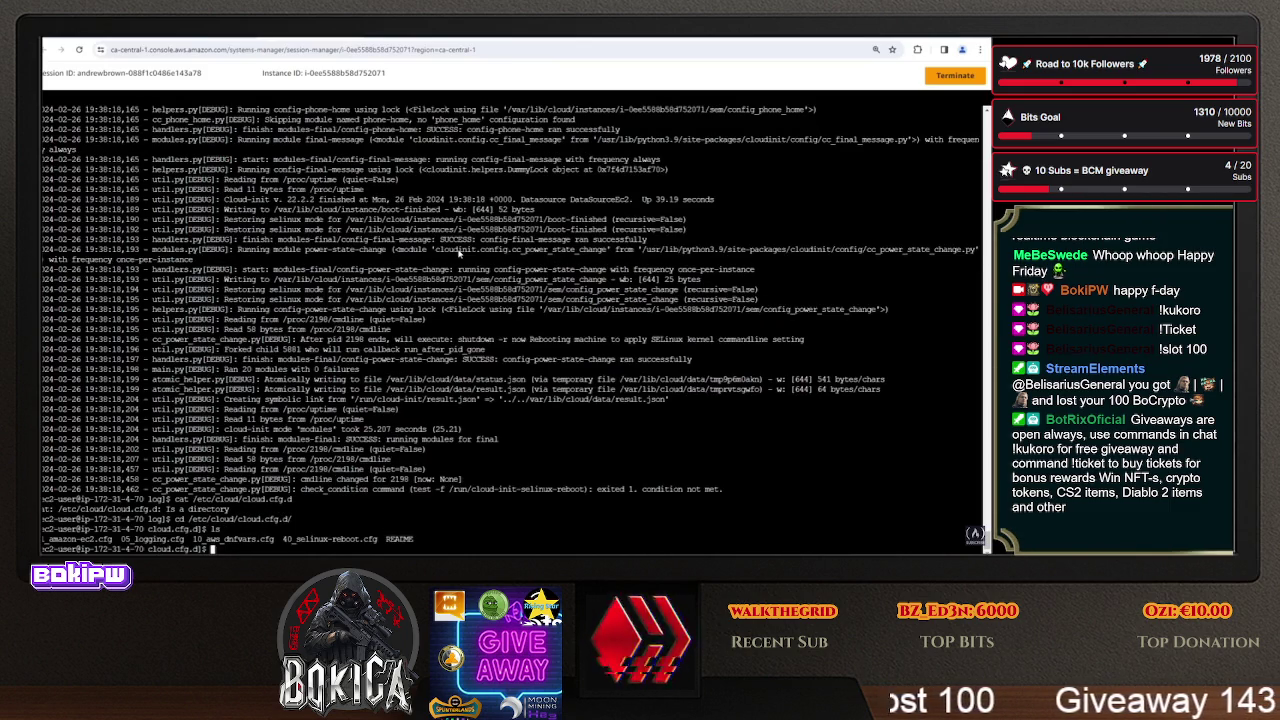
type("ls -la")
key("Return")
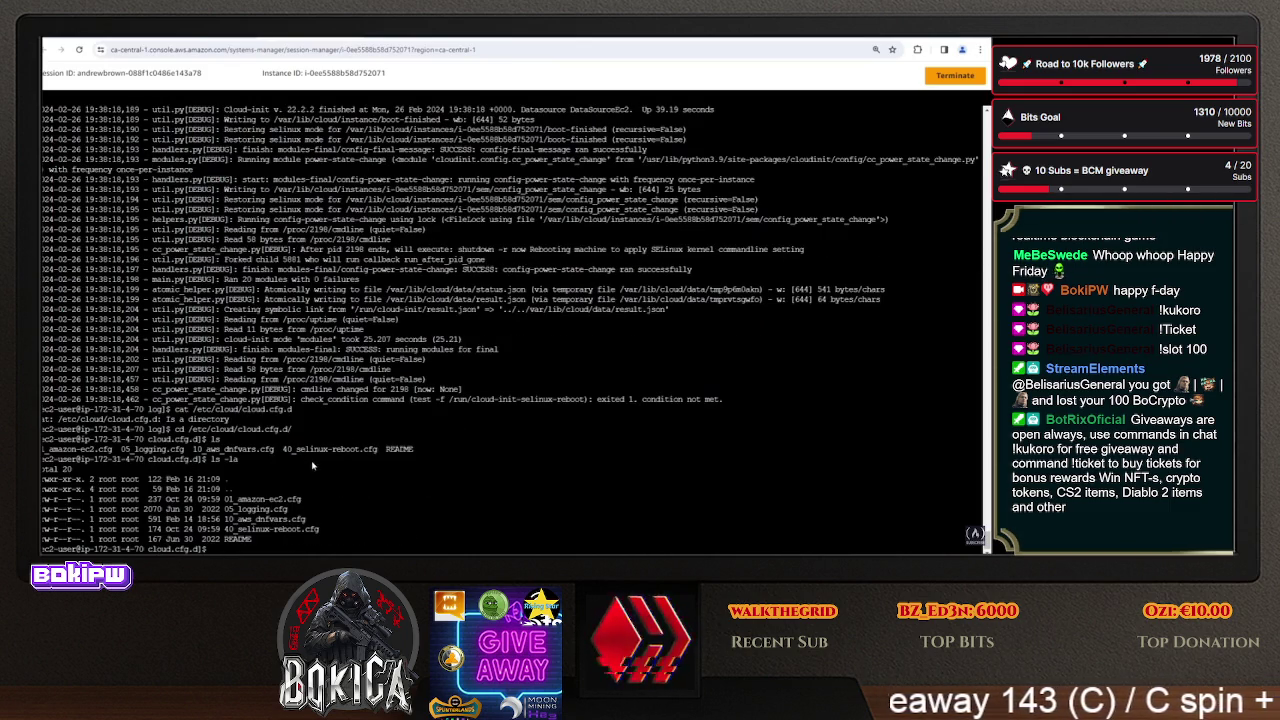
- Copy the 01_amazon-ec2.cfg filename and print that file with cat
mouse_move(310, 503)
left_mouse_down()
mouse_move(318, 484)
mouse_move(258, 491)
mouse_move(302, 492)
left_mouse_up()
key("ctrl+c")
right_click(302, 492)
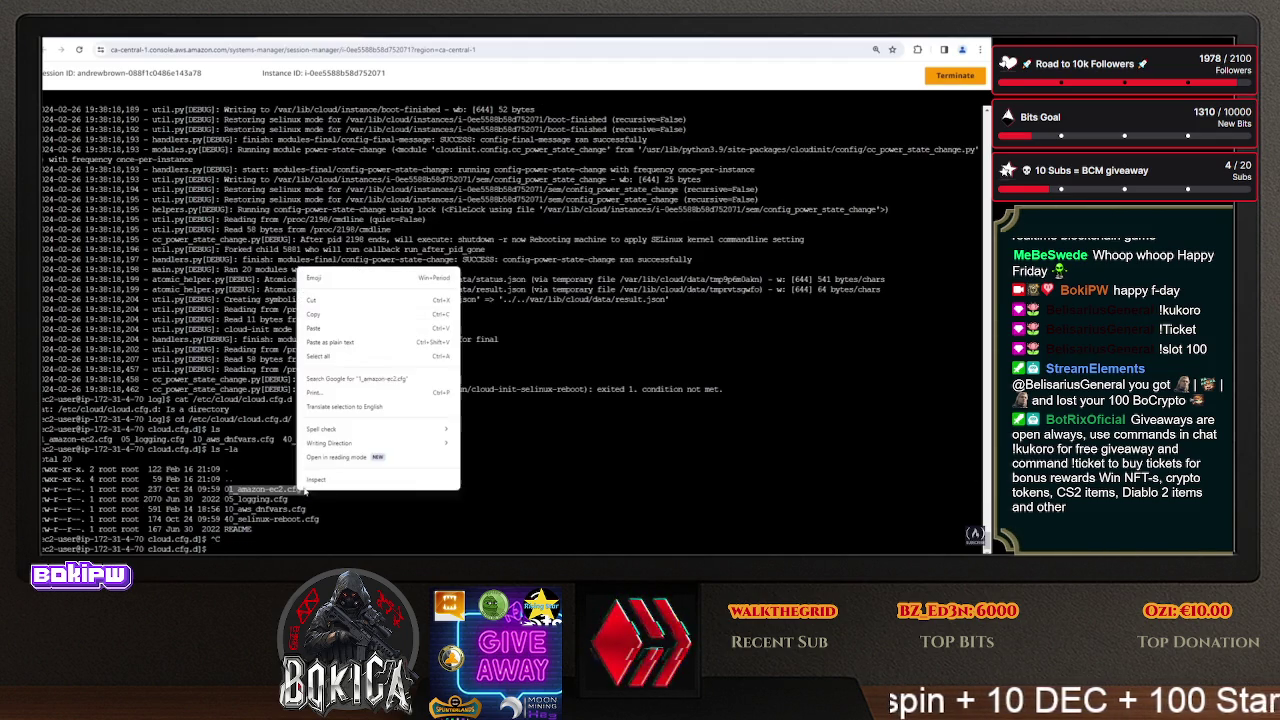
left_click(350, 318)
type("cat")
right_click(452, 272)
left_click(487, 366)
key("Return")
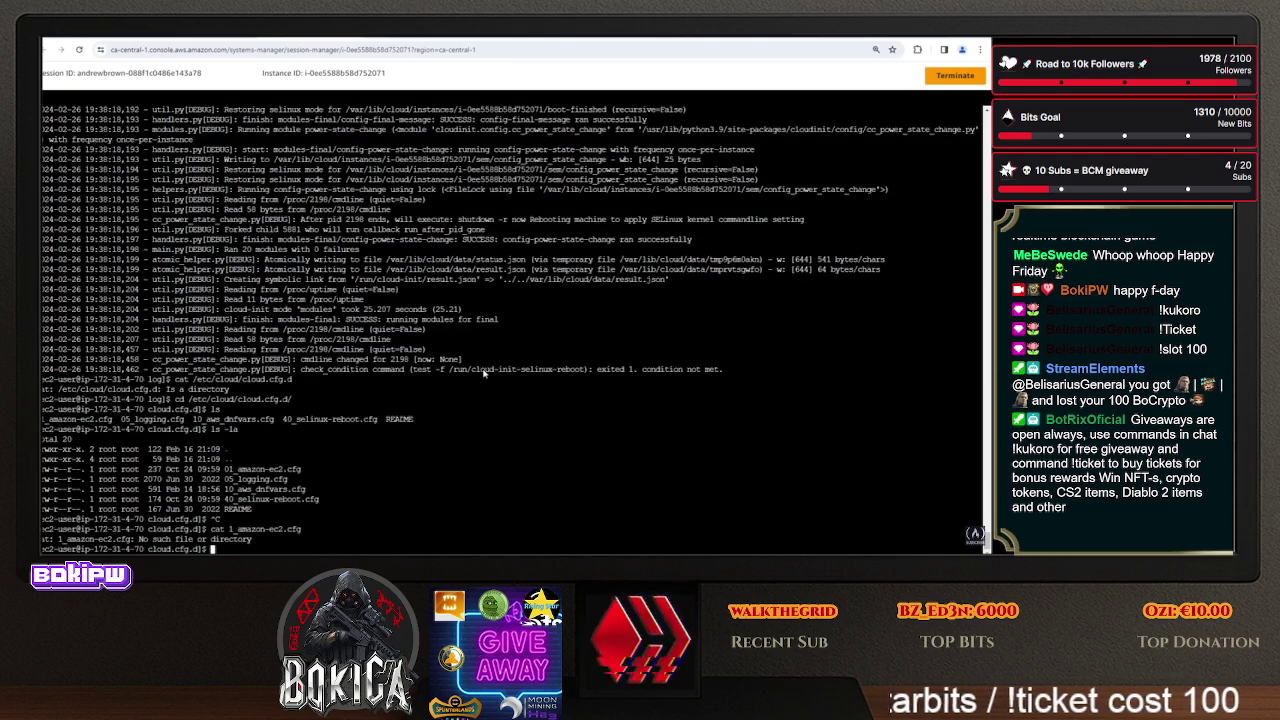
key("Up")
key("Home")
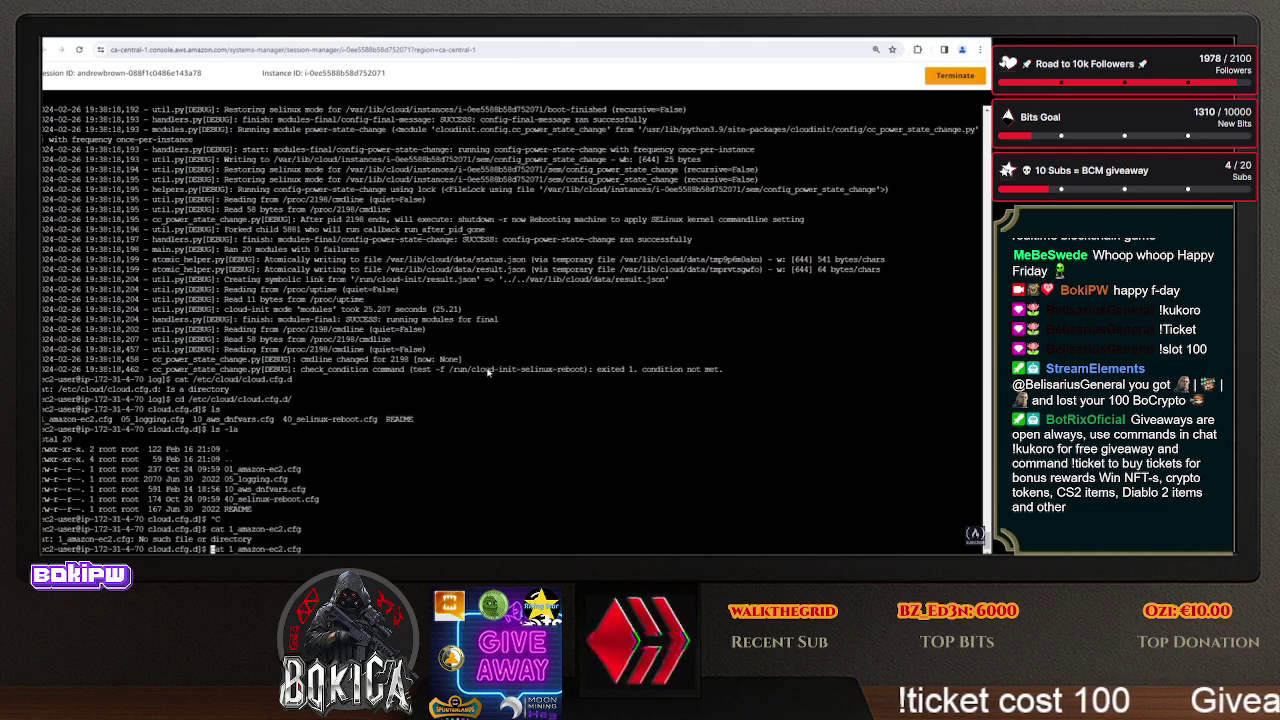
type("0")
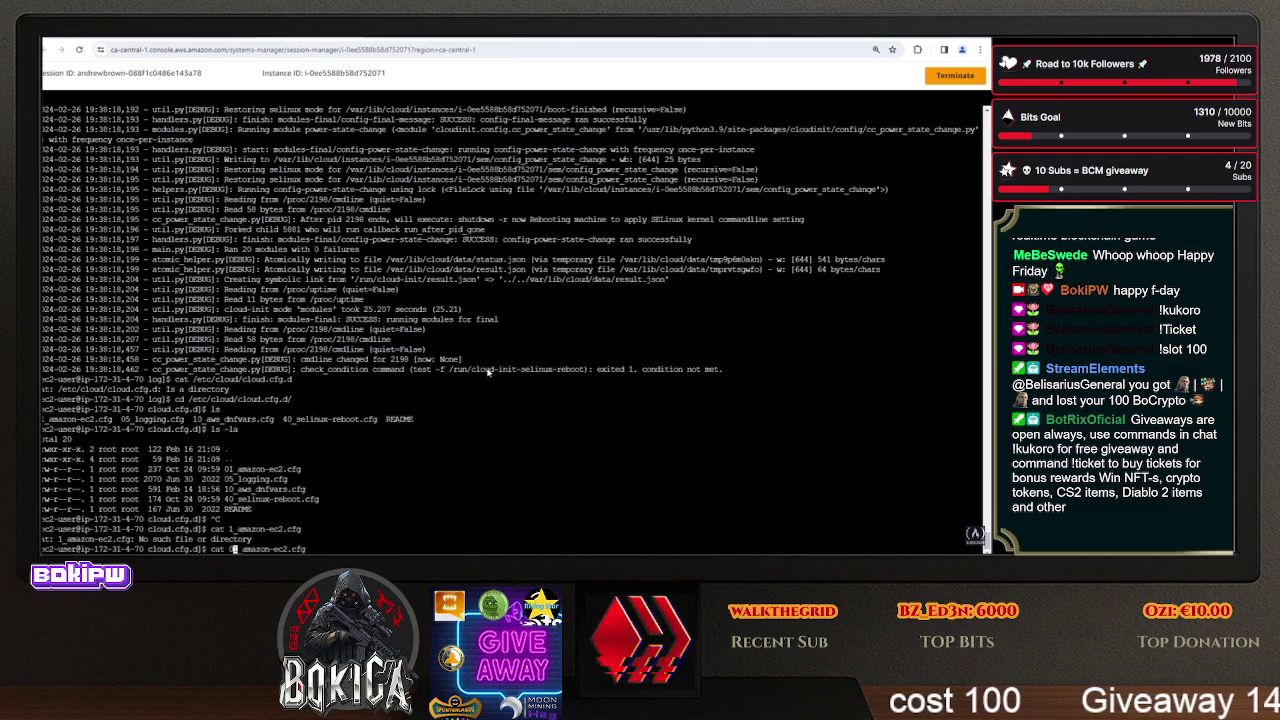
key("Return")
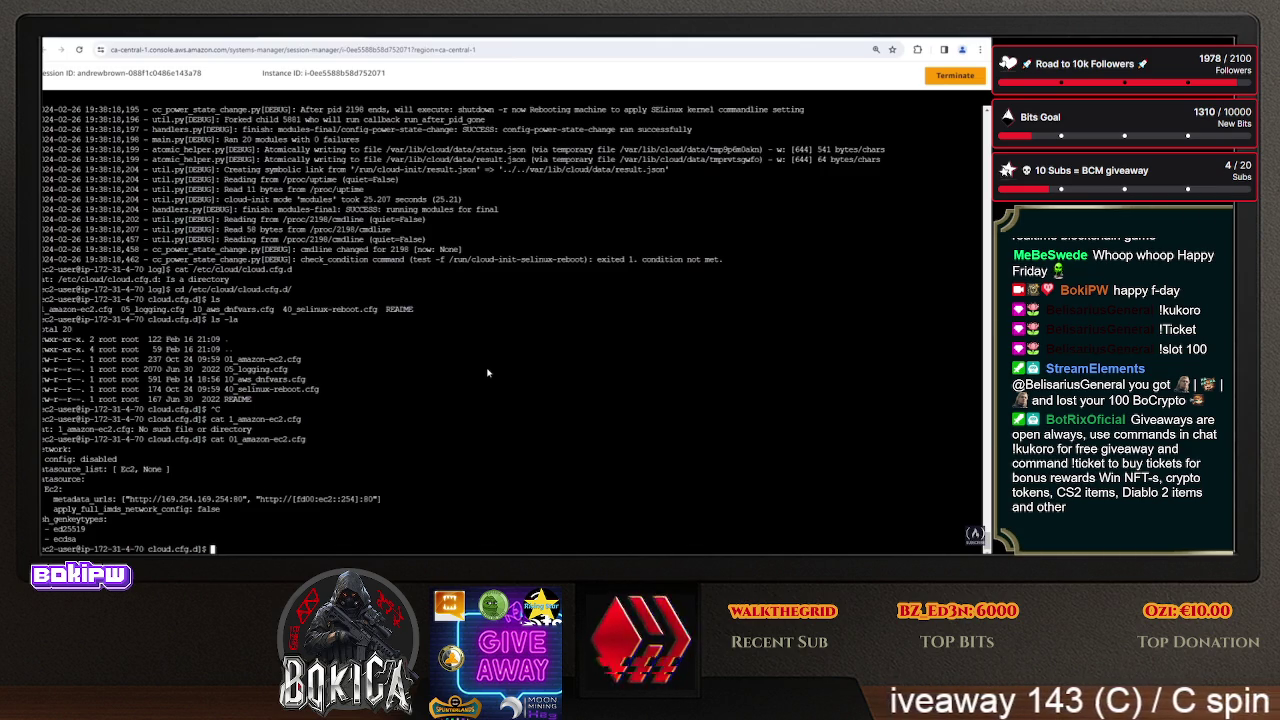
key("Up")
- Edit the recalled cat command to print 05_logging.cfg
key("Home")
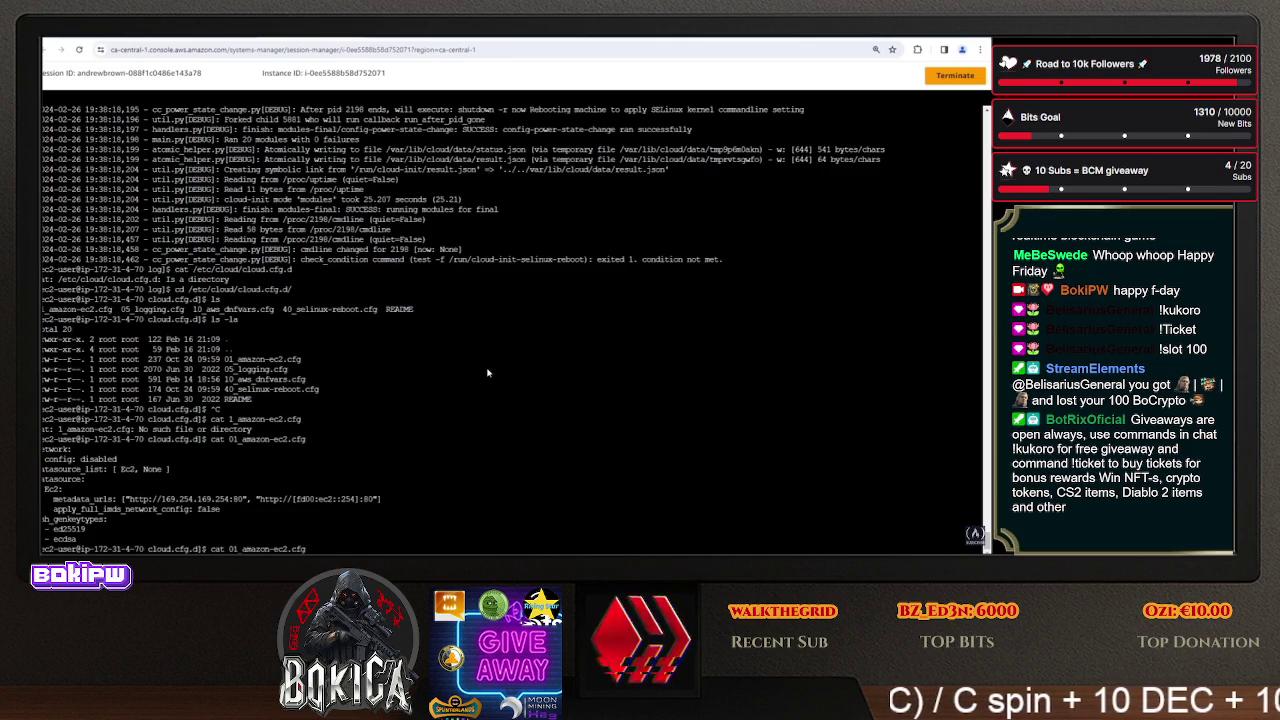
key("Right")
key("Right")
key("Right")
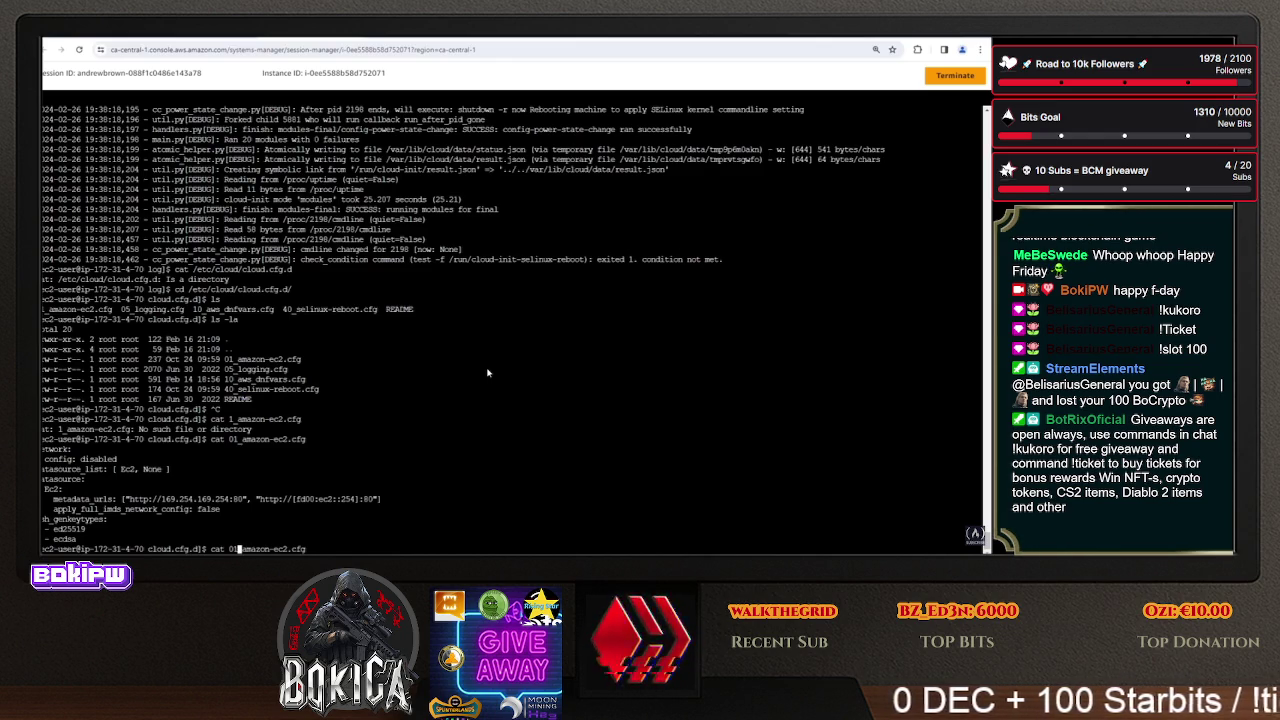
key("BackSpace")
type("5")
key("Return")
key("Up")
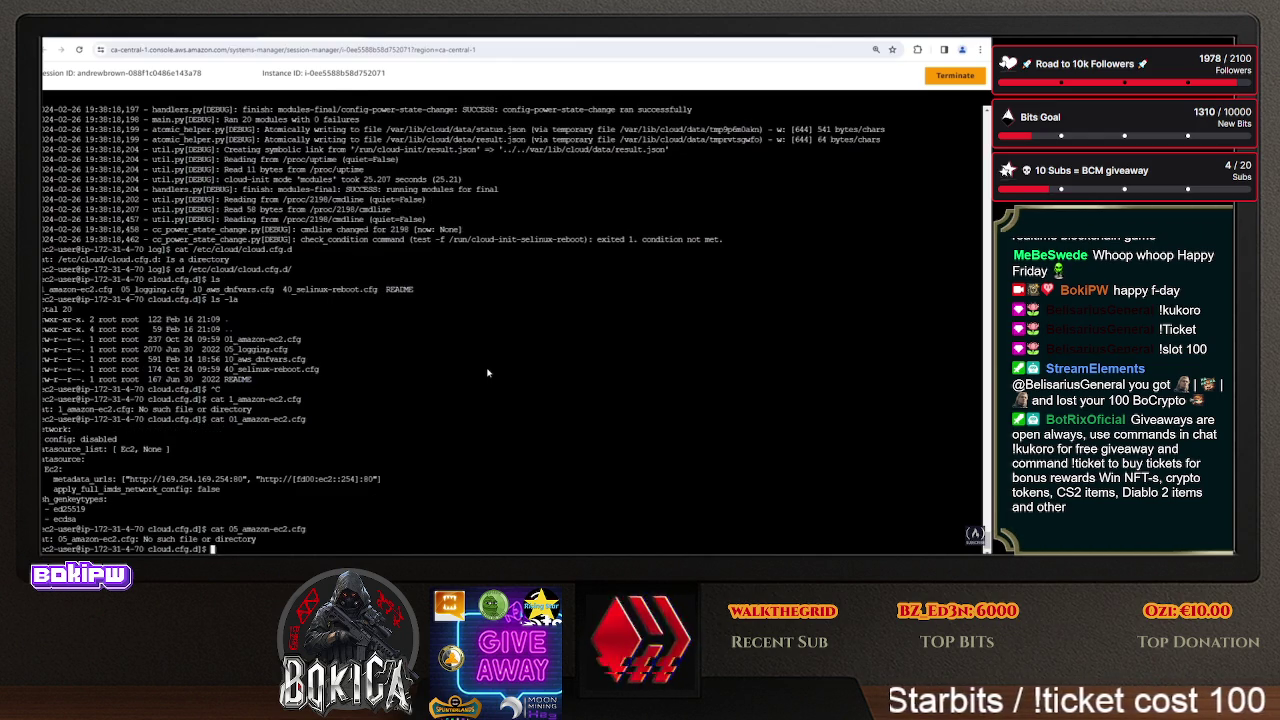
key("BackSpace")
key("BackSpace")
key("BackSpace")
type("cat 05_l")
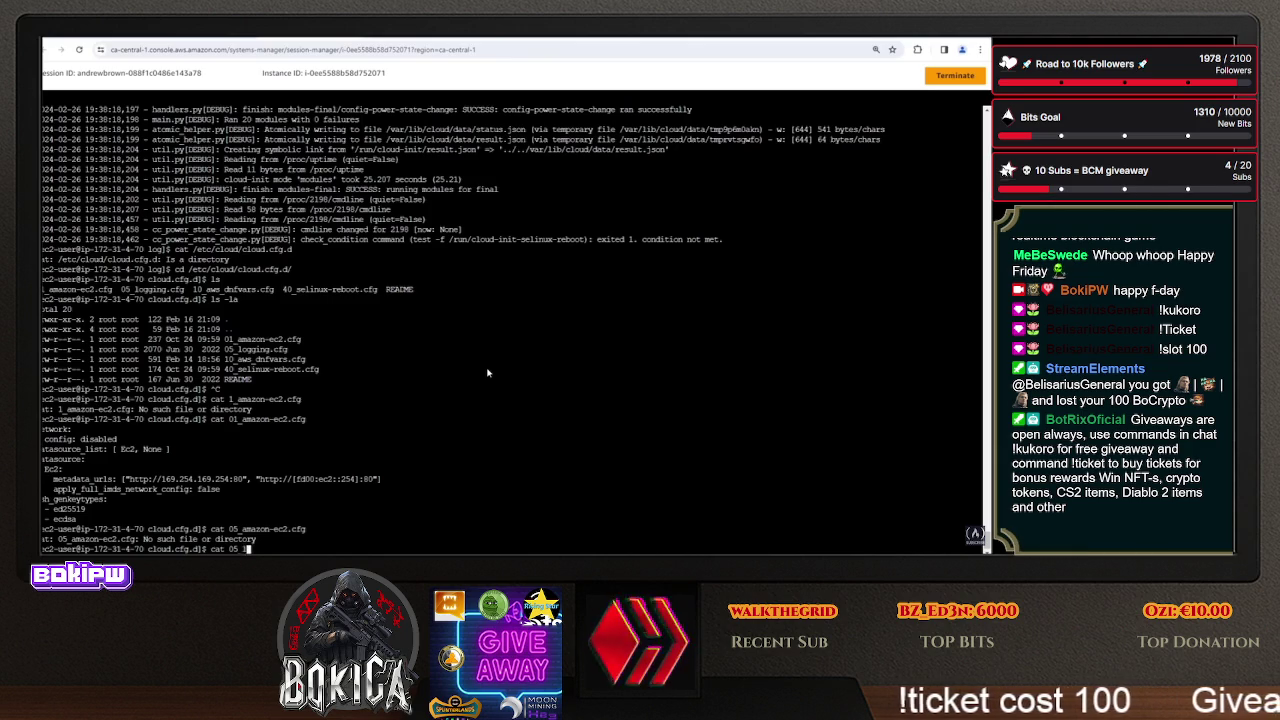
key("Tab")
key("Return")
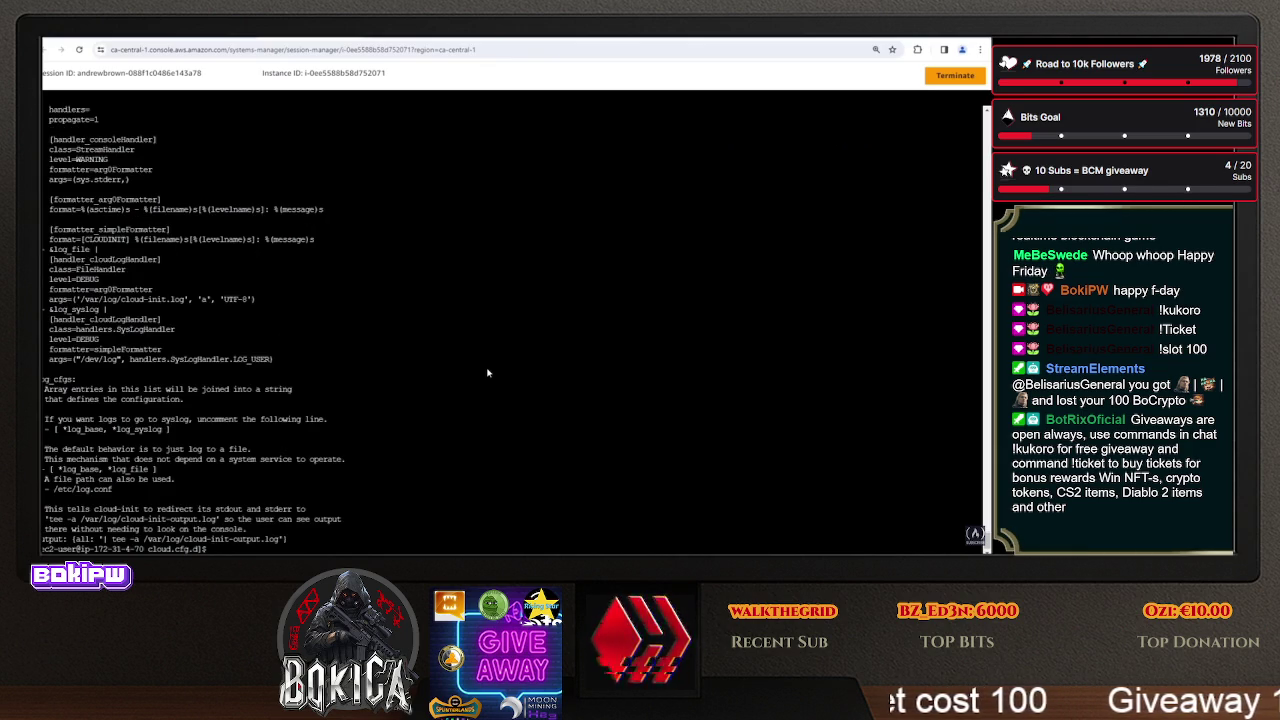
- Review the logging config output and list the cloud.cfg.d files again
scroll(487, 373, "up", 2)
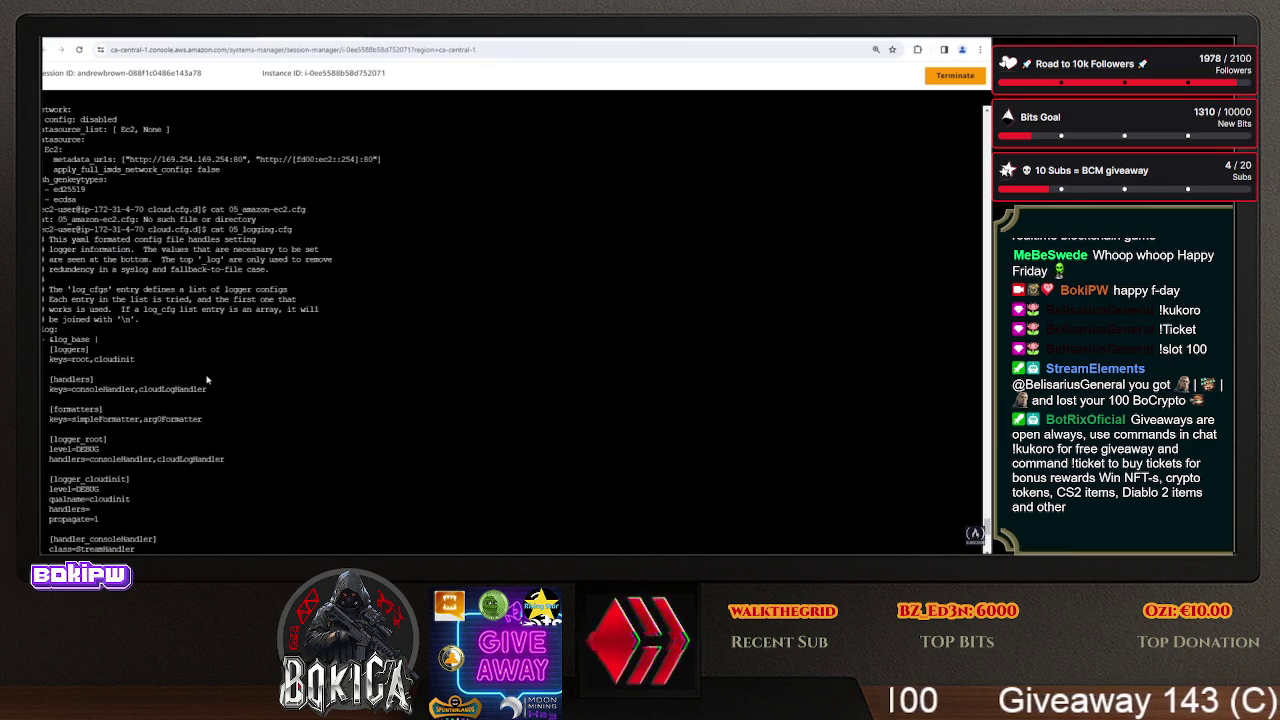
scroll(213, 360, "down", 5)
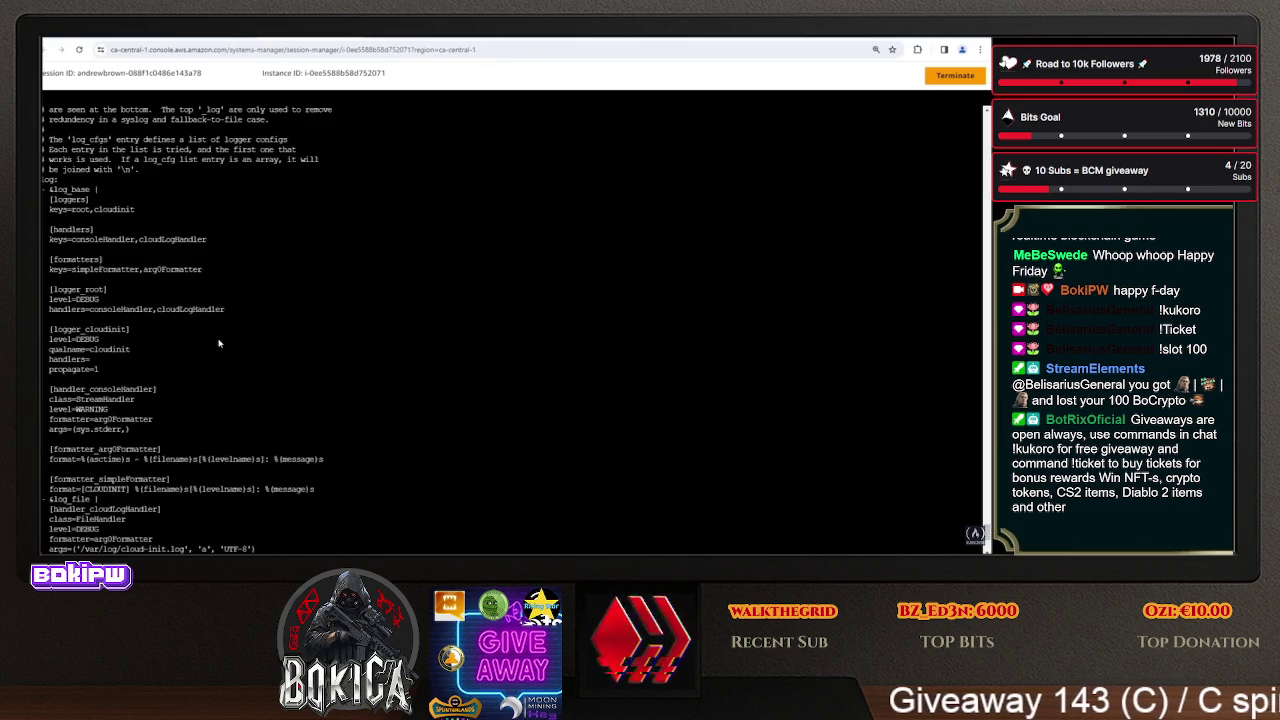
scroll(219, 343, "down", 8)
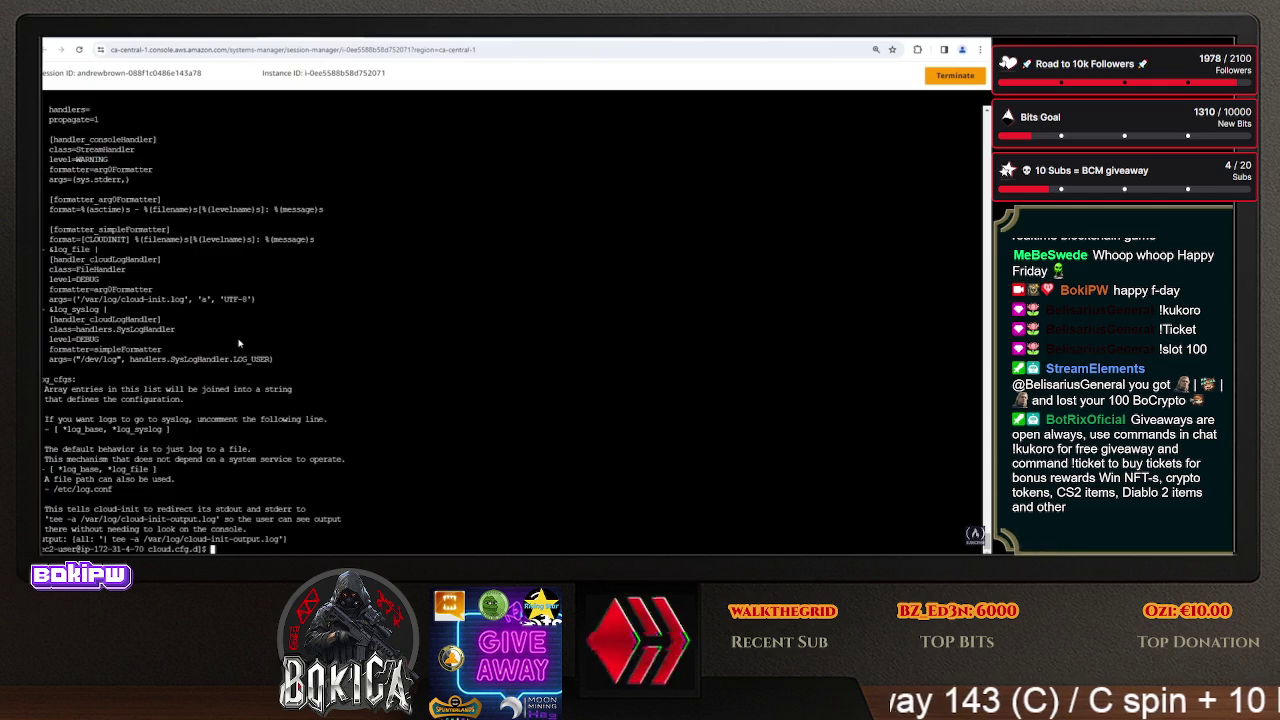
scroll(335, 357, "up", 10)
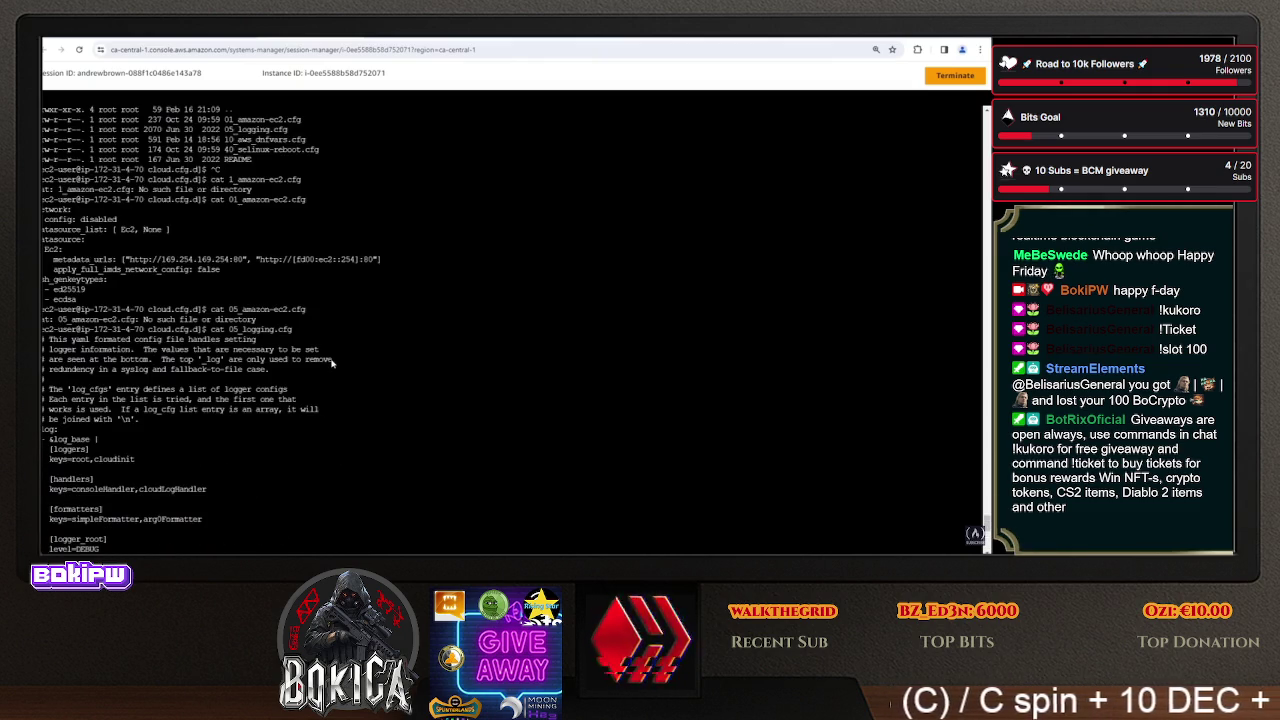
scroll(335, 343, "down", 10)
type("ls")
key("Return")
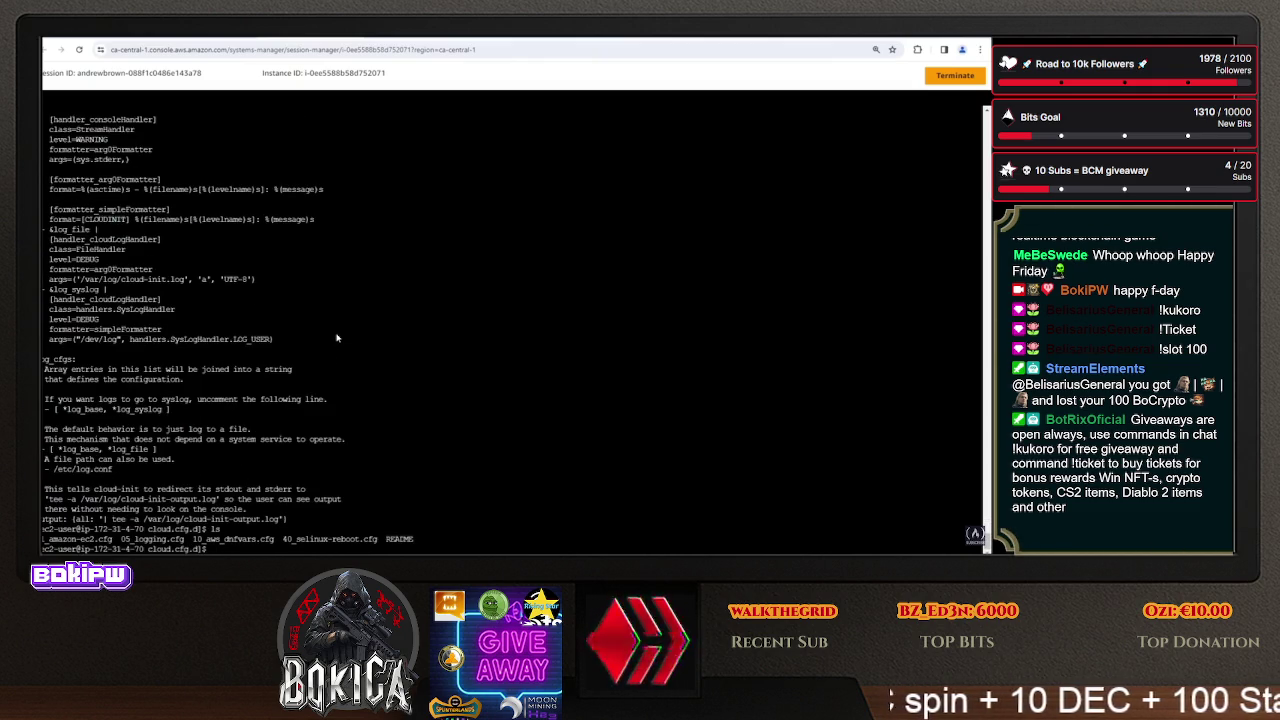
type("ls -la")
key("Return")
key("Up")
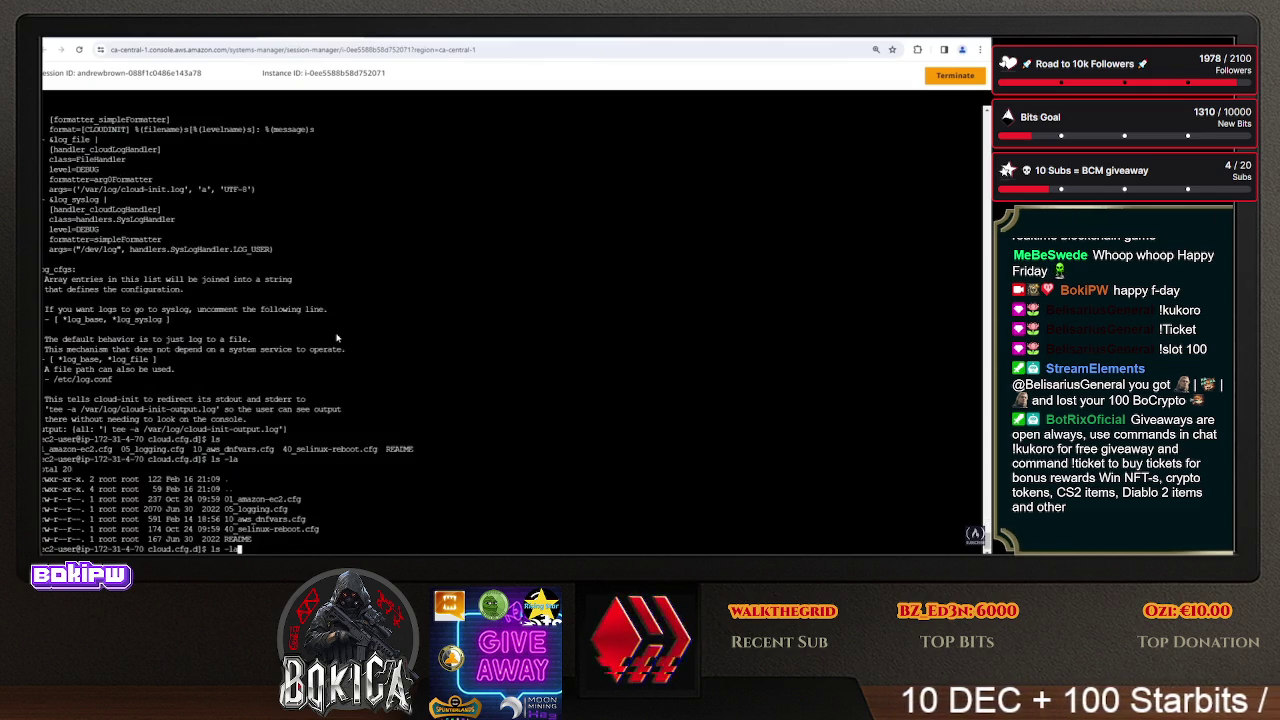
- Print 10_aws_dnfvars.cfg and 40_selinux-reboot.cfg using tab completion
key("BackSpace")
key("BackSpace")
type("cat 05_logging.cfg")
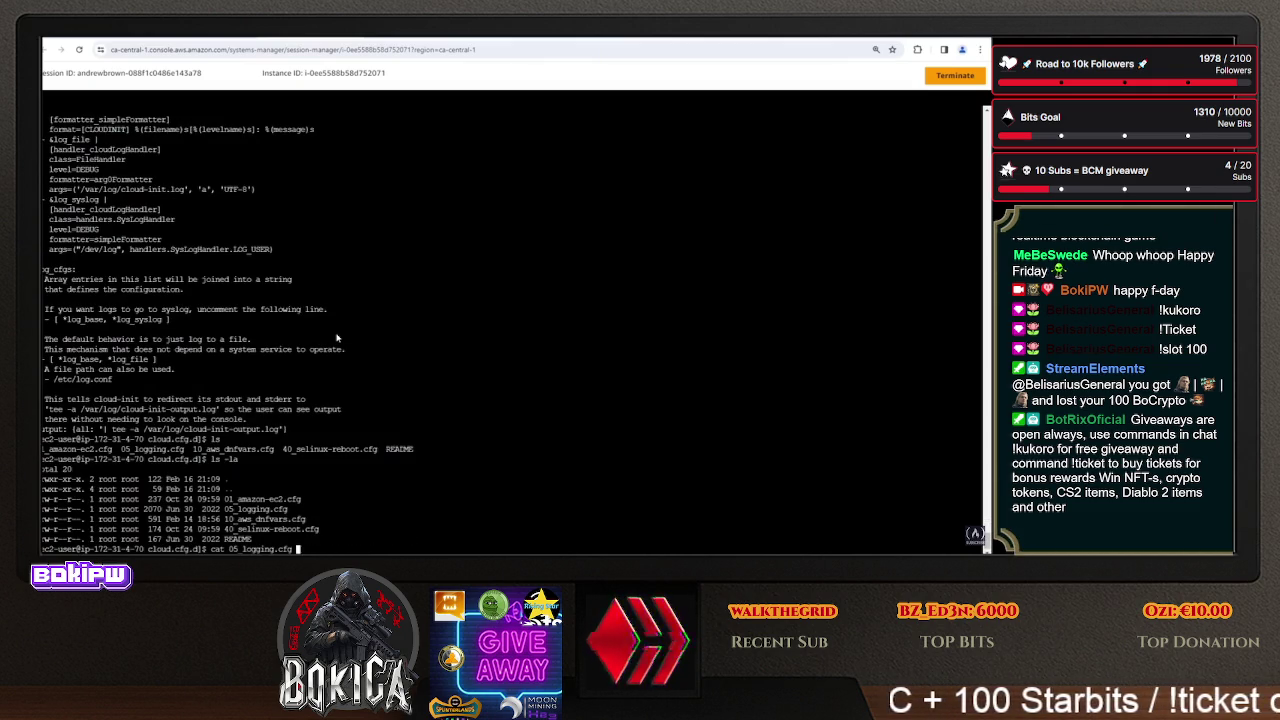
key("BackSpace")
key("BackSpace")
key("BackSpace")
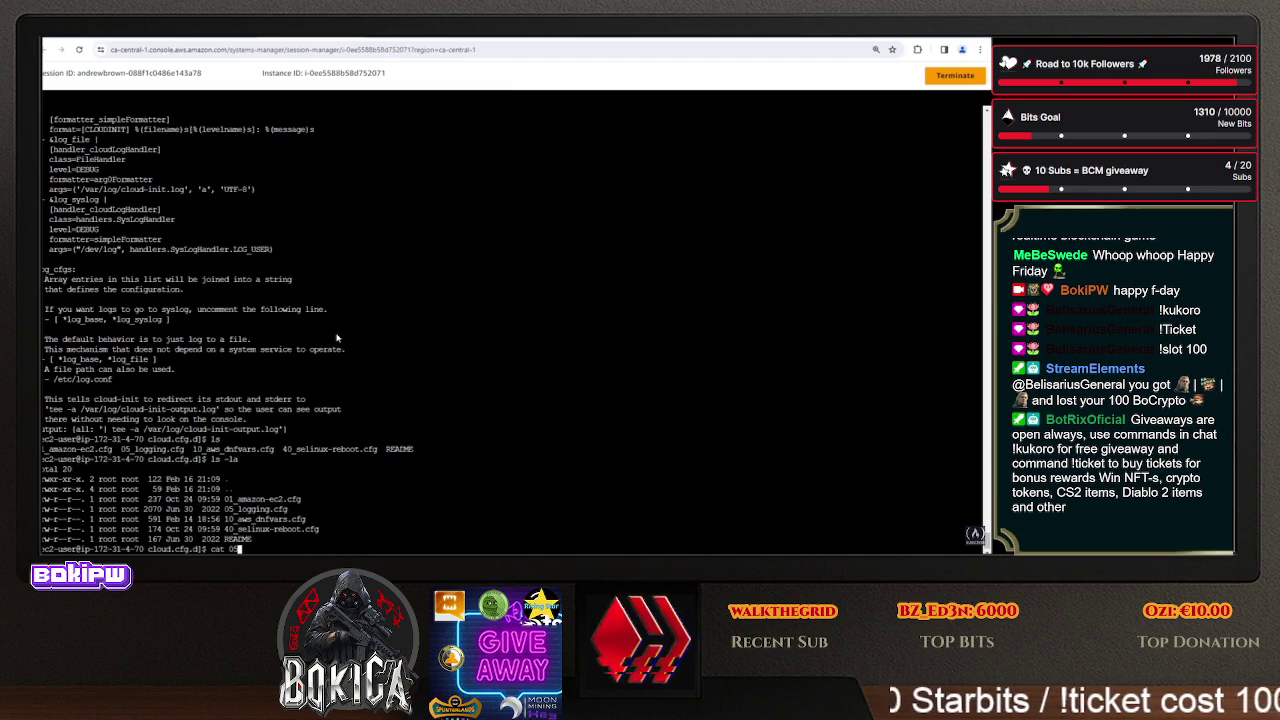
type("1")
key("Tab")
key("Return")
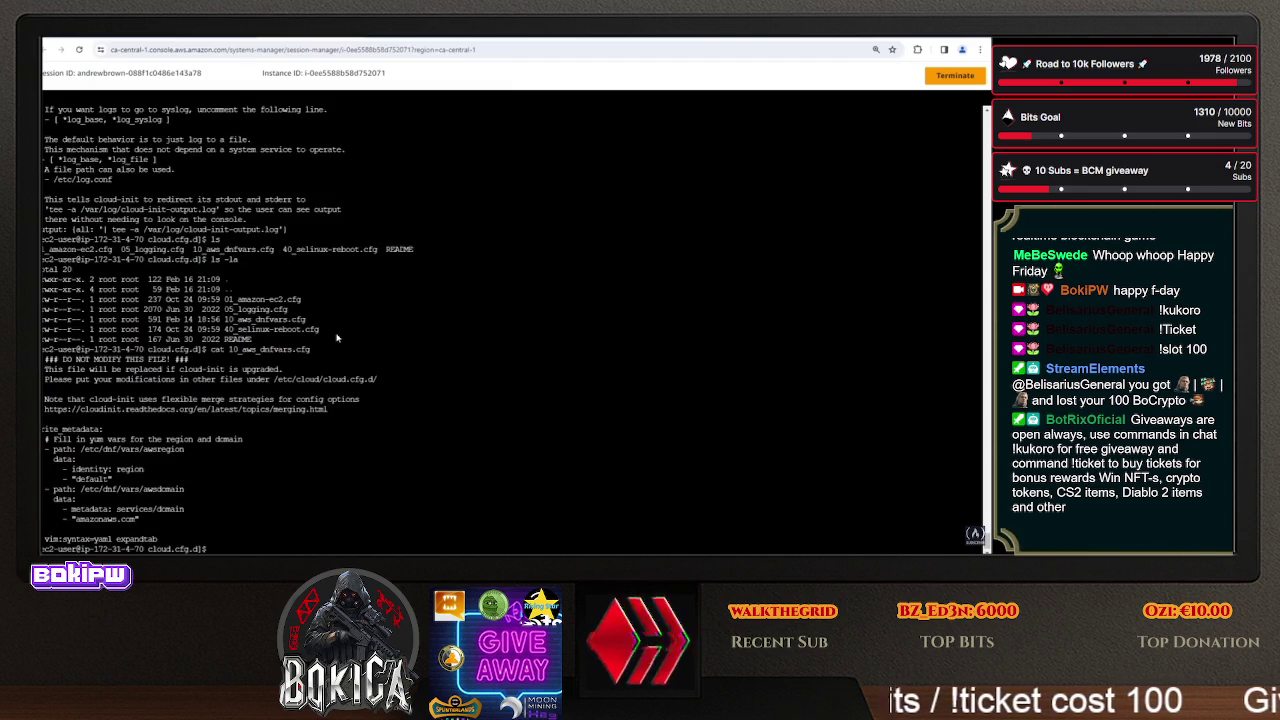
key("Up")
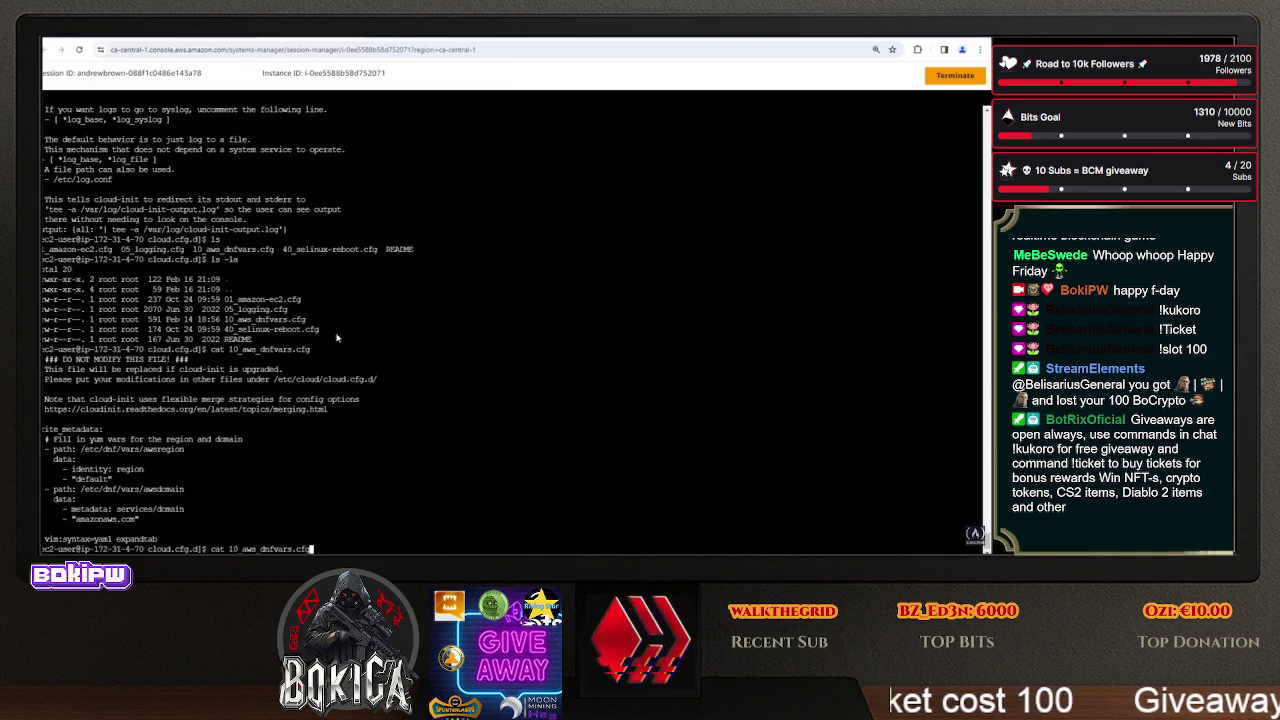
key("BackSpace")
key("BackSpace")
key("BackSpace")
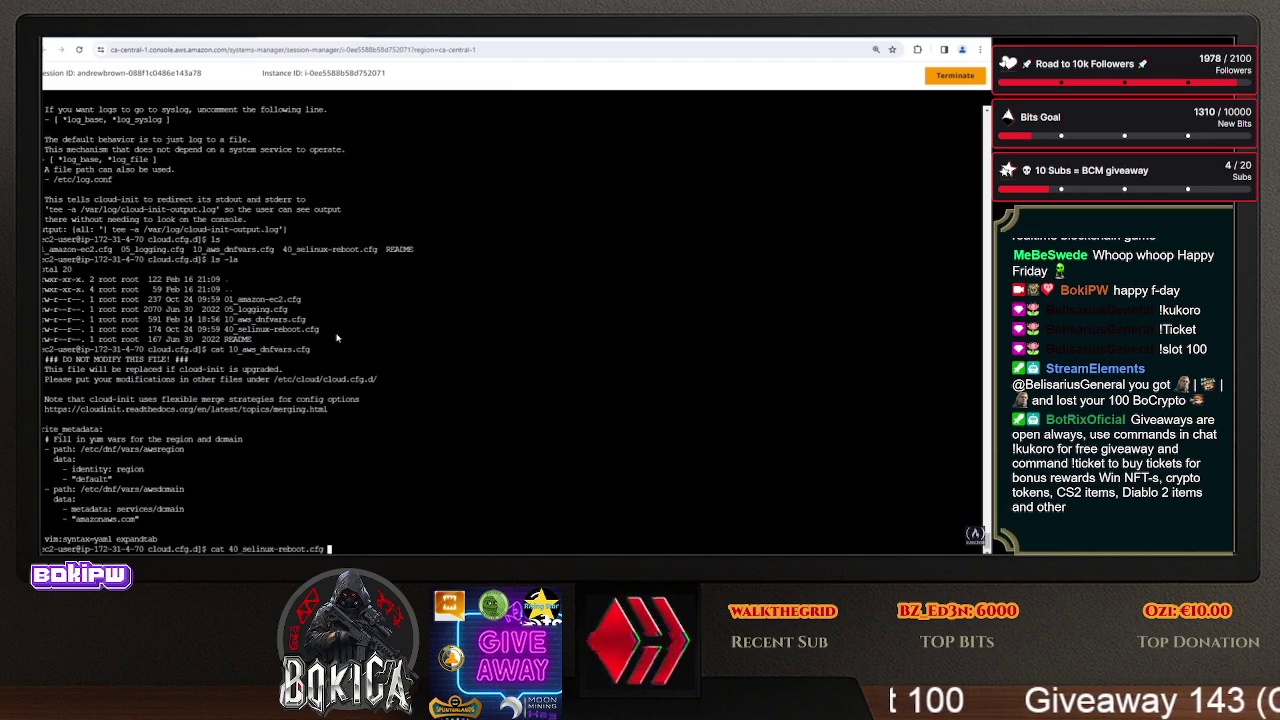
key("BackSpace")
key("BackSpace")
type("4")
key("Tab")
key("Return")
- Move up to /etc/cloud and paste the /etc/cloud/cloud.cfg path from the docs after cat
type("cd ..")
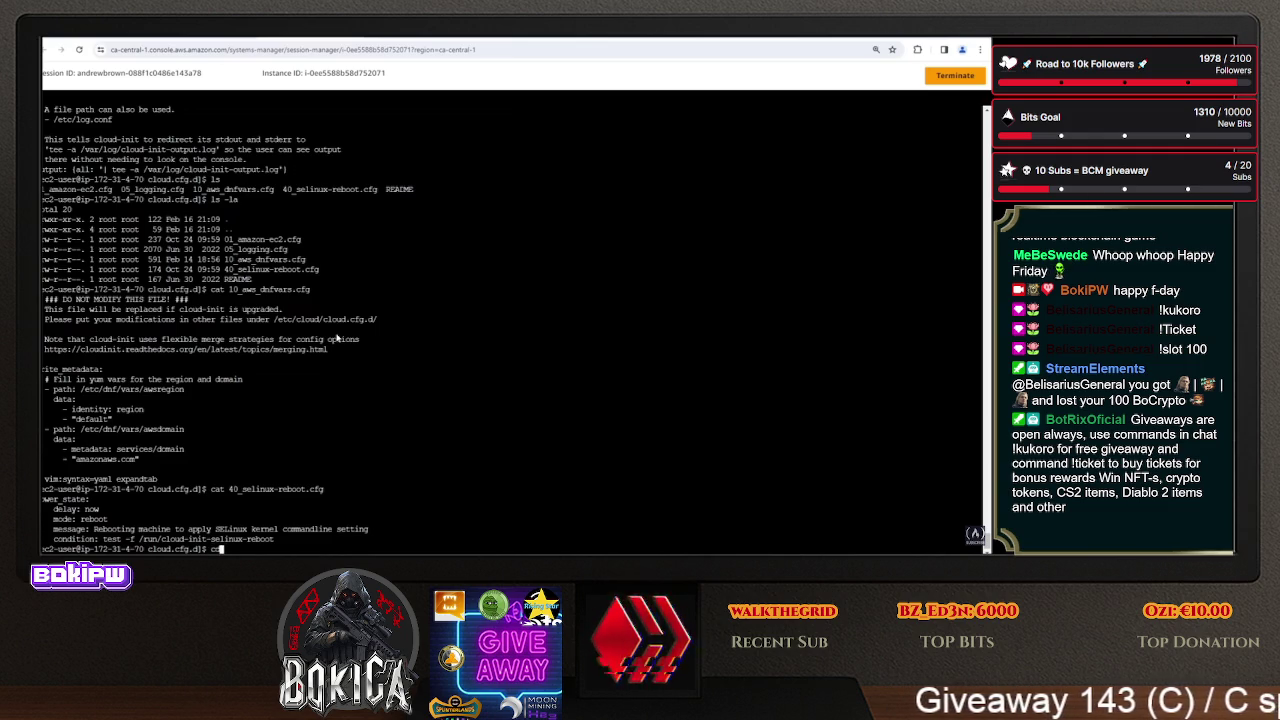
key("Return")
type("cat /et")
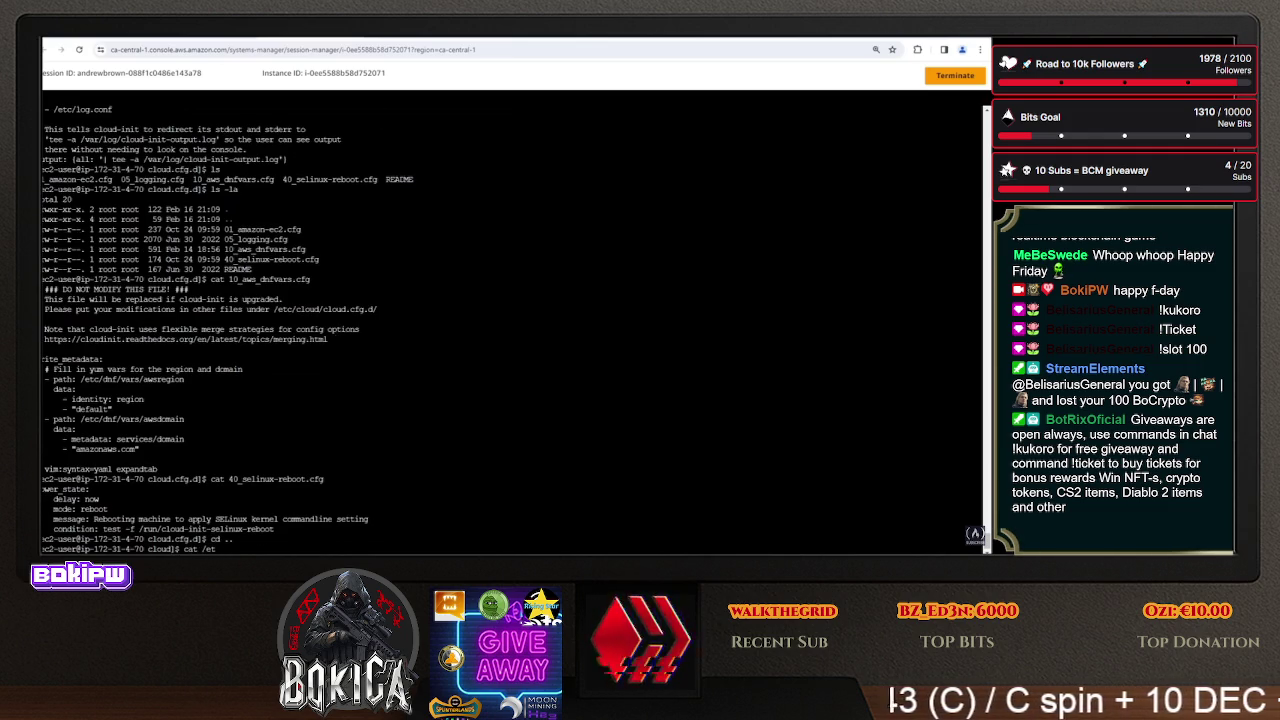
key("ctrl+Tab")
key("ctrl+Tab")
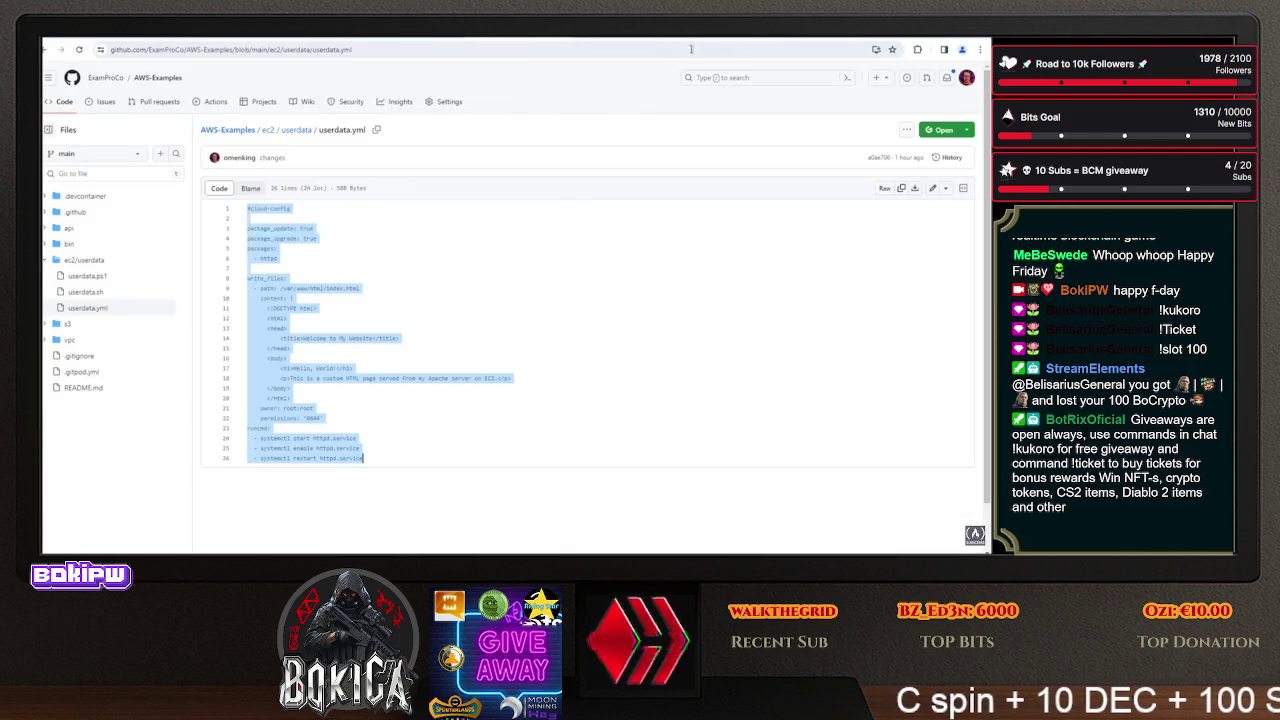
key("ctrl+shift+Tab")
left_click_drag(472, 267, 563, 268)
key("ctrl+Tab")
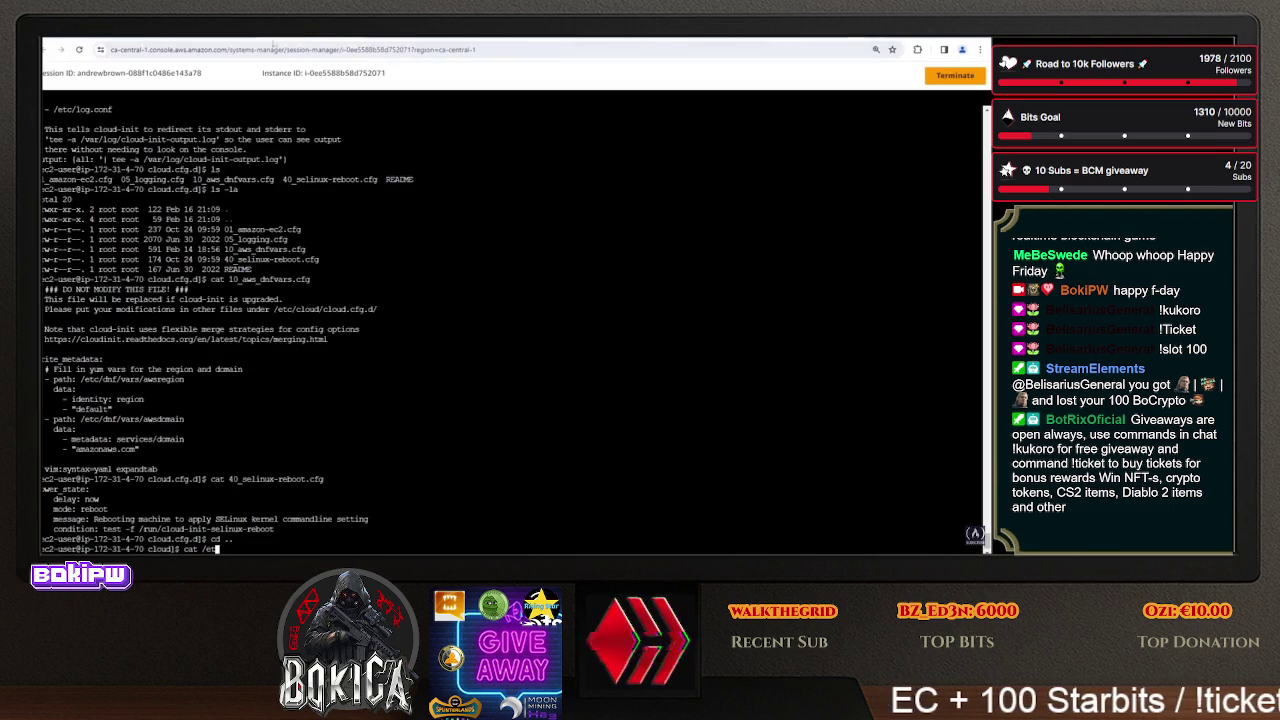
right_click(414, 445)
left_click(466, 332)
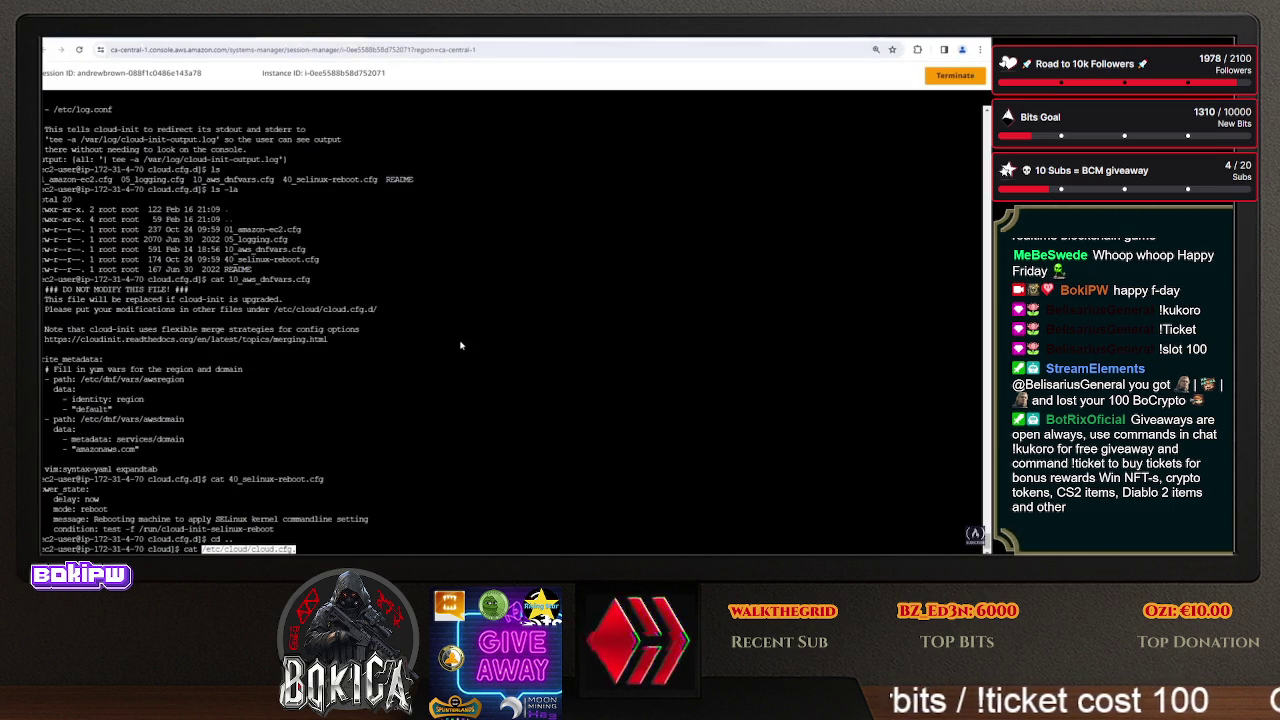
- Print /etc/cloud/cloud.cfg and highlight its power_state reboot settings
key("BackSpace")
key("Return")
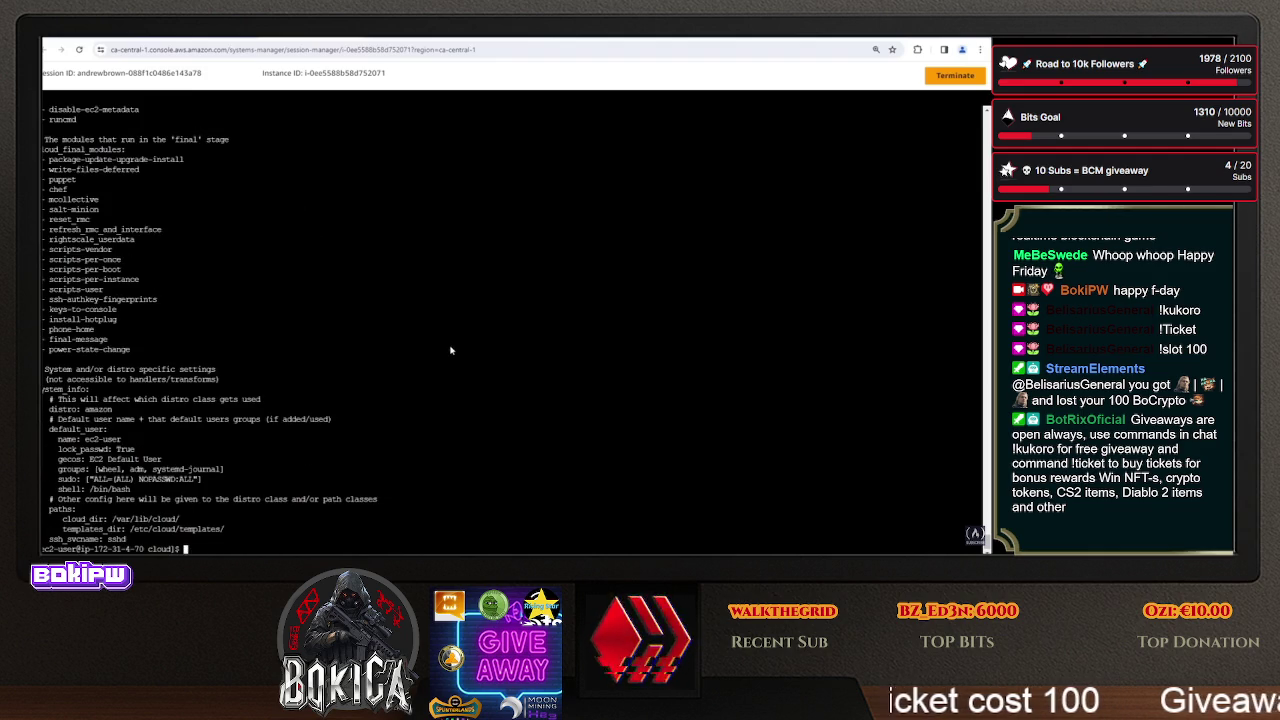
scroll(280, 375, "up", 10)
scroll(290, 388, "up", 5)
scroll(295, 396, "down", 1)
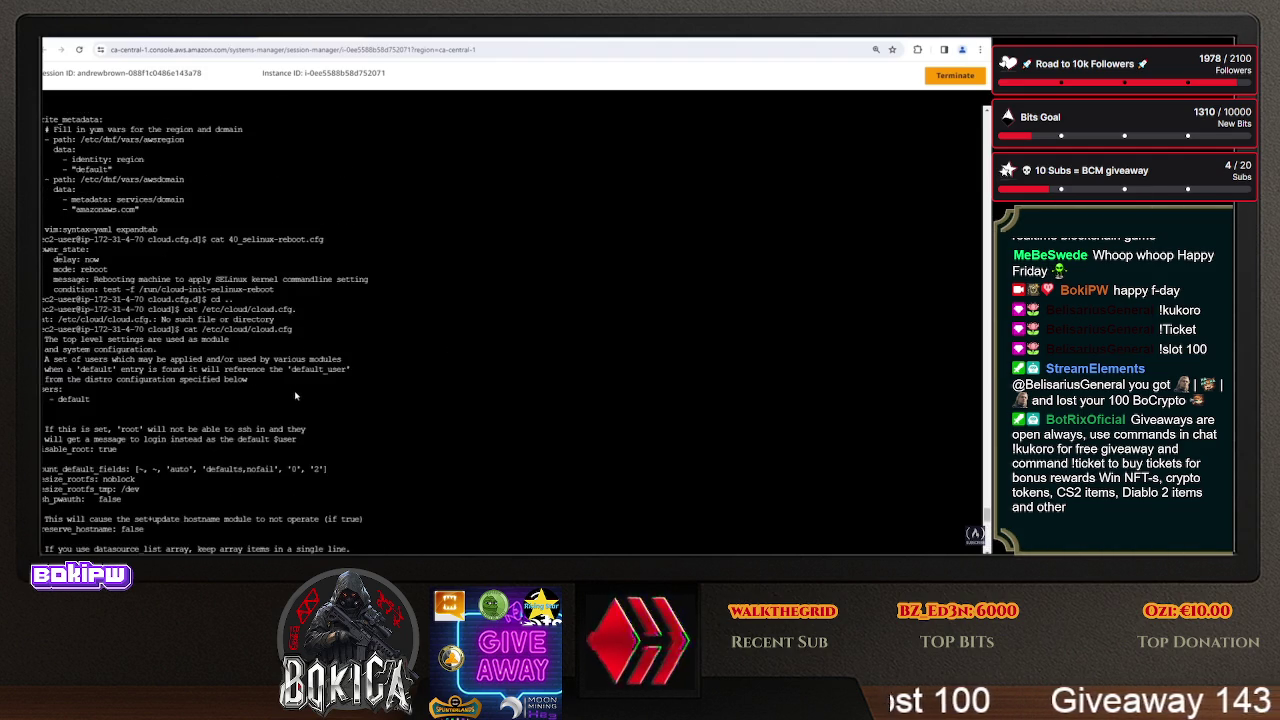
scroll(200, 395, "up", 5)
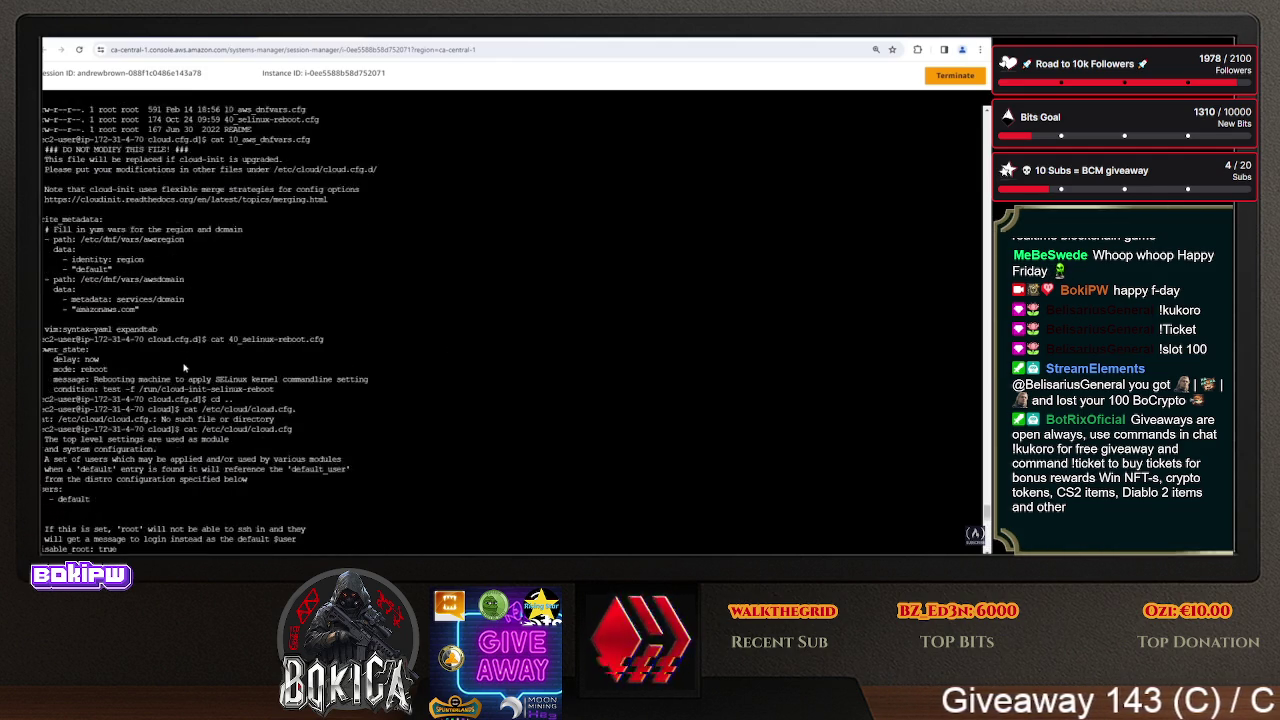
scroll(80, 413, "down", 3)
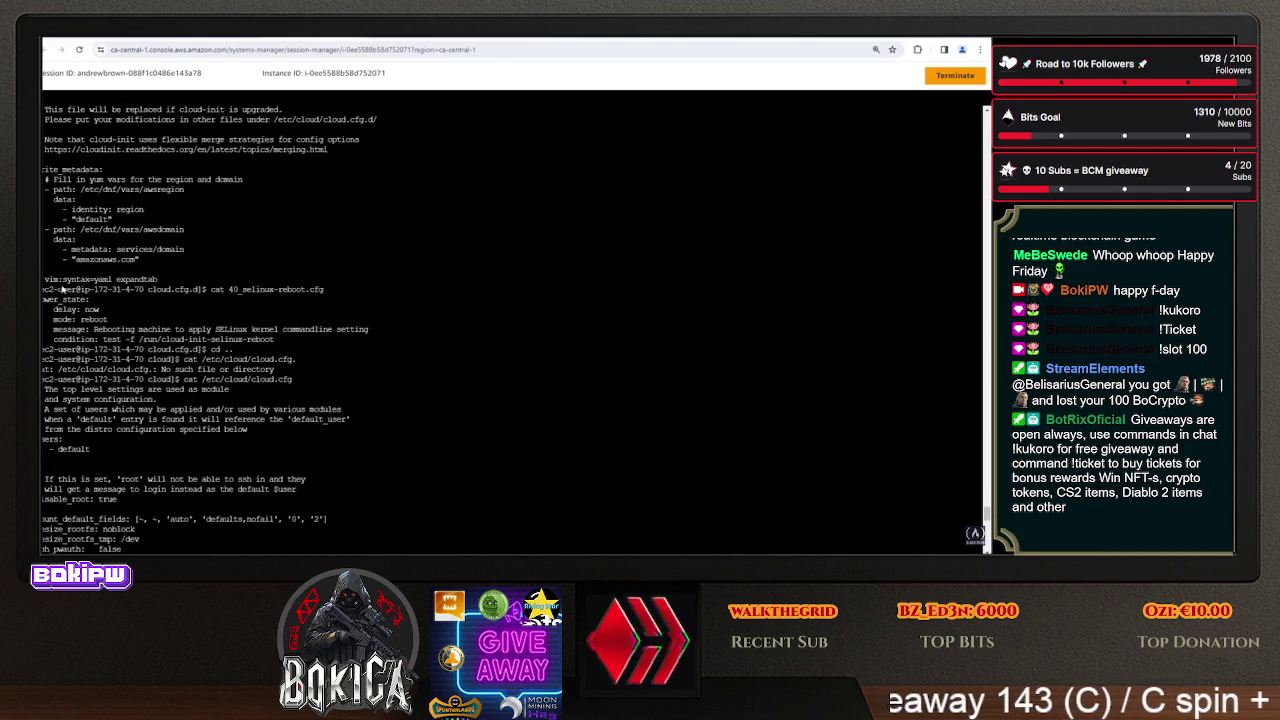
left_click_drag(50, 305, 200, 343)
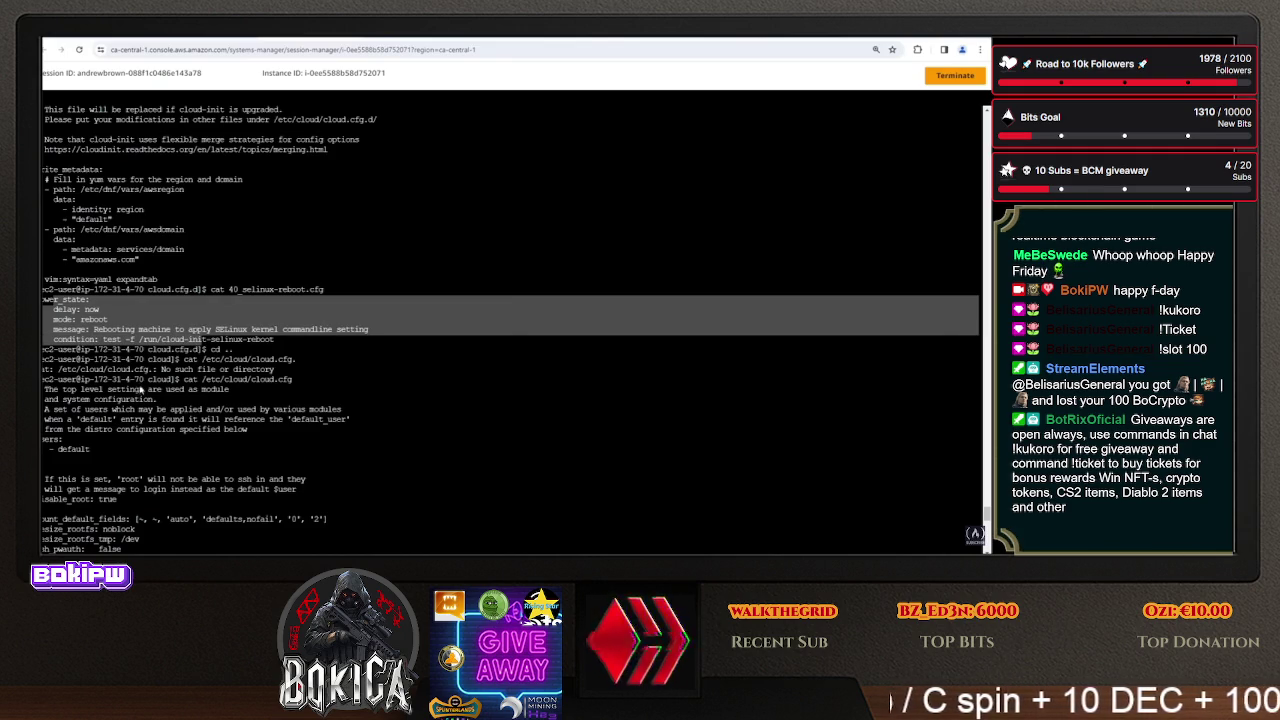
left_click_drag(175, 382, 355, 382)
scroll(355, 382, "down", 3)
- Highlight the disable_root, preserve_hostname and blah.com metadata URL lines in cloud.cfg
left_click_drag(106, 352, 44, 340)
scroll(133, 349, "down", 3)
mouse_move(133, 349)
left_mouse_down()
mouse_move(60, 350)
mouse_move(42, 309)
left_mouse_up()
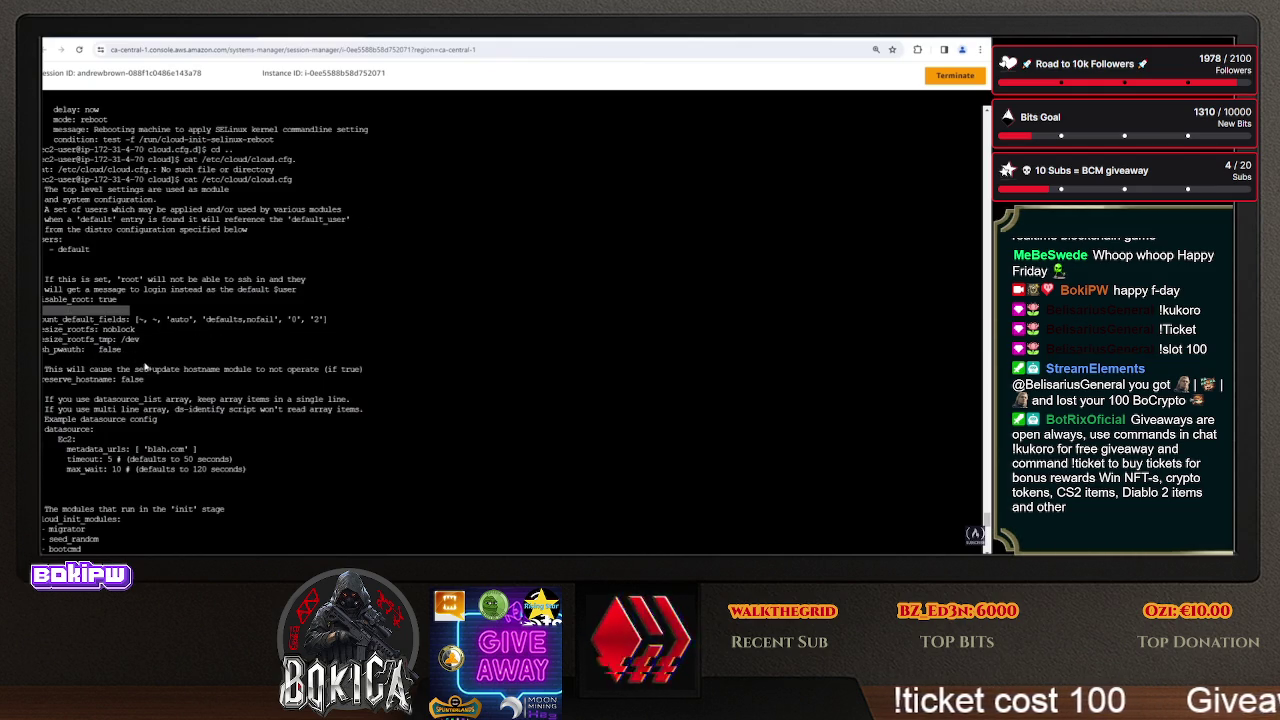
mouse_move(155, 369)
left_mouse_down()
mouse_move(90, 372)
mouse_move(163, 387)
left_mouse_up()
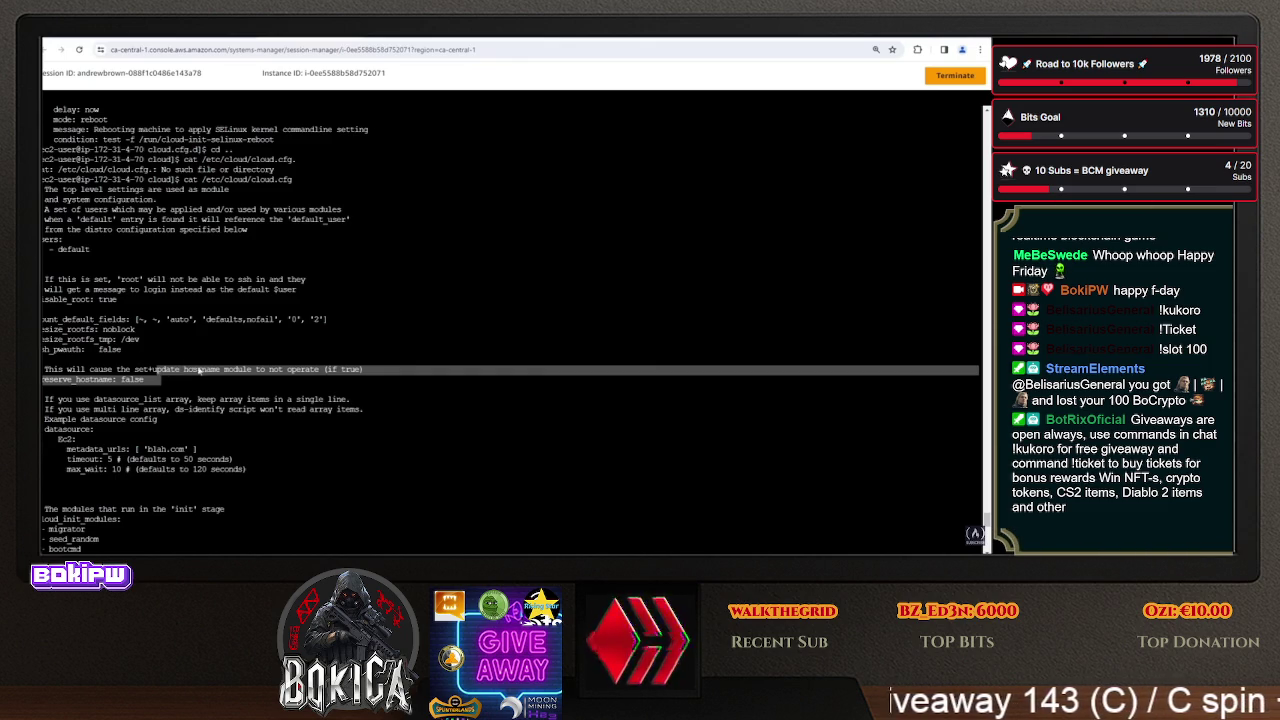
scroll(193, 357, "down", 1)
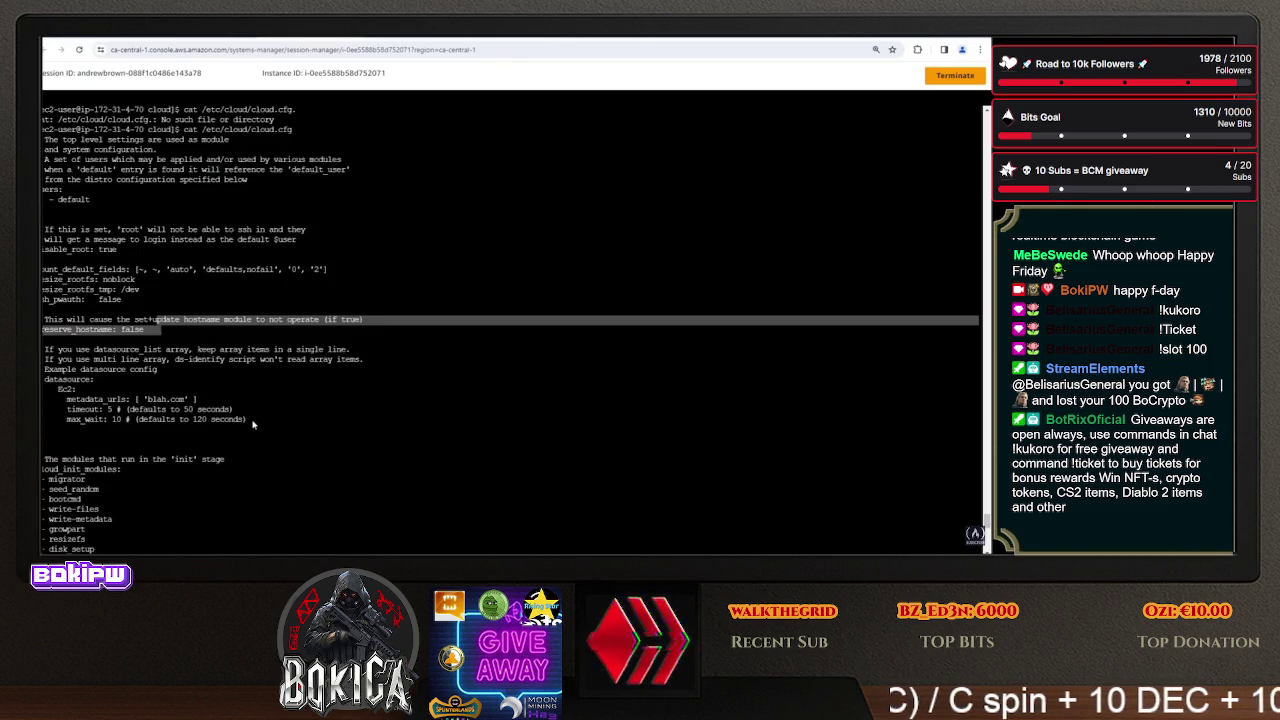
left_click_drag(148, 400, 193, 401)
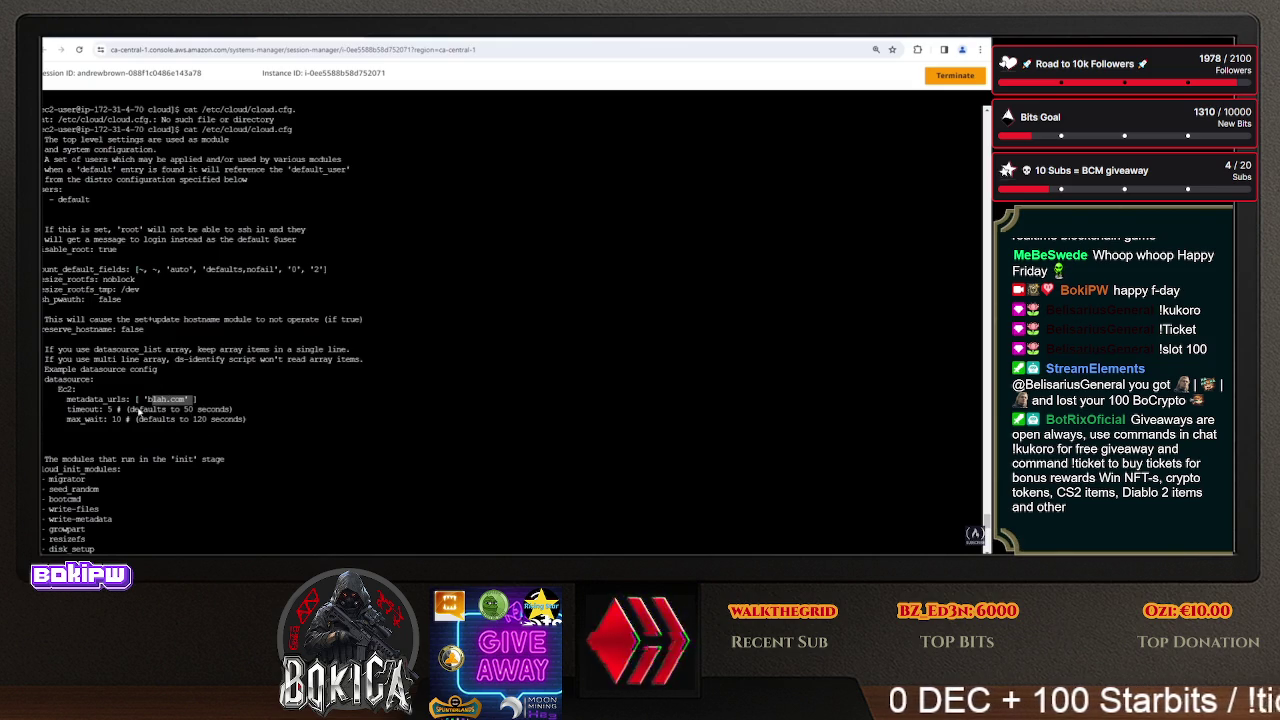
scroll(392, 220, "down", 3)
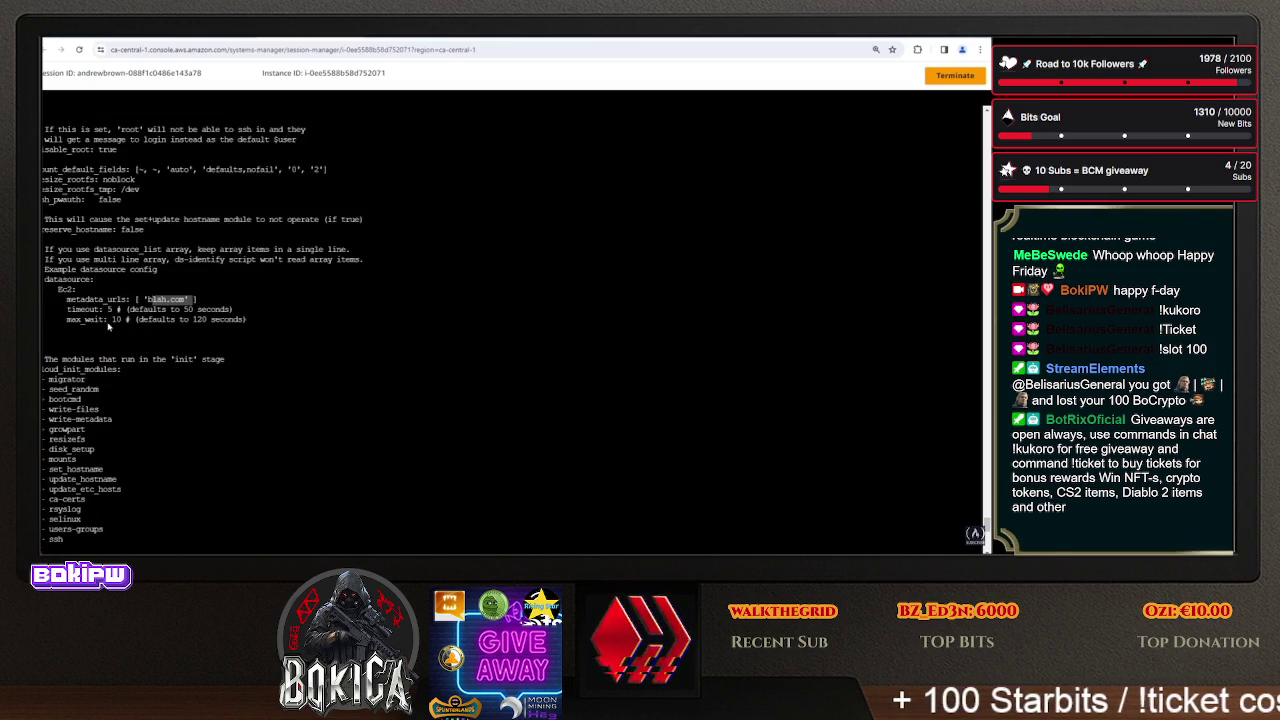
key("ctrl+Tab")
left_click(839, 50)
- Load the blah.com site and return to the instance's terminal session
type("blah.com")
key("Return")
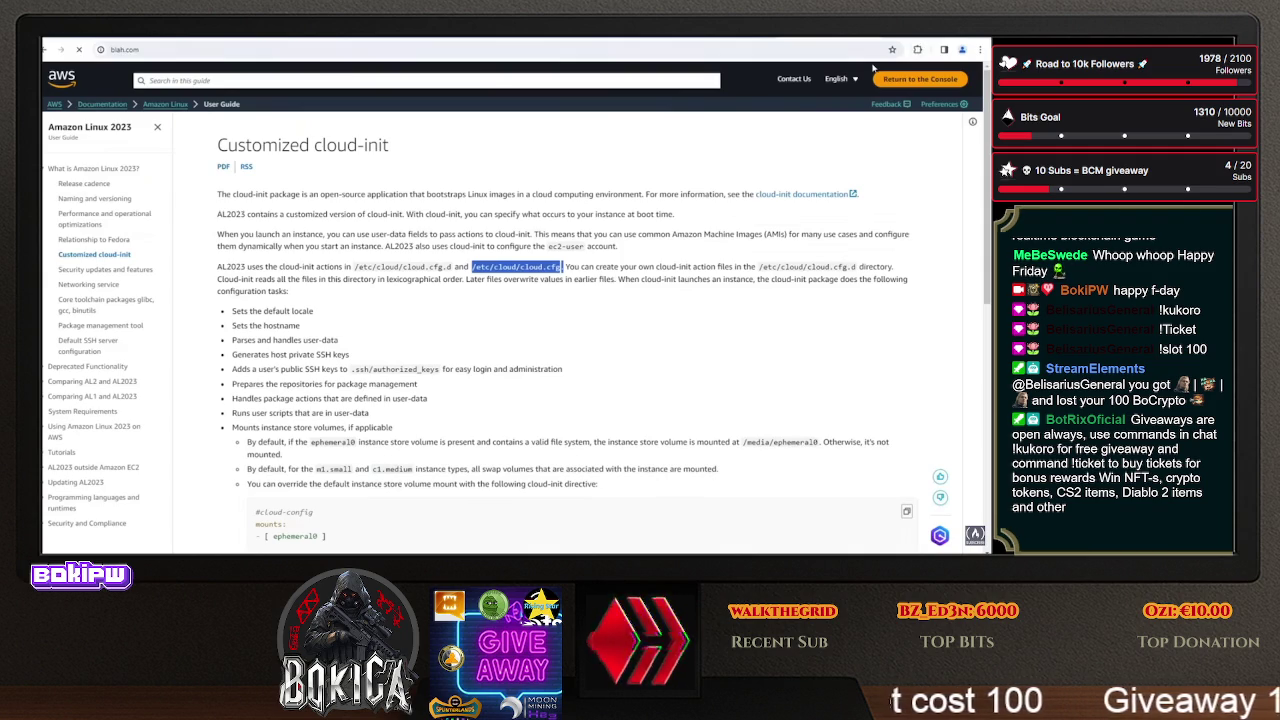
key("ctrl+Tab")
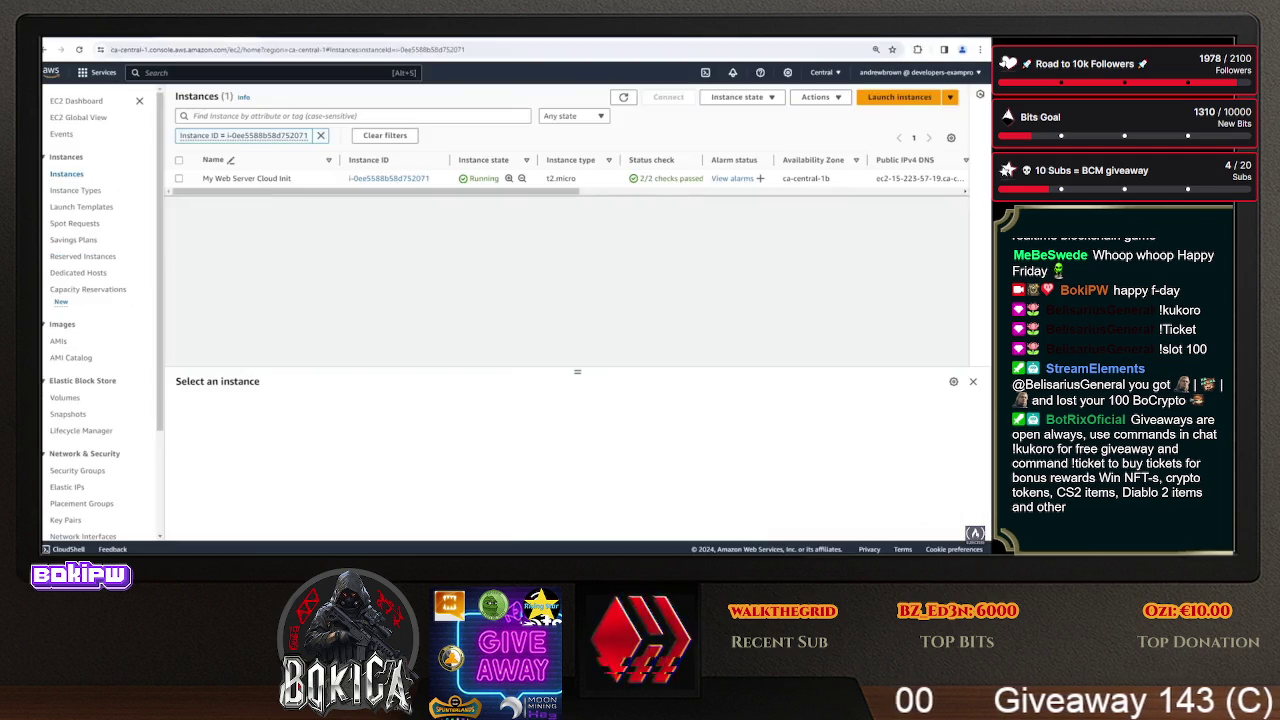
key("ctrl+Tab")
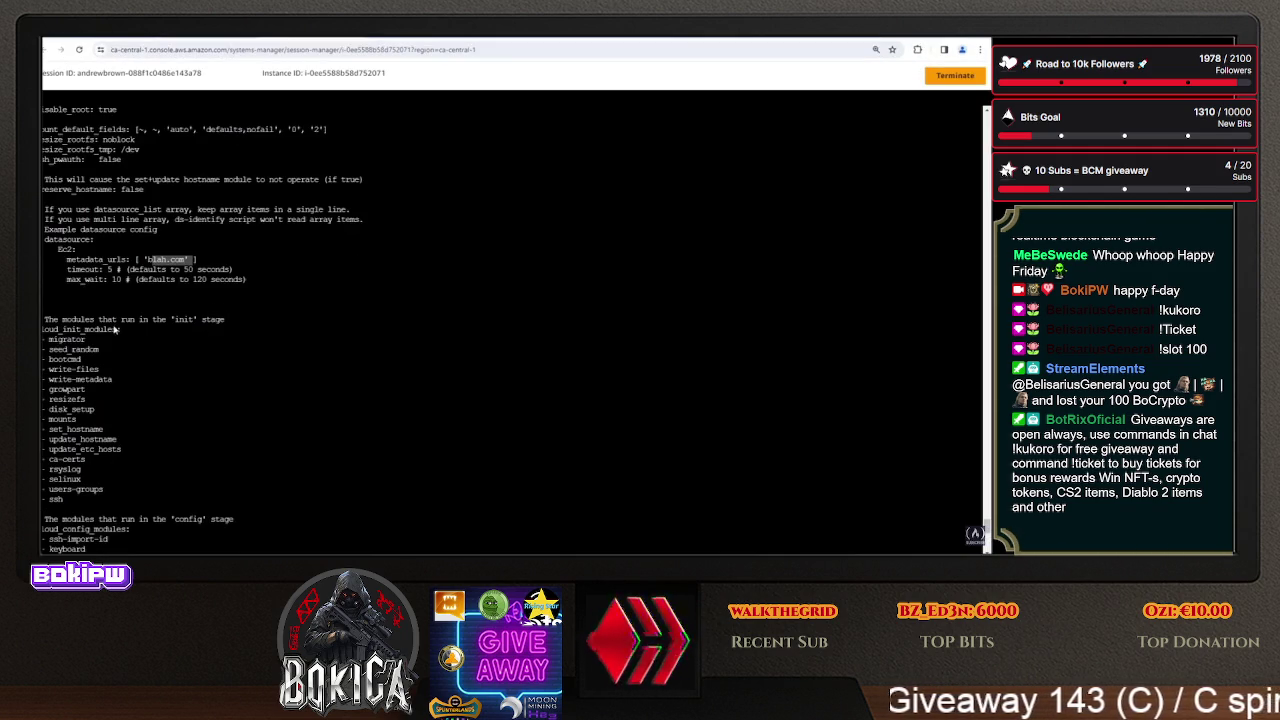
- Scroll through the cloud.cfg module lists, highlighting a block of cloud-init debug lines
left_click_drag(100, 329, 120, 479)
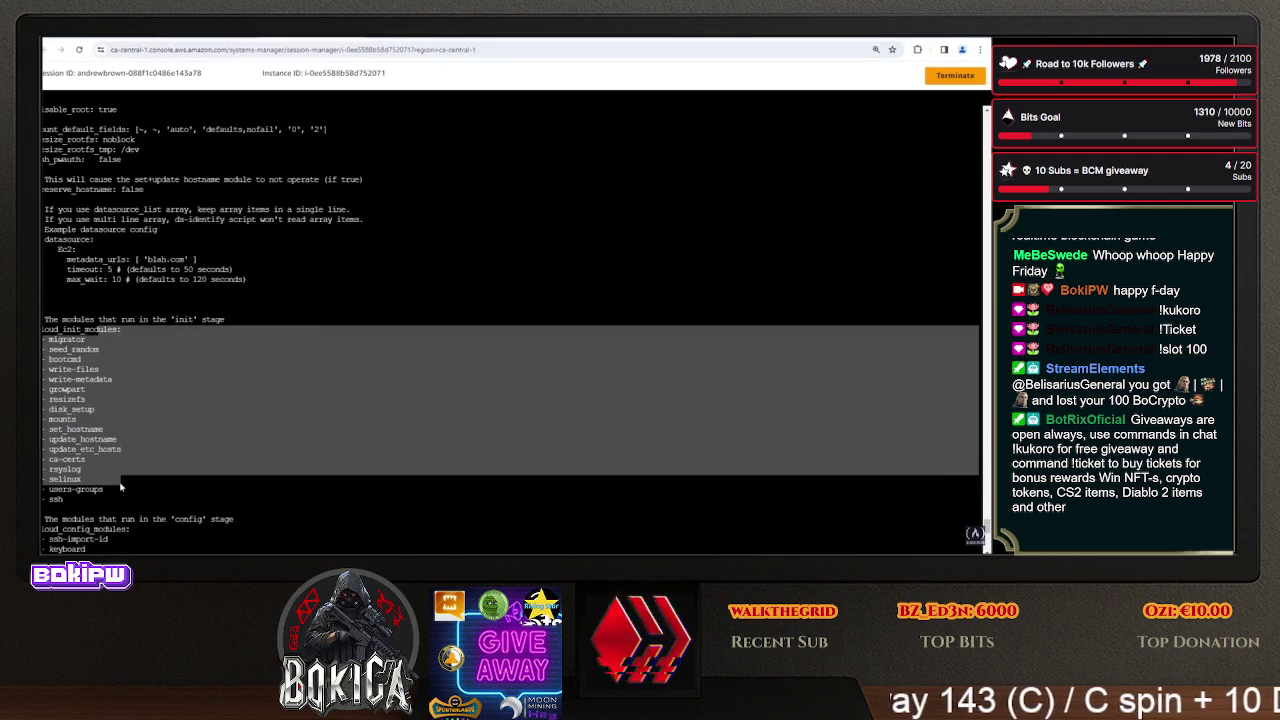
scroll(152, 350, "down", 3)
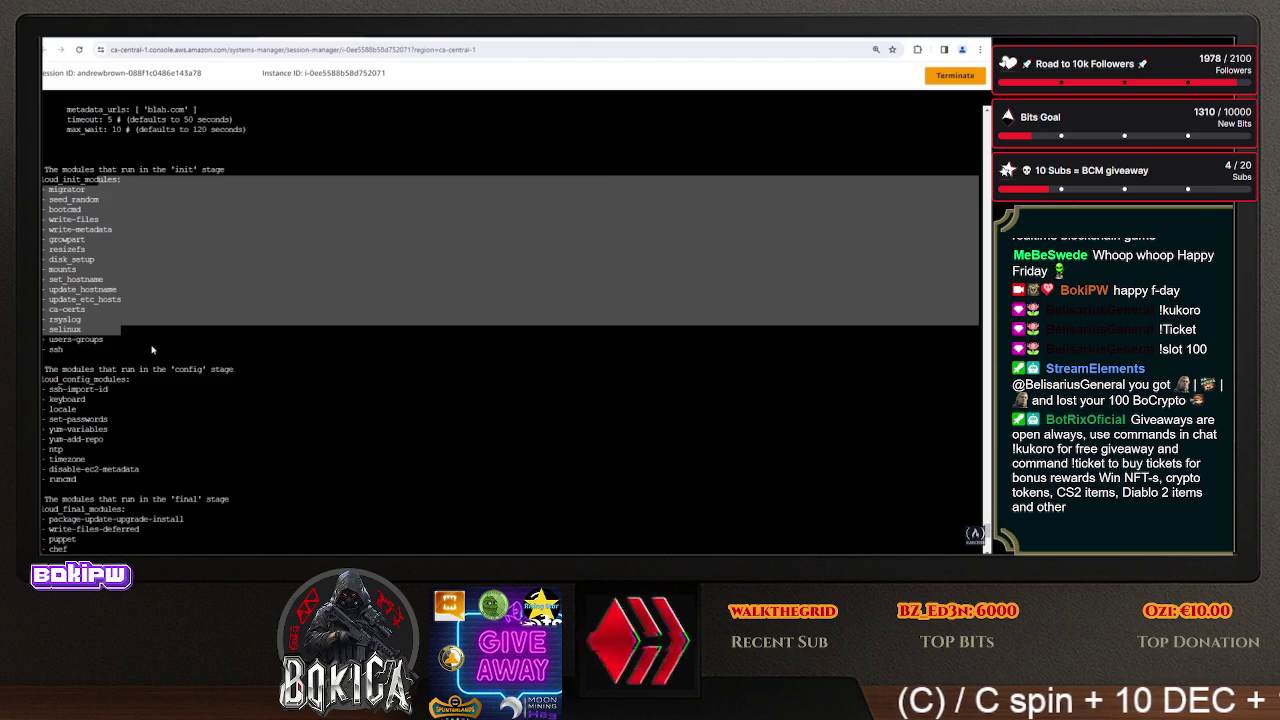
scroll(152, 350, "down", 4)
scroll(148, 349, "down", 3)
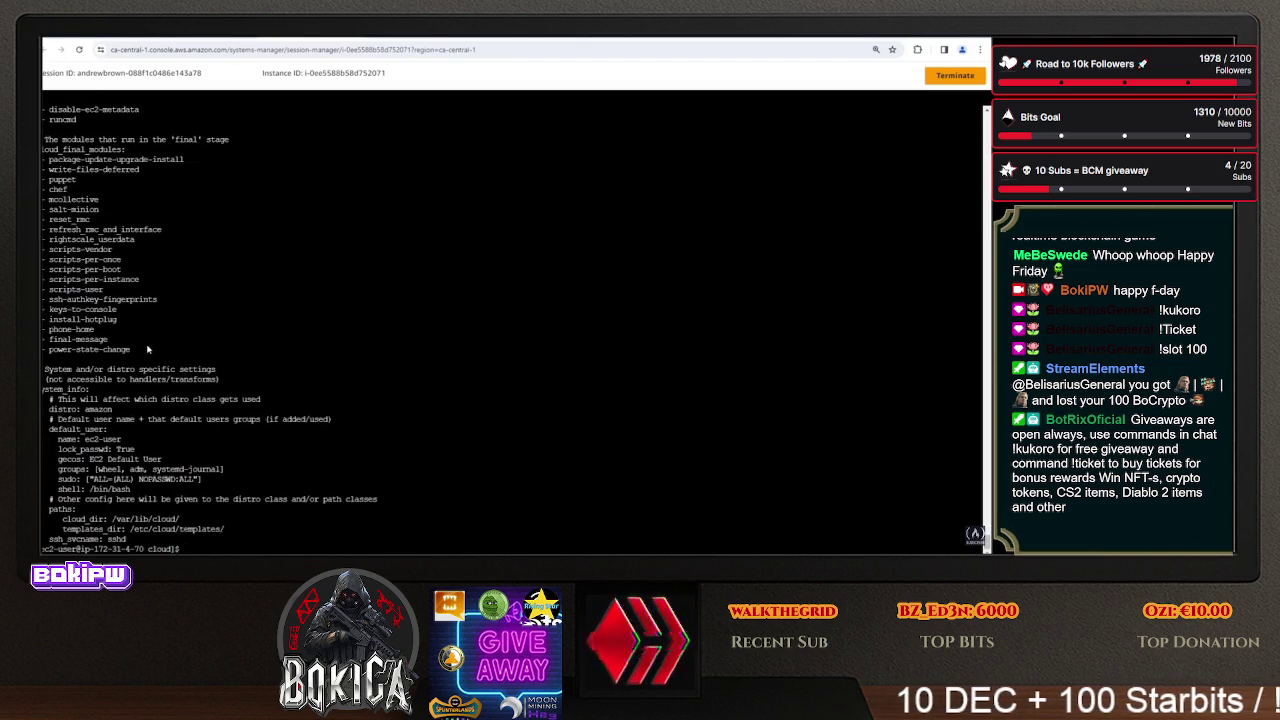
scroll(204, 386, "up", 15)
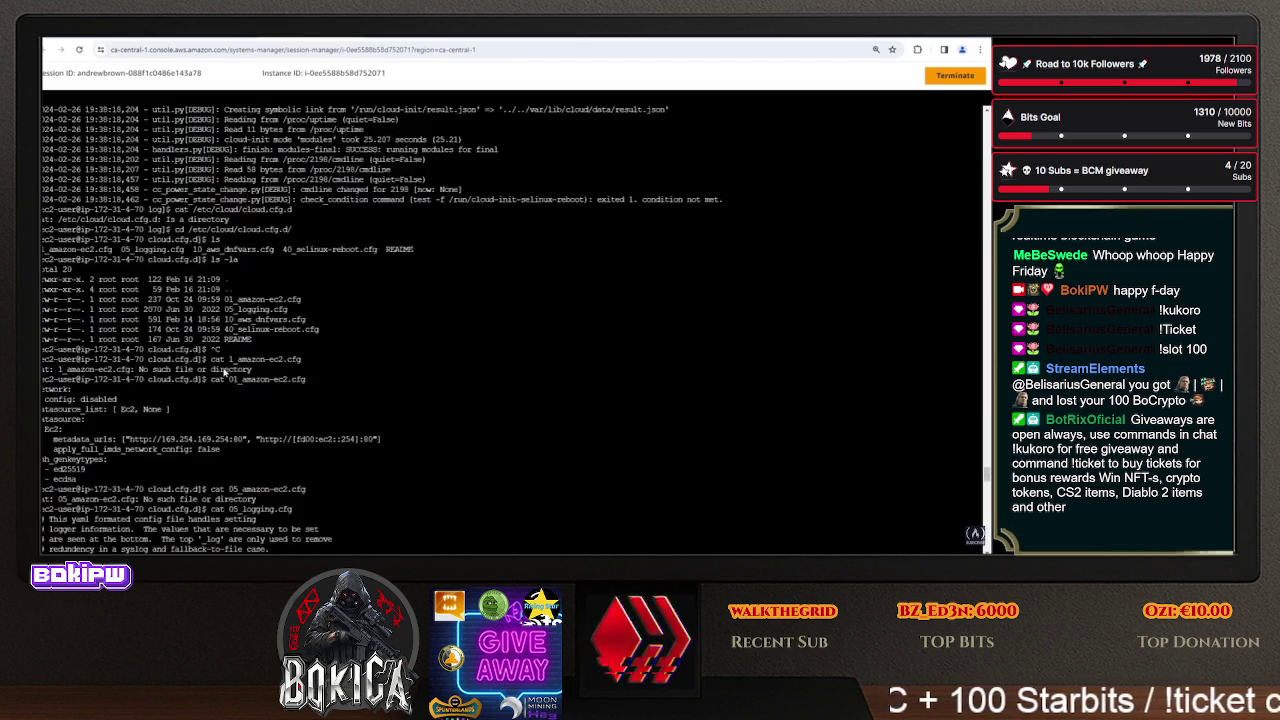
scroll(225, 382, "up", 10)
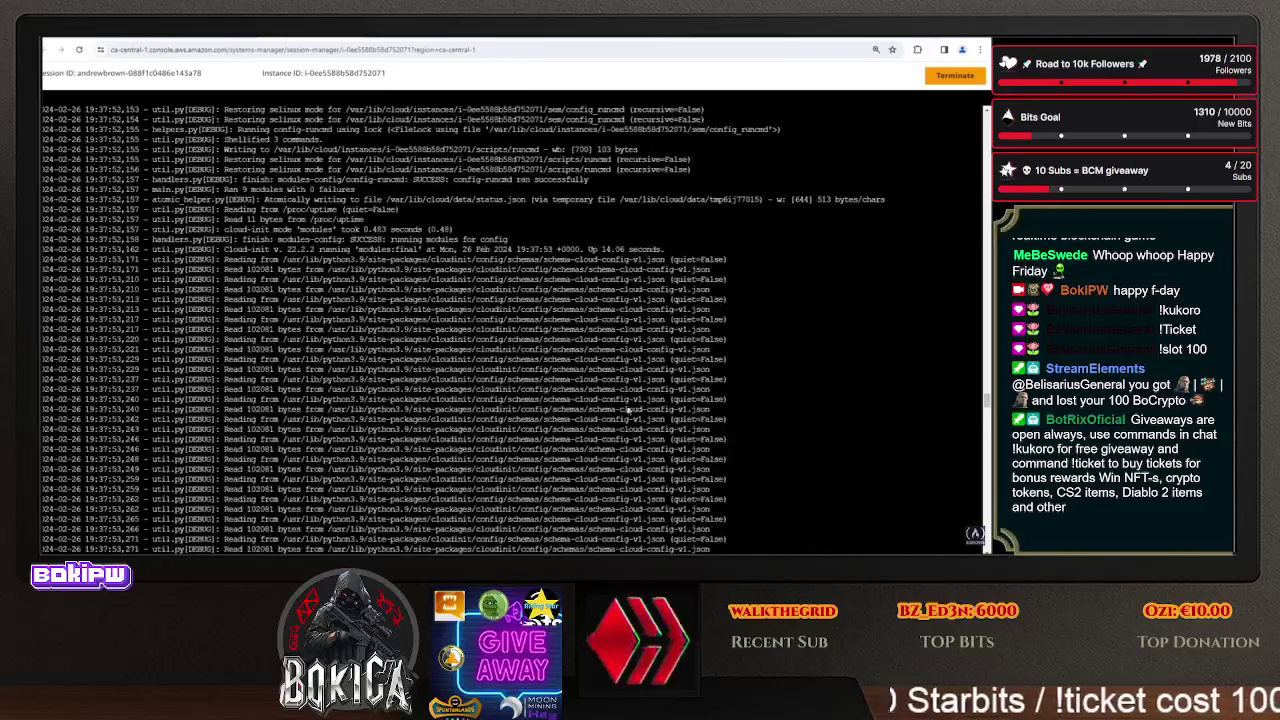
left_click_drag(488, 400, 549, 300)
scroll(500, 305, "down", 10)
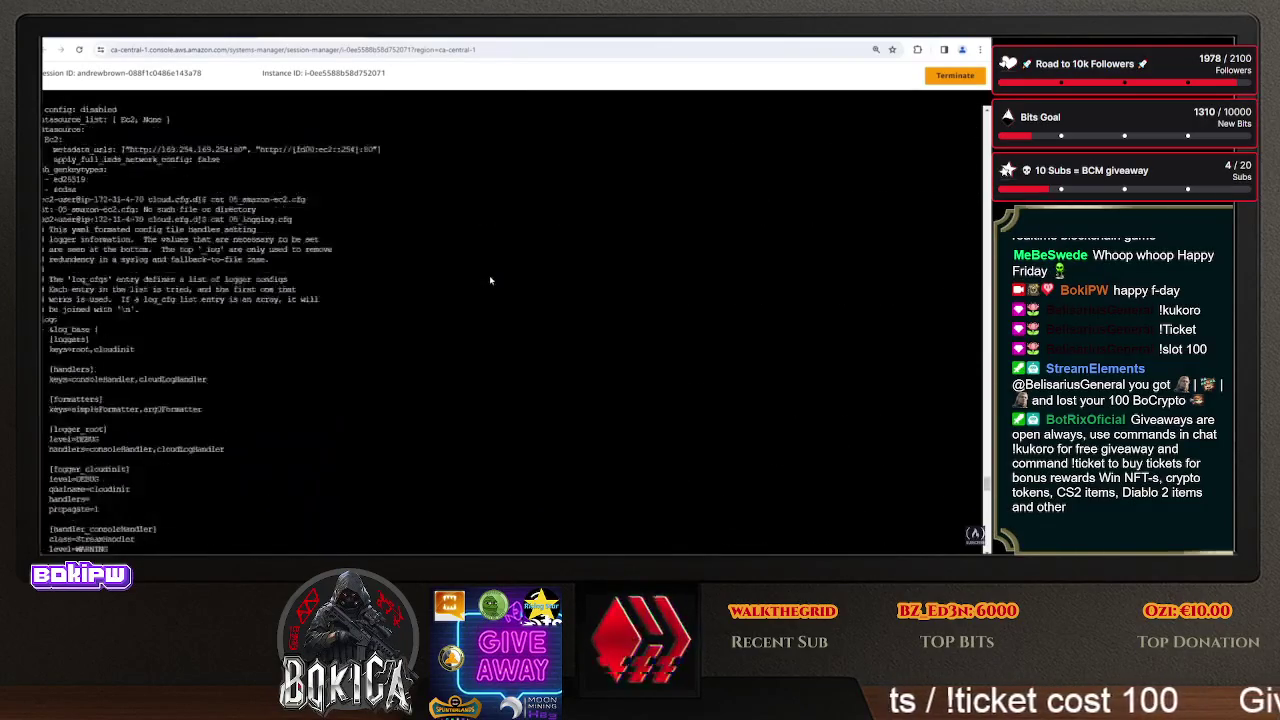
scroll(475, 302, "down", 10)
- Run ls to list cloud.cfg, cloud.cfg.d and templates in /etc/cloud
type("ls")
key("Return")
type("cd")
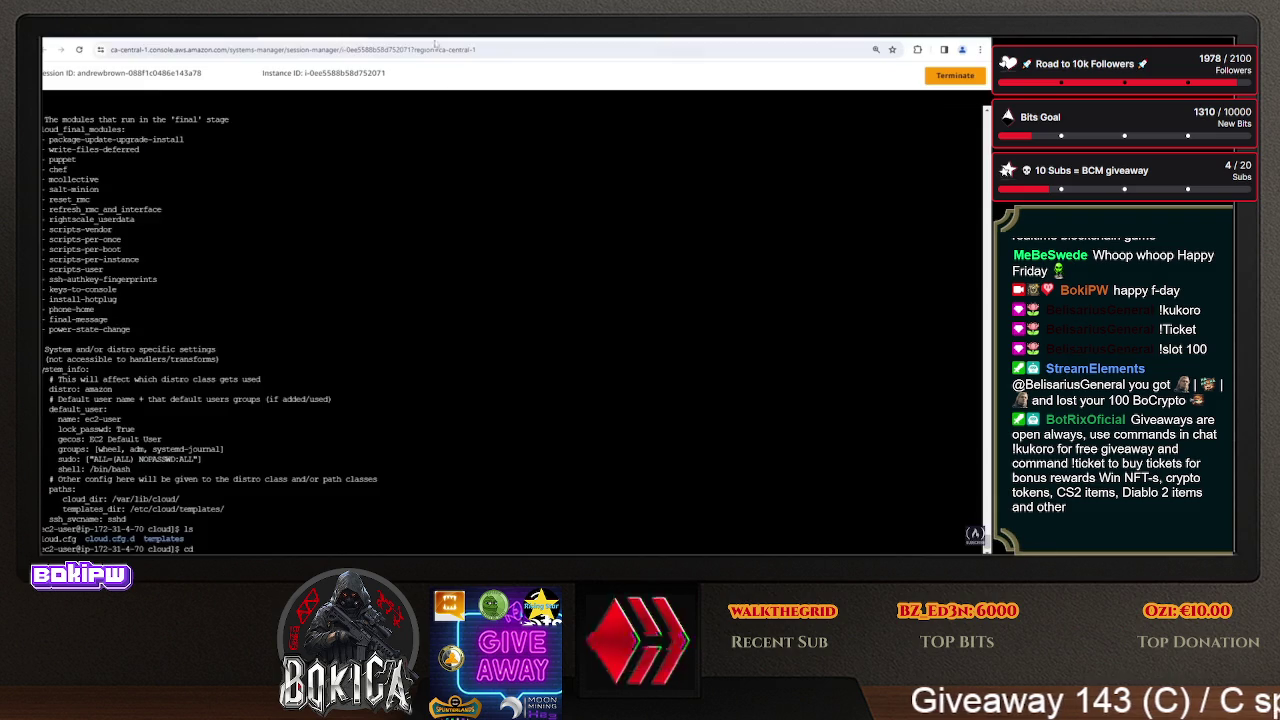
- Glance at the userdata.yml page and EC2 system-log docs, noting the /var/log path
key("ctrl+Tab")
key("ctrl+Tab")
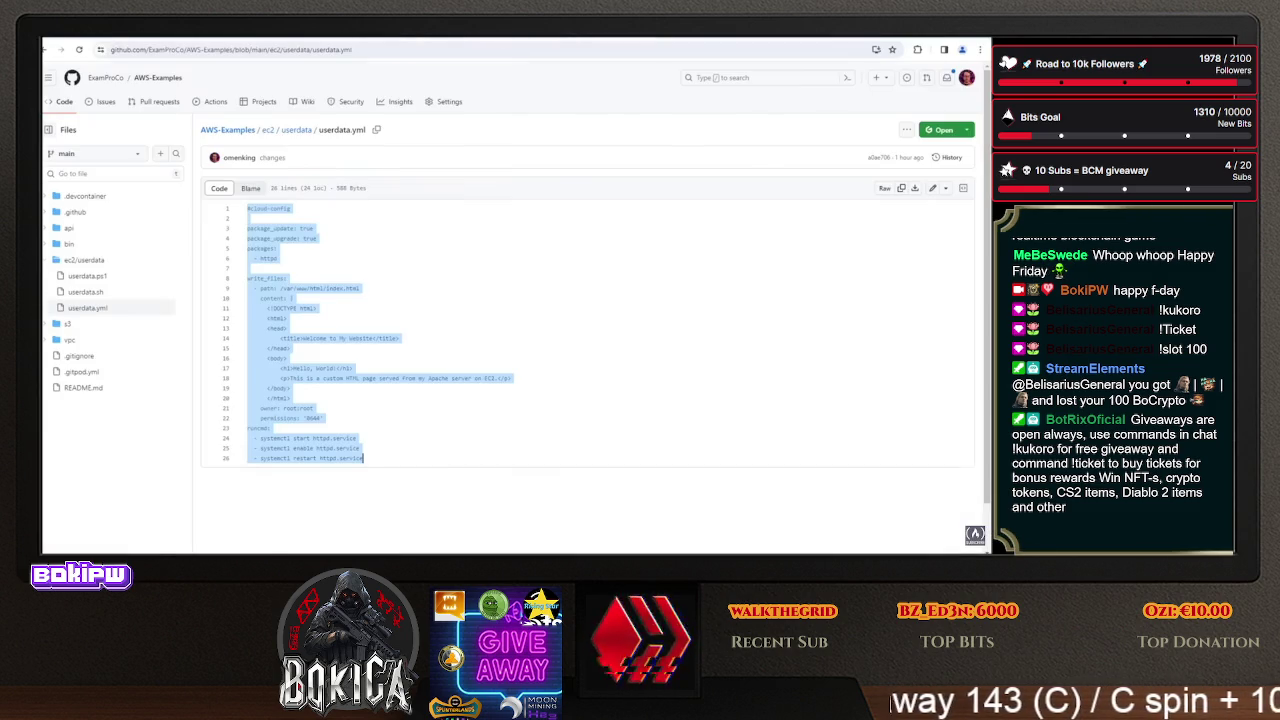
key("ctrl+shift+Tab")
key("ctrl+Tab")
left_click_drag(225, 377, 263, 376)
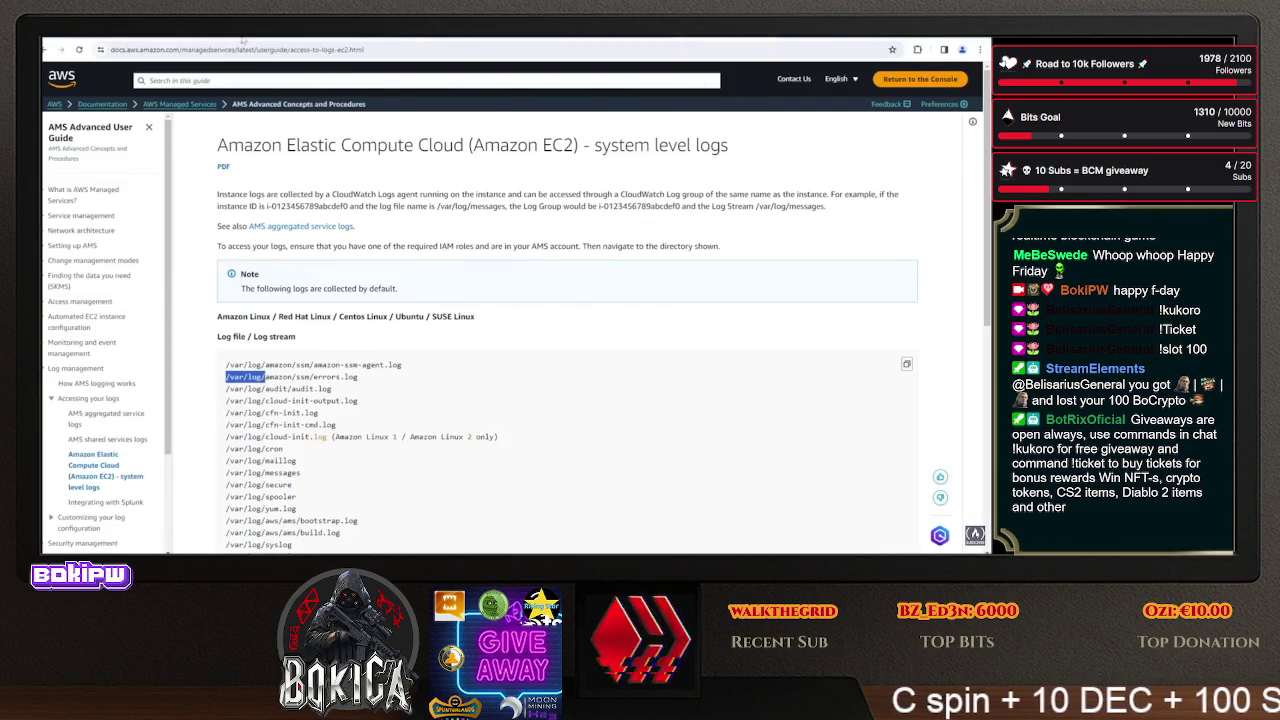
key("ctrl+Tab")
key("ctrl+Tab")
- Move into /var/log and list its contents with ls -la
type("cd /")
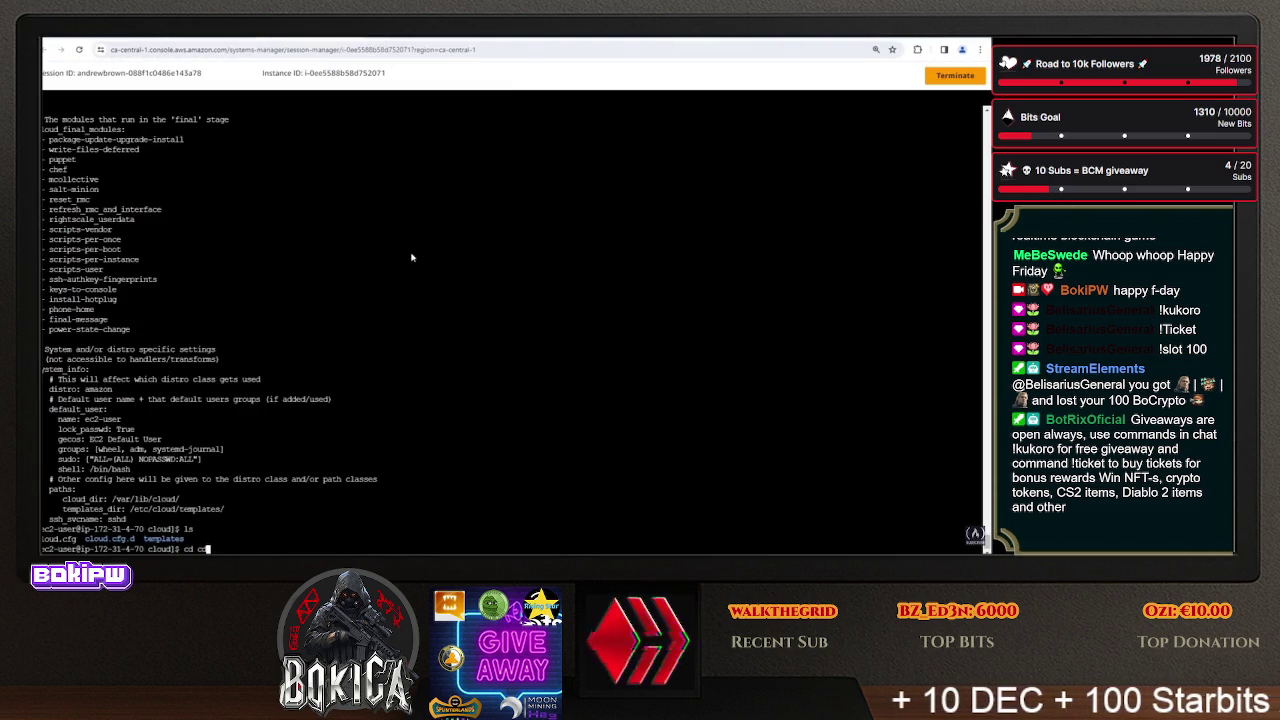
type("var/lo")
key("Return")
key("Up")
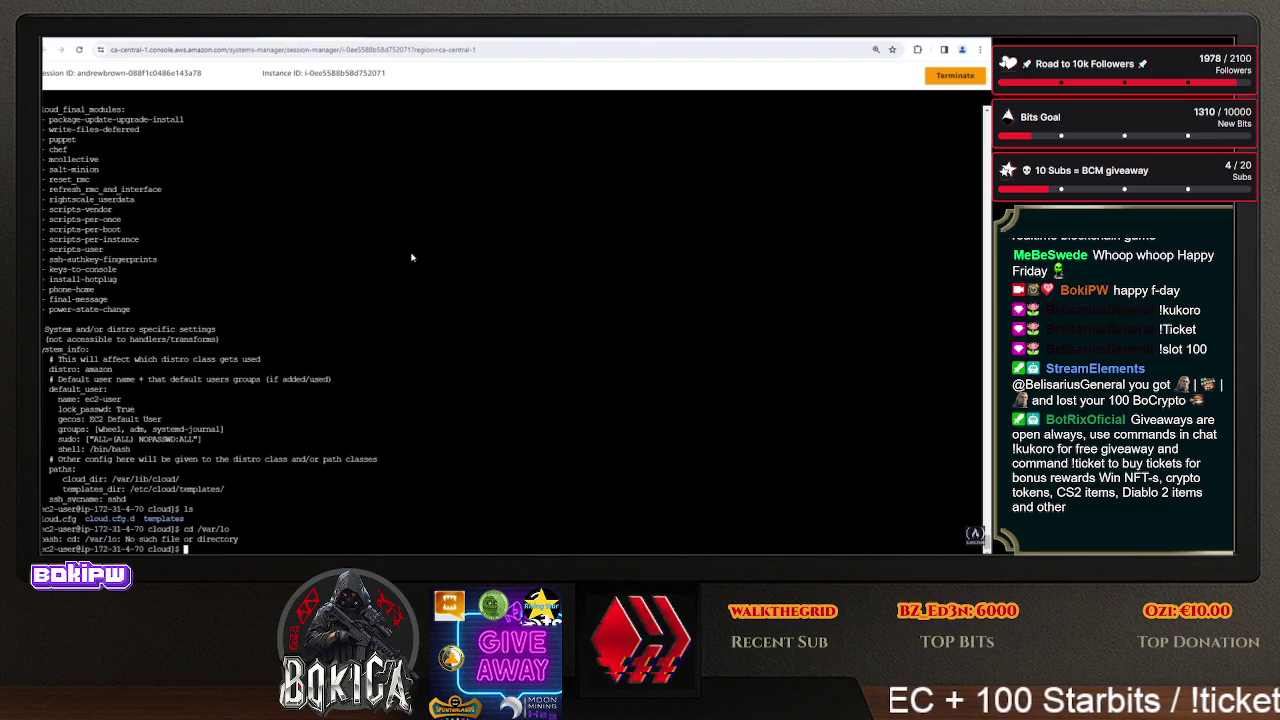
type("g")
key("Return")
type("ls -la")
key("Return")
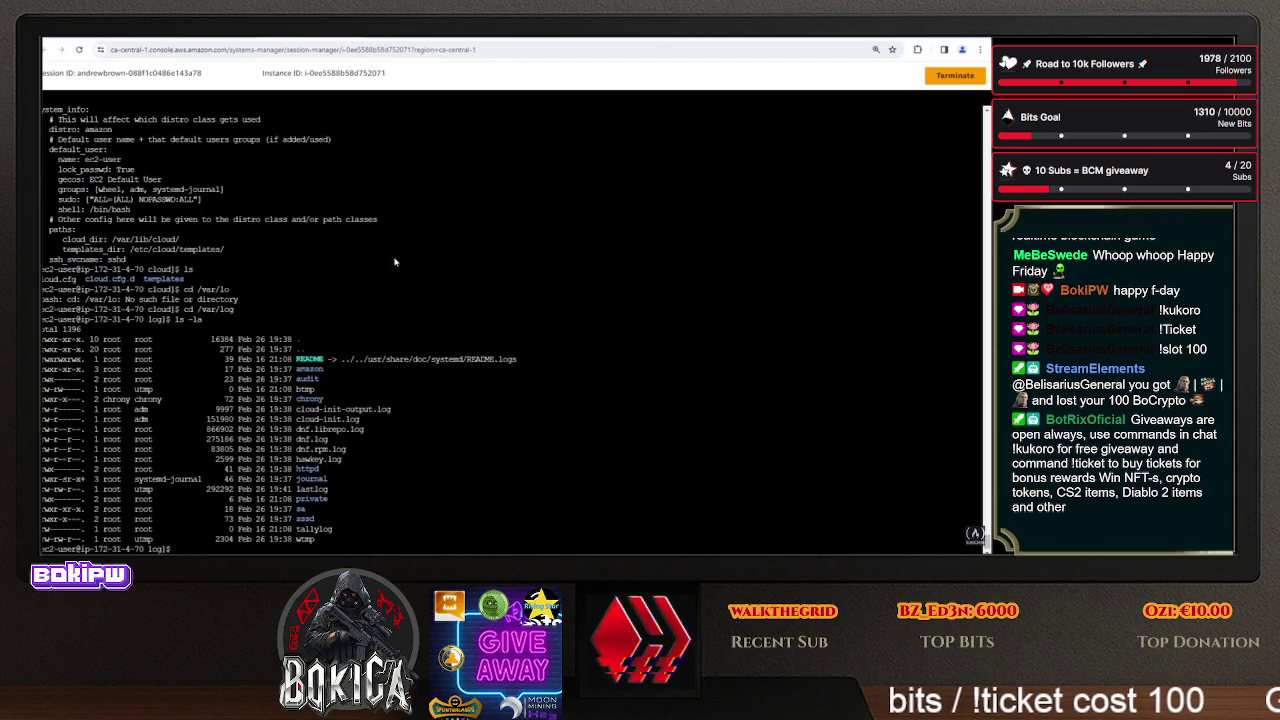
- Print the cloud-init-output.log file with cat
left_click_drag(403, 410, 298, 413)
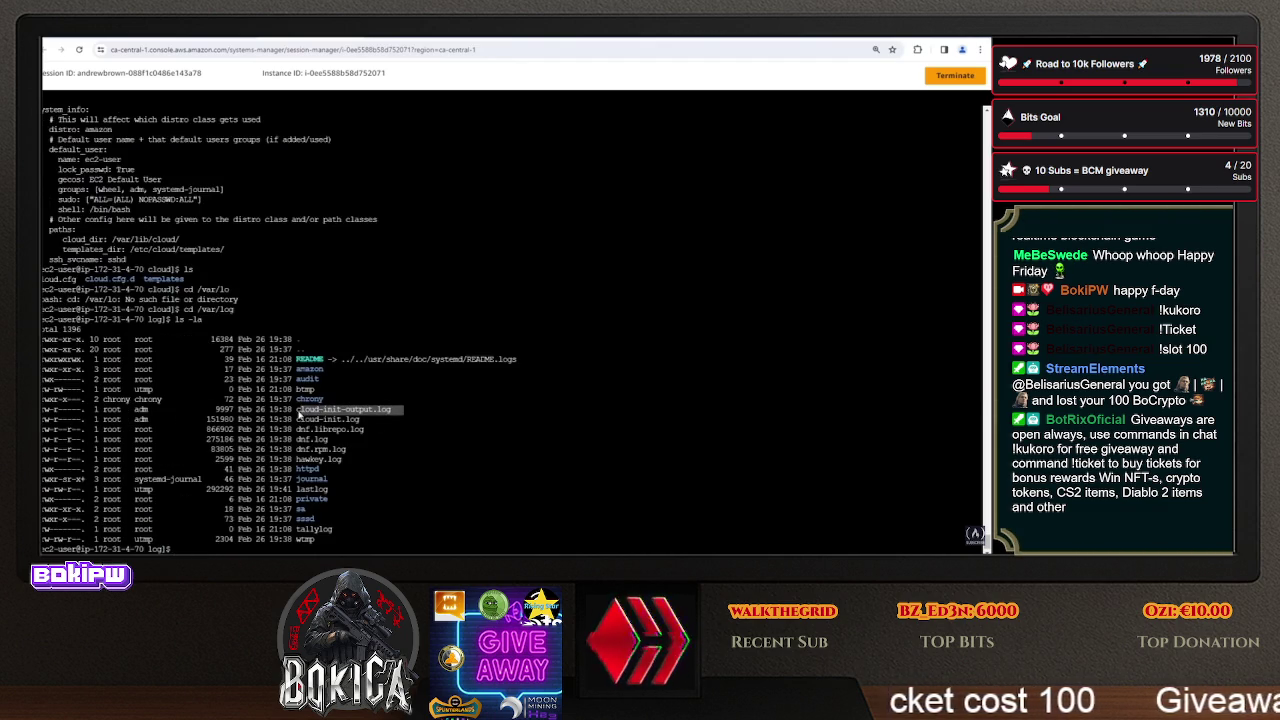
key("ctrl+c")
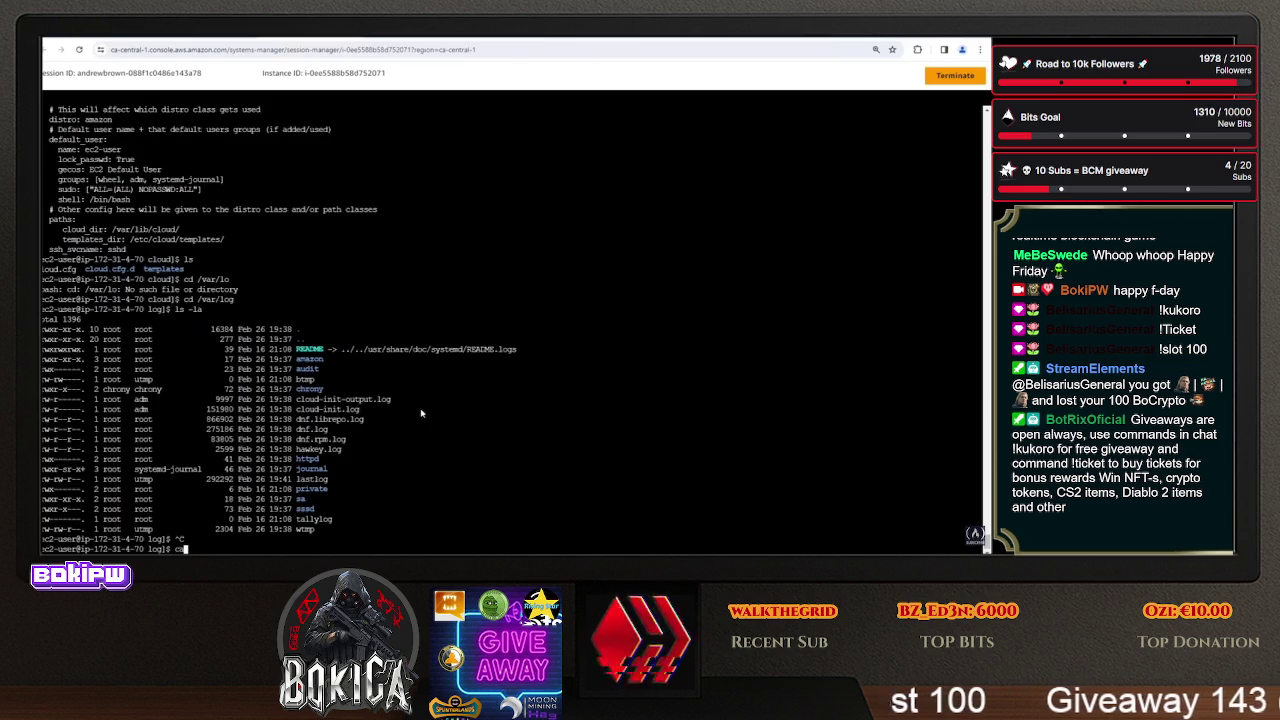
type("cat cloud-initi-out")
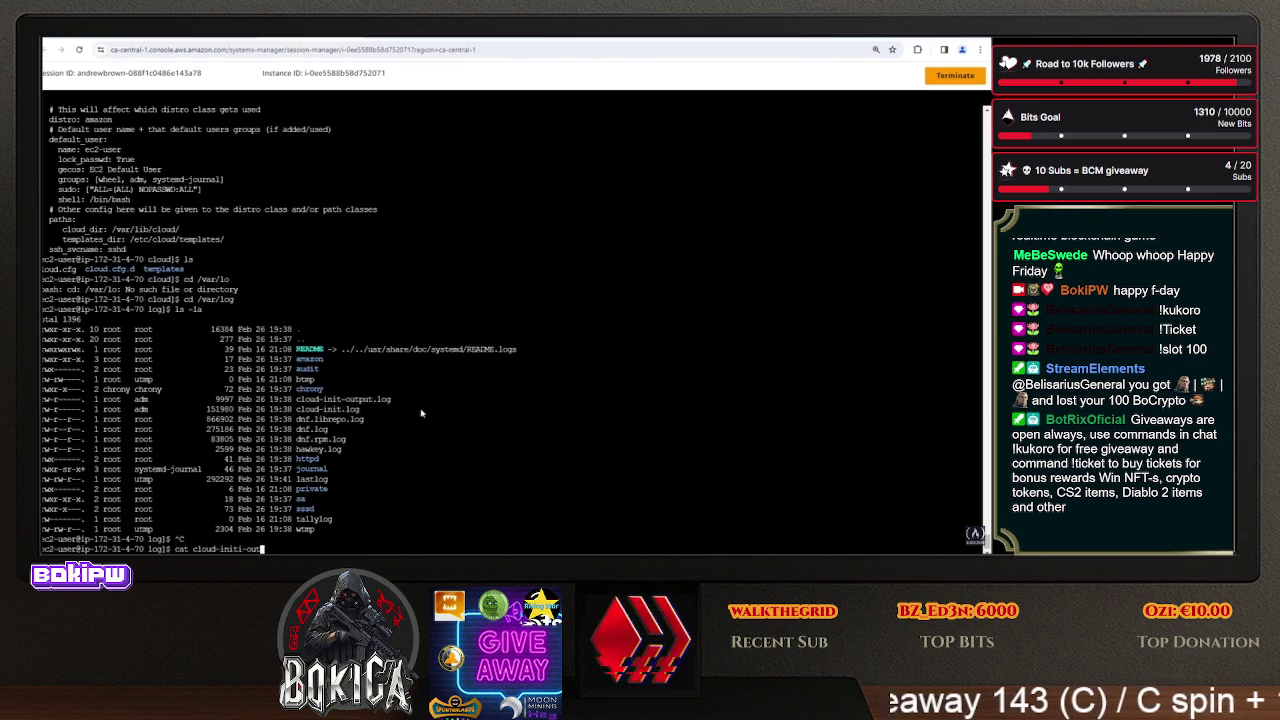
key("BackSpace")
key("BackSpace")
key("BackSpace")
type("-out")
key("Tab")
key("Return")
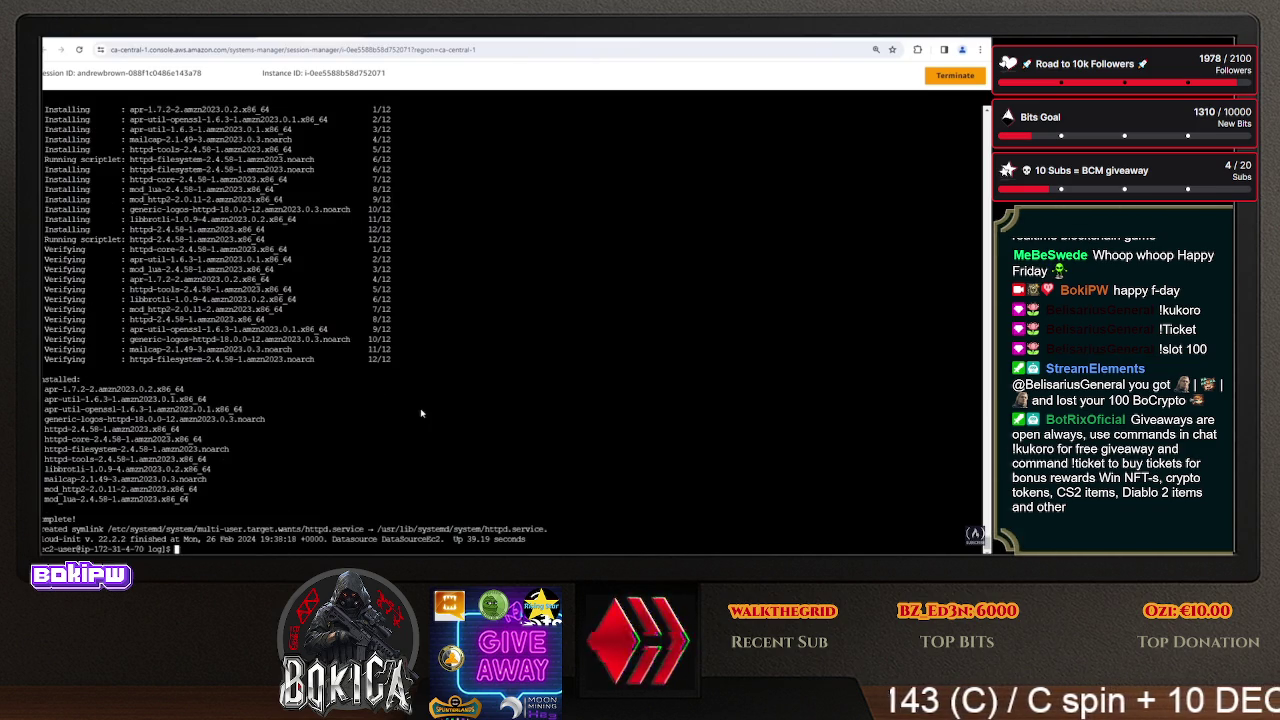
- Scroll the log past the network device table and SSH host keys to the httpd install lines
scroll(497, 291, "up", 15)
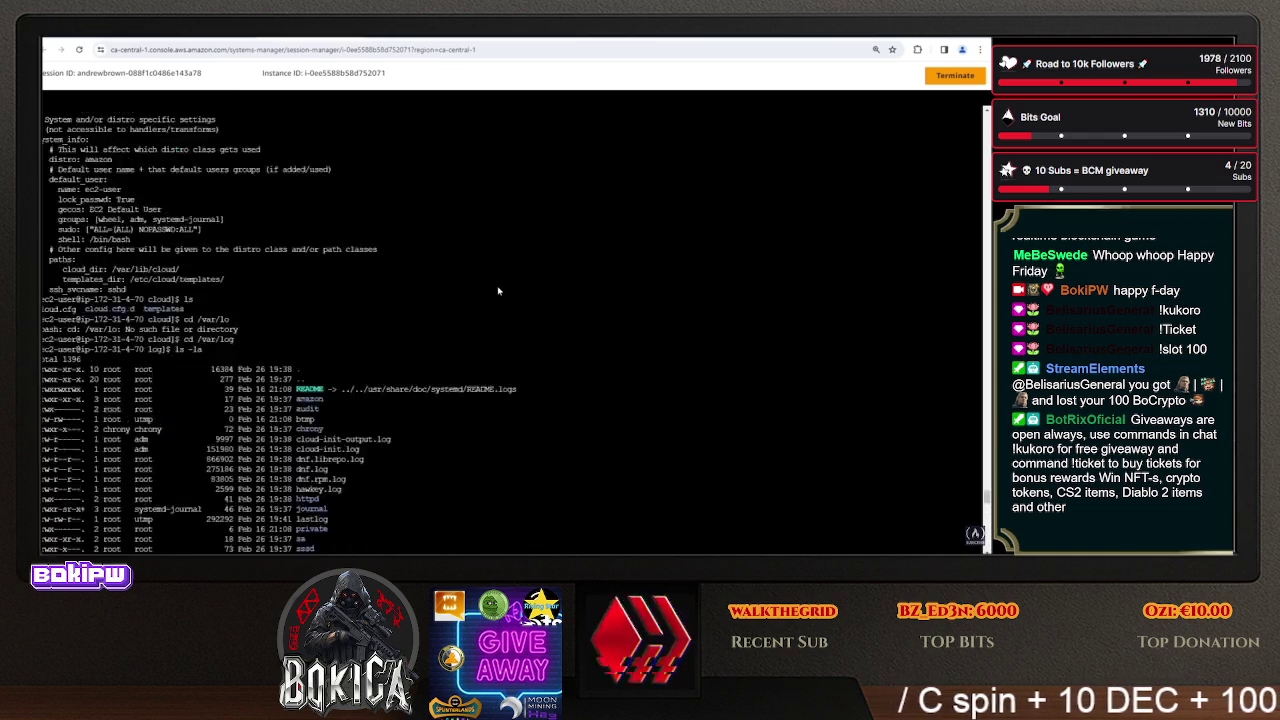
scroll(497, 291, "down", 10)
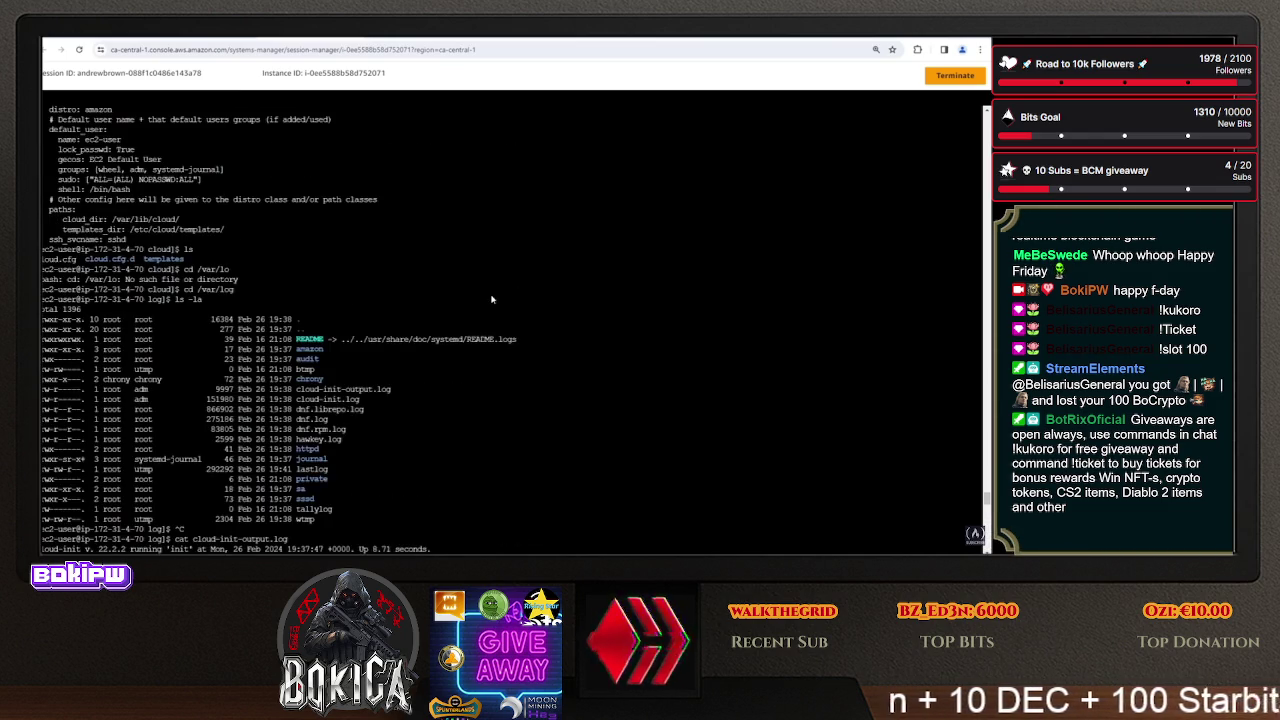
scroll(491, 298, "down", 6)
scroll(470, 296, "down", 5)
mouse_move(100, 230)
left_mouse_down()
mouse_move(465, 290)
mouse_move(482, 310)
mouse_move(462, 424)
left_mouse_up()
scroll(362, 250, "down", 8)
mouse_move(357, 245)
left_mouse_down()
mouse_move(214, 300)
mouse_move(237, 362)
left_mouse_up()
scroll(185, 270, "down", 8)
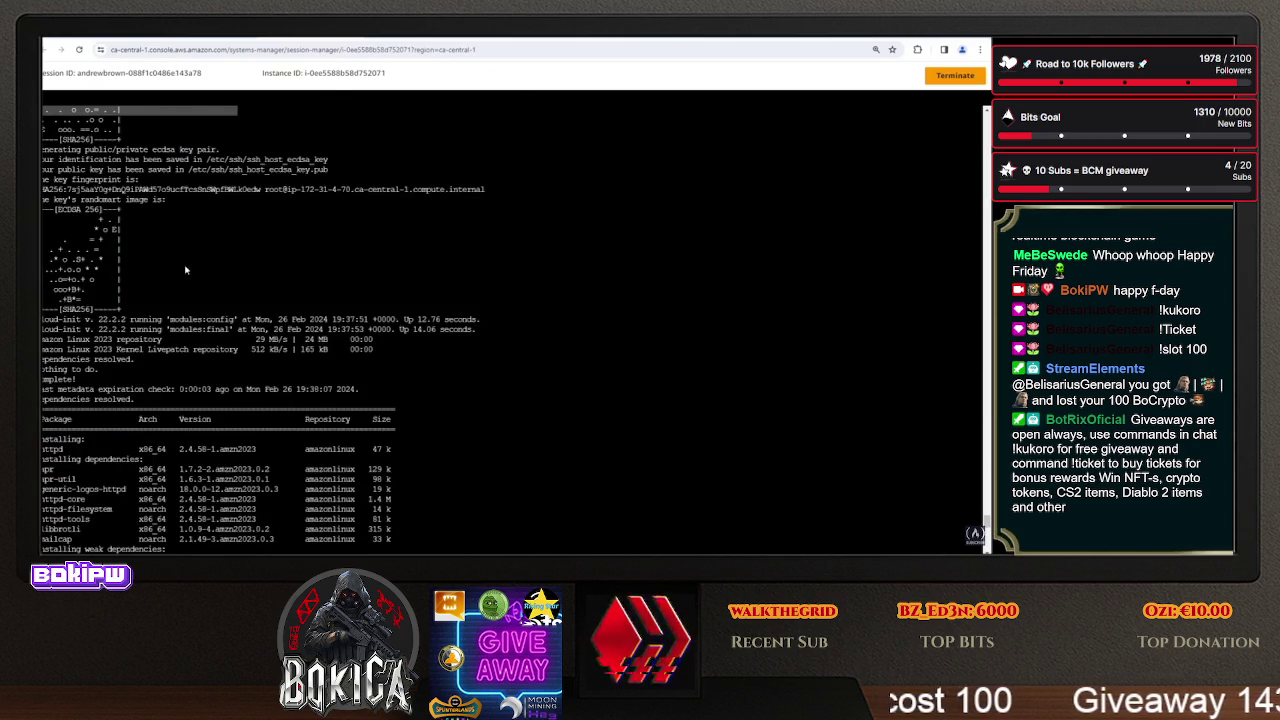
scroll(185, 270, "down", 3)
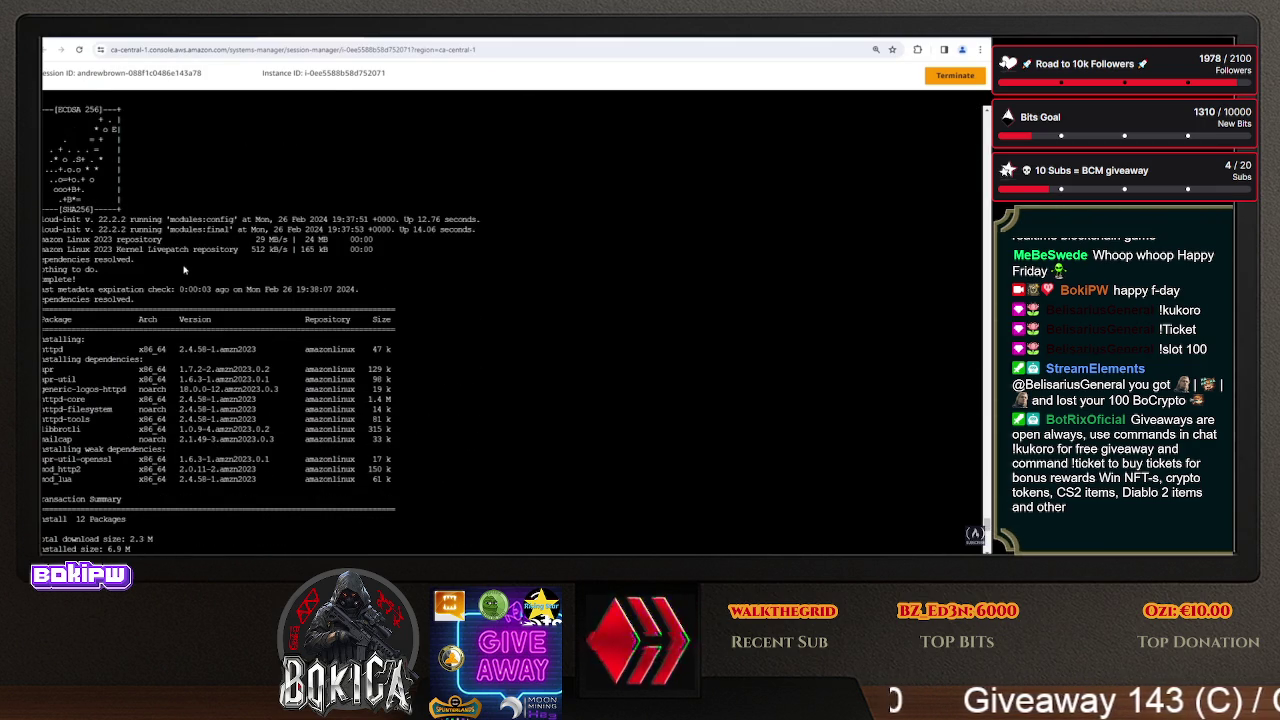
mouse_move(101, 349)
left_mouse_down()
mouse_move(60, 355)
mouse_move(427, 362)
left_mouse_up()
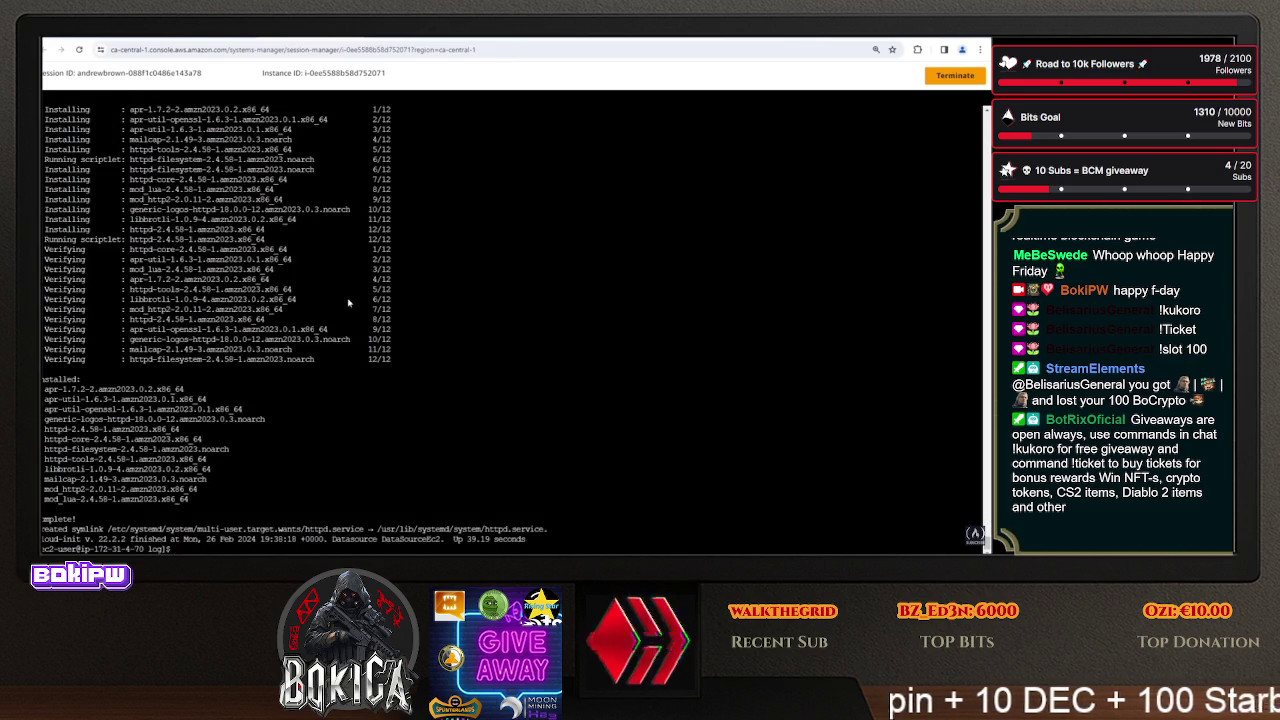
key("ctrl+w")
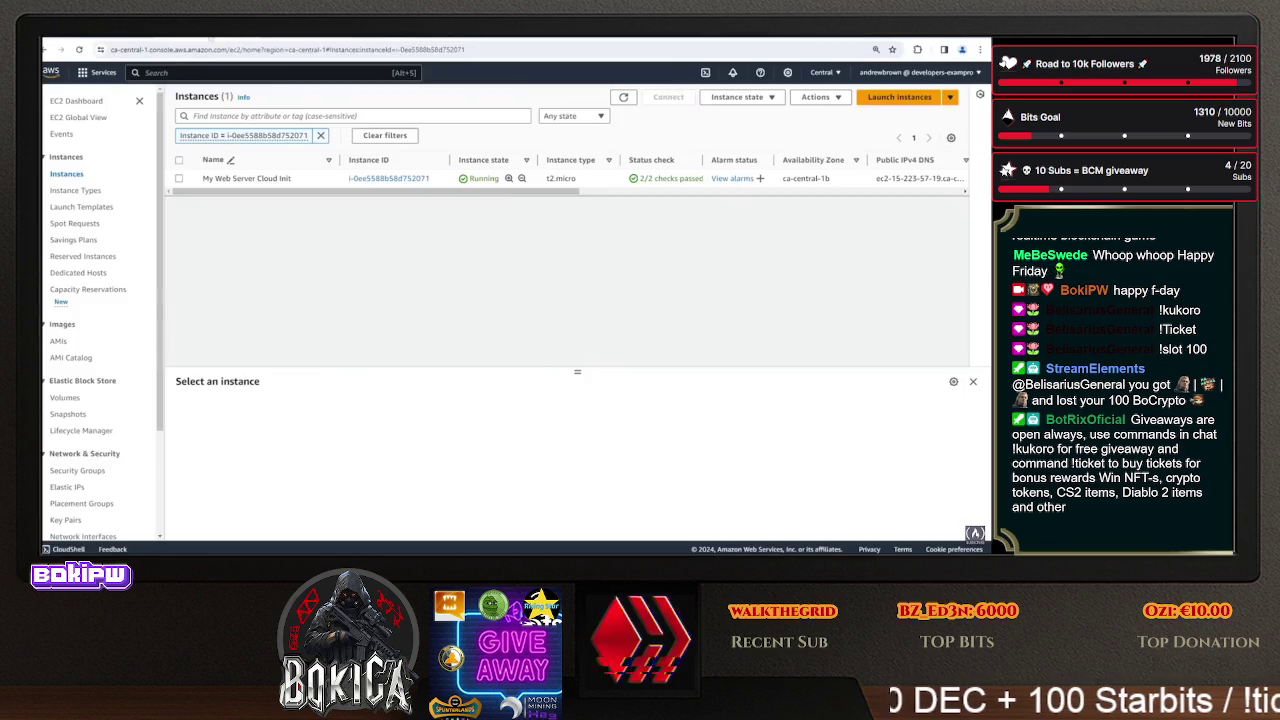
- Terminate the Linux Apache Cloud Config, Linux Apache2 Bash and Windows Apache2 PowerShell instances
left_click(740, 97)
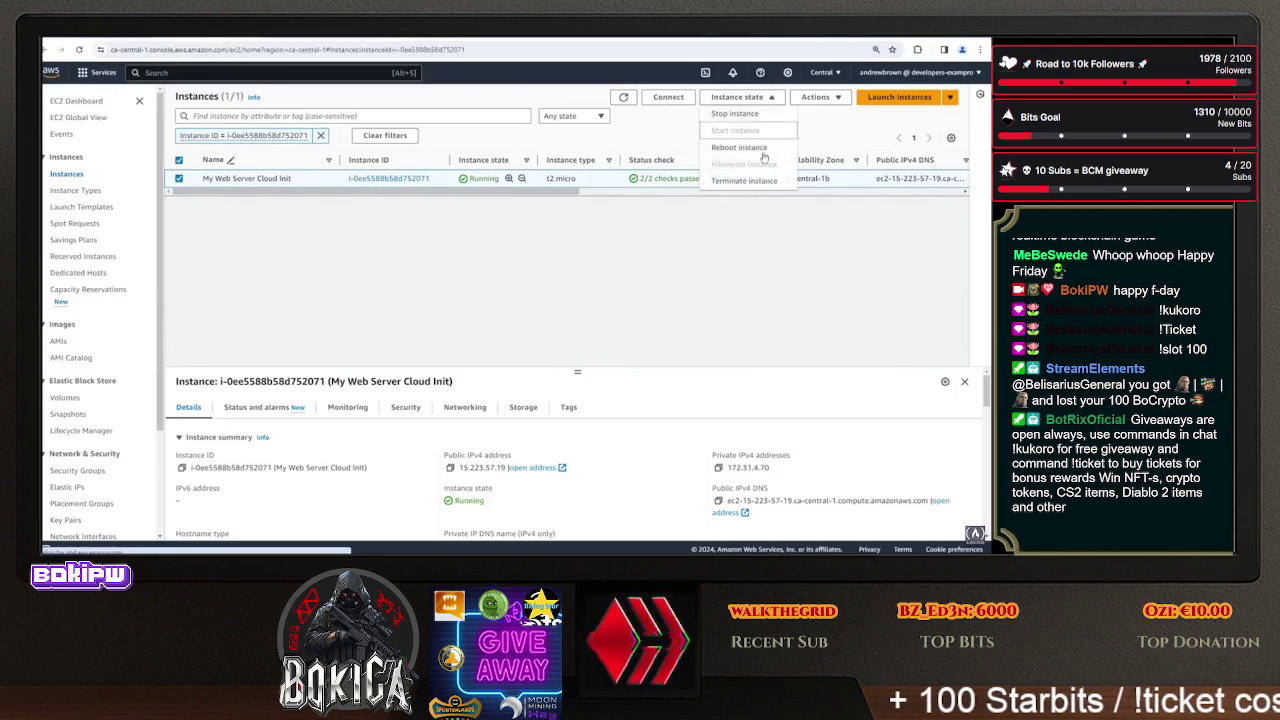
left_click(742, 186)
left_click(758, 398)
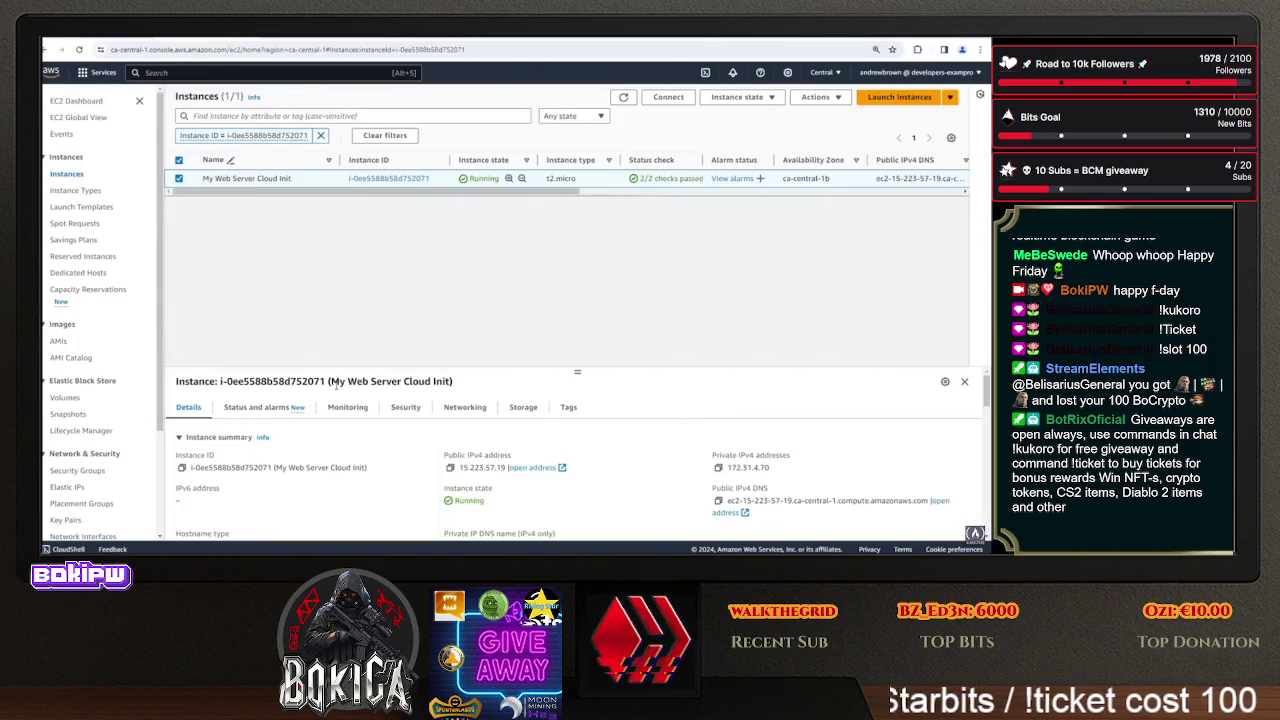
scroll(126, 378, "down", 2)
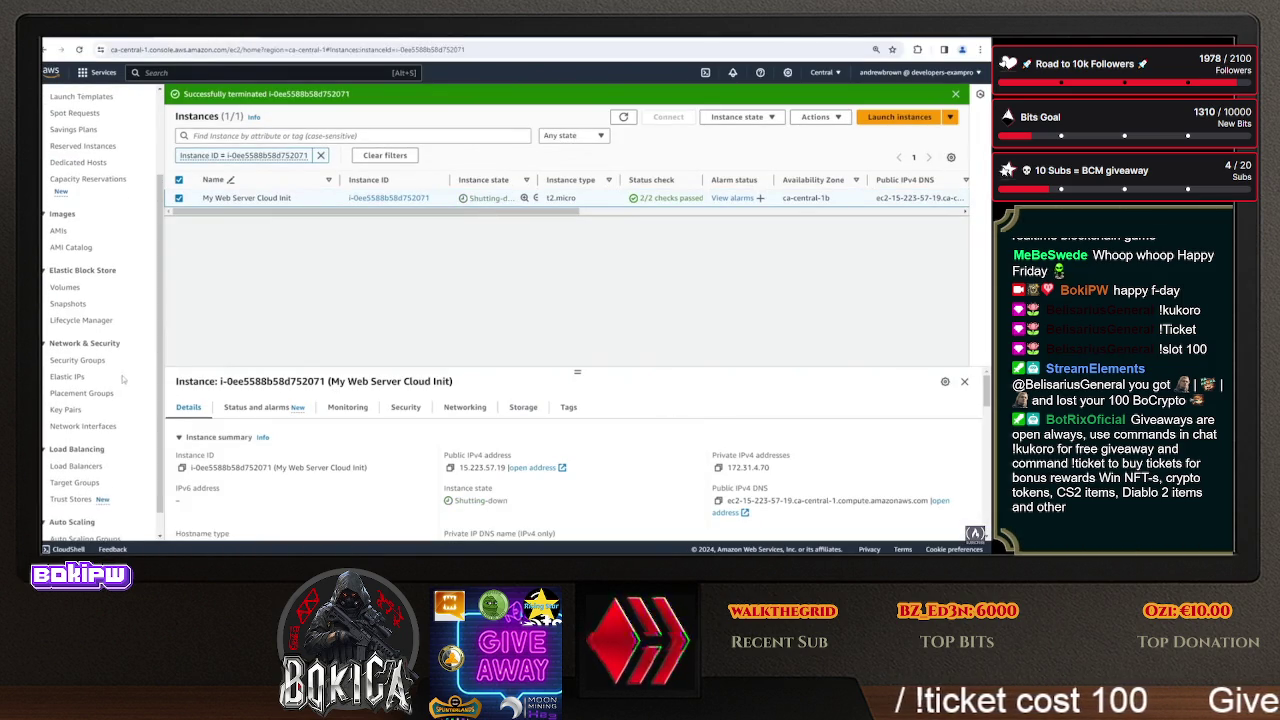
- Attempt to delete apache-sg, dismiss the failure, deselect it, and advance to the User Data slide
left_click(78, 360)
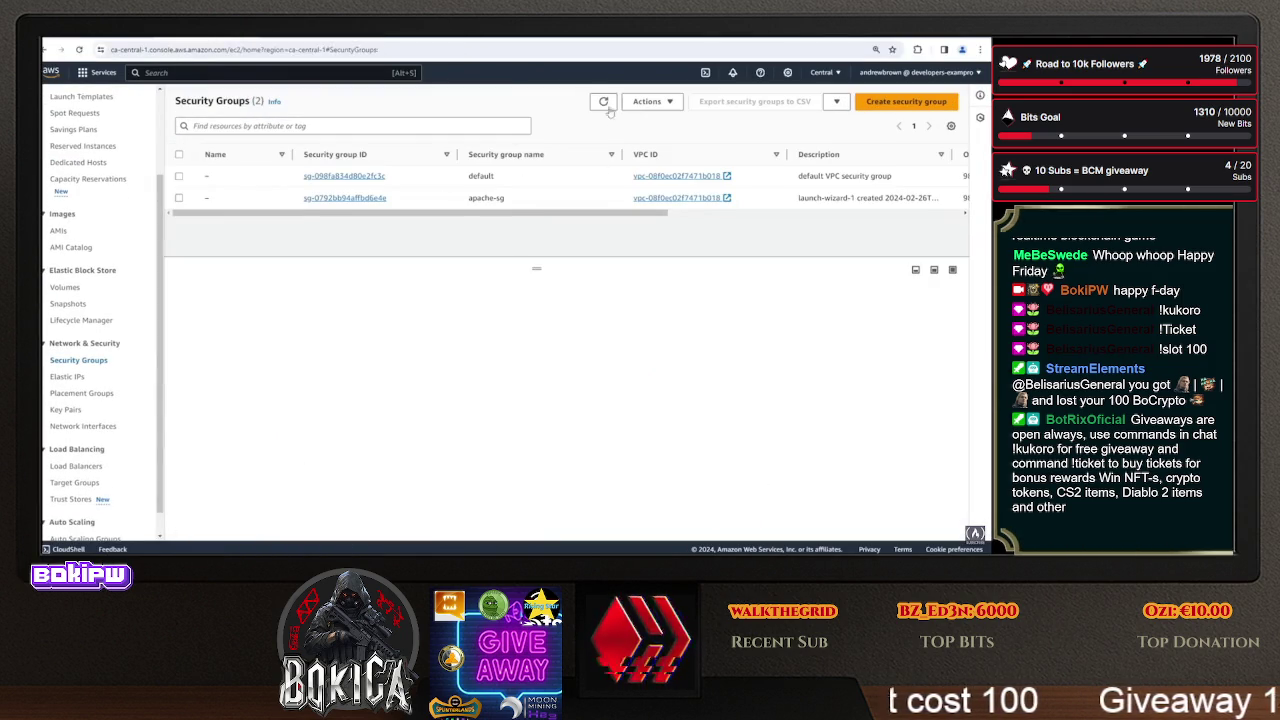
left_click(603, 101)
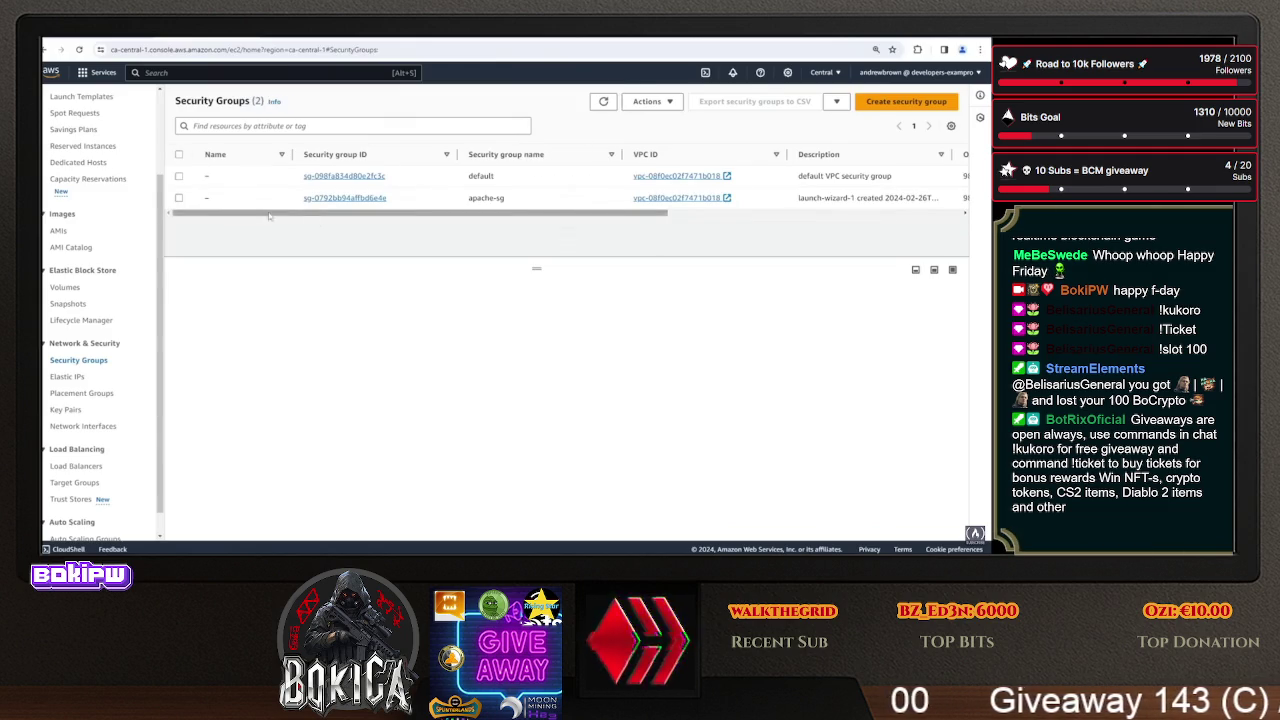
left_click(179, 198)
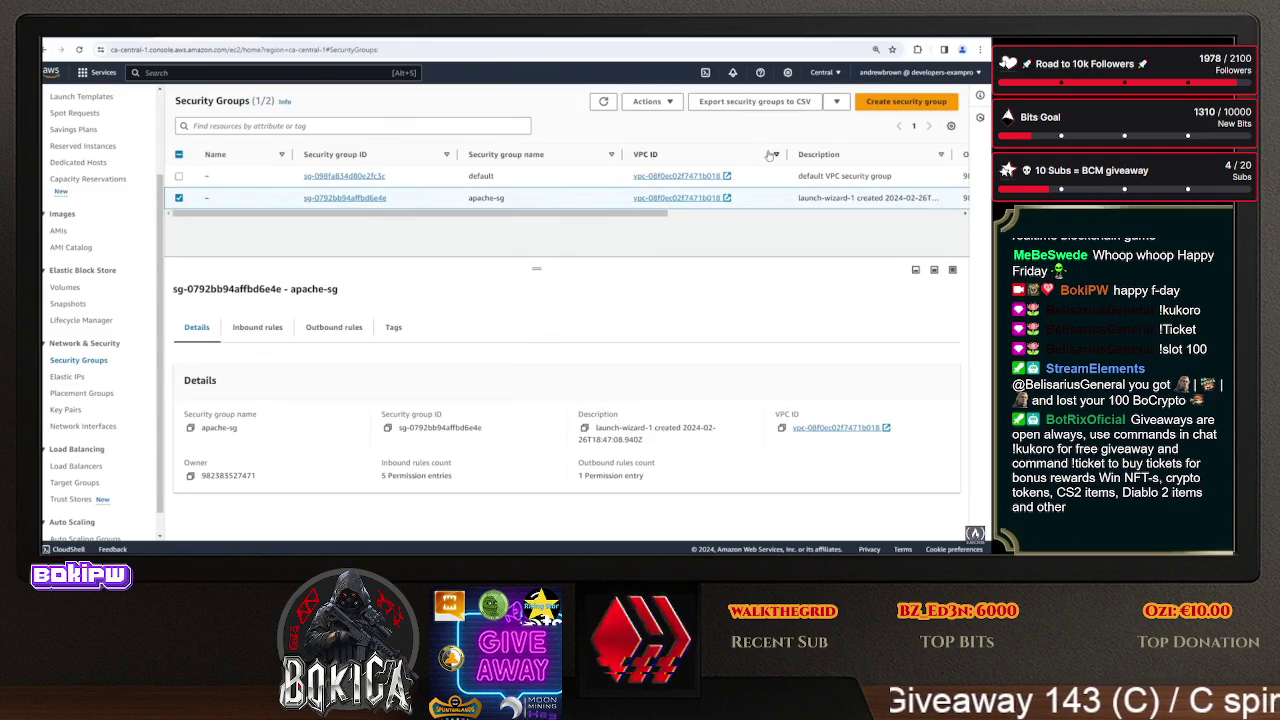
left_click(676, 104)
left_click(670, 220)
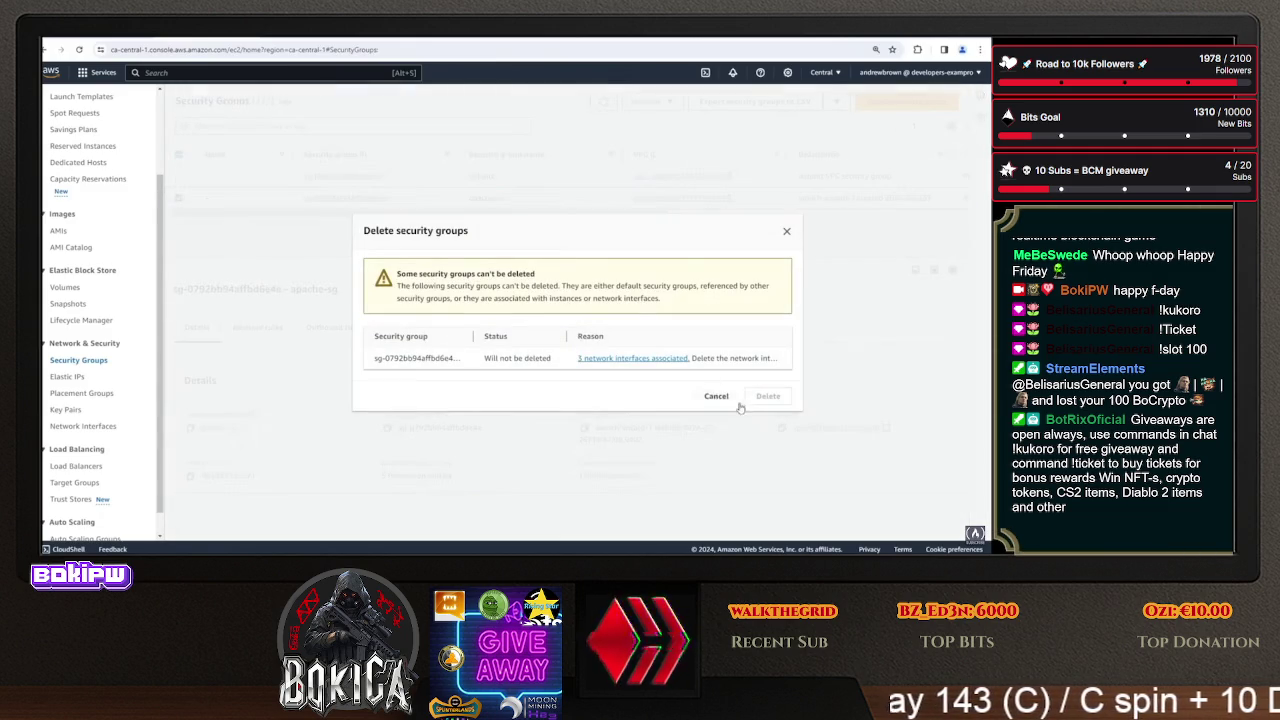
left_click(786, 231)
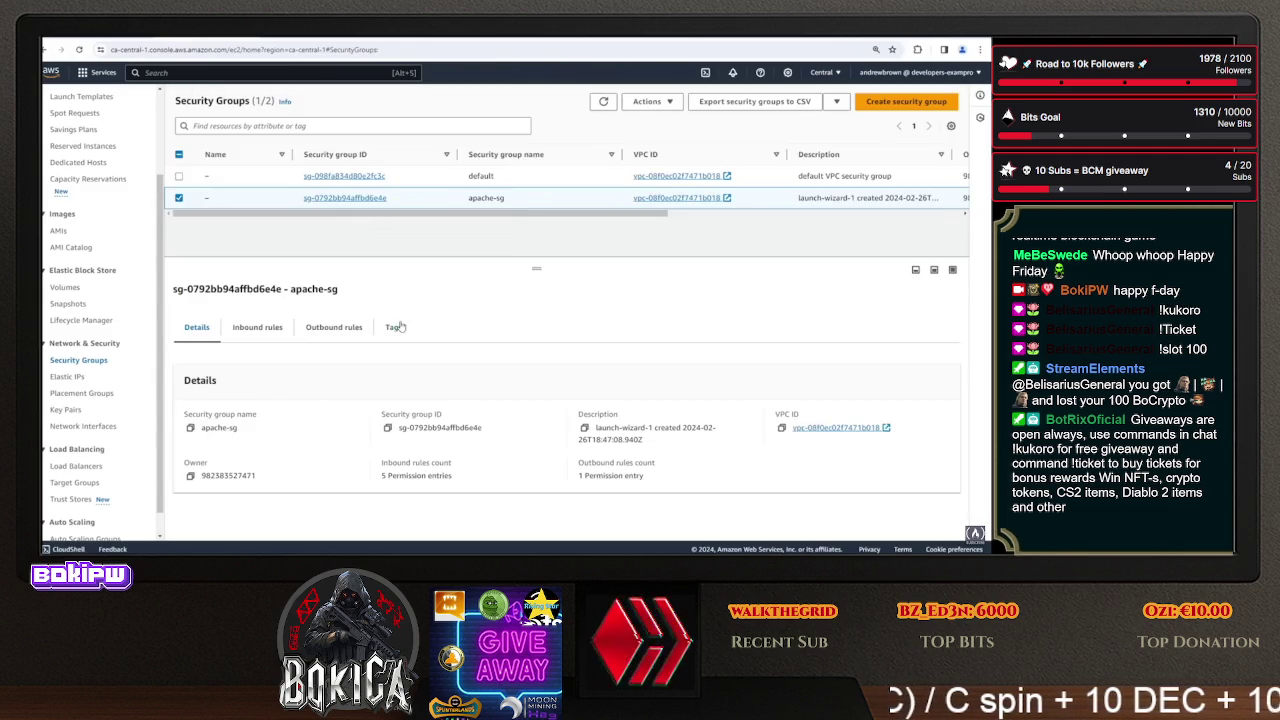
left_click(181, 198)
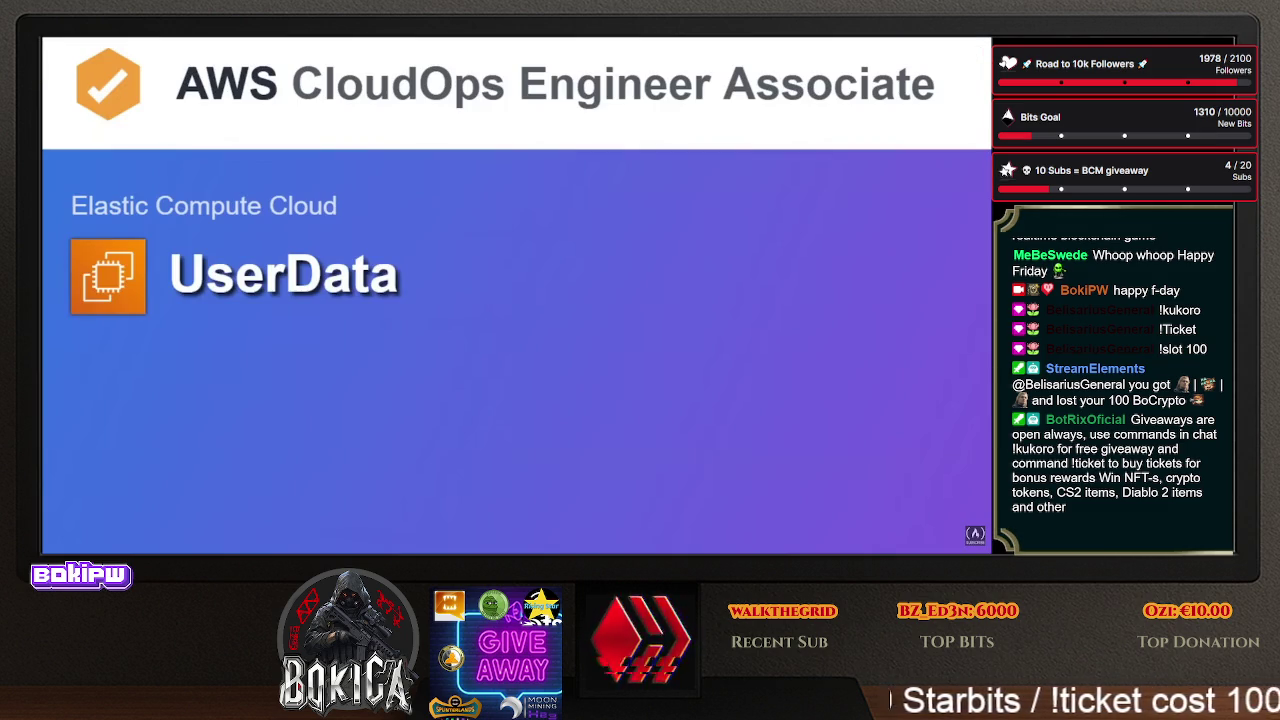
key("Right")
key("Right")
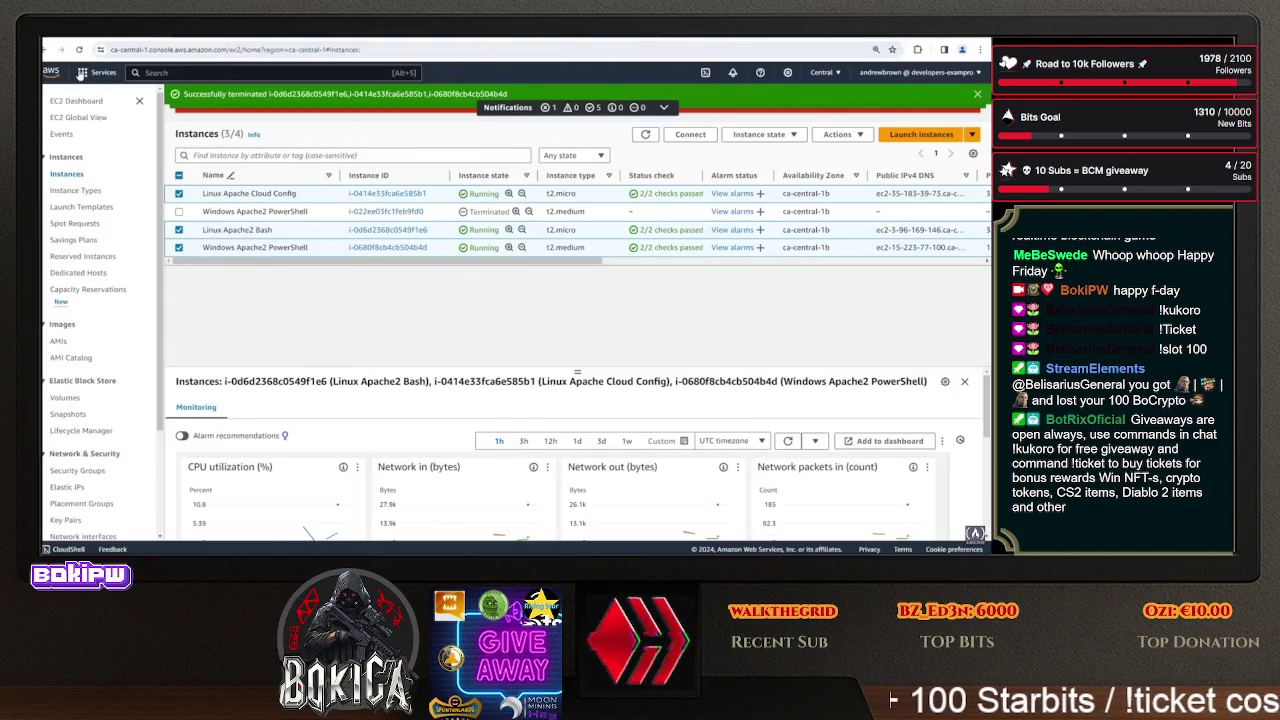
- Commit and push the userdata.ps1 and userdata.yml edits with the message "changes"
left_click(330, 40)
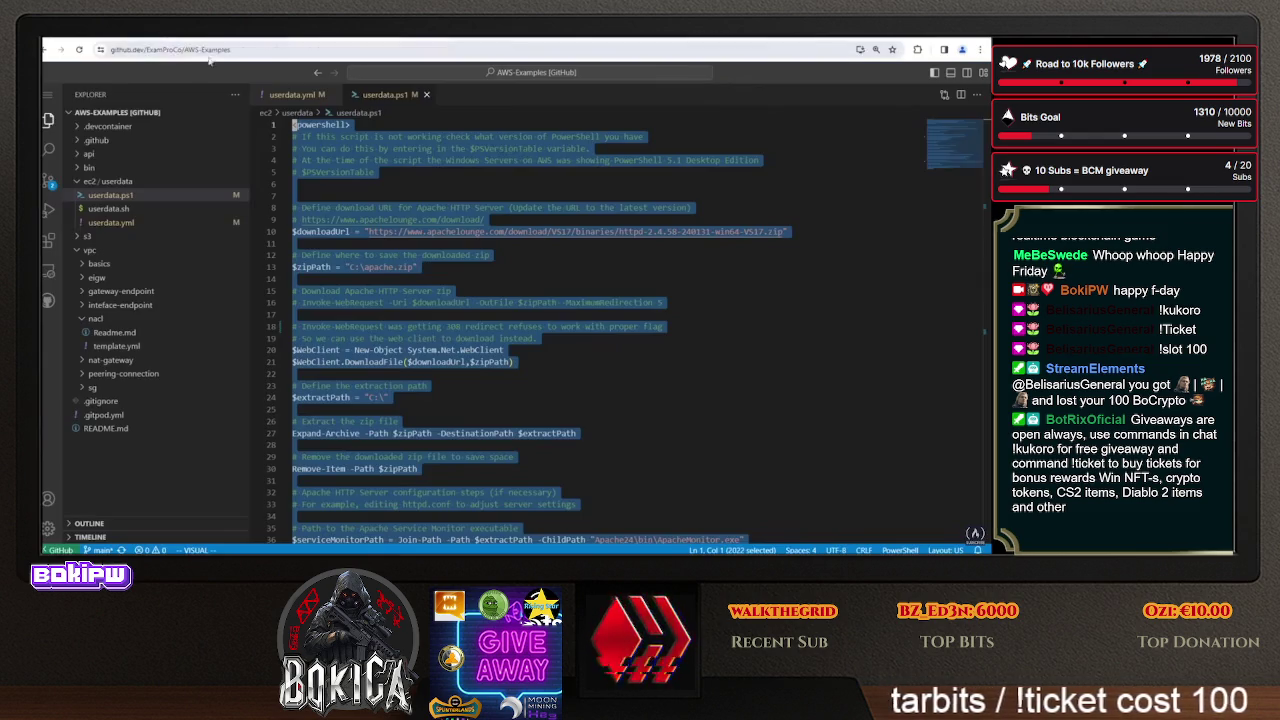
left_click(49, 180)
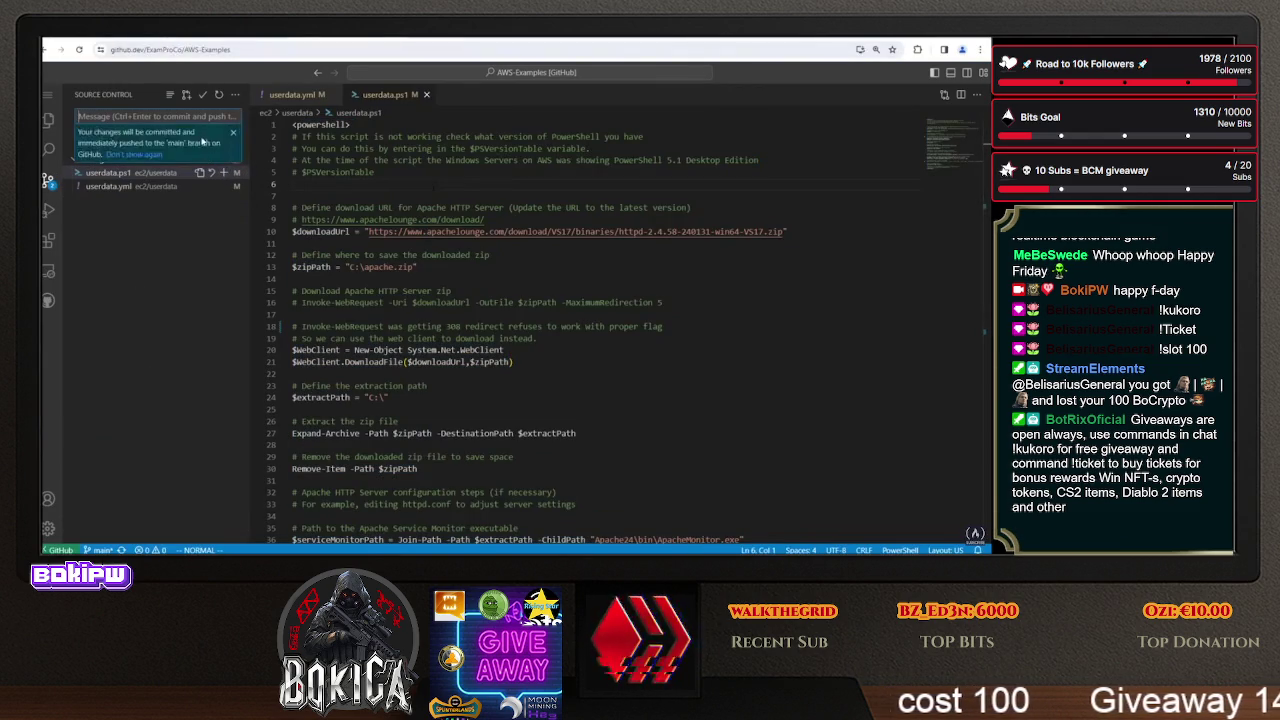
type("changes")
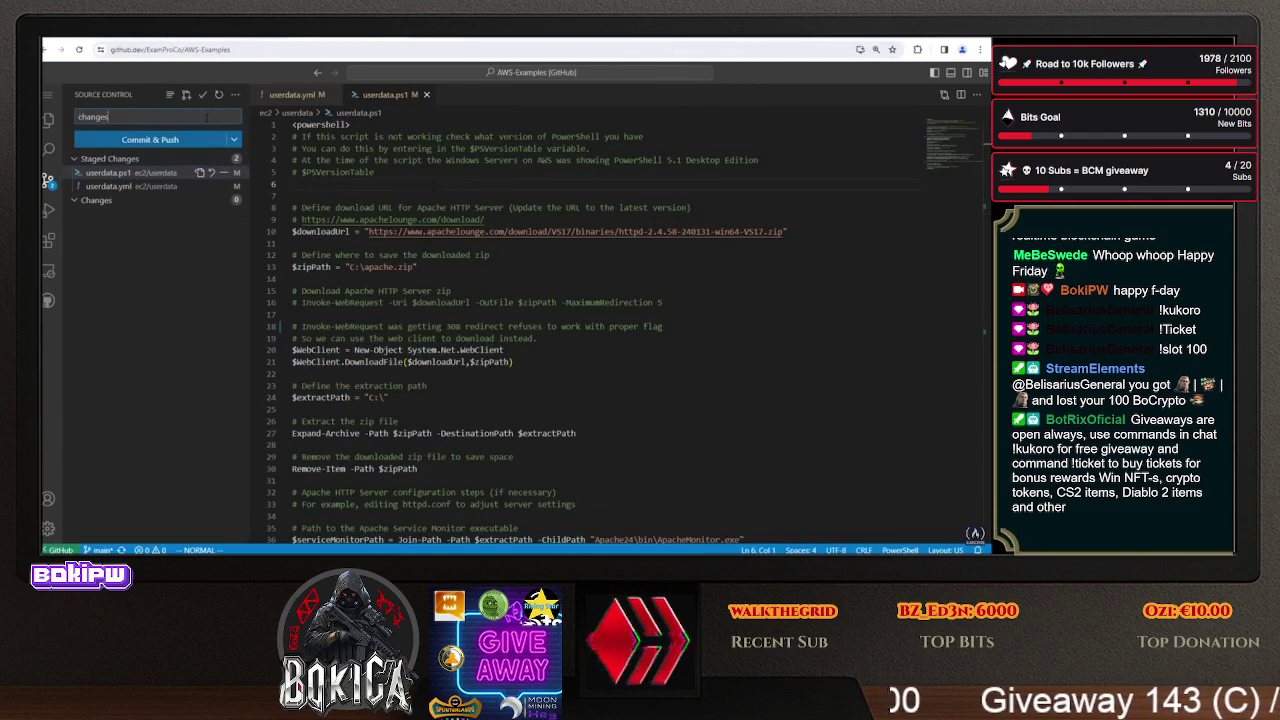
left_click(170, 140)
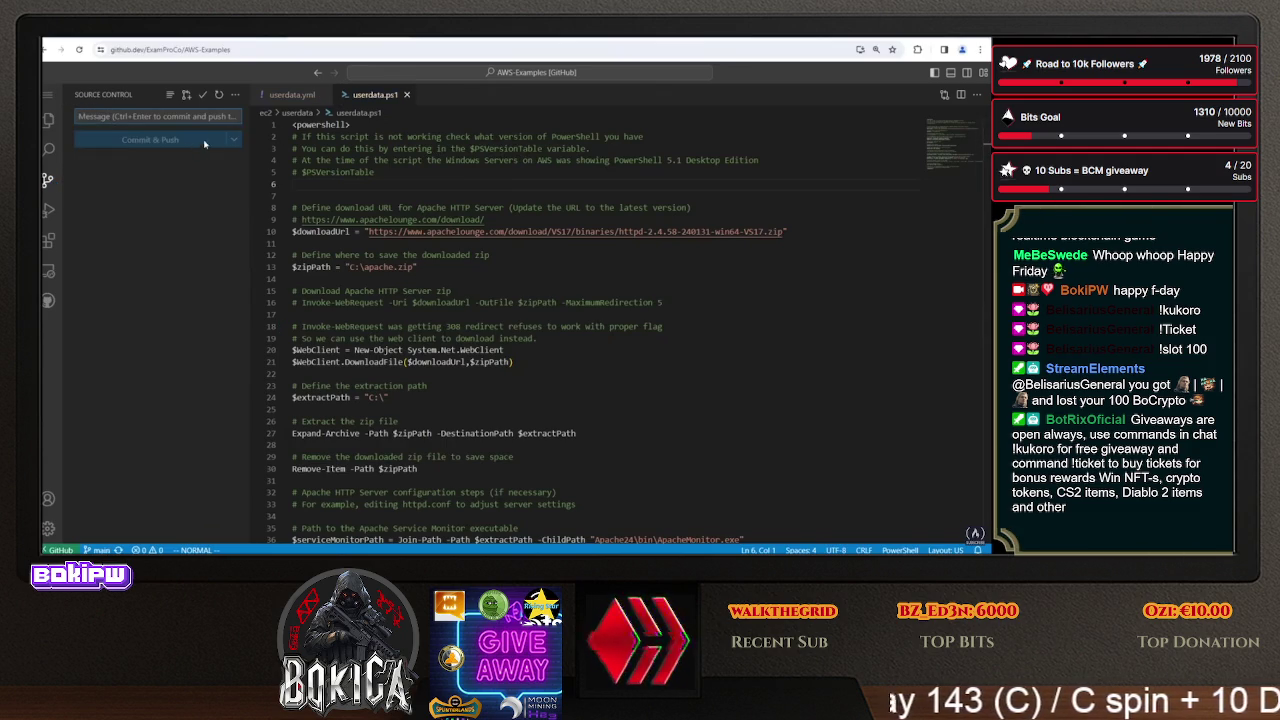
- Close userdata.ps1 and go back to the repository via the editor menu
key("ctrl+a")
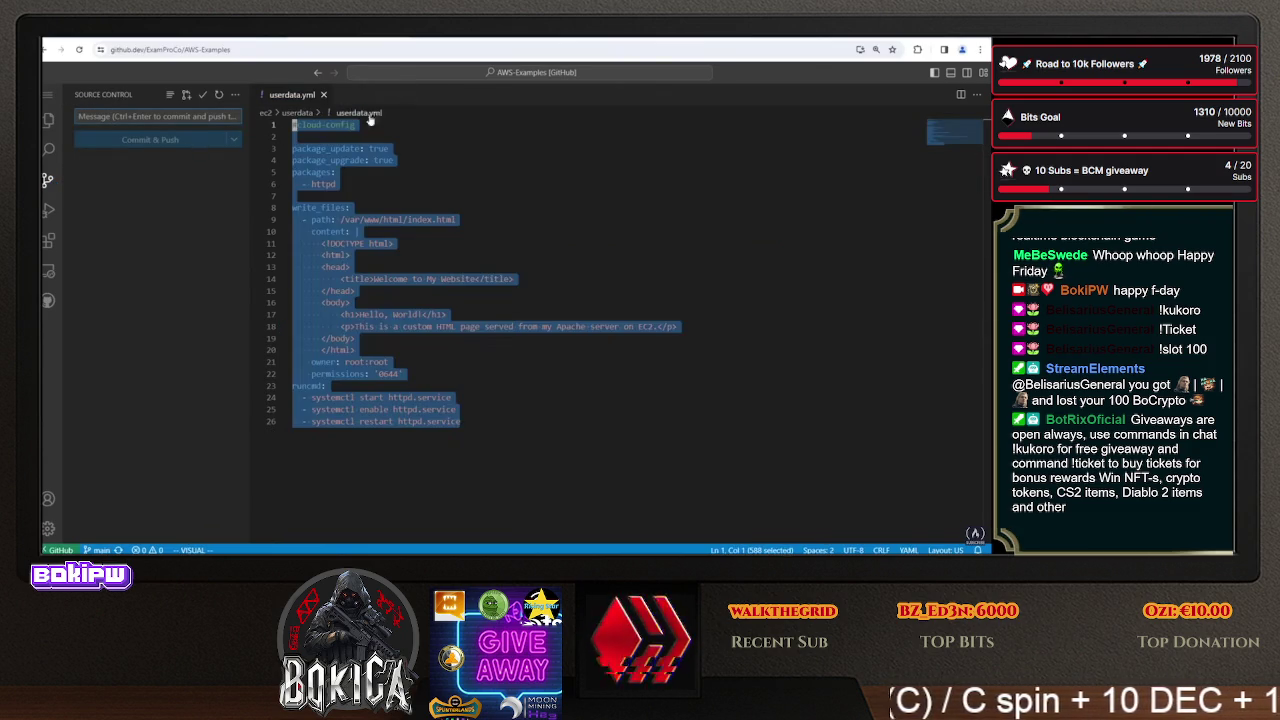
left_click(406, 94)
left_click(48, 94)
left_click(110, 229)
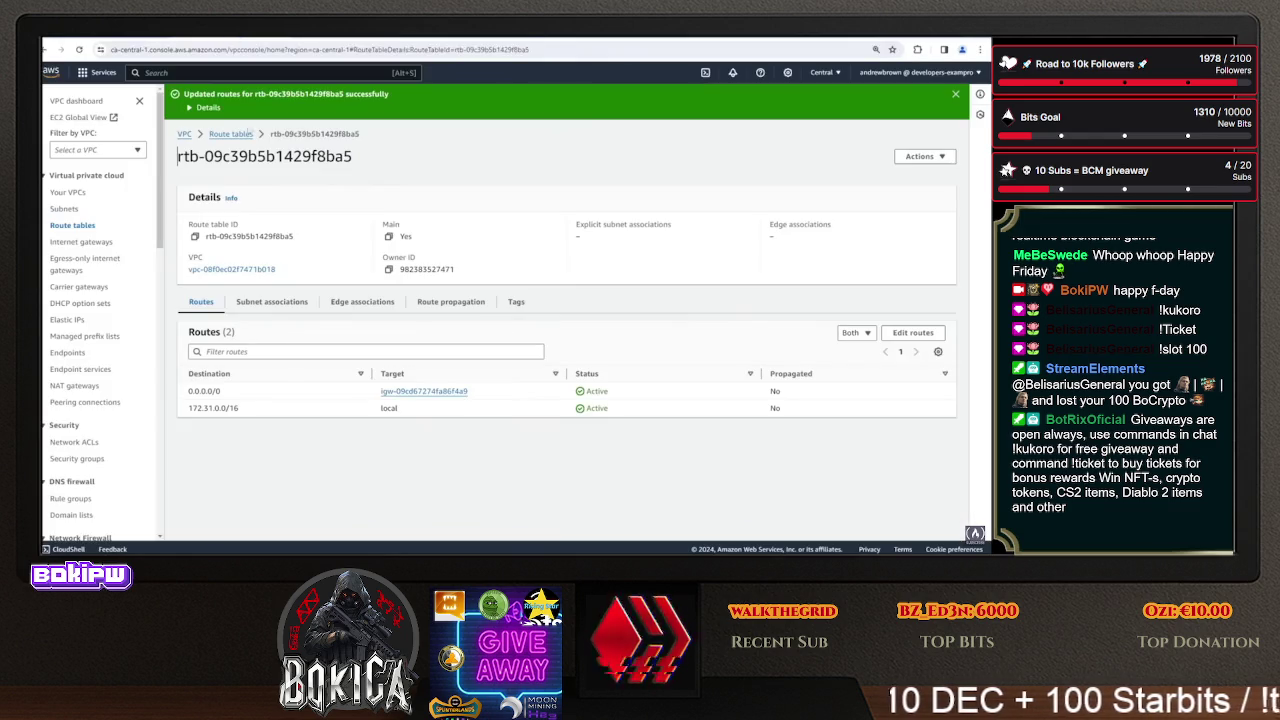
- Navigate from Console Home to the EC2 Security Groups list
left_click(50, 72)
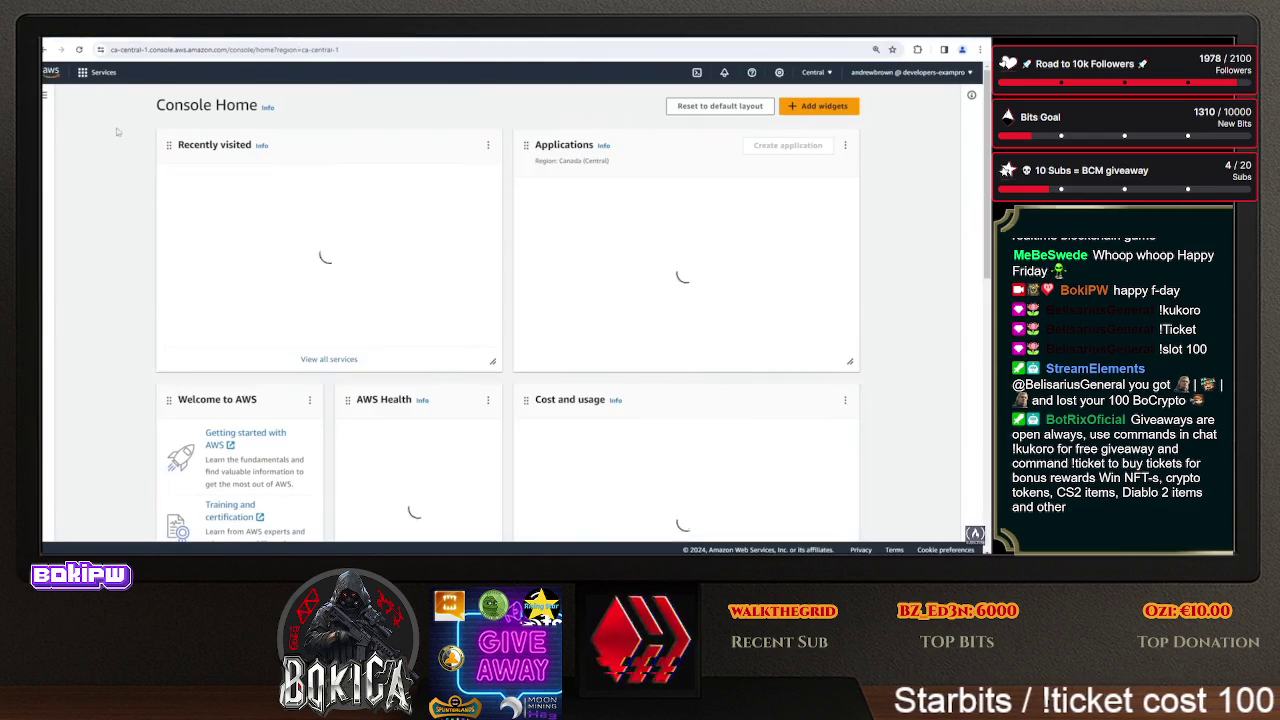
left_click(250, 179)
scroll(100, 316, "down", 3)
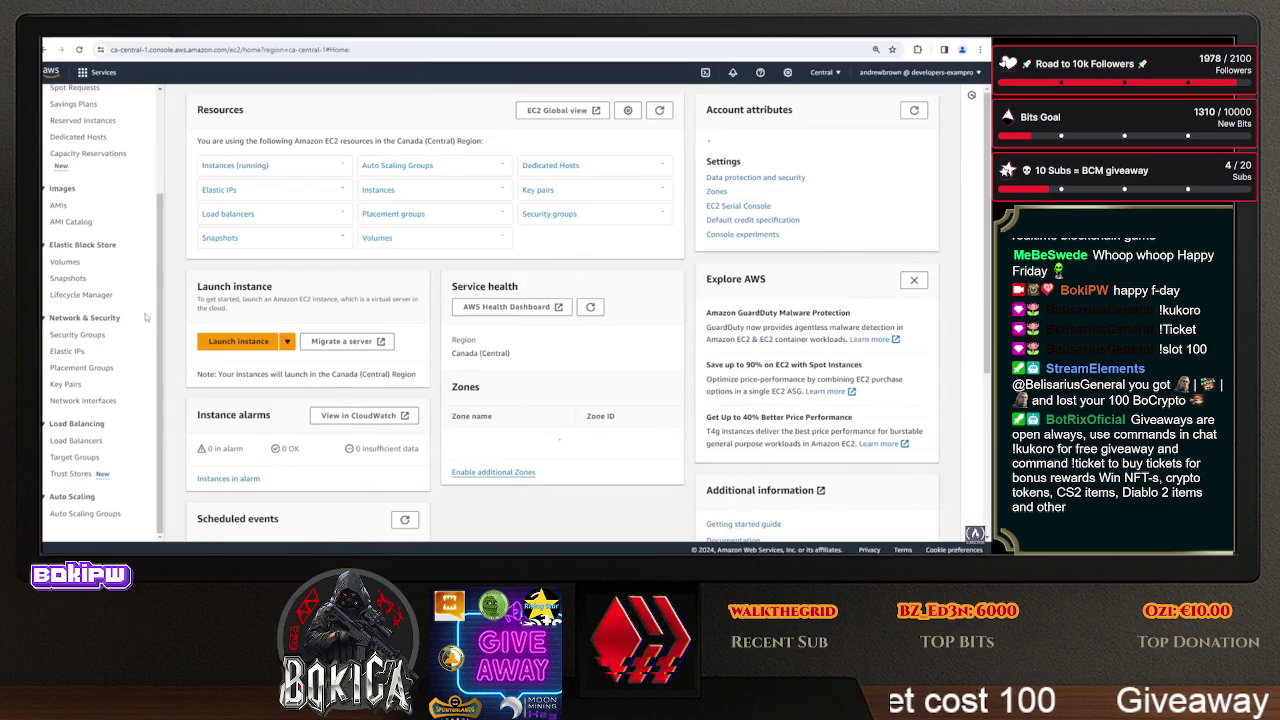
left_click(80, 334)
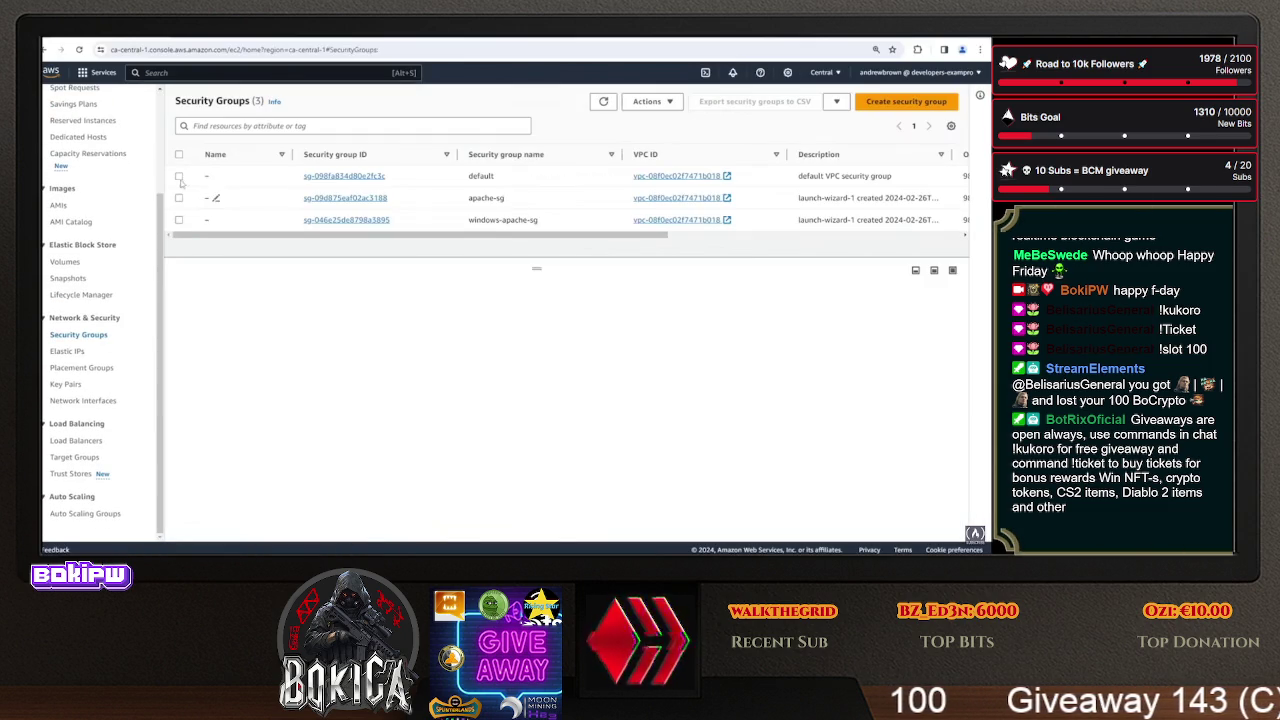
- Delete apache-sg and windows-apache-sg, confirming with 'delete', then return to Console Home
left_click(179, 198)
left_click(179, 220)
left_click(652, 101)
left_click(690, 222)
left_click(617, 348)
type("ete")
key("Return")
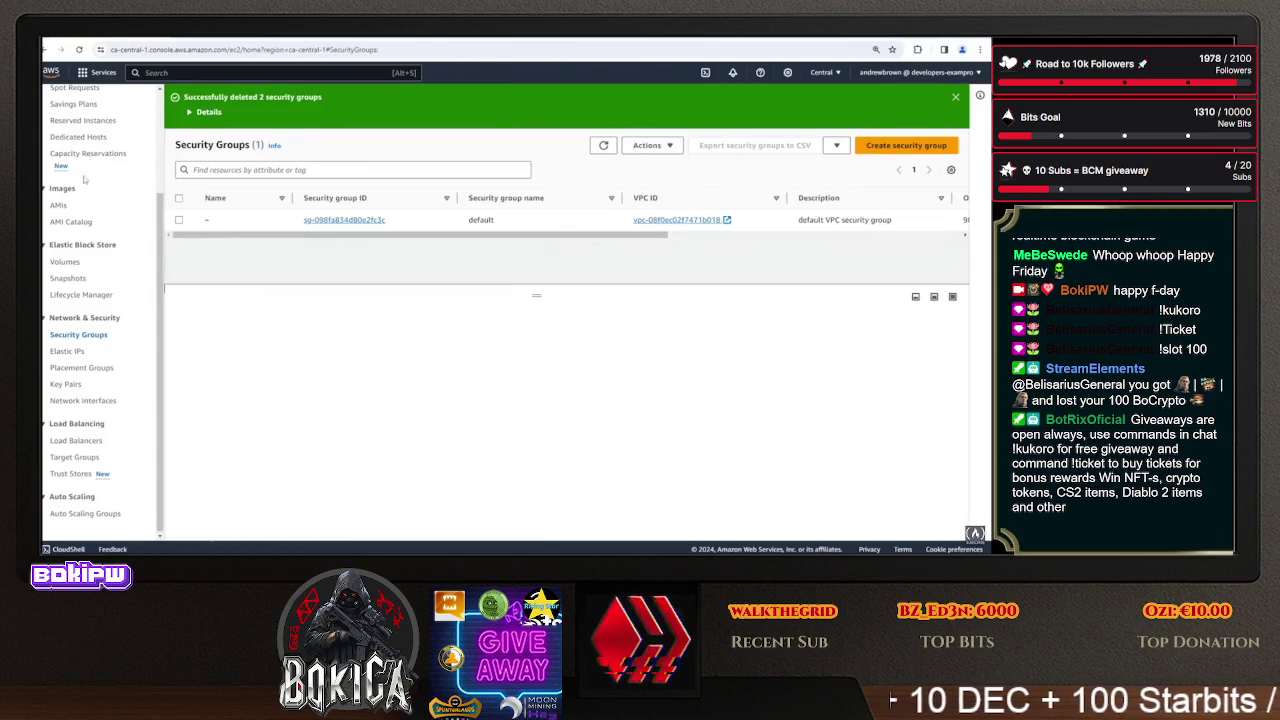
scroll(70, 92, "up", 3)
left_click(52, 73)
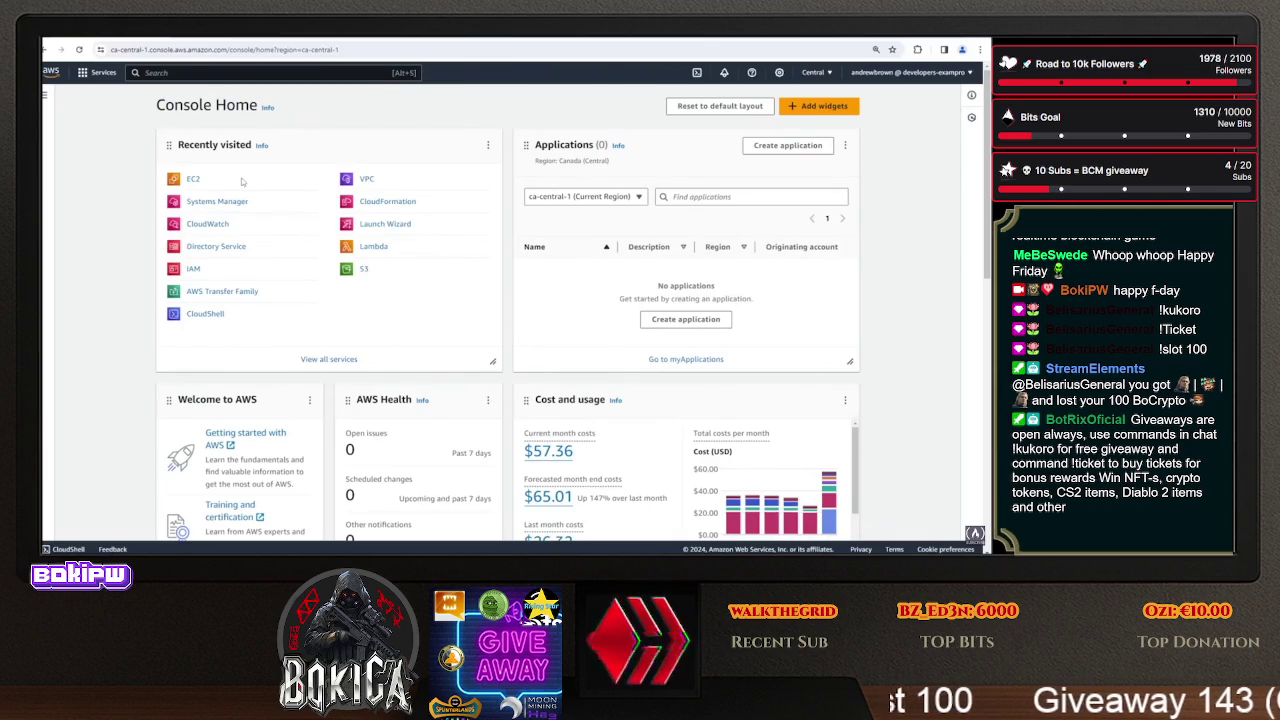
- Open AWS-Examples in github.dev and view userdata.ps1, userdata.sh and userdata.yml
left_click(245, 38)
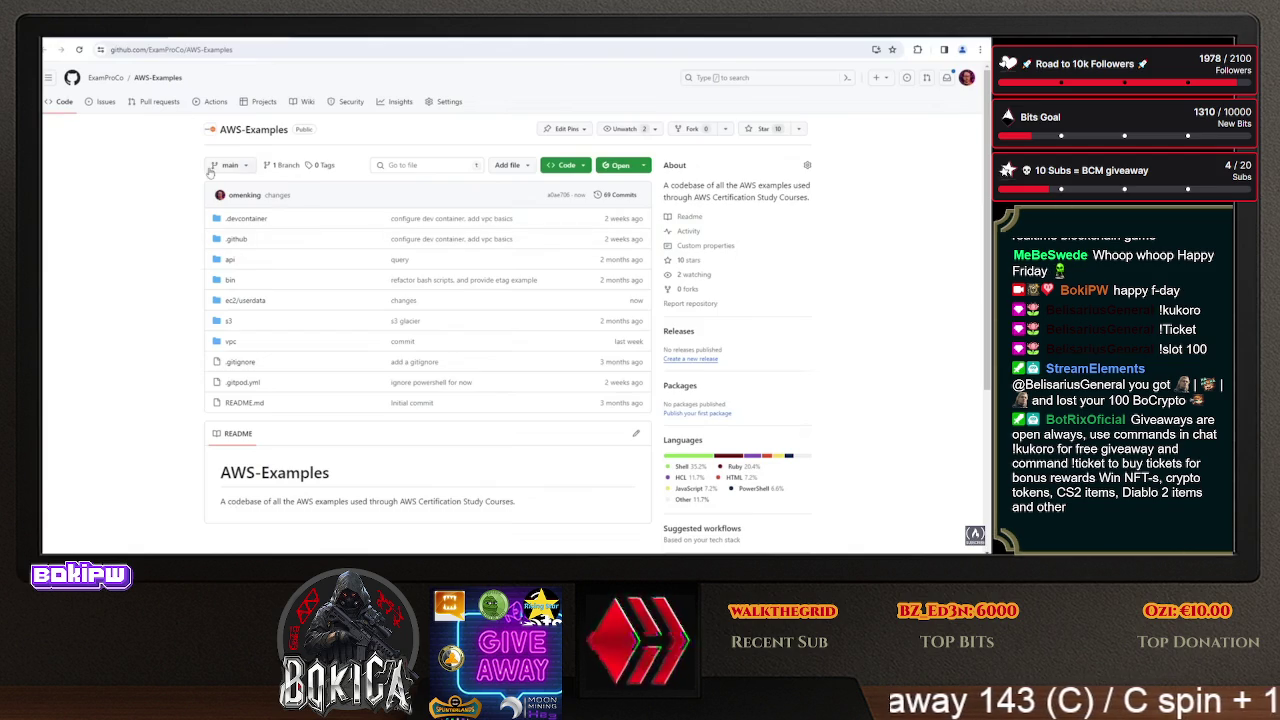
key("period")
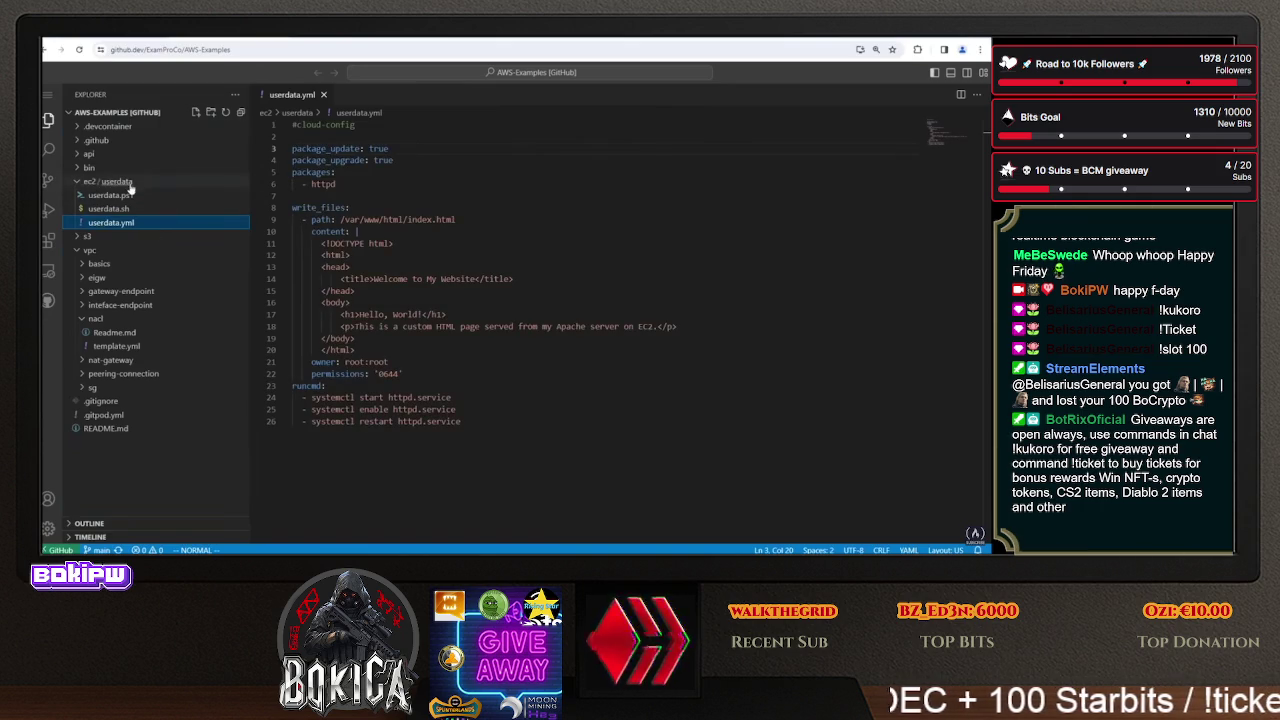
left_click(128, 196)
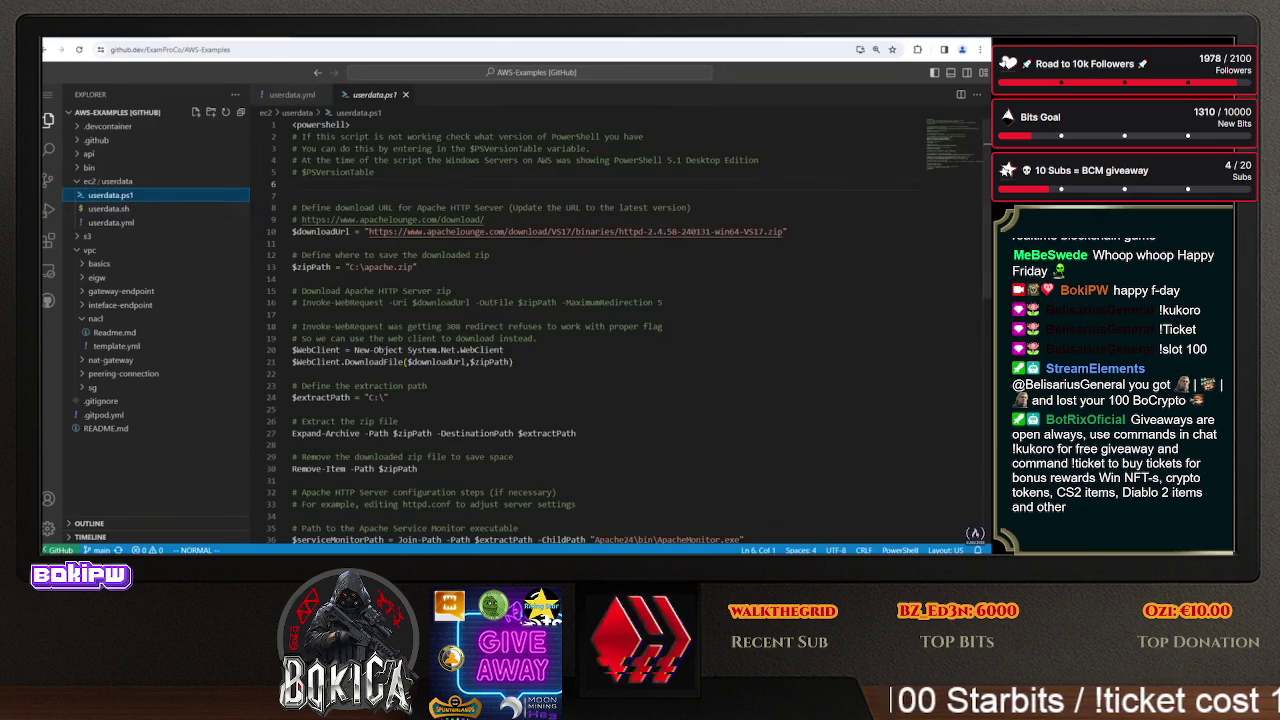
left_click(164, 209)
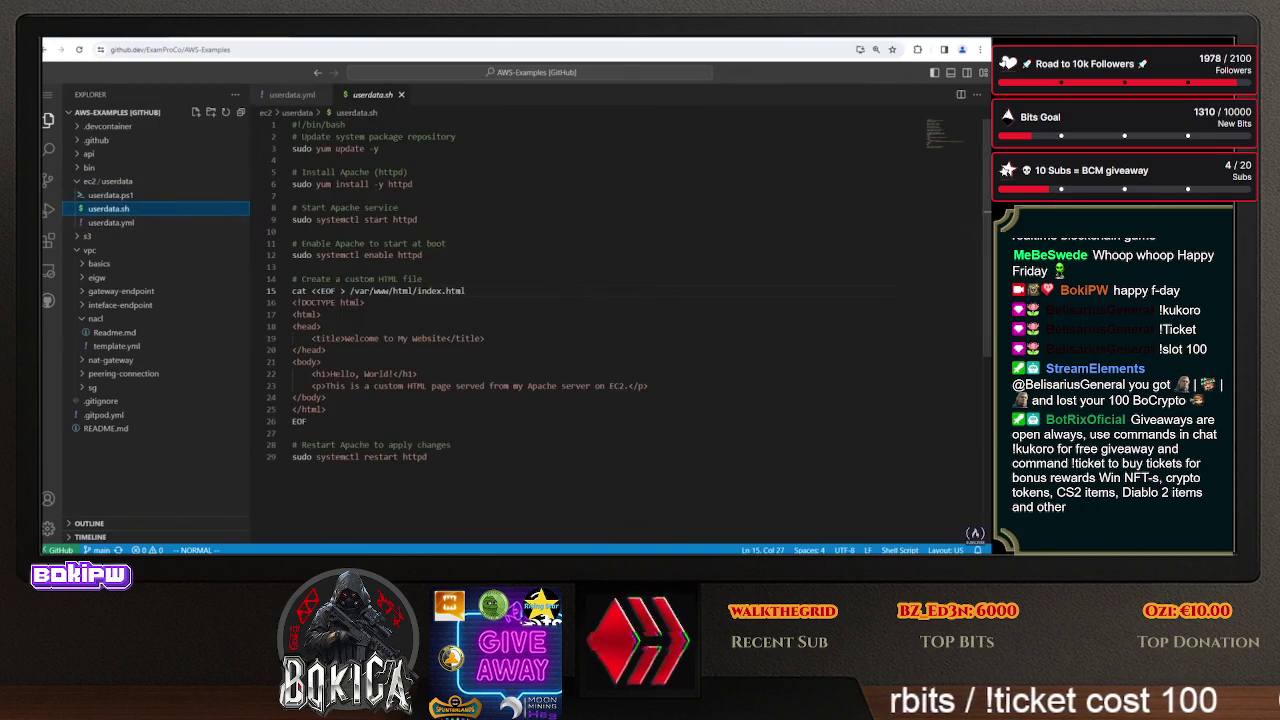
left_click(165, 223)
left_click(409, 279)
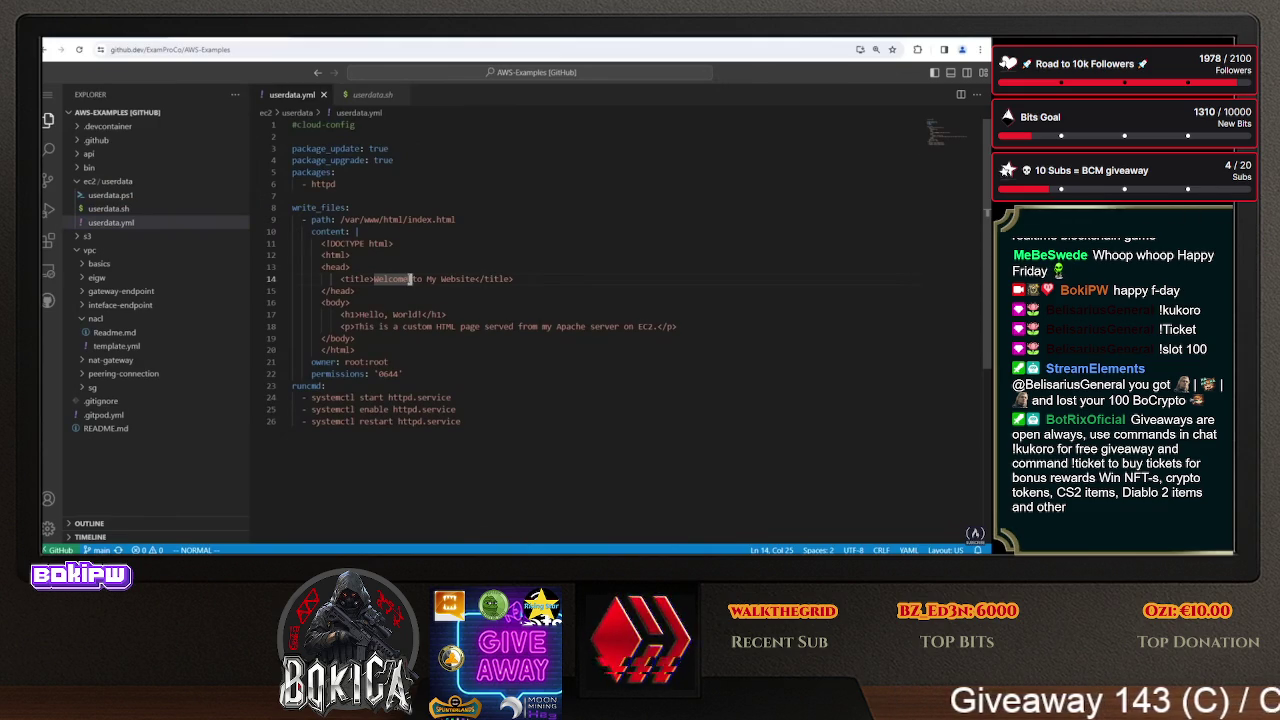
- Reopen userdata.ps1 and page through the PowerShell script before returning to the console
left_click(110, 195)
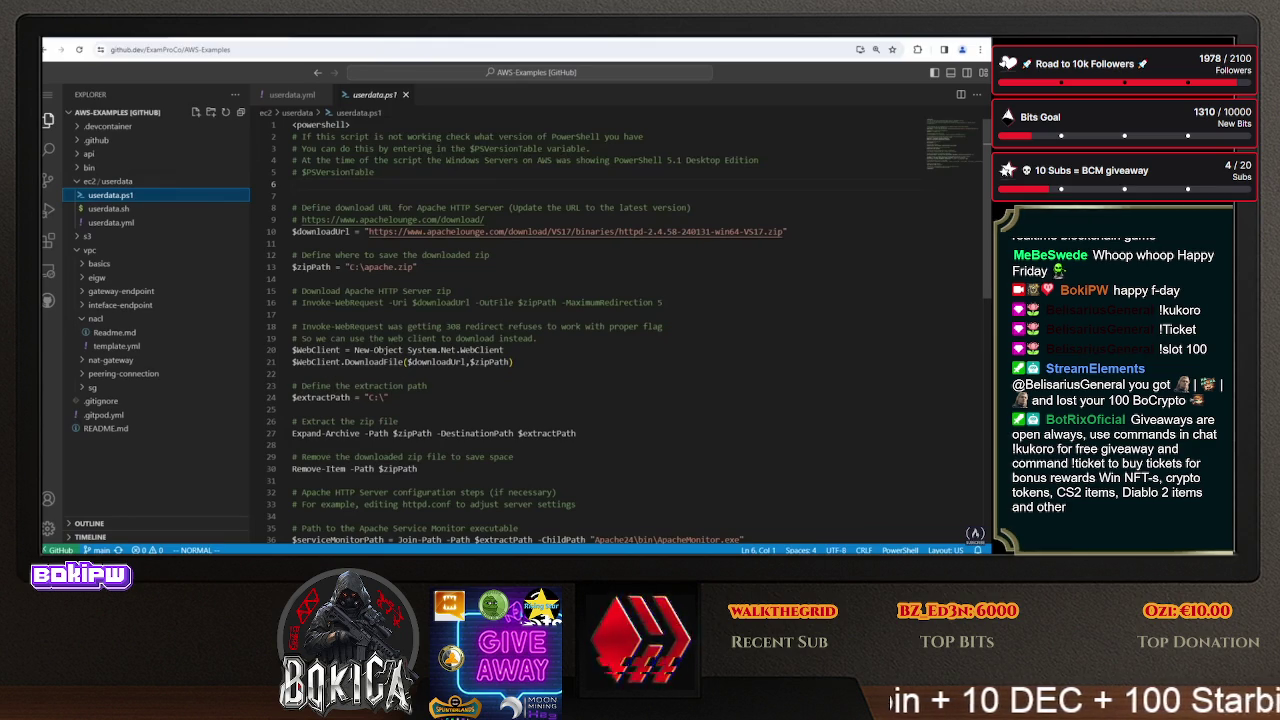
key("ctrl+d")
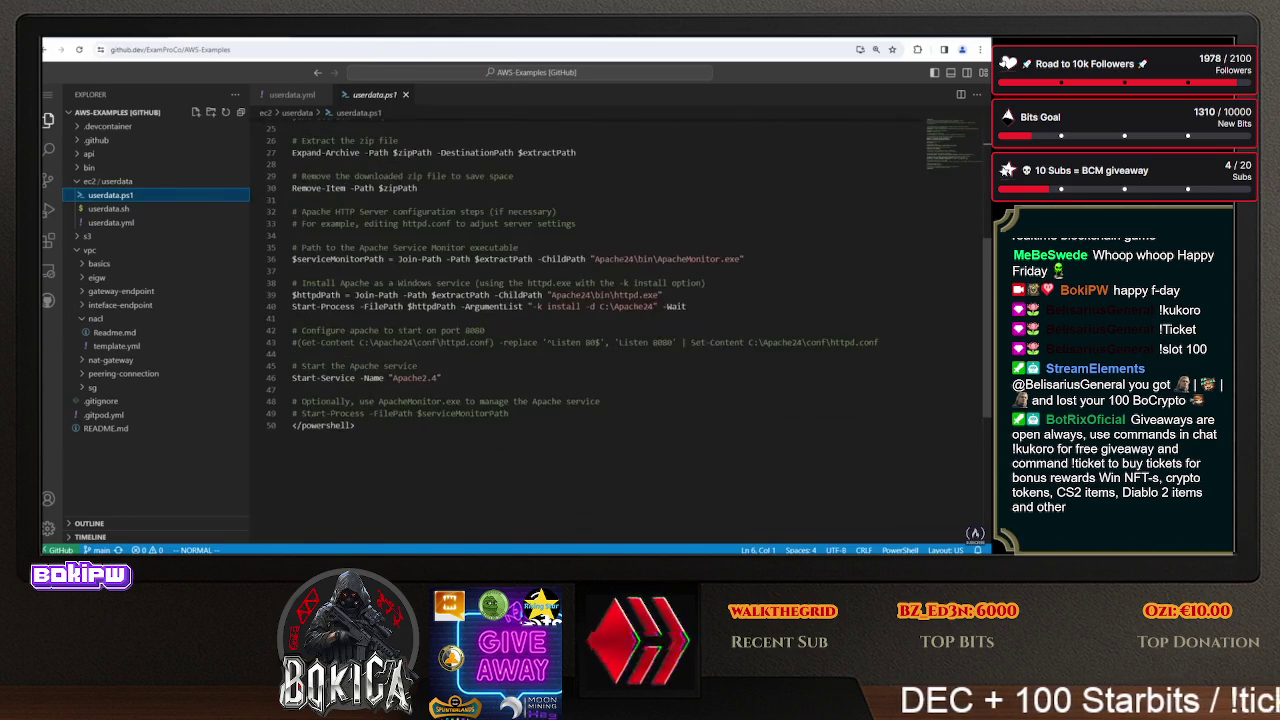
key("ctrl+u")
scroll(600, 330, "down", 6)
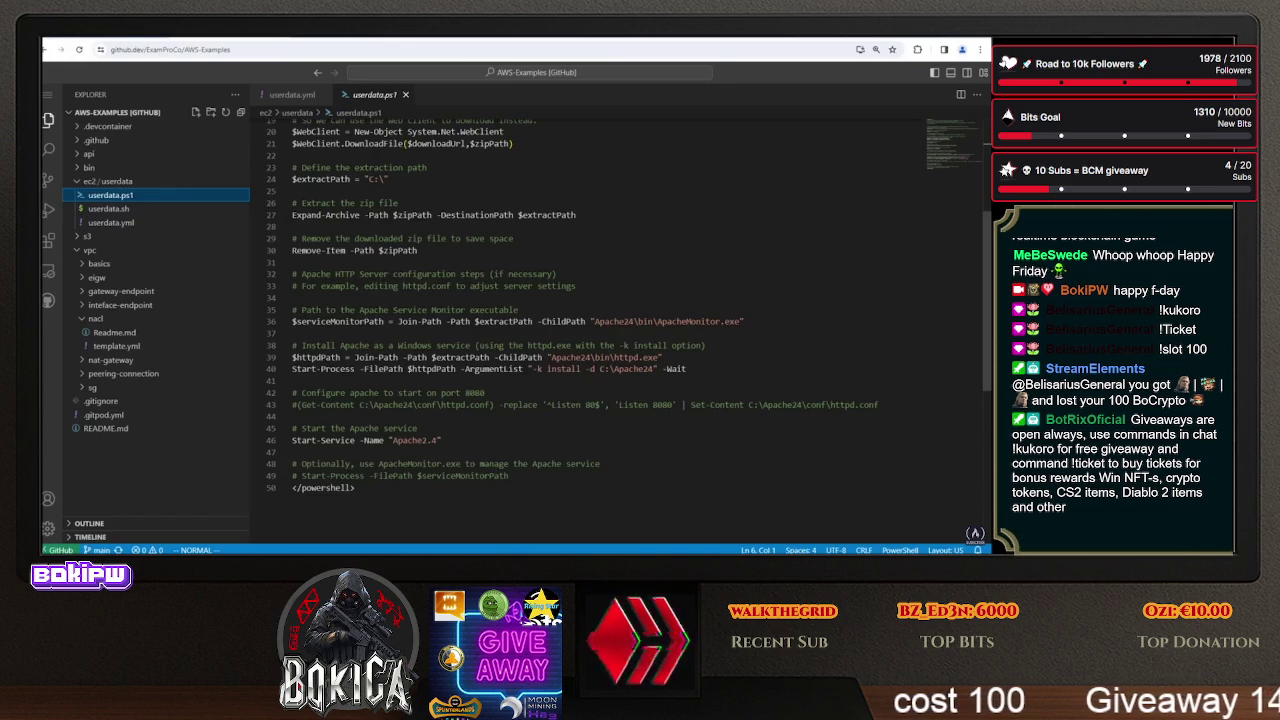
left_click(120, 44)
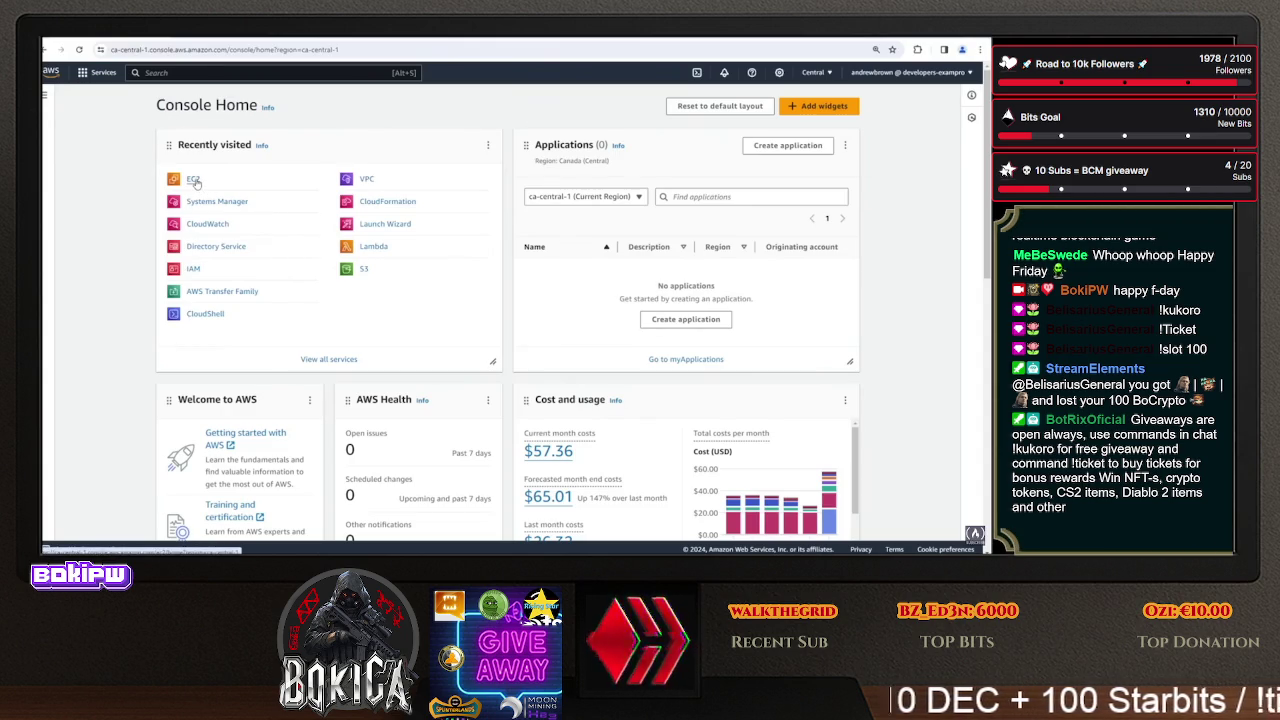
- Open the default VPC's resource map in the VPC console
left_click(368, 183)
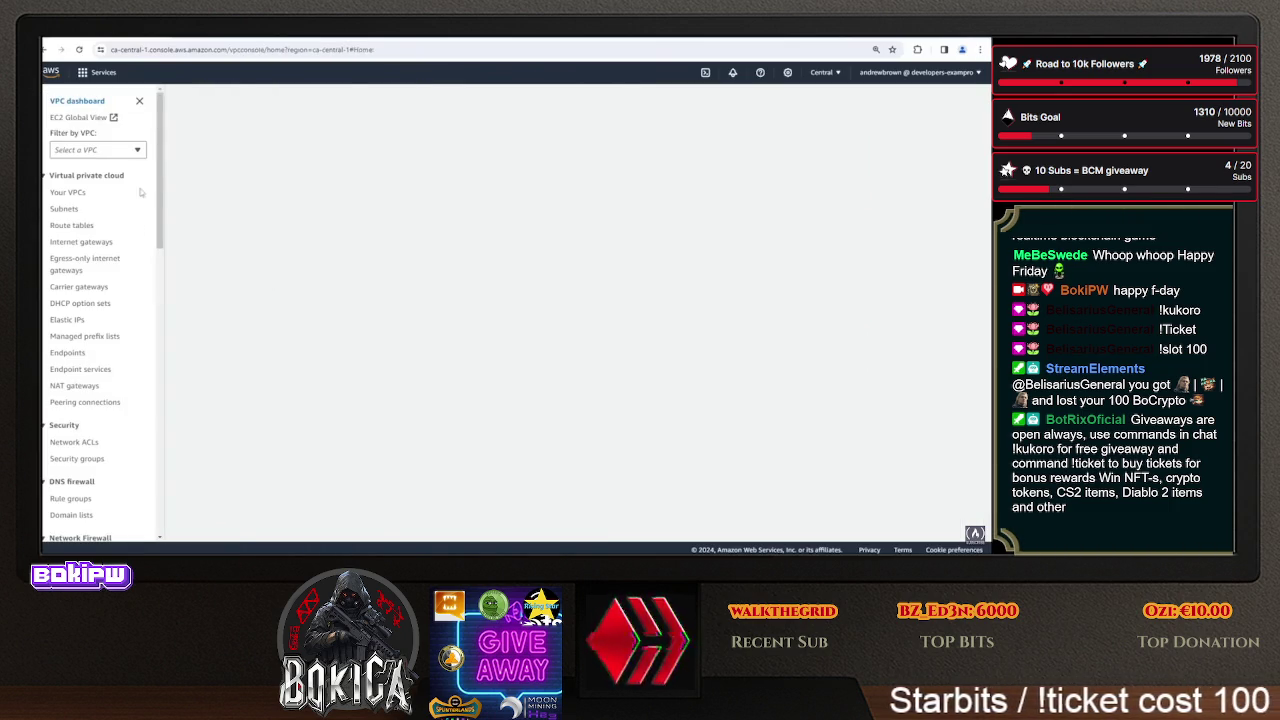
left_click(201, 186)
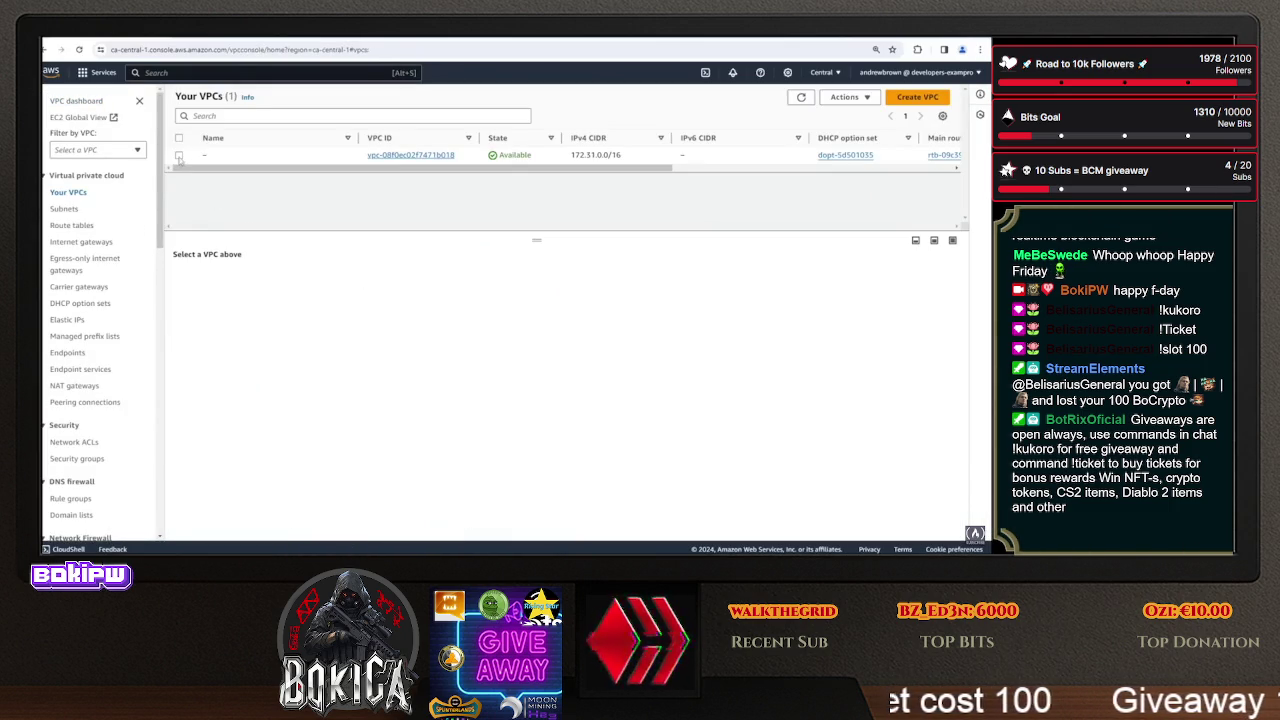
left_click(250, 155)
left_click(258, 284)
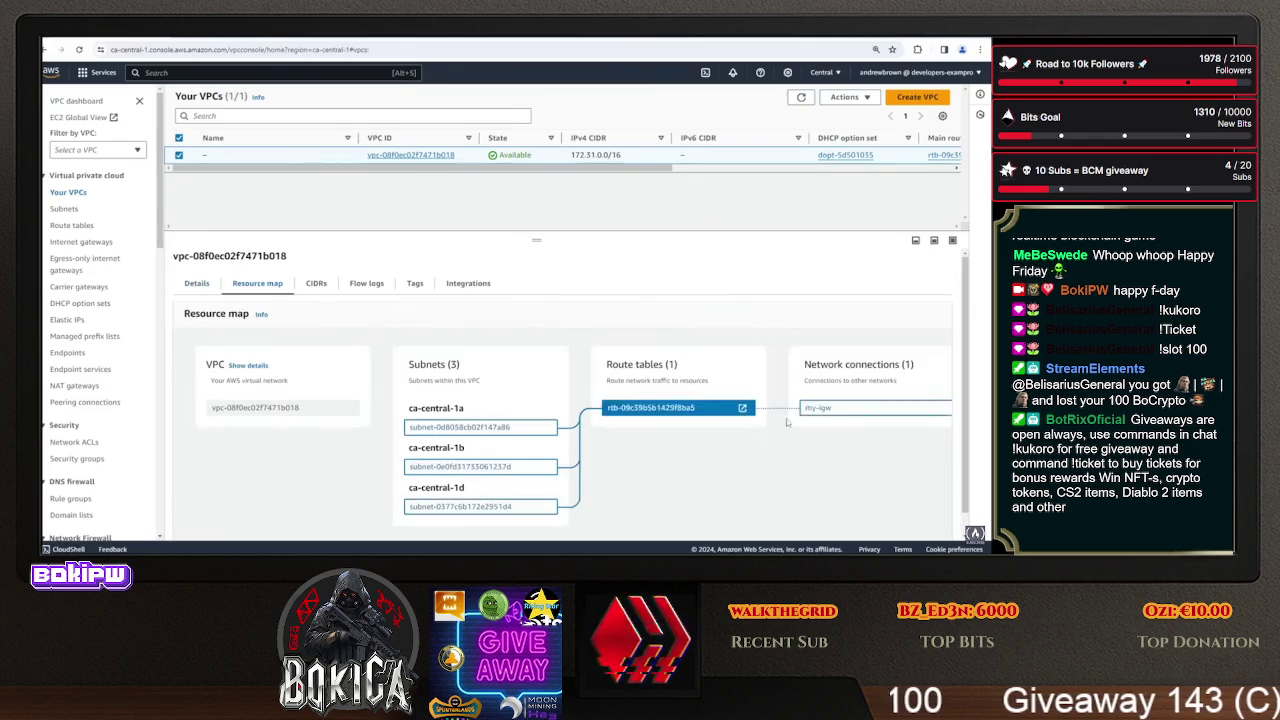
- Check the route table's internet gateway route, then open EC2 from Console Home
left_click(86, 228)
left_click(243, 322)
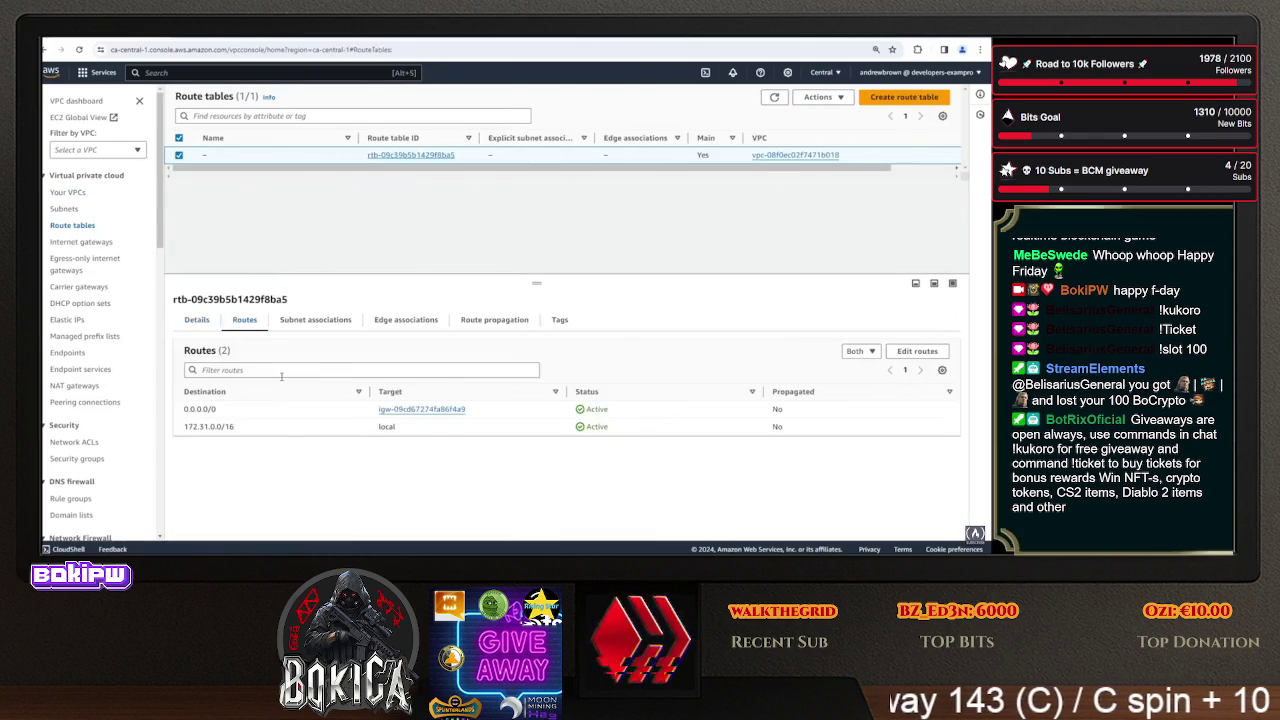
left_click_drag(478, 407, 375, 409)
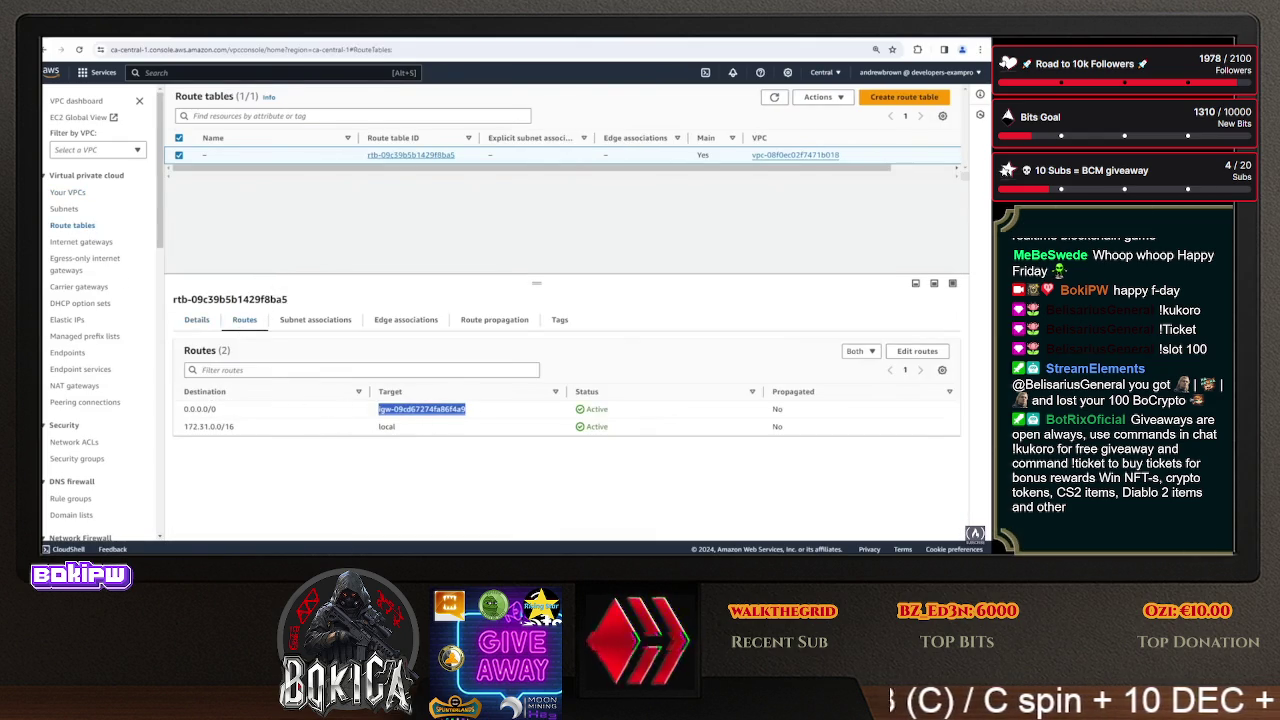
left_click(52, 76)
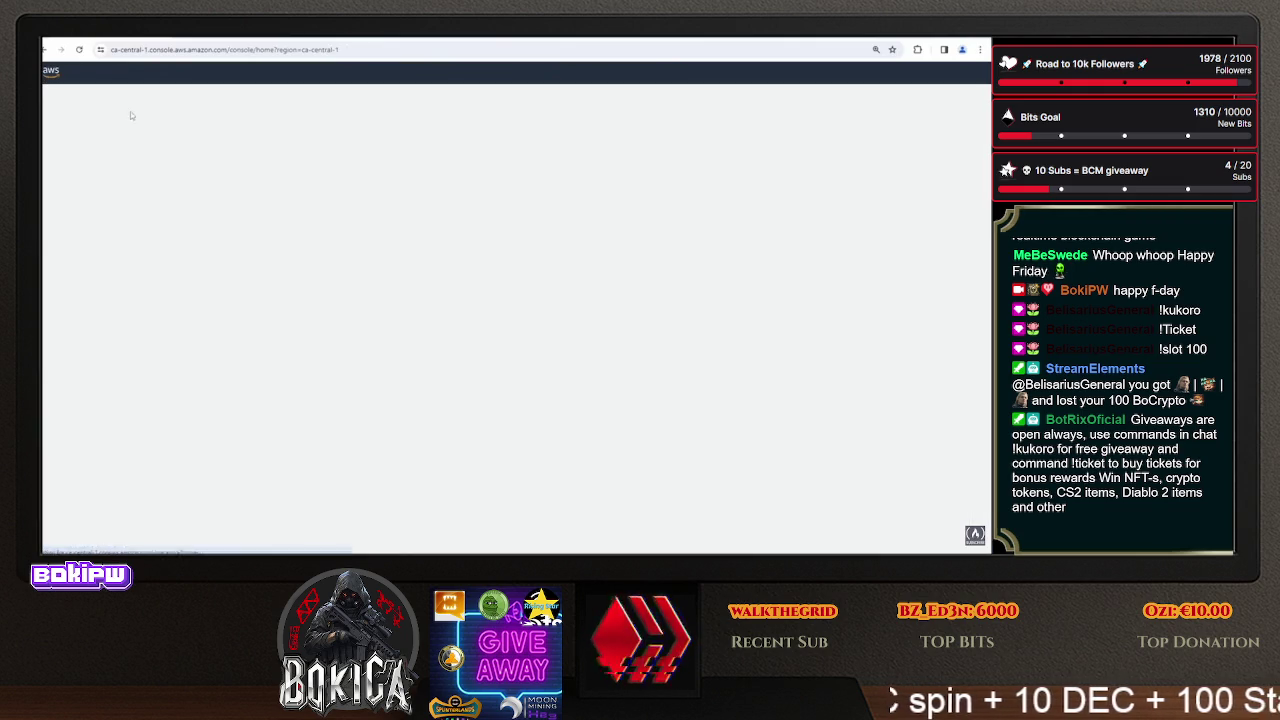
left_click(192, 179)
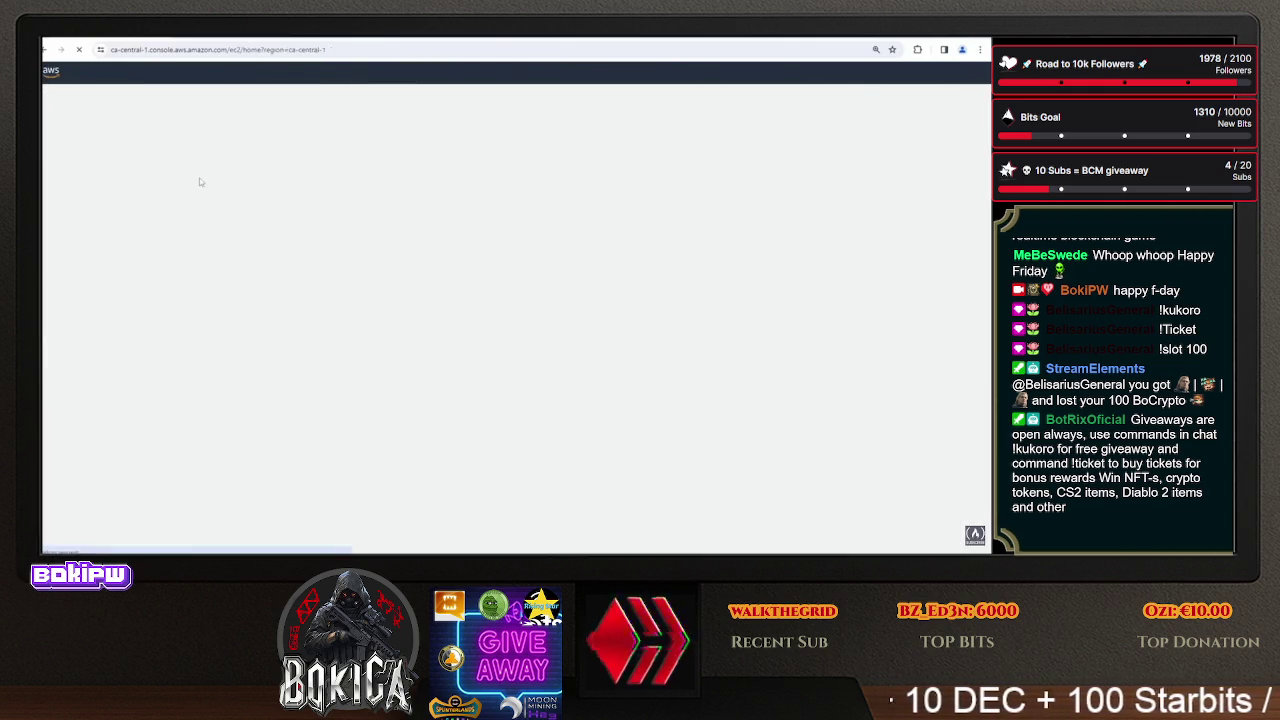
- Start launching a new instance named 'Windows Apache2 PowerShell'
left_click(200, 186)
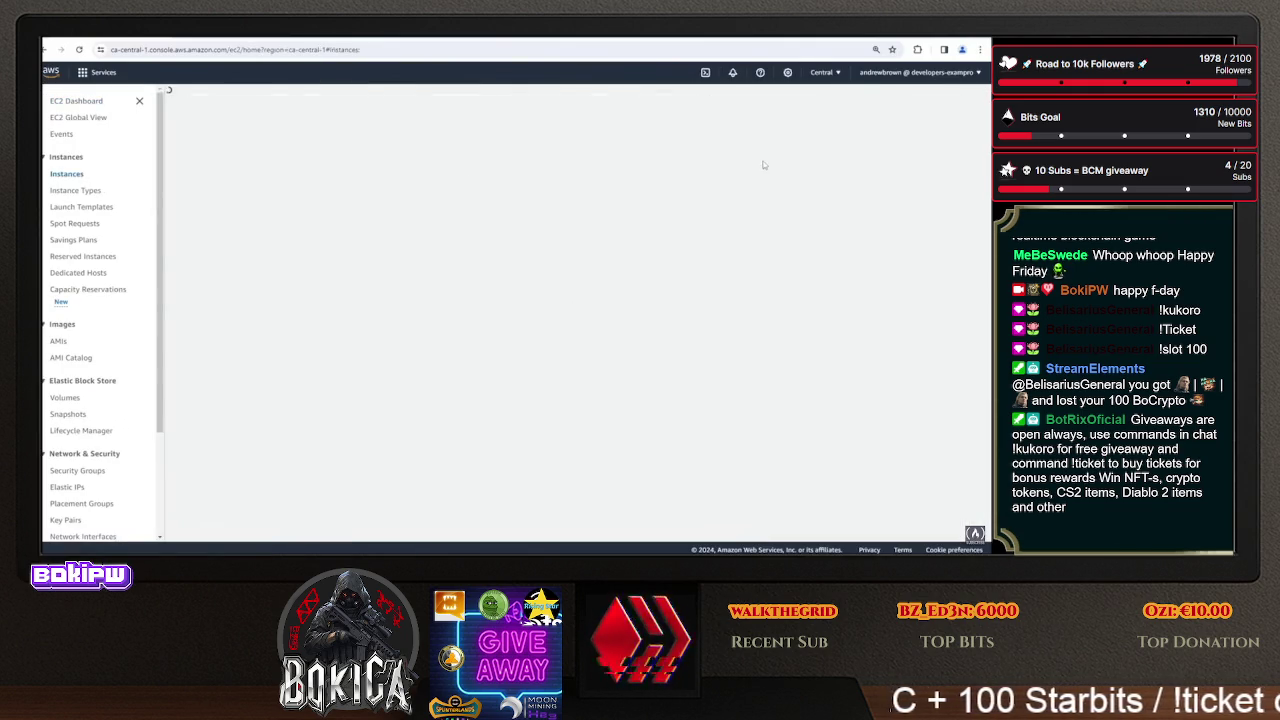
left_click(921, 96)
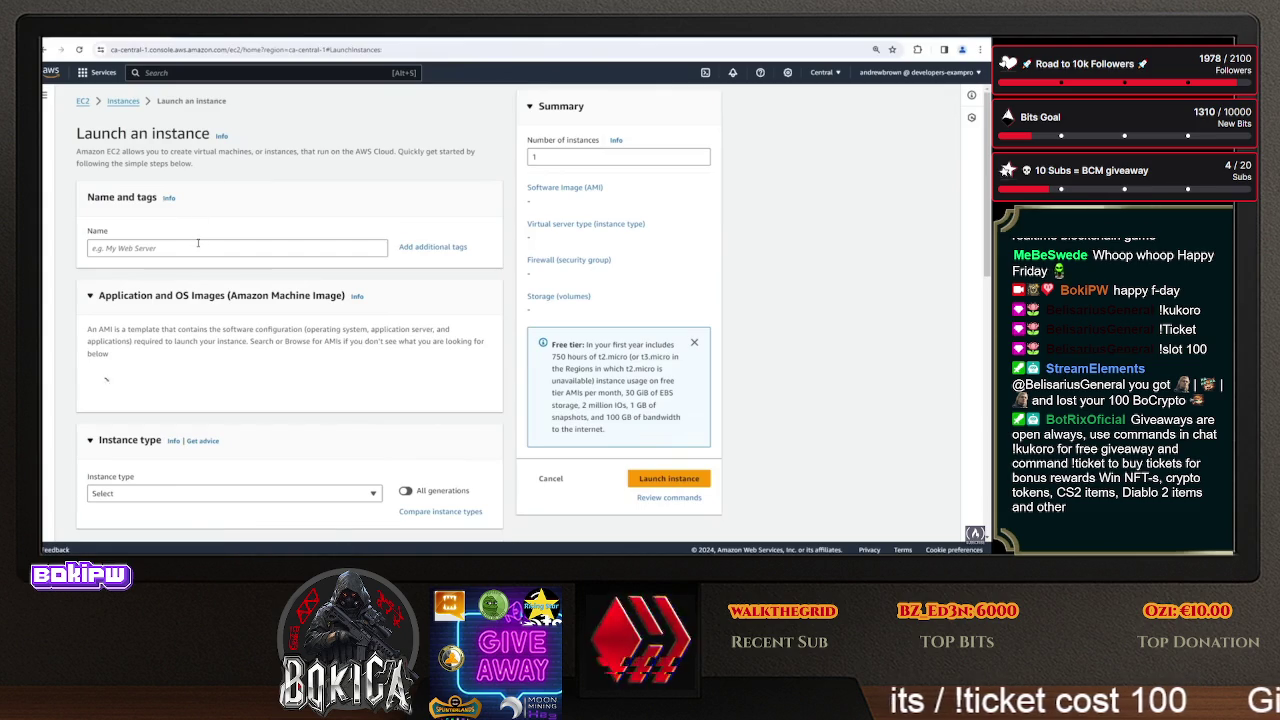
left_click(197, 243)
type("Windows ")
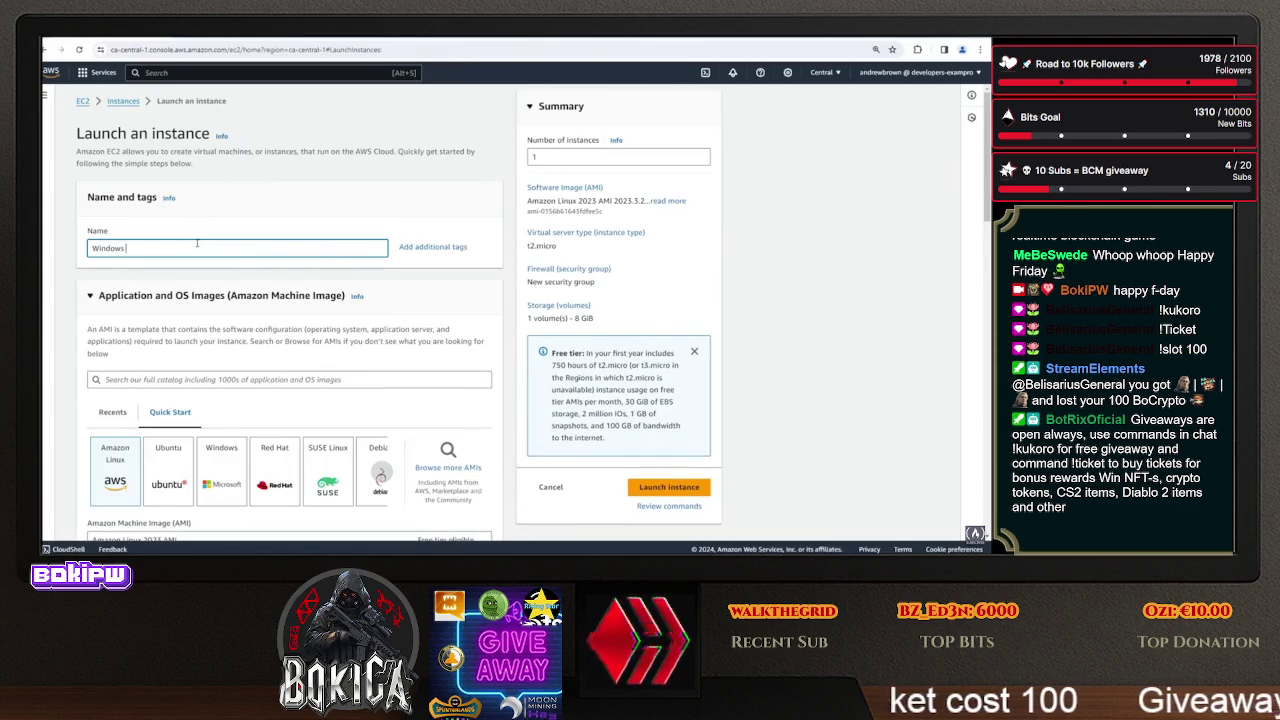
type("Apache2 PowerS")
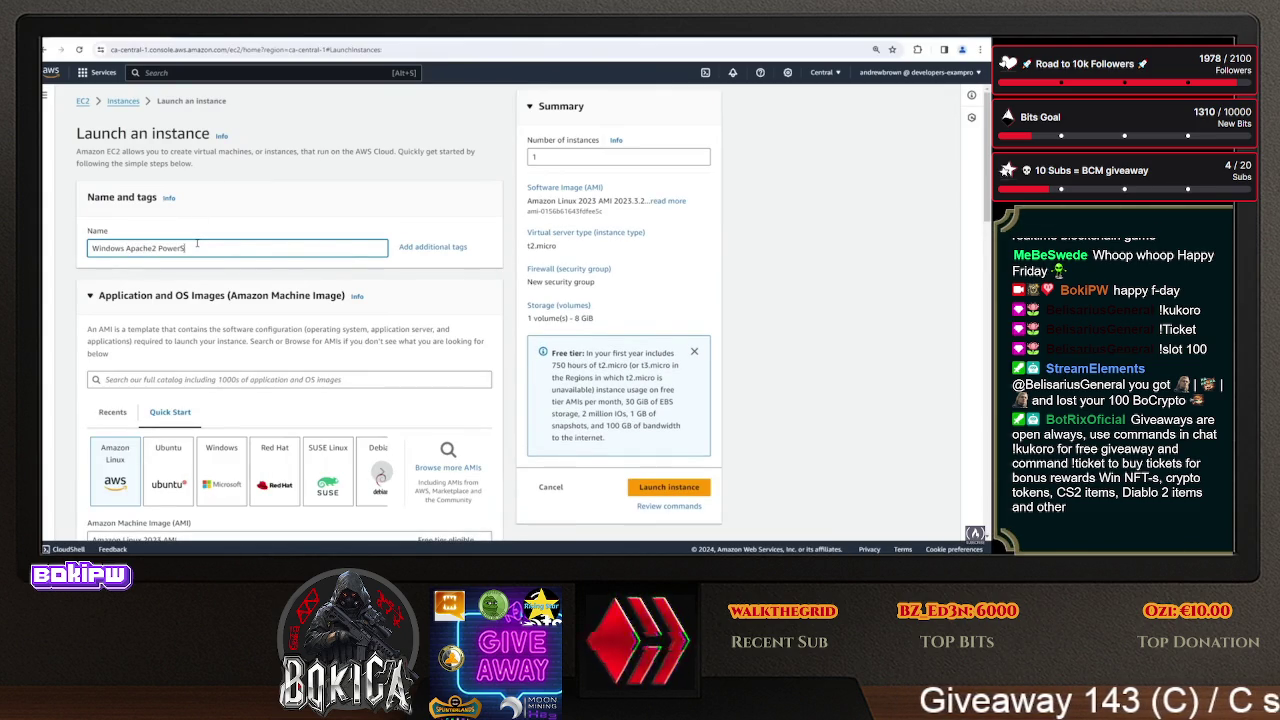
- Choose the Windows Server 2022 image, t2.medium instance type, and no key pair
left_click(221, 465)
scroll(221, 465, "down", 1)
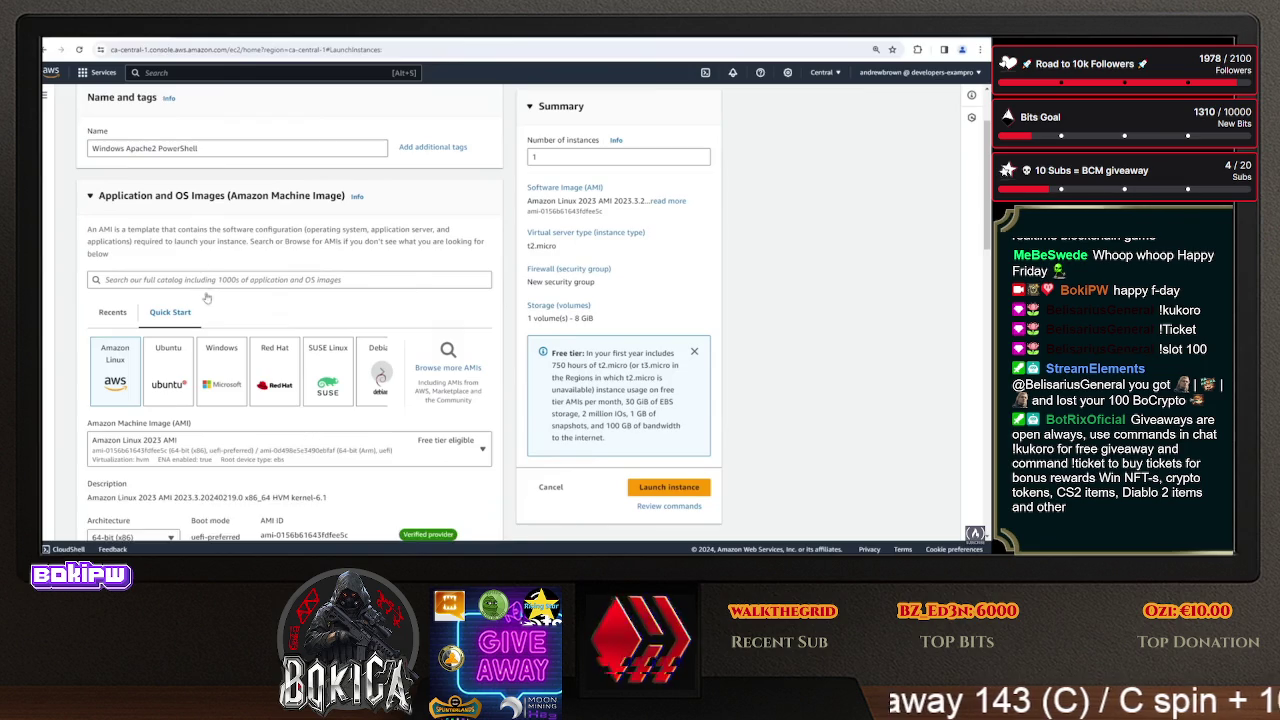
scroll(224, 270, "down", 3)
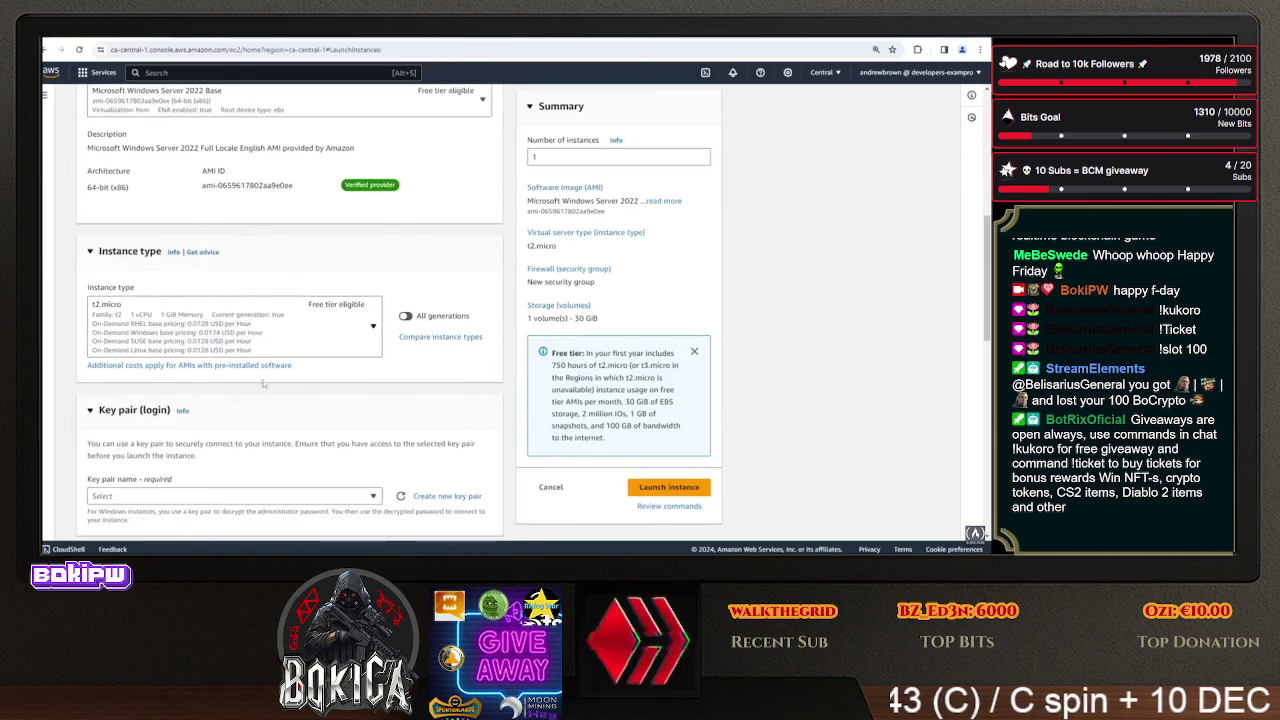
left_click(200, 325)
scroll(162, 268, "down", 2)
left_click(162, 262)
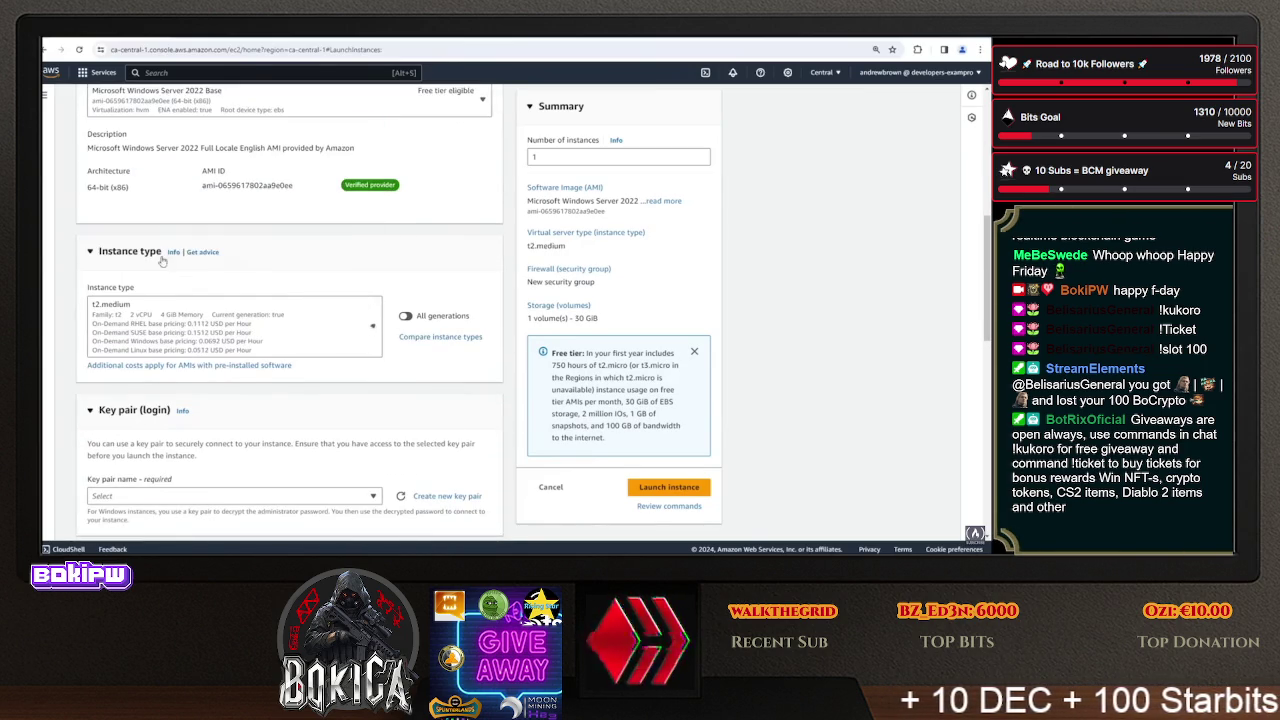
scroll(171, 318, "down", 1)
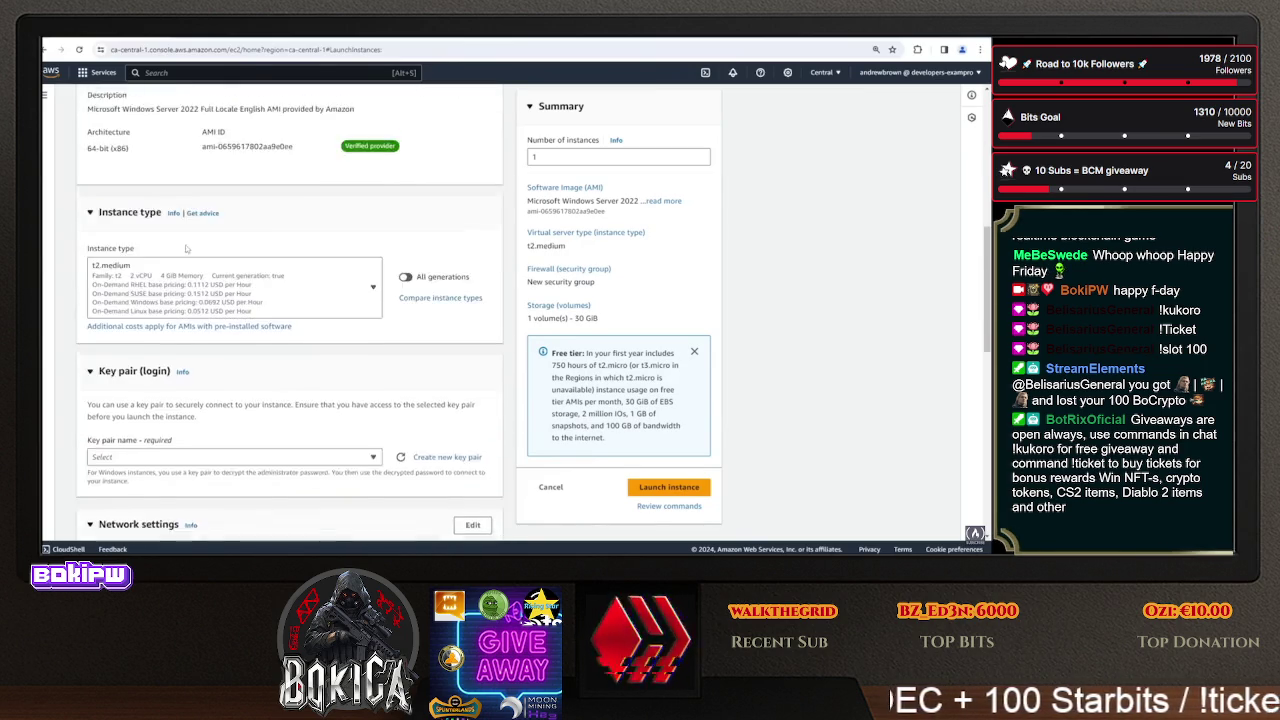
left_click(170, 396)
left_click(171, 431)
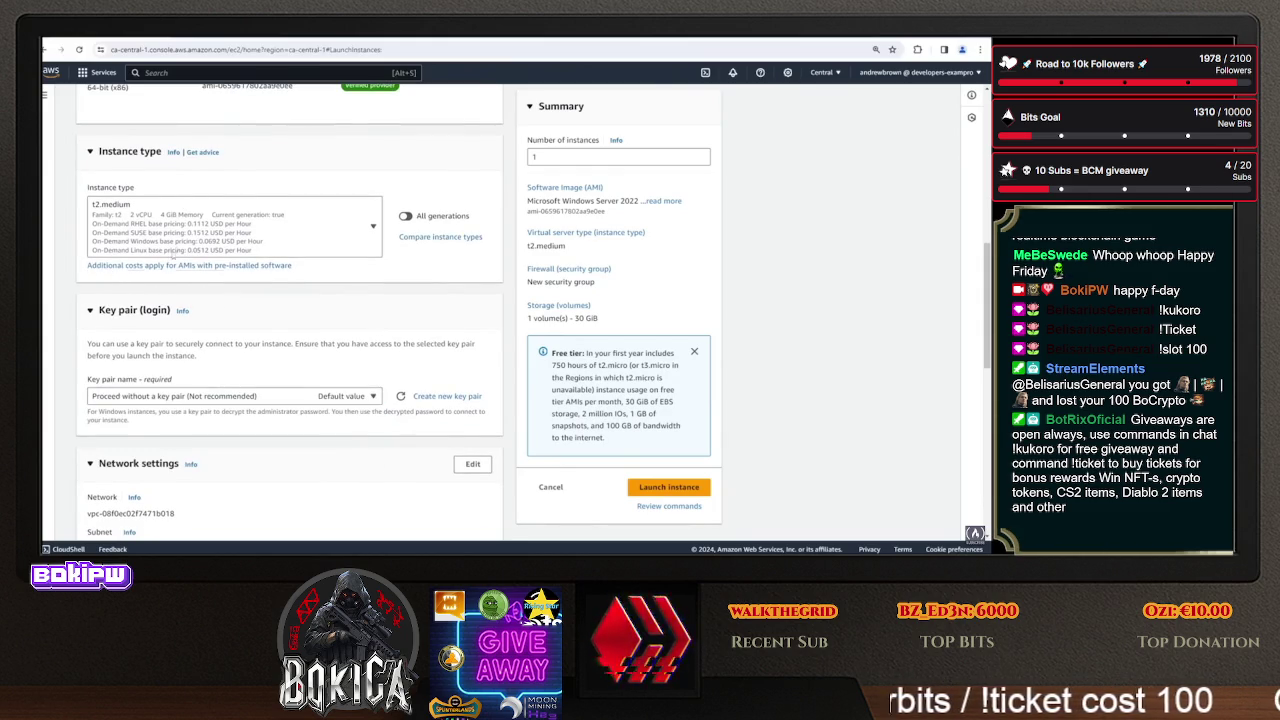
- Name the new security group apache-sg and add an SSH rule on port 22
scroll(182, 185, "down", 2)
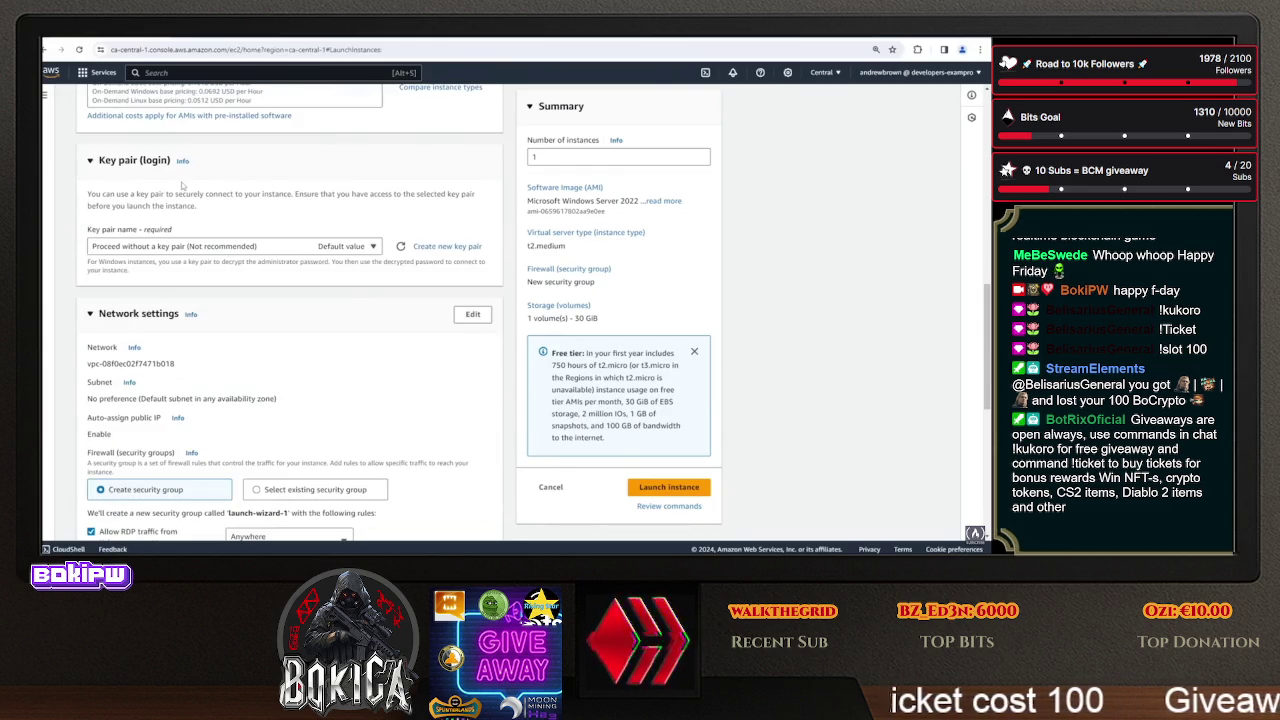
scroll(230, 182, "down", 1)
scroll(472, 224, "down", 1)
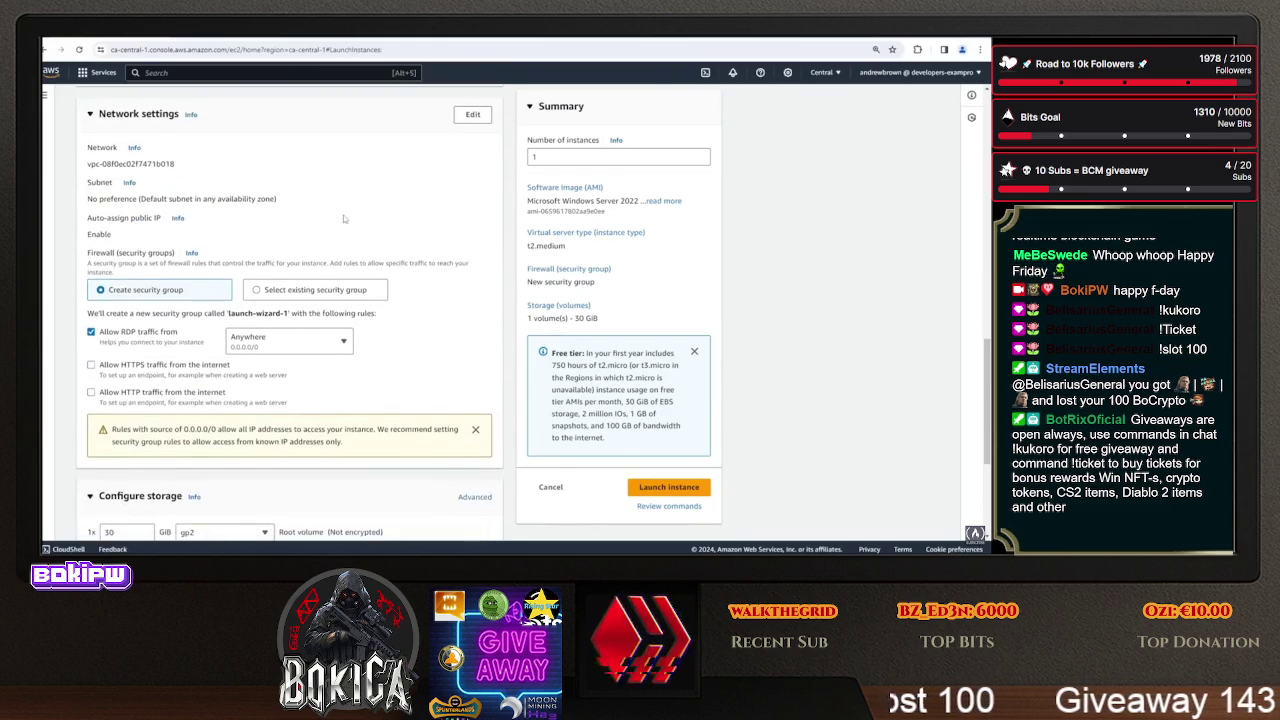
left_click(488, 118)
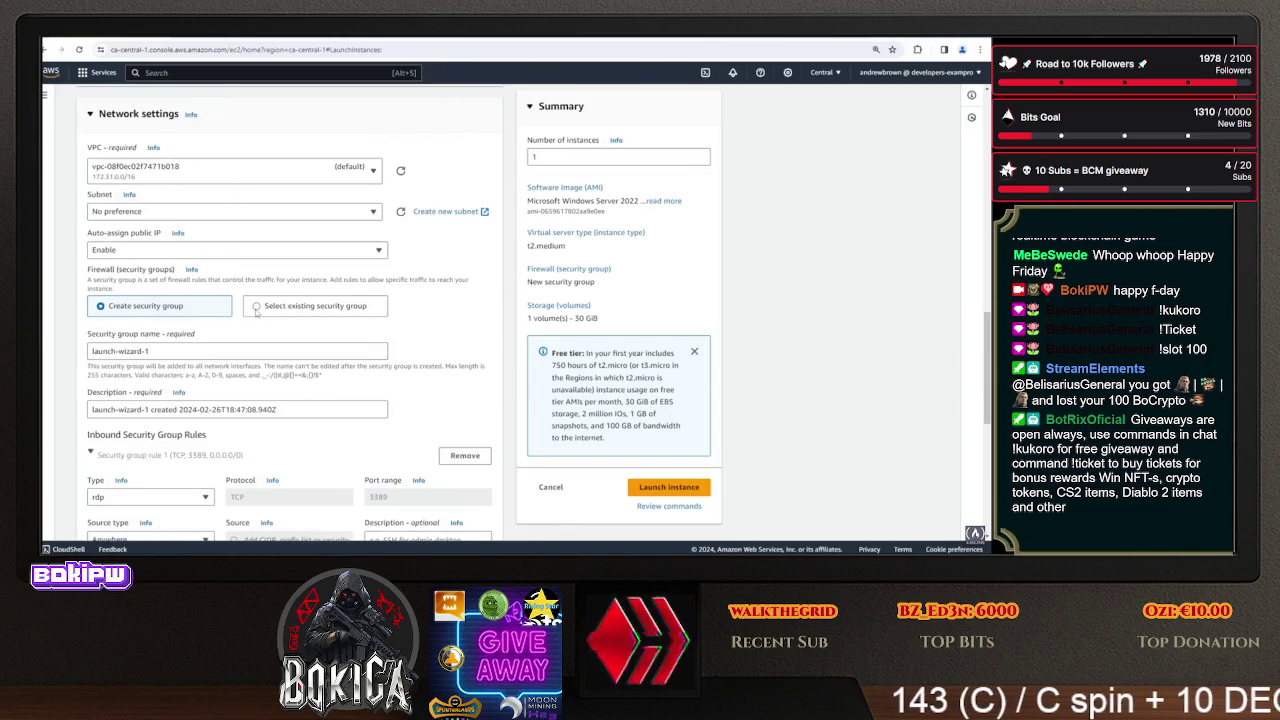
triple_click(150, 351)
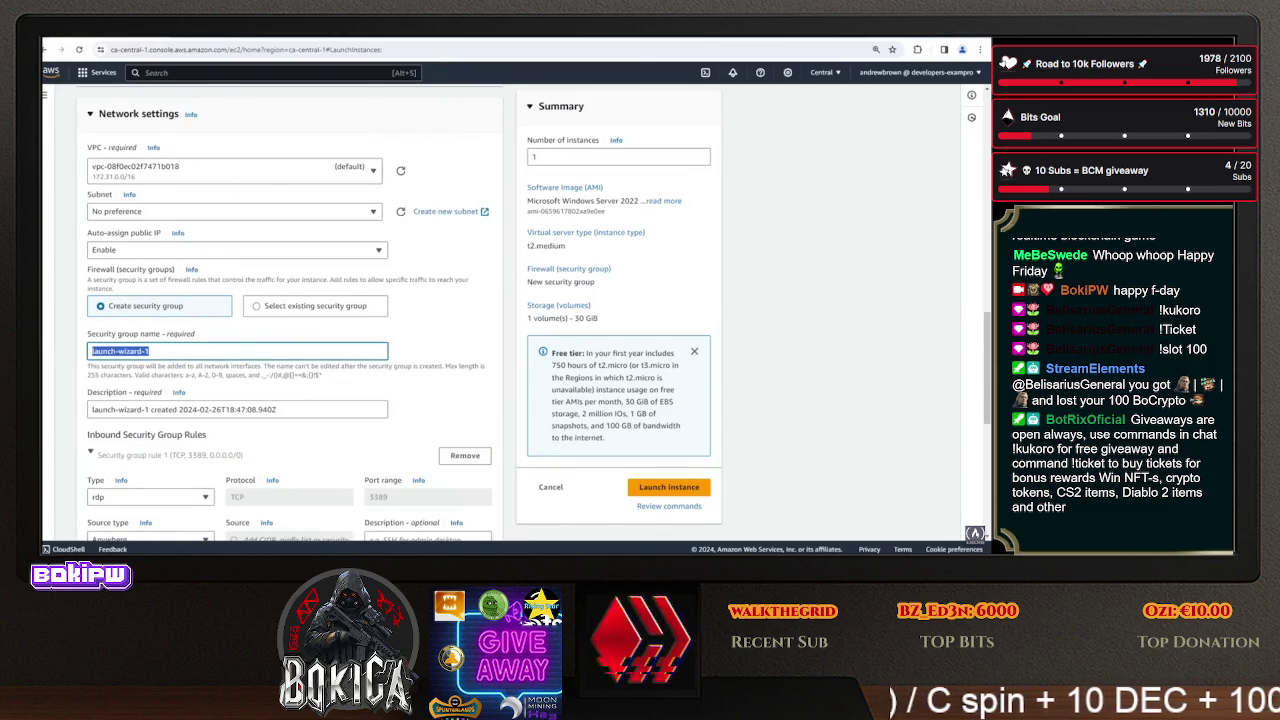
type("apache-sg")
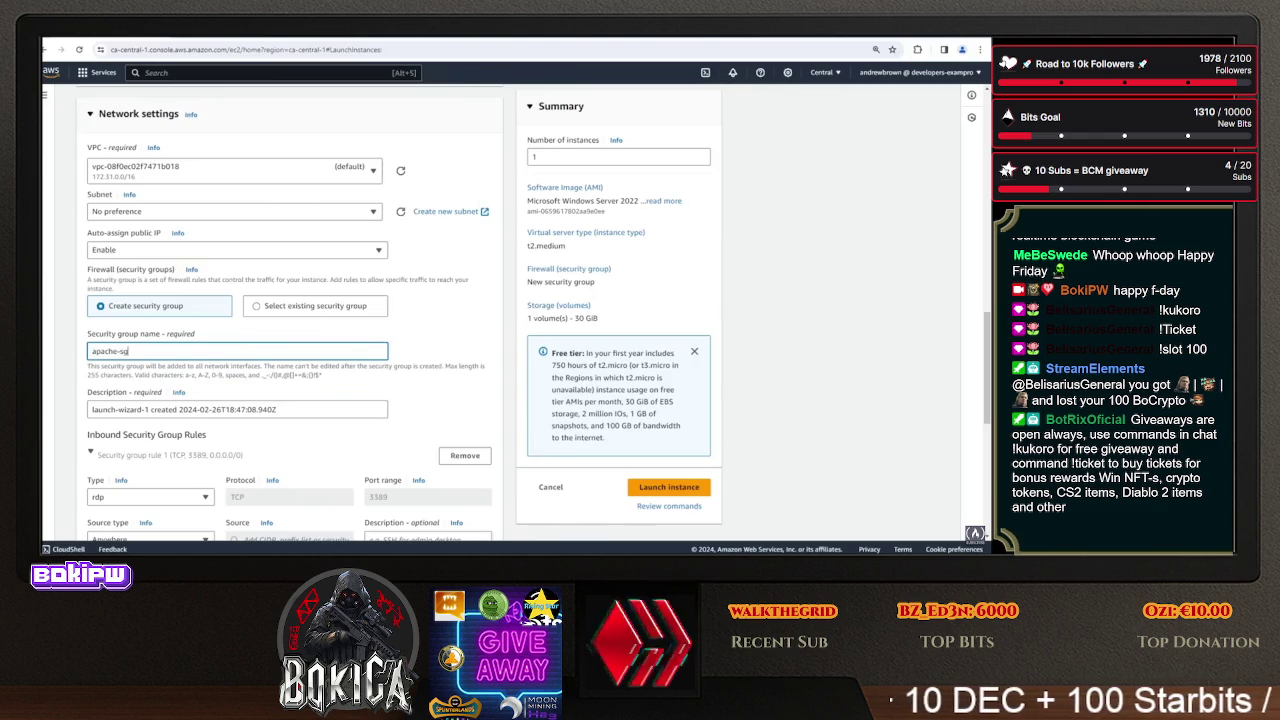
scroll(121, 395, "down", 3)
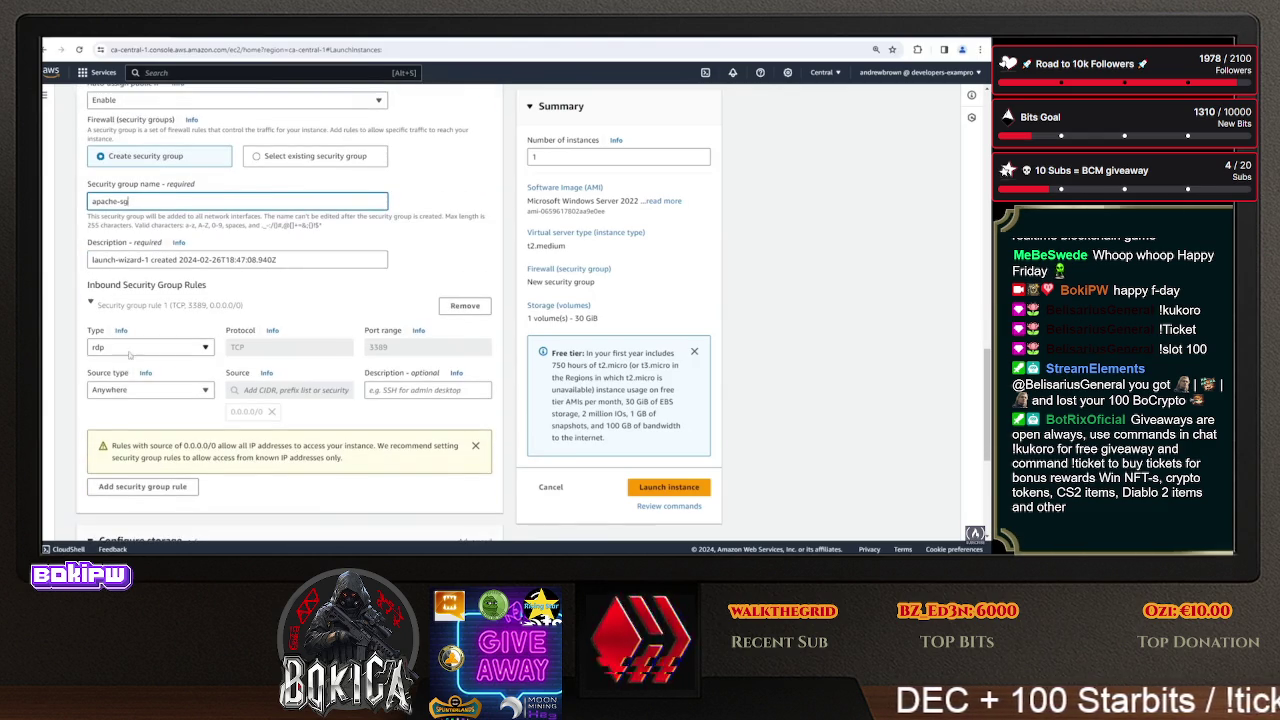
left_click(172, 487)
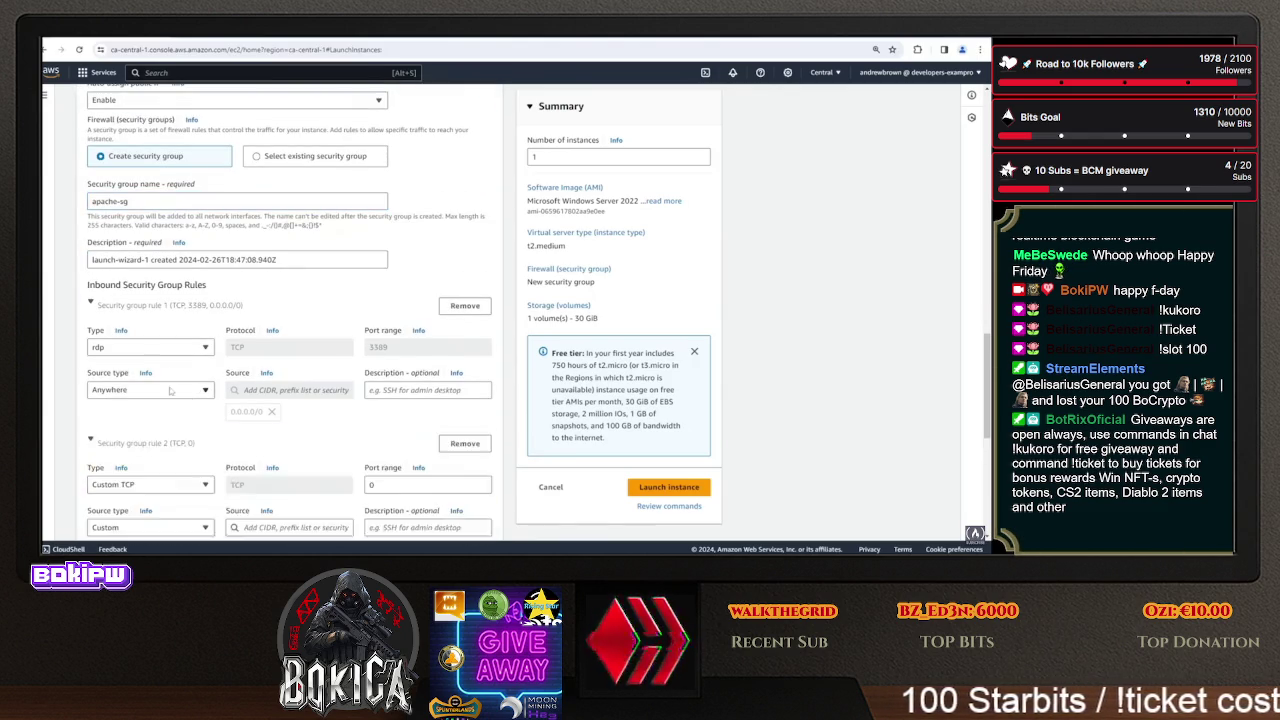
scroll(163, 419, "down", 2)
left_click(150, 385)
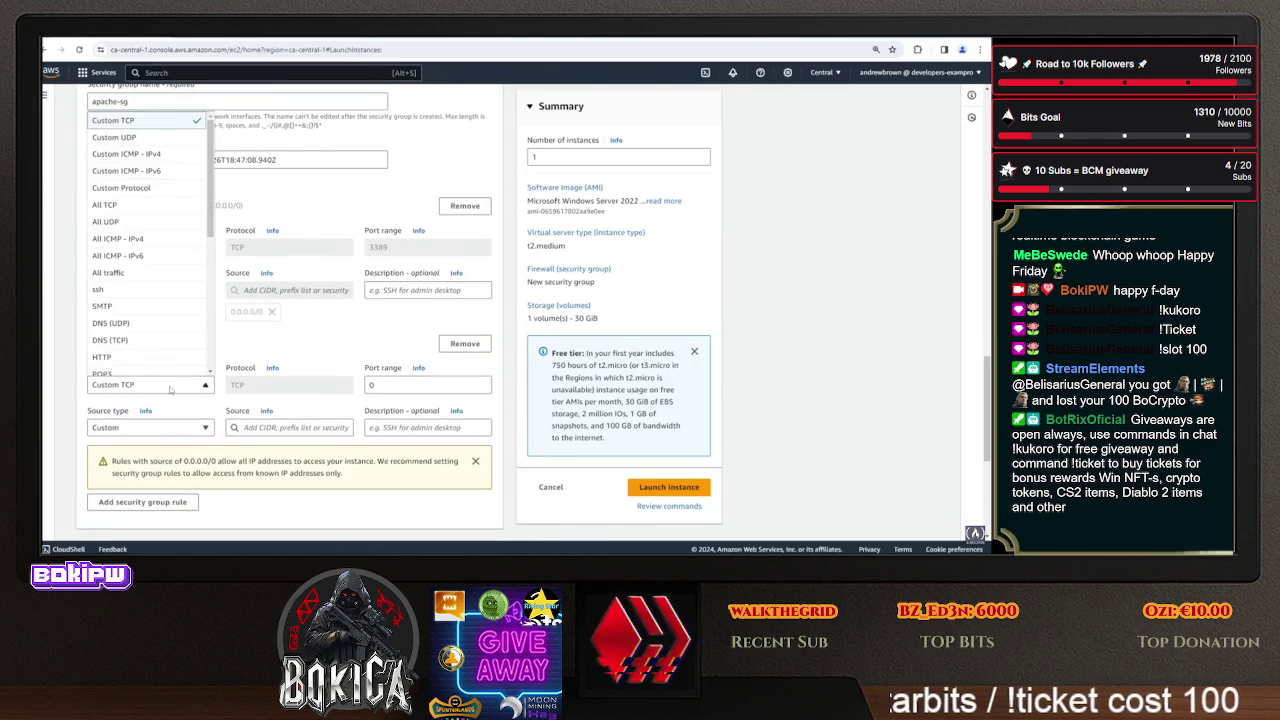
left_click(134, 290)
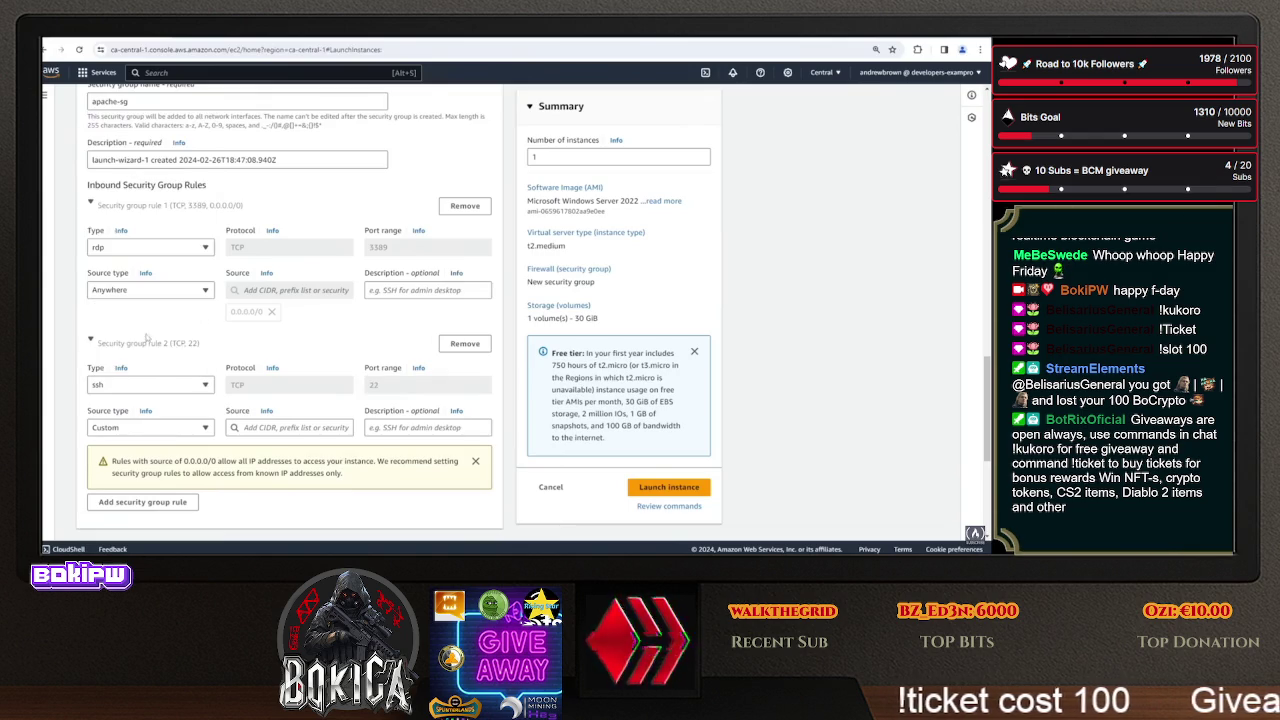
- Add inbound rules allowing HTTP on port 80 and HTTPS traffic
scroll(174, 390, "up", 1)
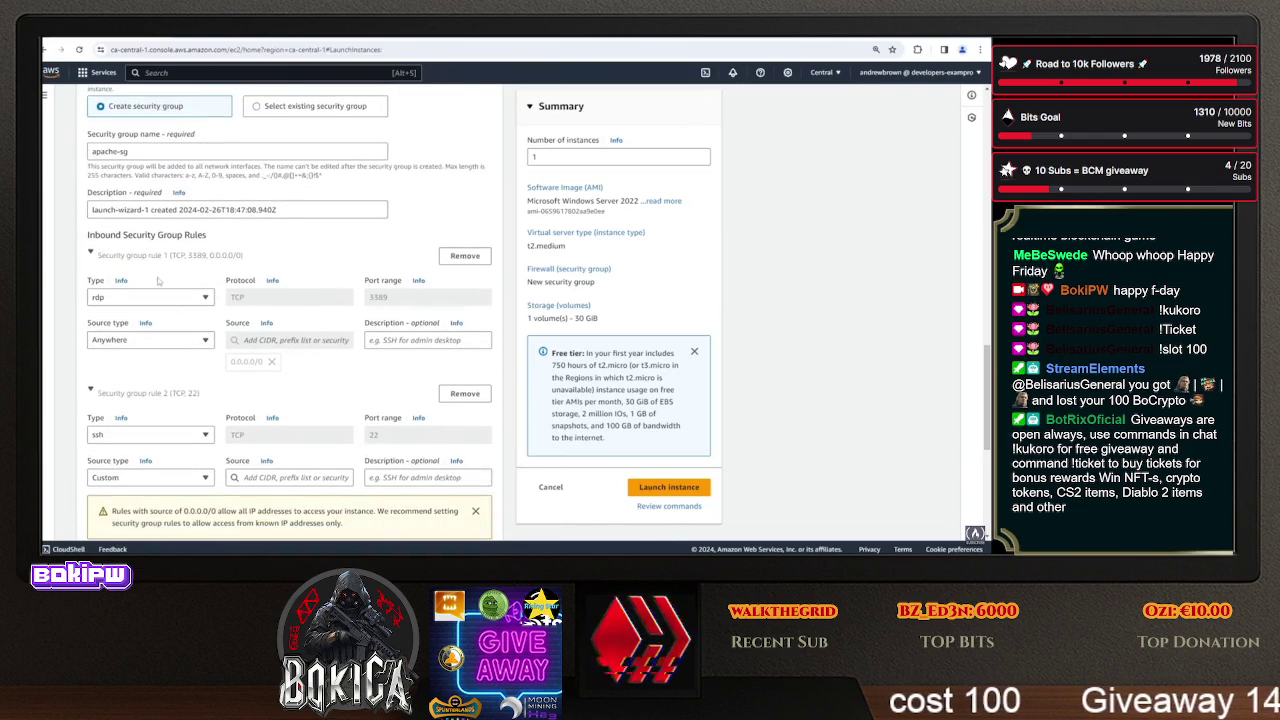
scroll(160, 320, "up", 1)
scroll(155, 290, "down", 1)
scroll(155, 290, "down", 2)
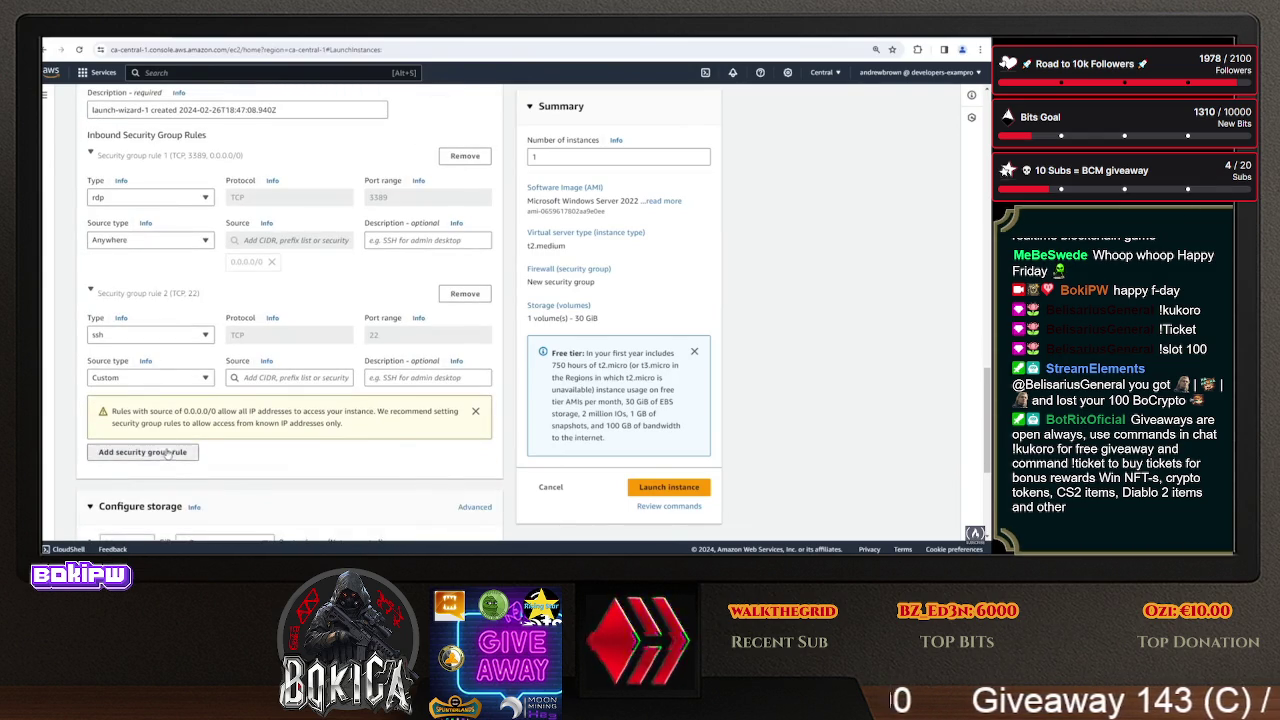
left_click(163, 437)
scroll(163, 400, "down", 3)
left_click(150, 300)
scroll(140, 420, "down", 2)
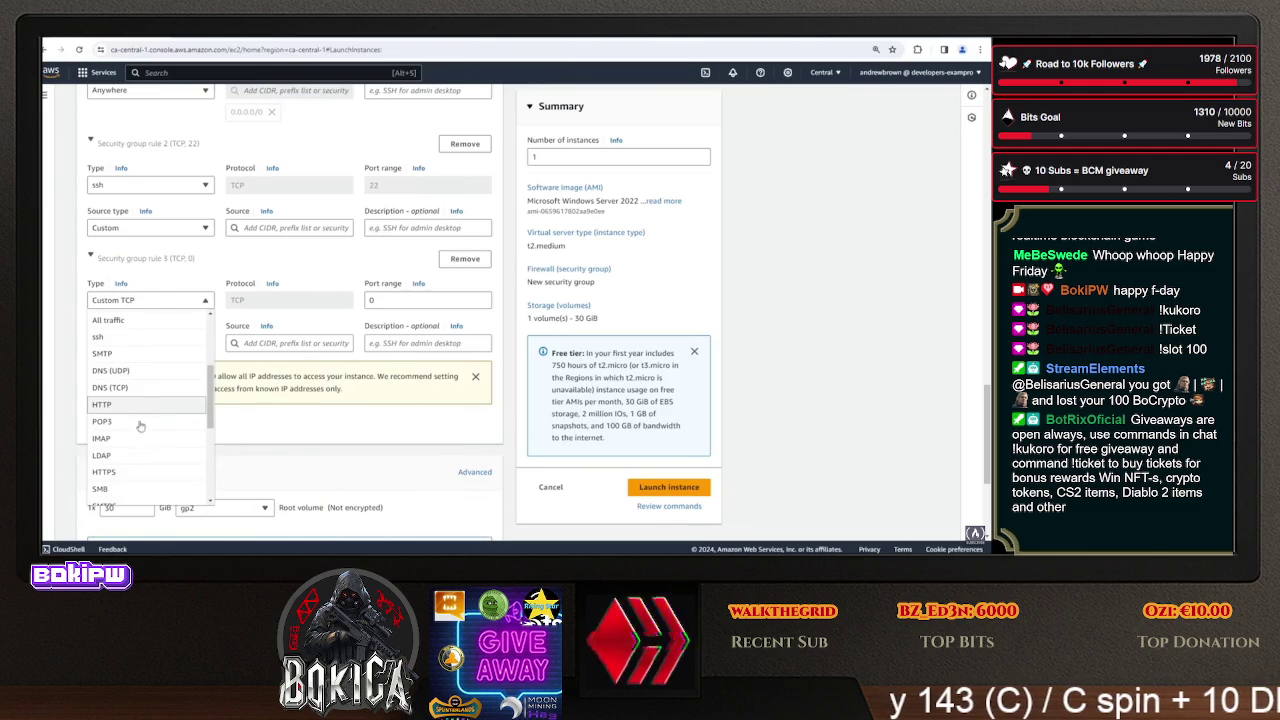
left_click(140, 454)
left_click(142, 417)
scroll(145, 388, "down", 2)
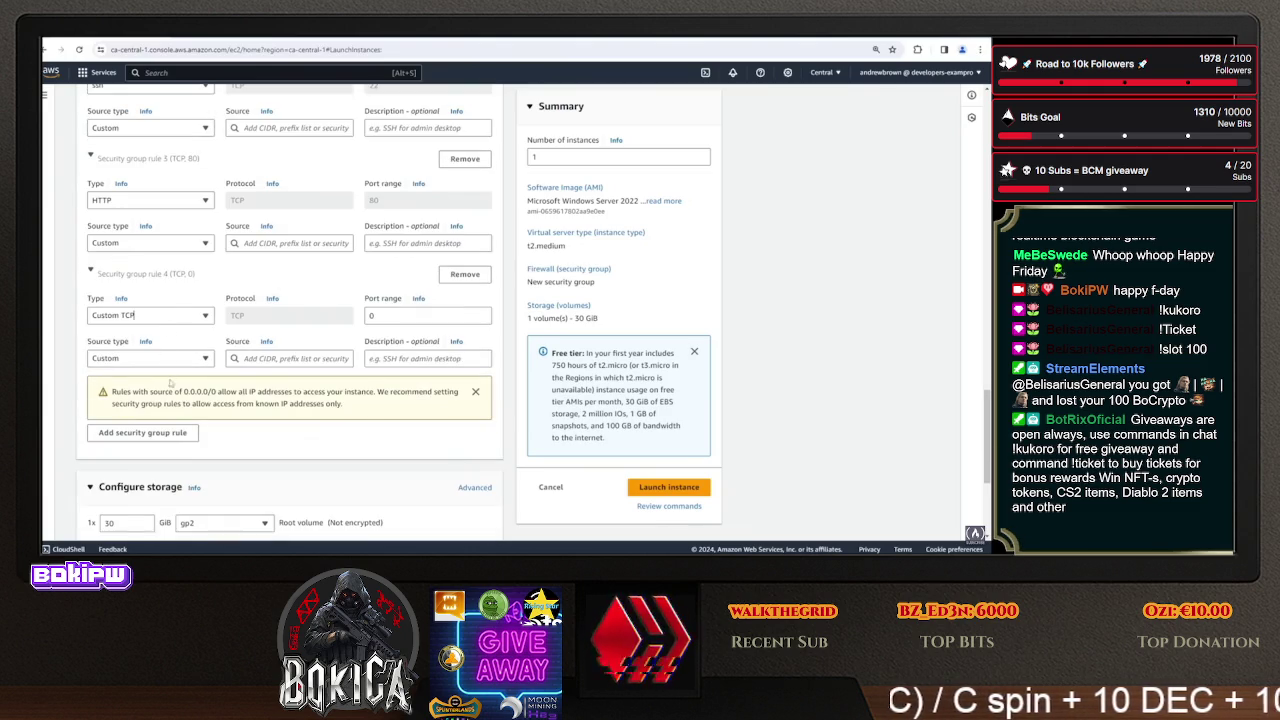
left_click(165, 316)
scroll(158, 230, "down", 2)
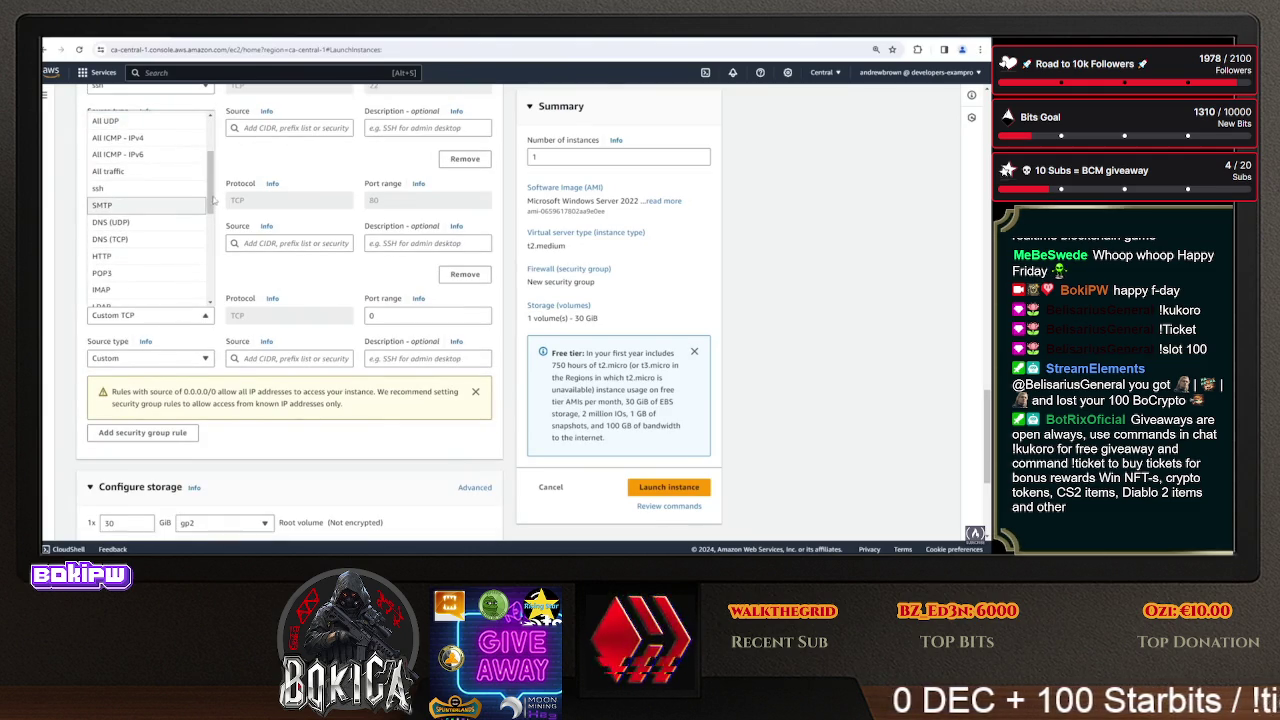
scroll(210, 233, "down", 2)
left_click(180, 214)
scroll(209, 237, "down", 5)
- Expand Advanced details and set the IAM instance profile to EC2SSMRole
left_click(148, 512)
scroll(224, 246, "down", 4)
left_click(224, 217)
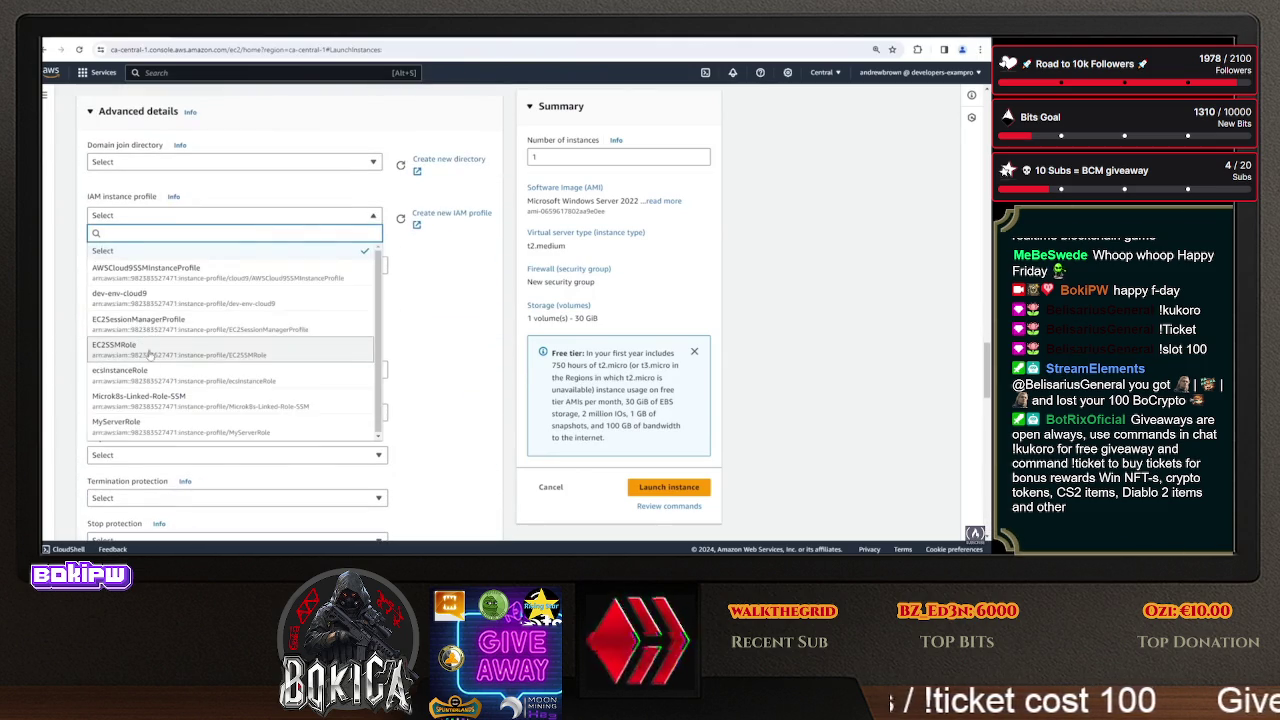
left_click(147, 350)
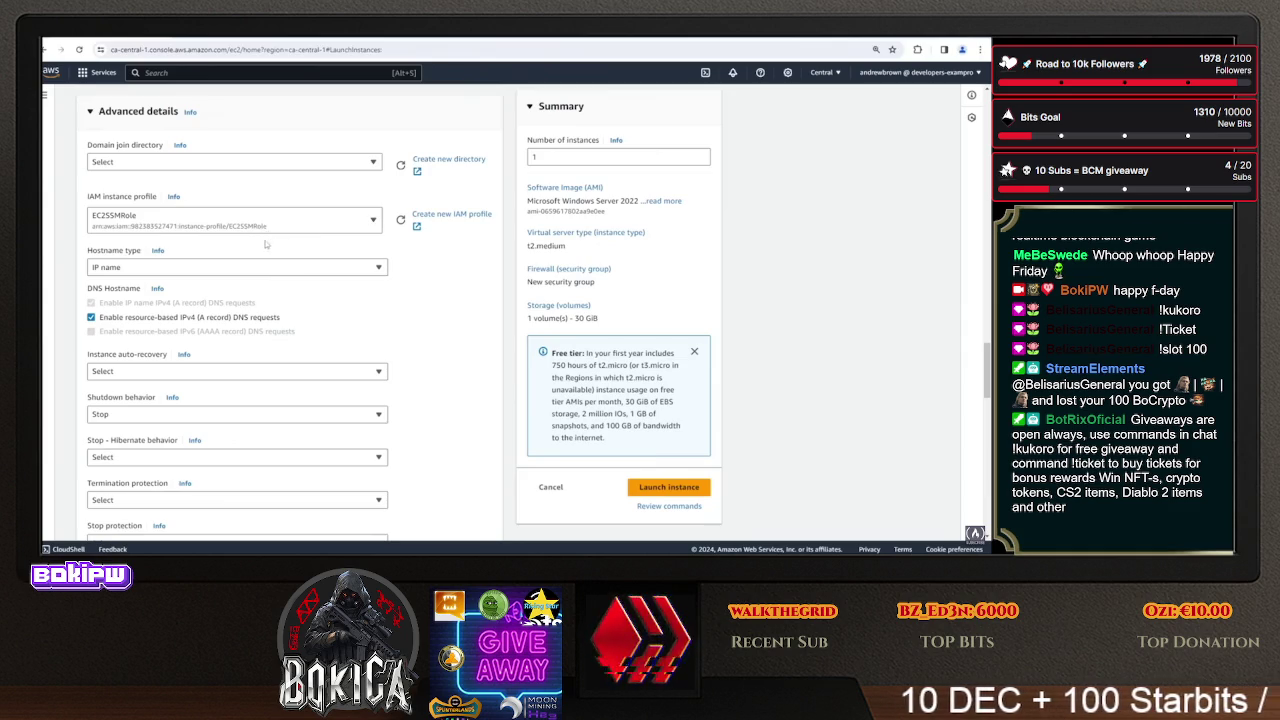
- Scroll down and place the cursor in the empty User data text box
scroll(283, 301, "down", 10)
scroll(283, 310, "down", 15)
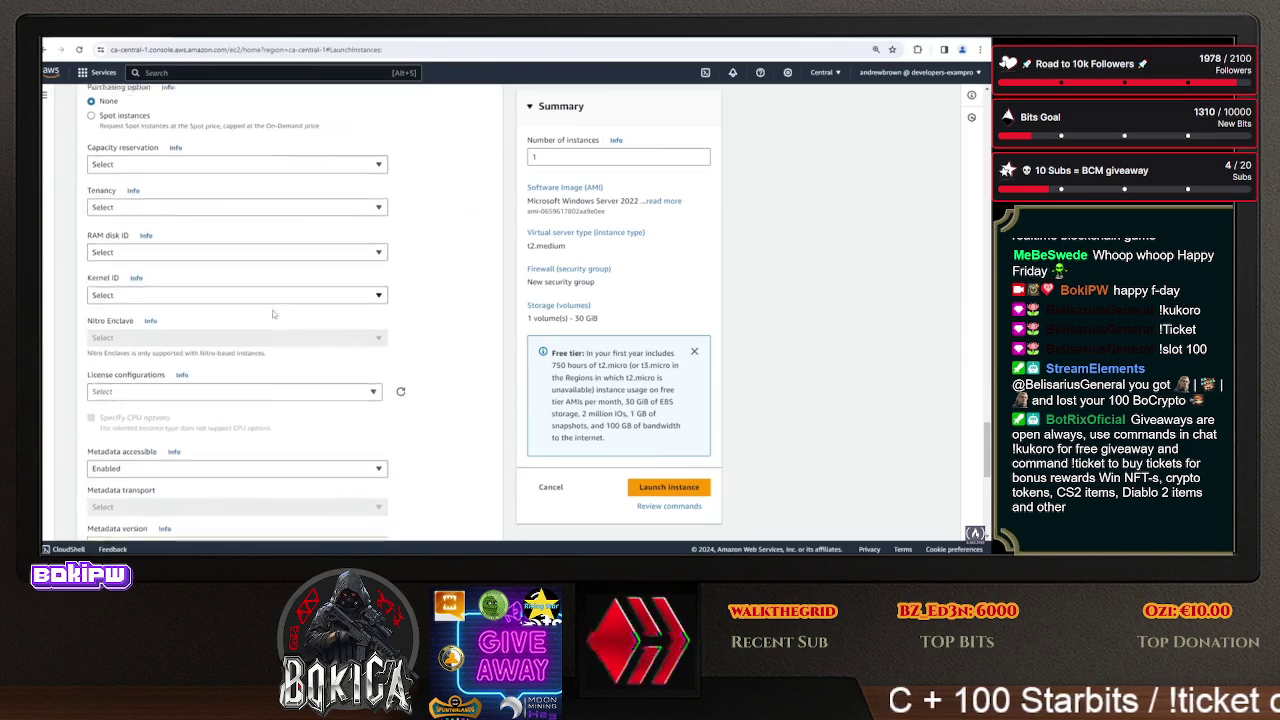
left_click(174, 393)
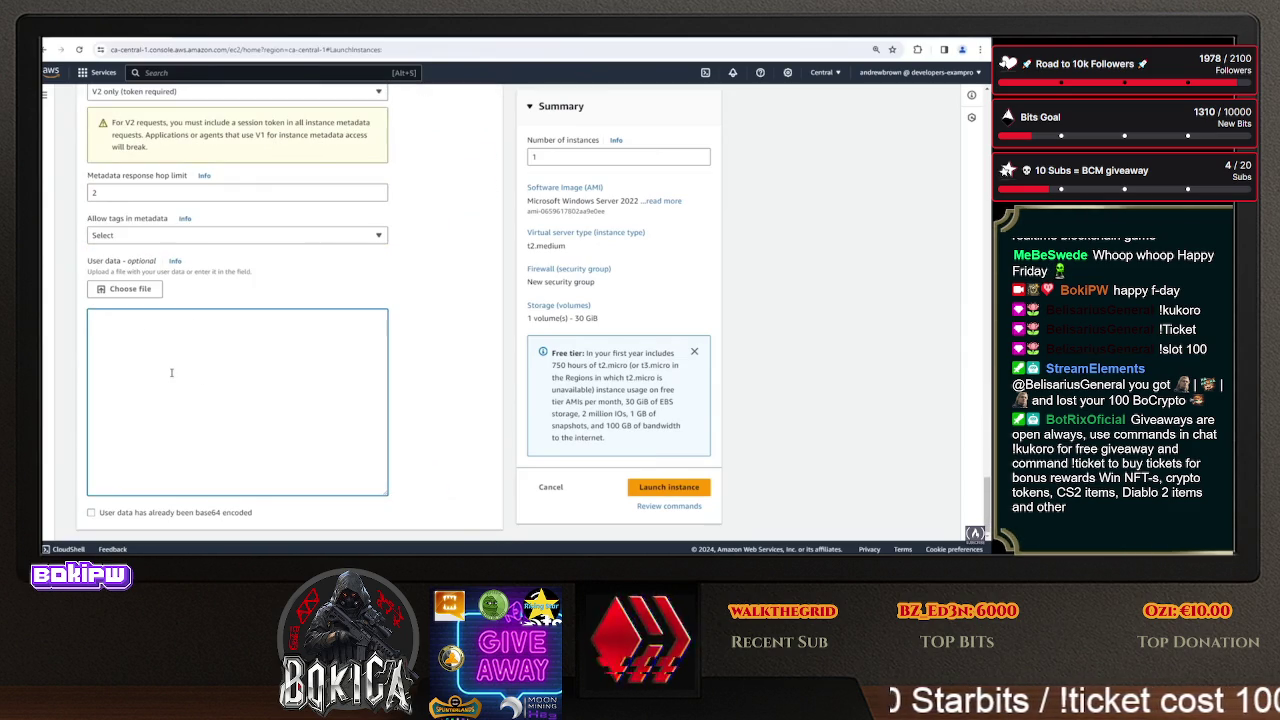
- Copy the whole userdata.ps1 script from github.dev and paste it into EC2 User data
key("ctrl+Tab")
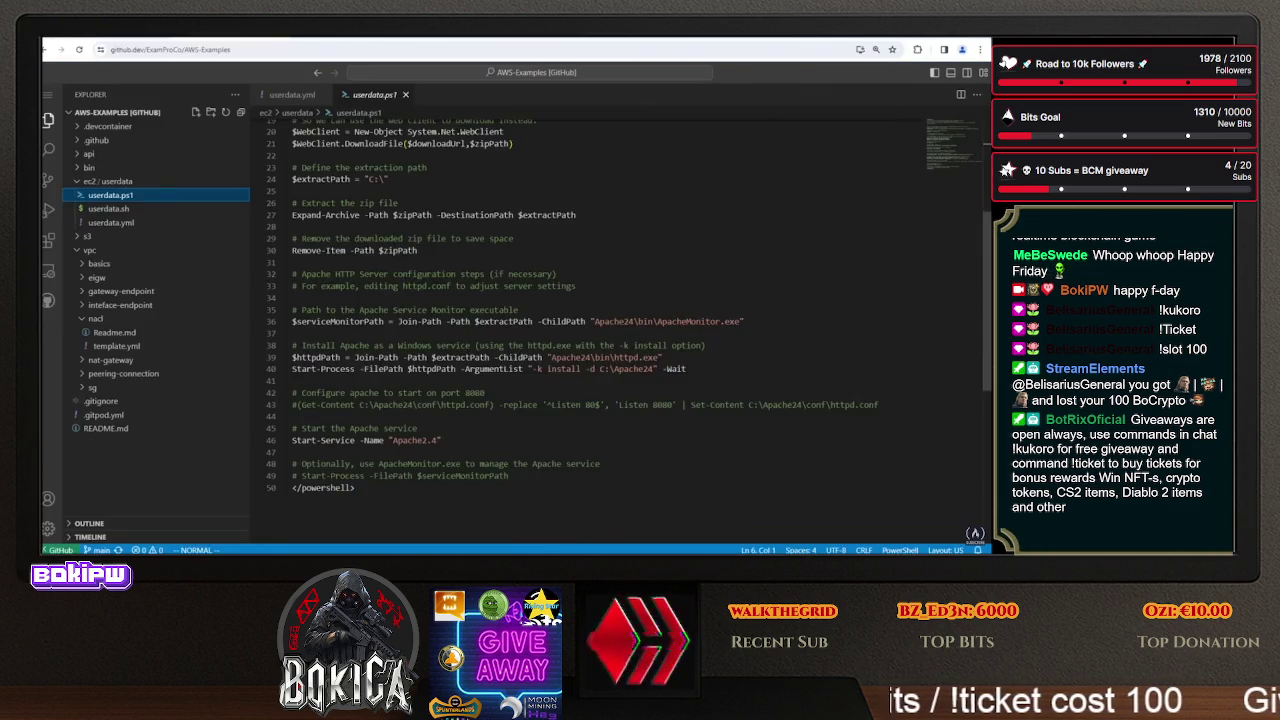
key("ctrl+a")
right_click(348, 157)
left_click(380, 258)
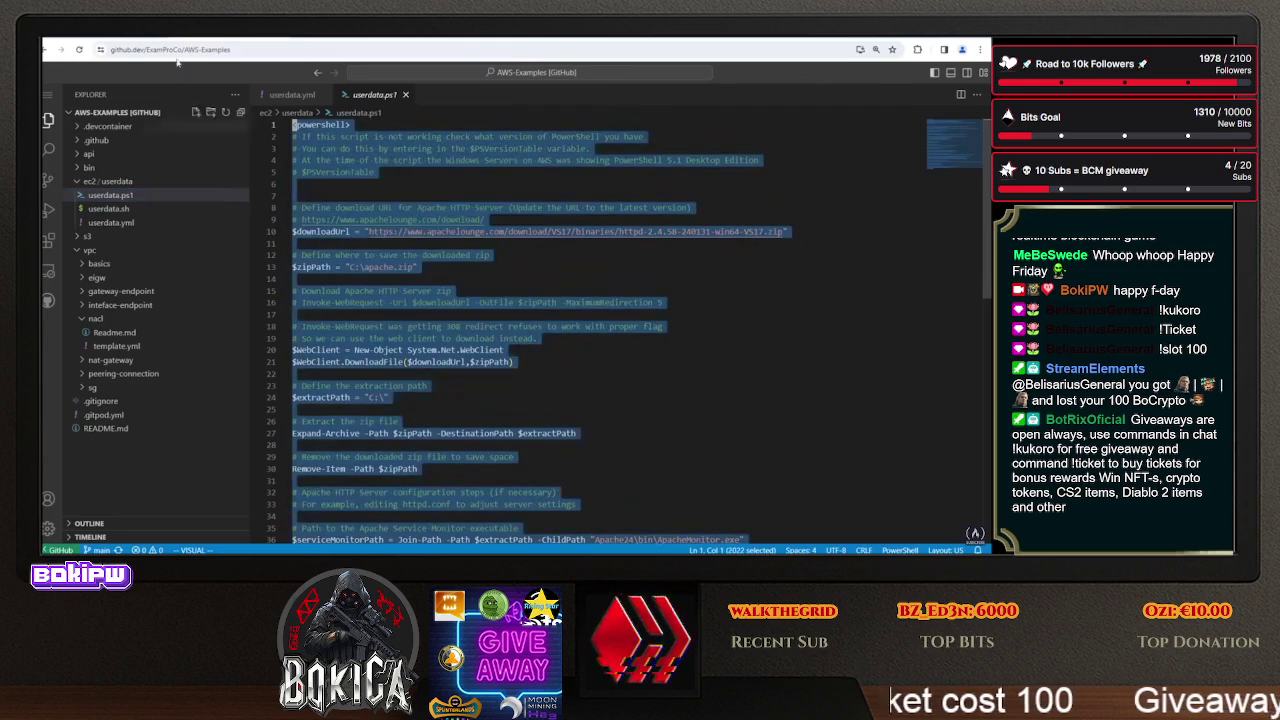
key("ctrl+Tab")
right_click(247, 350)
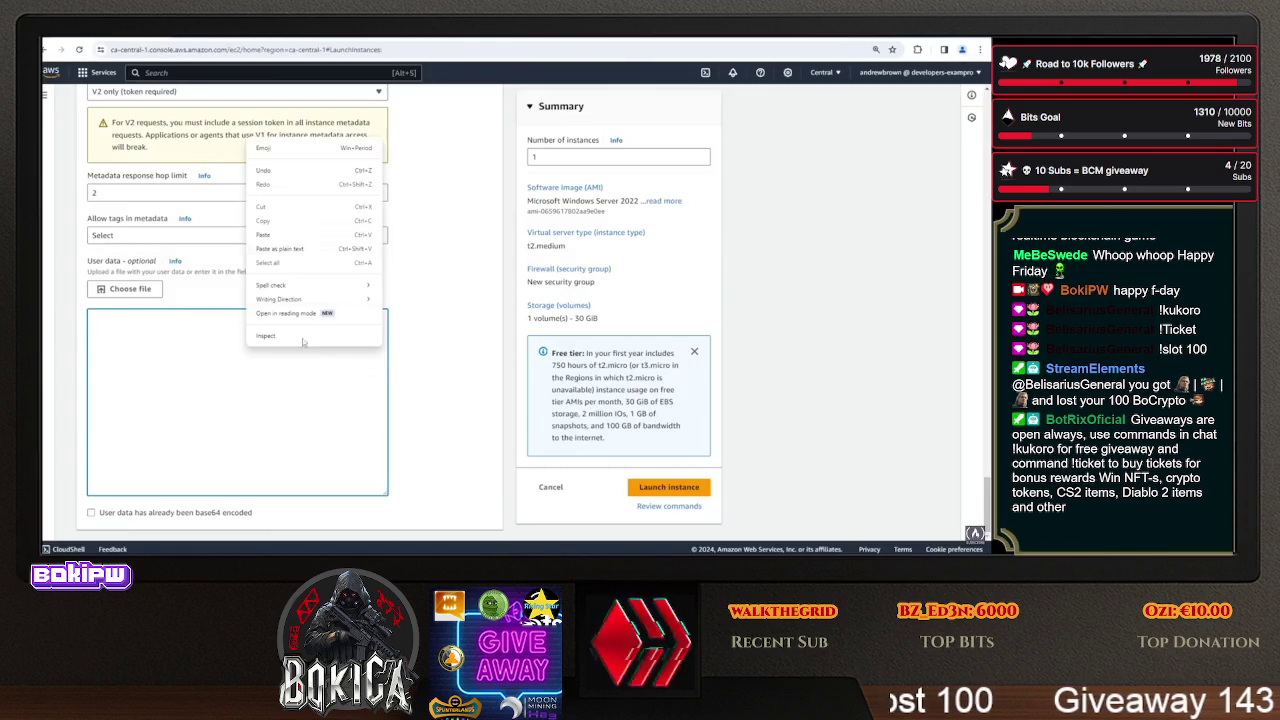
left_click(288, 236)
- Back in userdata.ps1, select the opening powershell tag and header comment lines in Vim visual mode
key("ctrl+Tab")
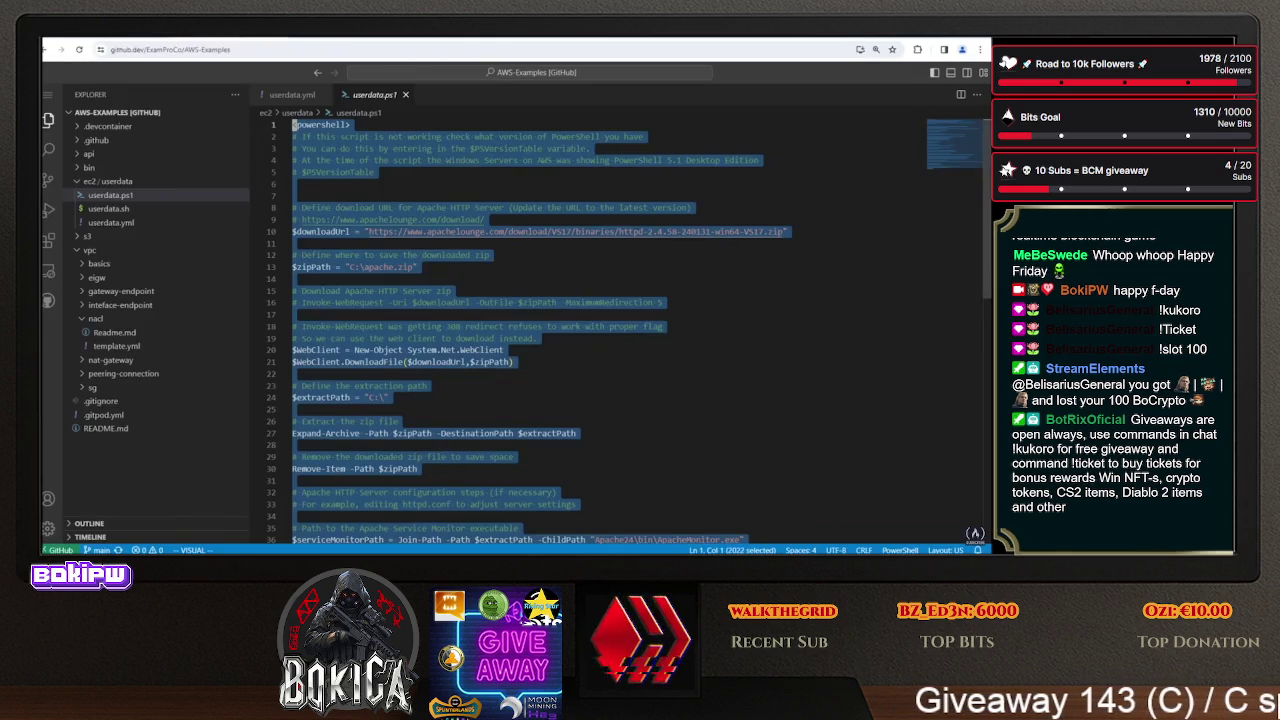
left_click(355, 136)
key("g")
key("g")
key("V")
key("G")
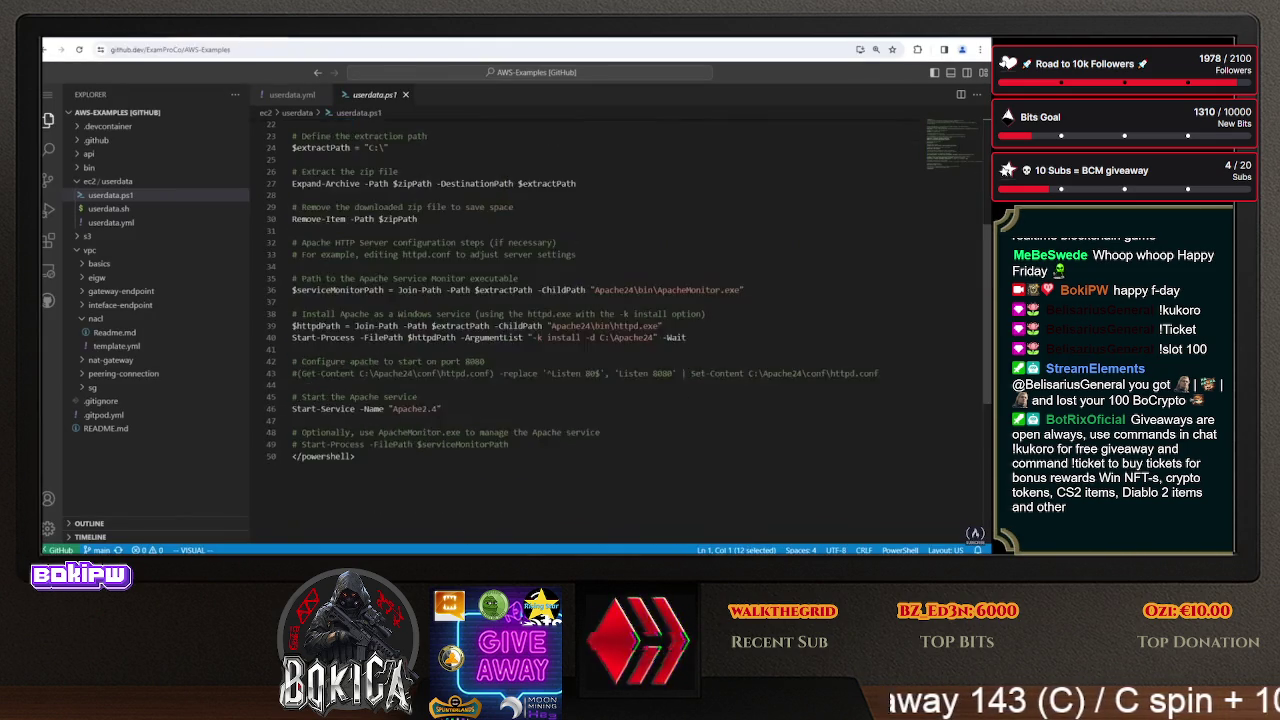
key("g")
key("g")
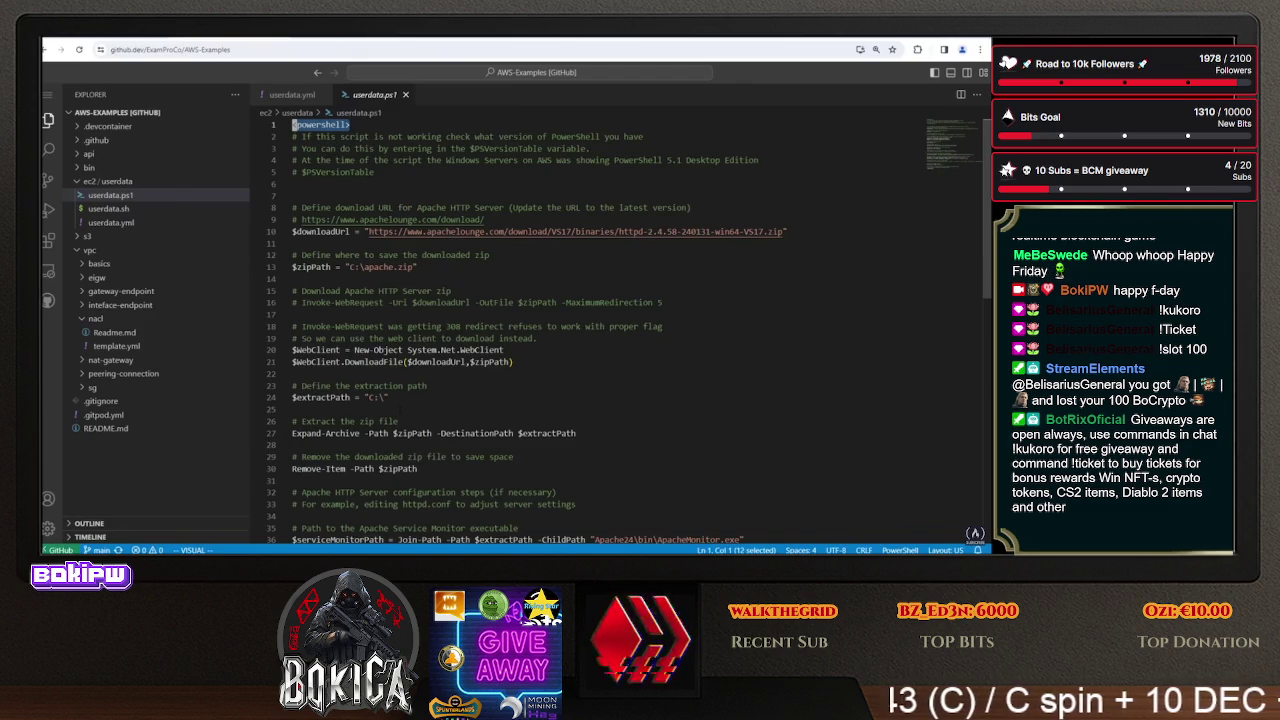
key("Escape")
key("j")
key("j")
key("j")
key("V")
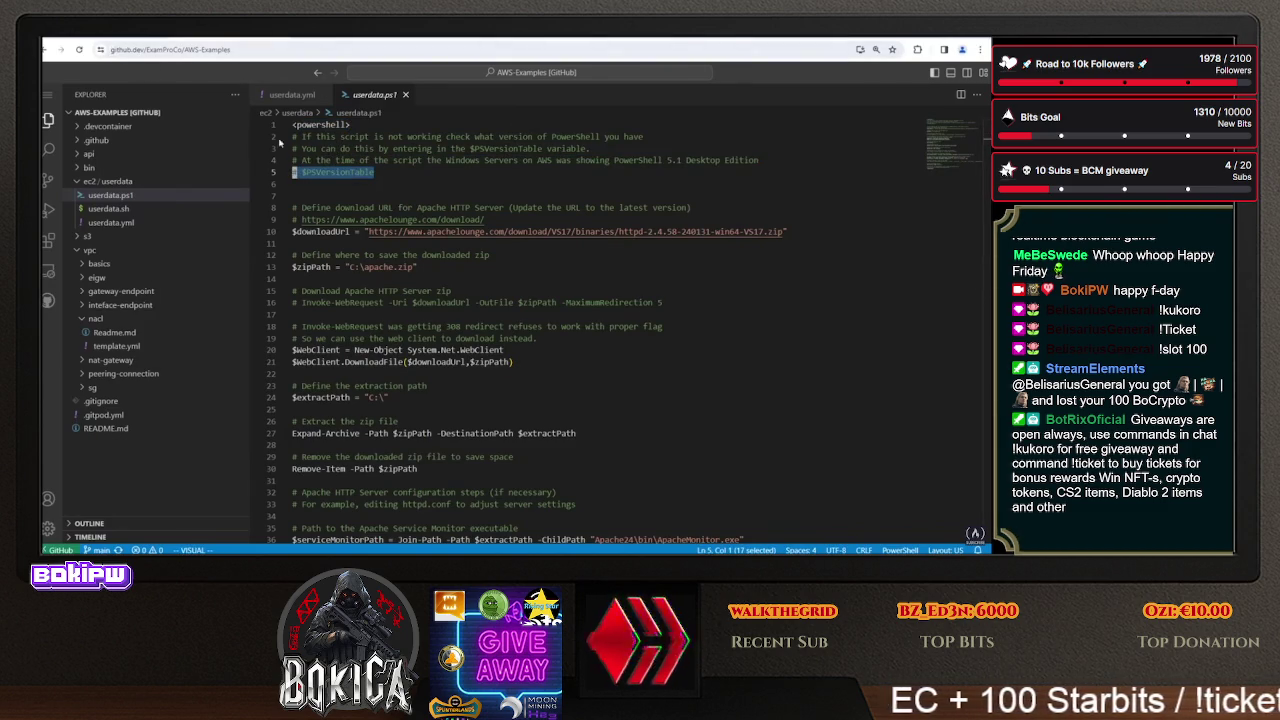
left_click_drag(614, 160, 727, 160)
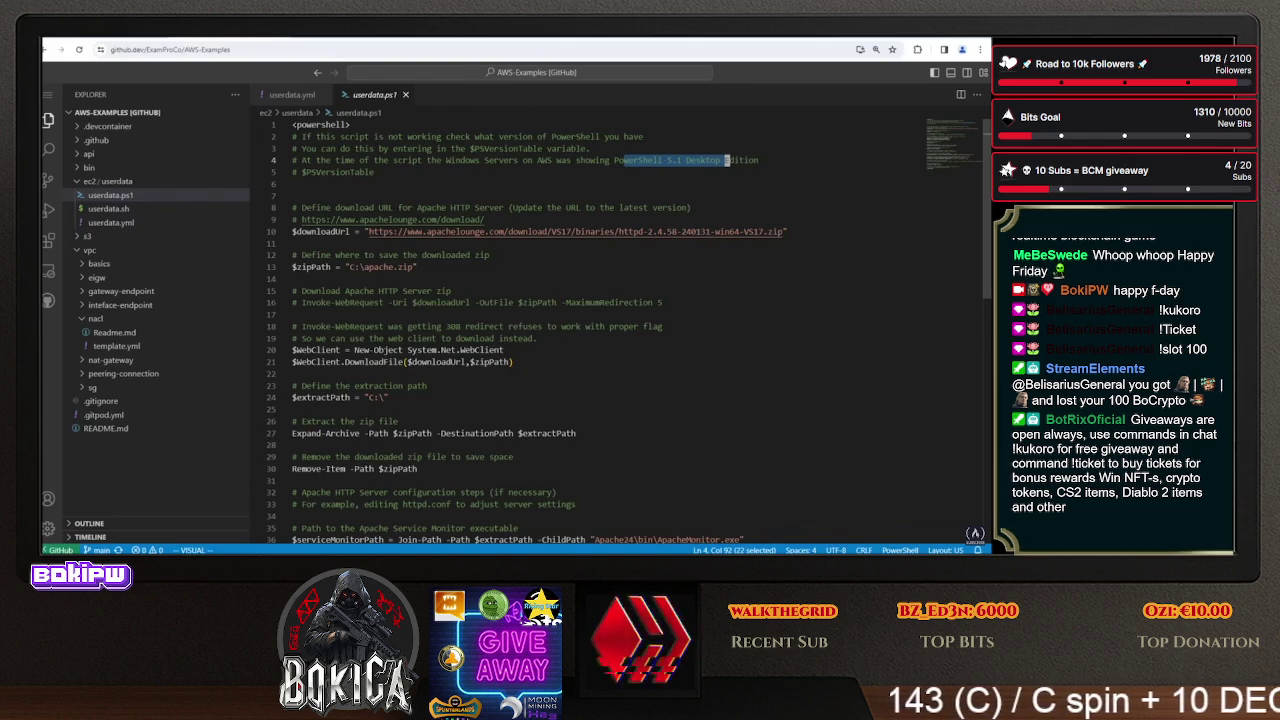
left_click(292, 243)
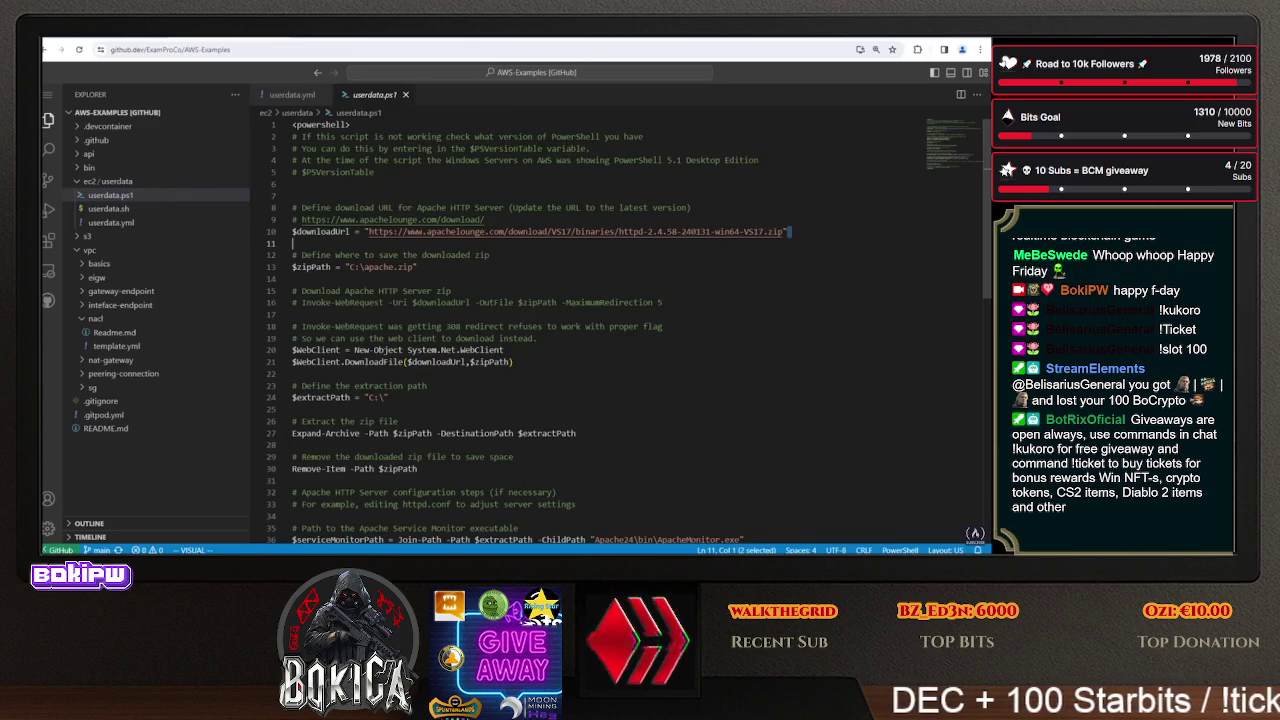
mouse_move(416, 267)
left_mouse_down()
mouse_move(263, 268)
mouse_move(660, 271)
left_mouse_up()
scroll(600, 330, "down", 1)
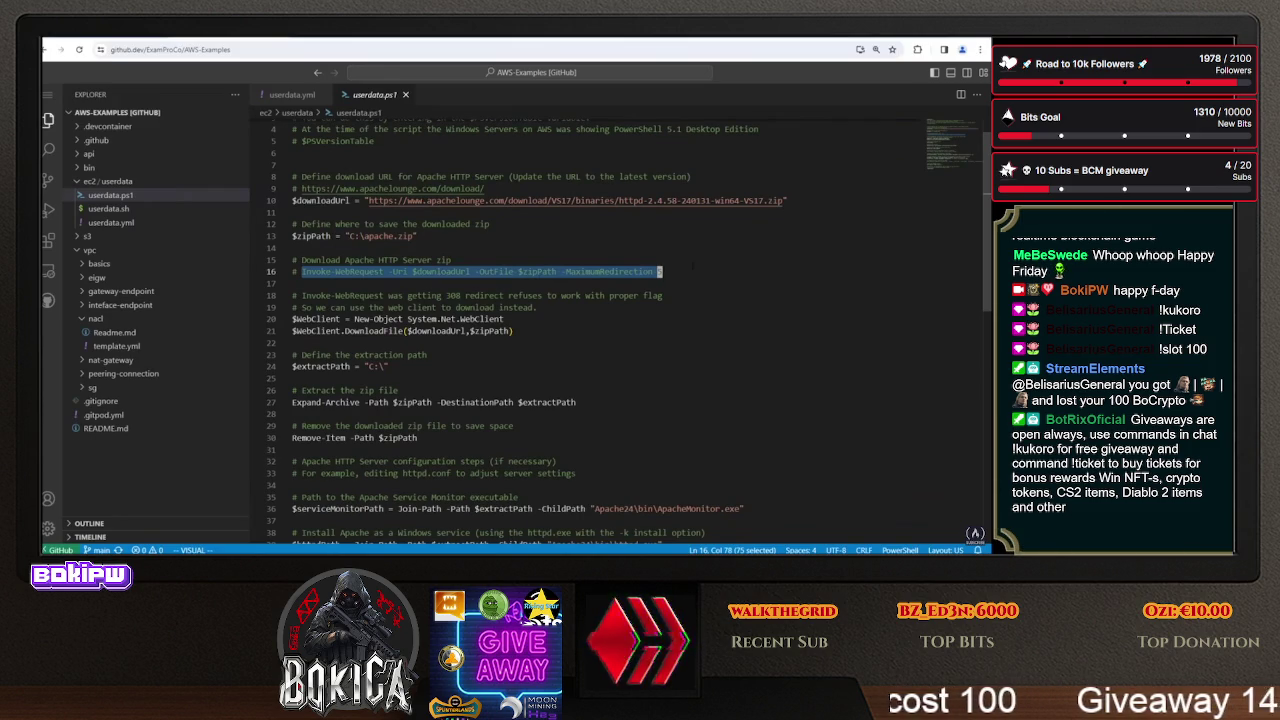
left_click(659, 271)
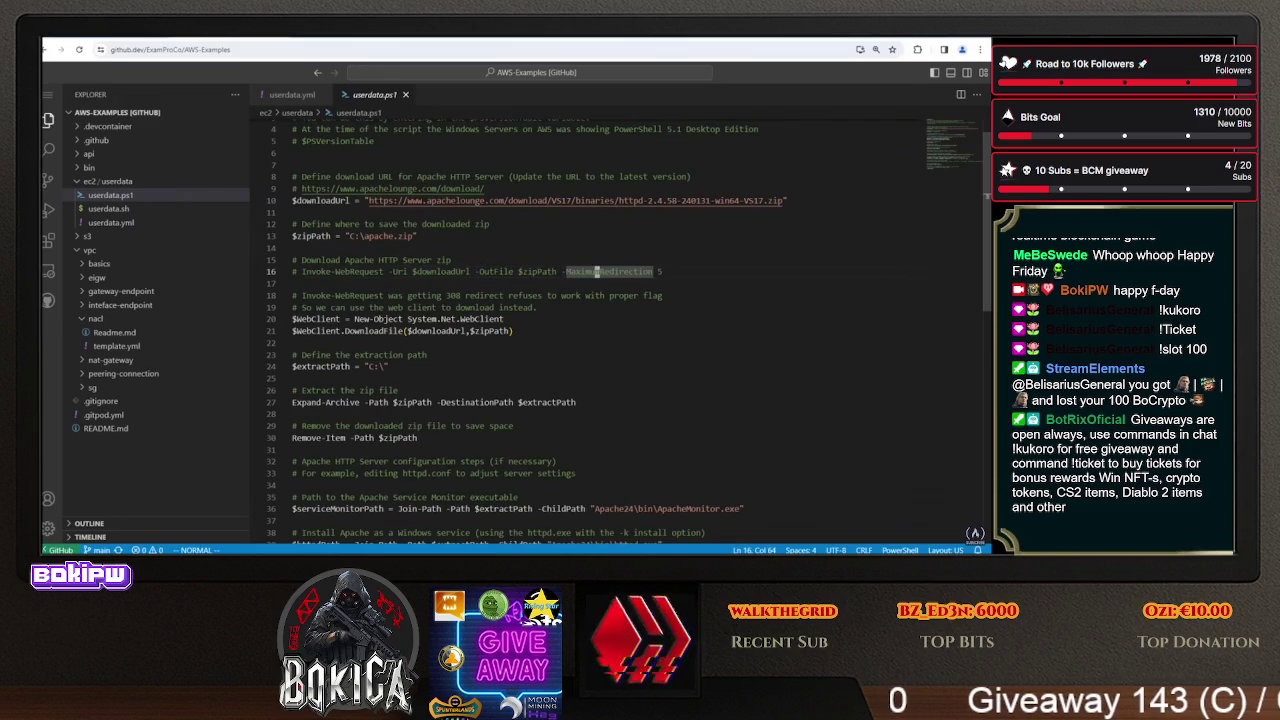
left_click_drag(443, 296, 518, 296)
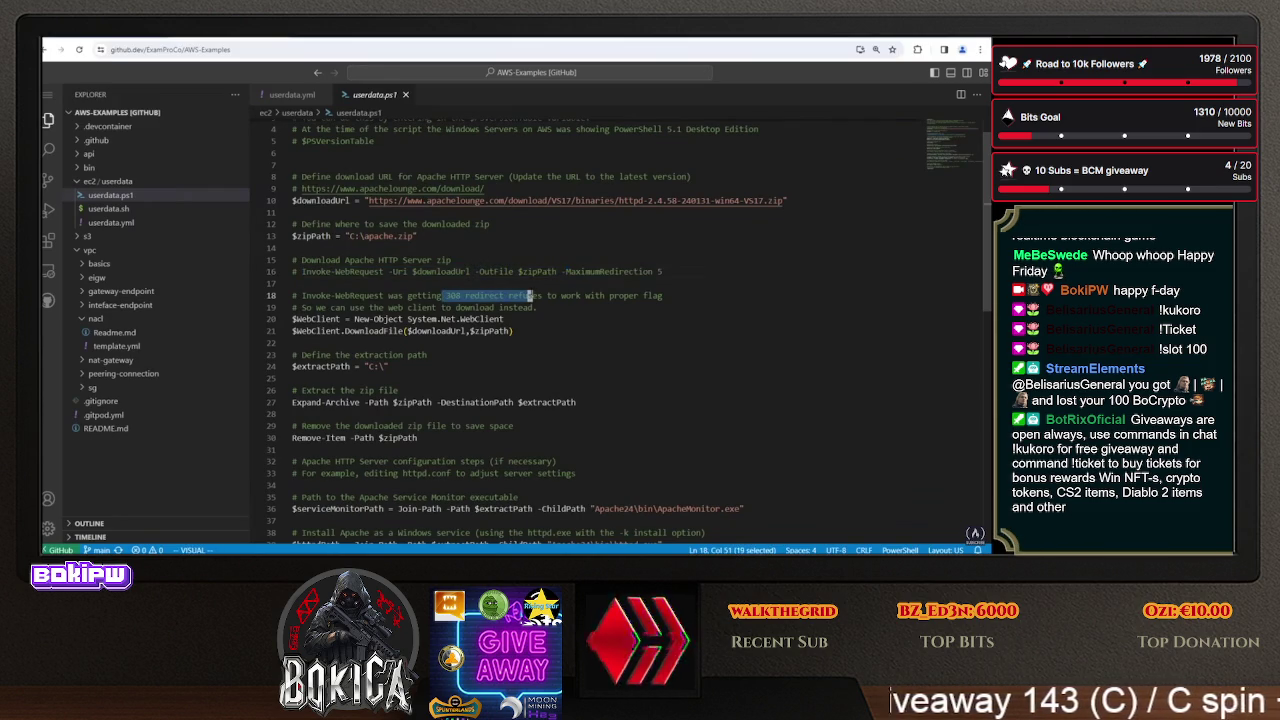
left_click_drag(563, 271, 660, 271)
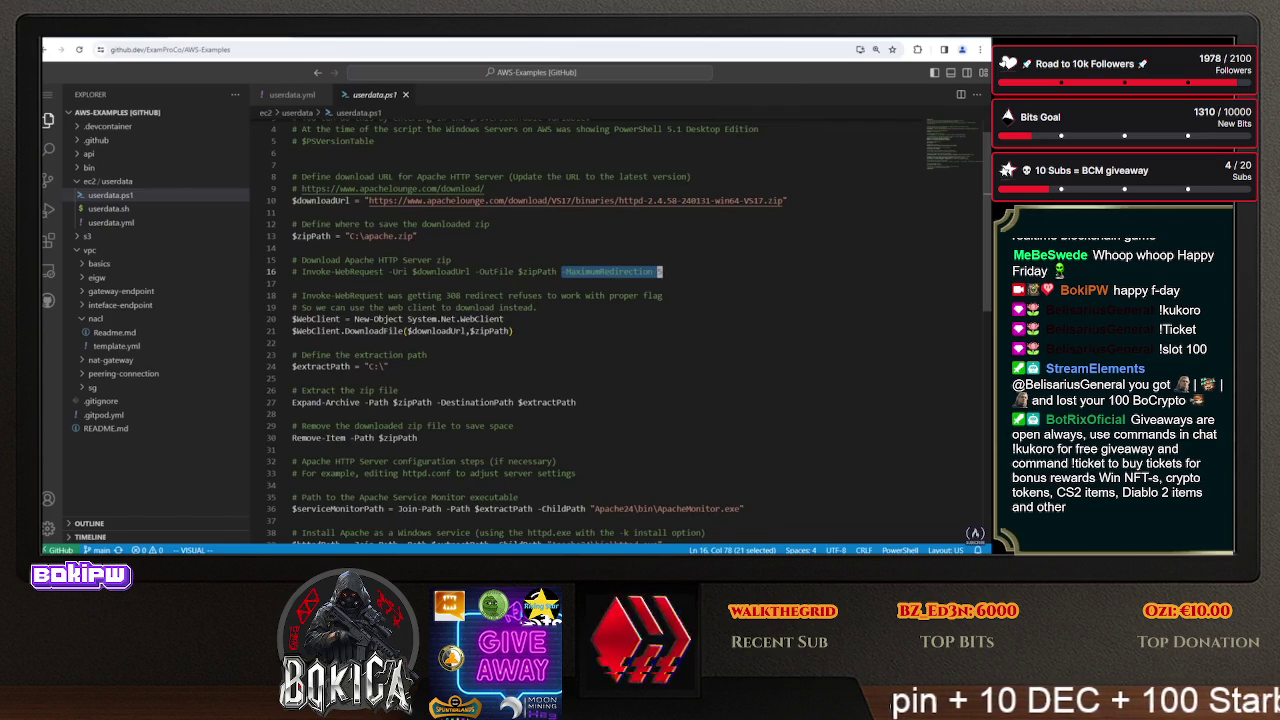
left_click_drag(513, 330, 293, 319)
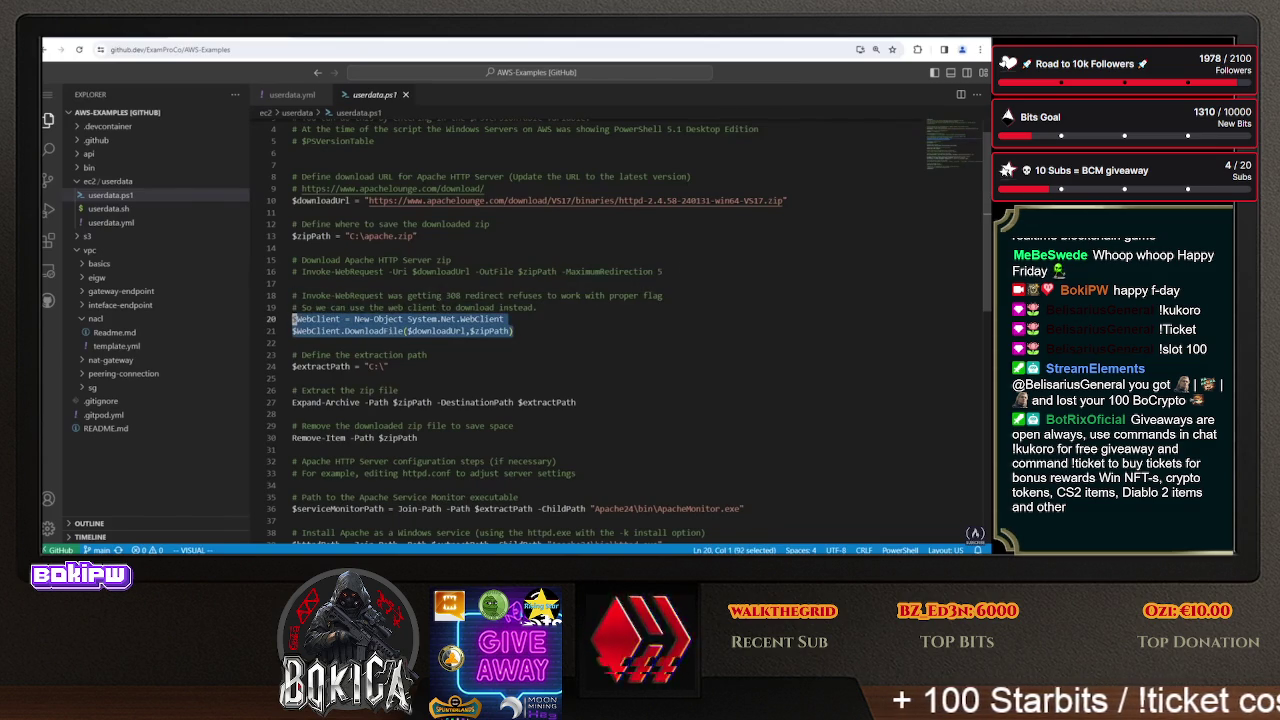
mouse_move(474, 319)
left_mouse_down()
mouse_move(500, 320)
mouse_move(316, 319)
mouse_move(513, 330)
left_mouse_up()
scroll(513, 330, "down", 2)
left_click_drag(394, 303, 293, 304)
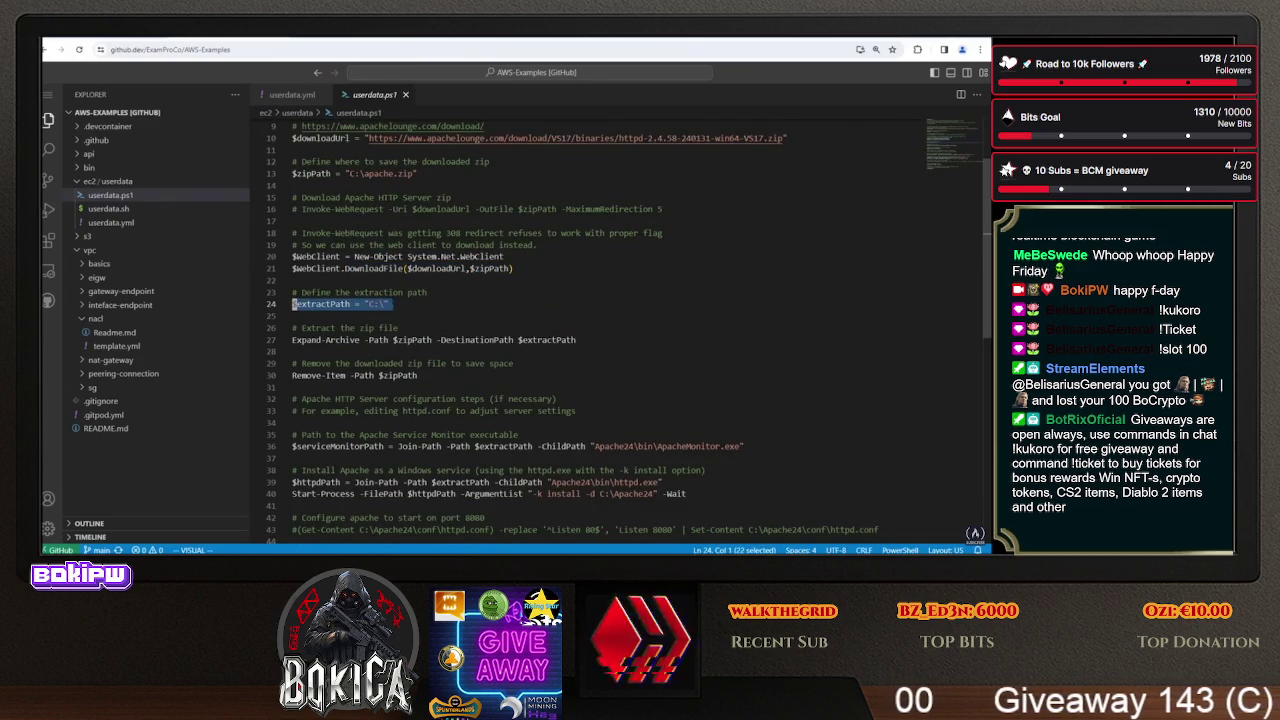
double_click(614, 446)
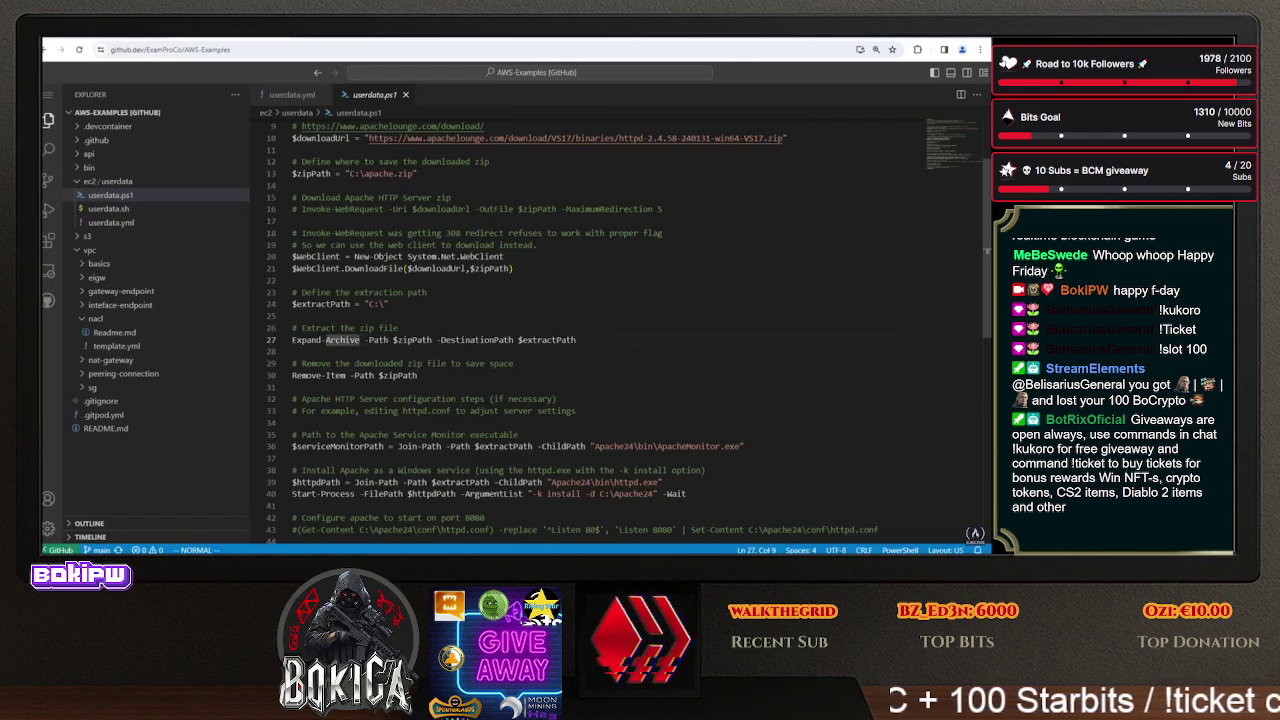
left_click_drag(576, 340, 294, 340)
left_click_drag(418, 375, 294, 375)
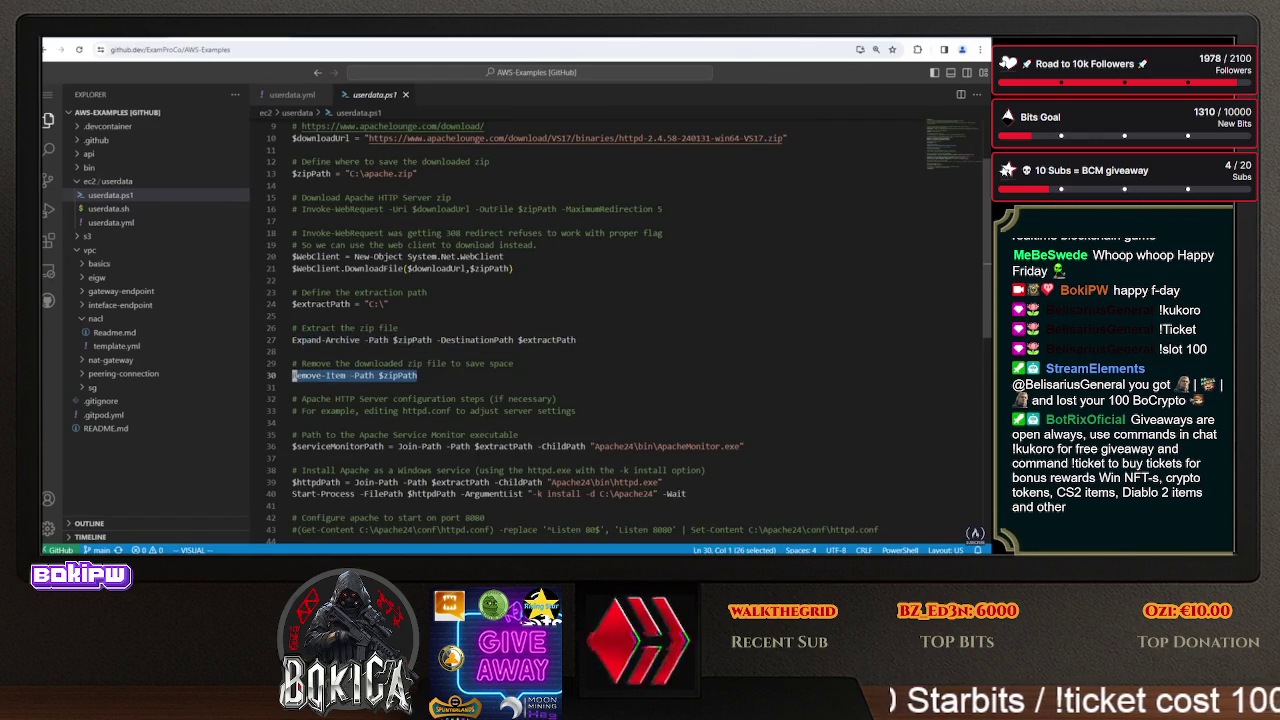
scroll(294, 375, "down", 2)
left_click_drag(744, 383, 292, 383)
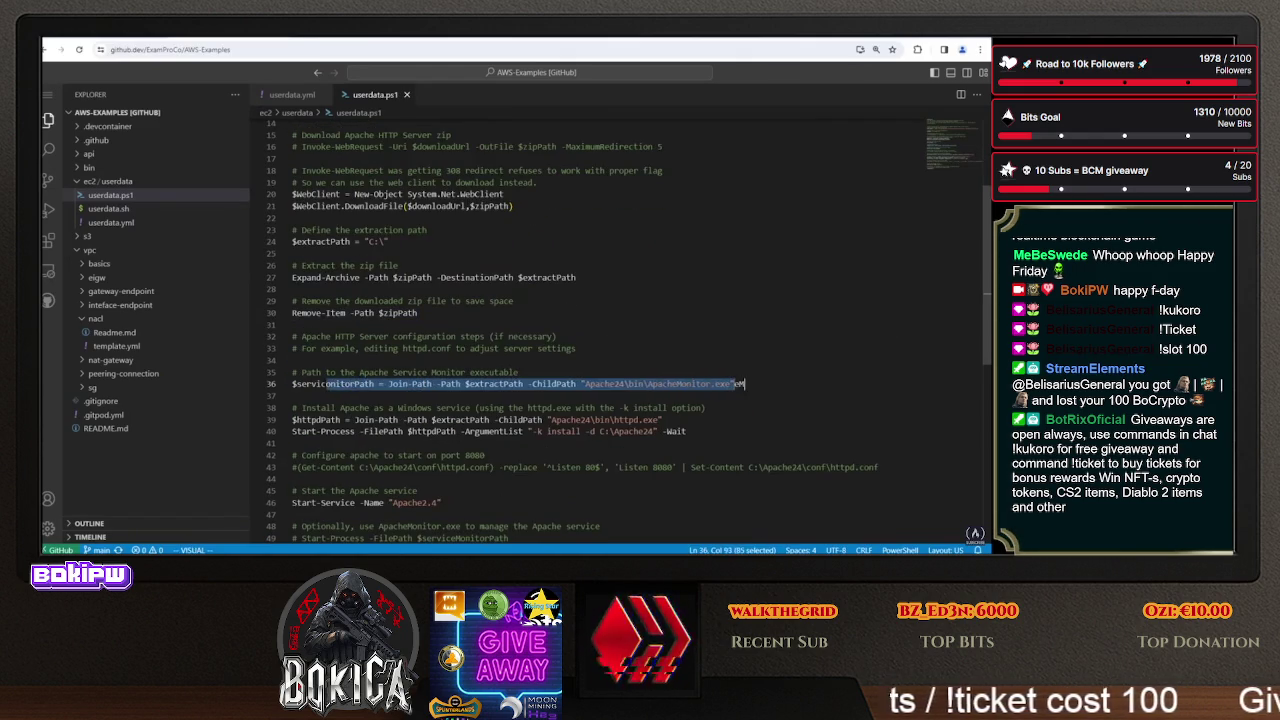
- Comment out the $serviceMonitorPath assignment on line 36 with a leading #
left_click(325, 384)
key("u")
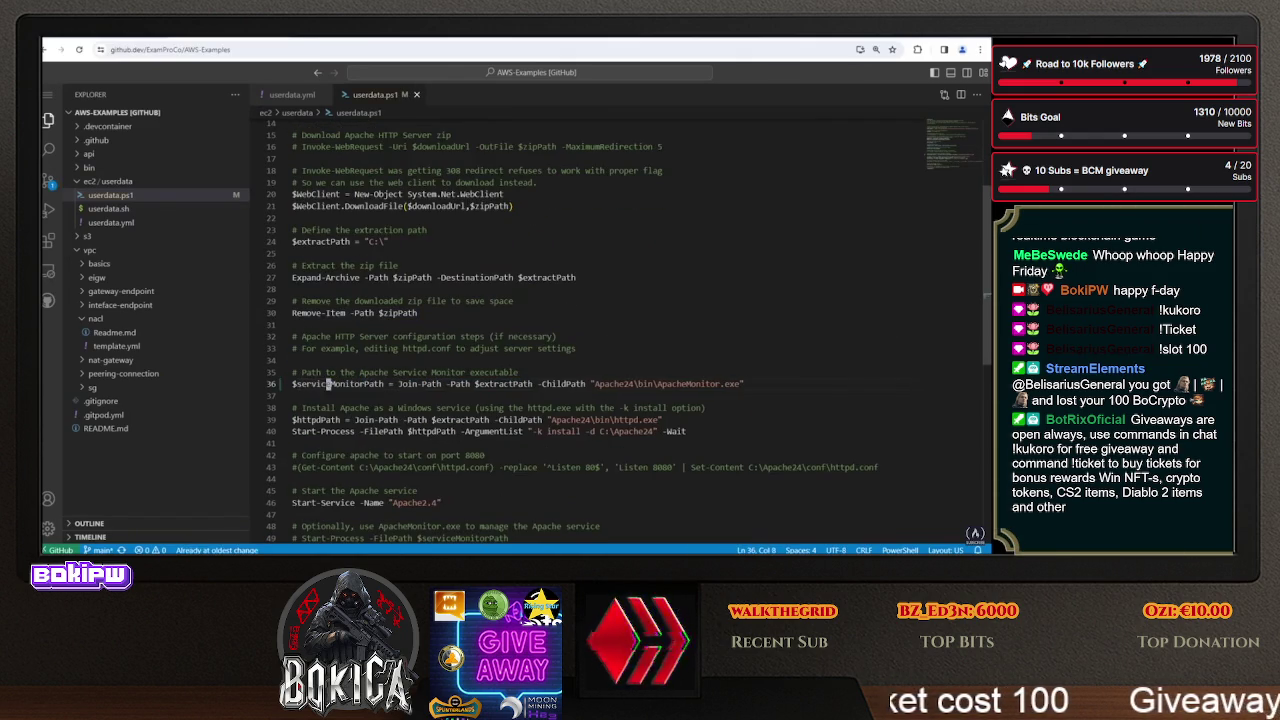
key("u")
key("ctrl+r")
key("ctrl+r")
scroll(600, 330, "down", 3)
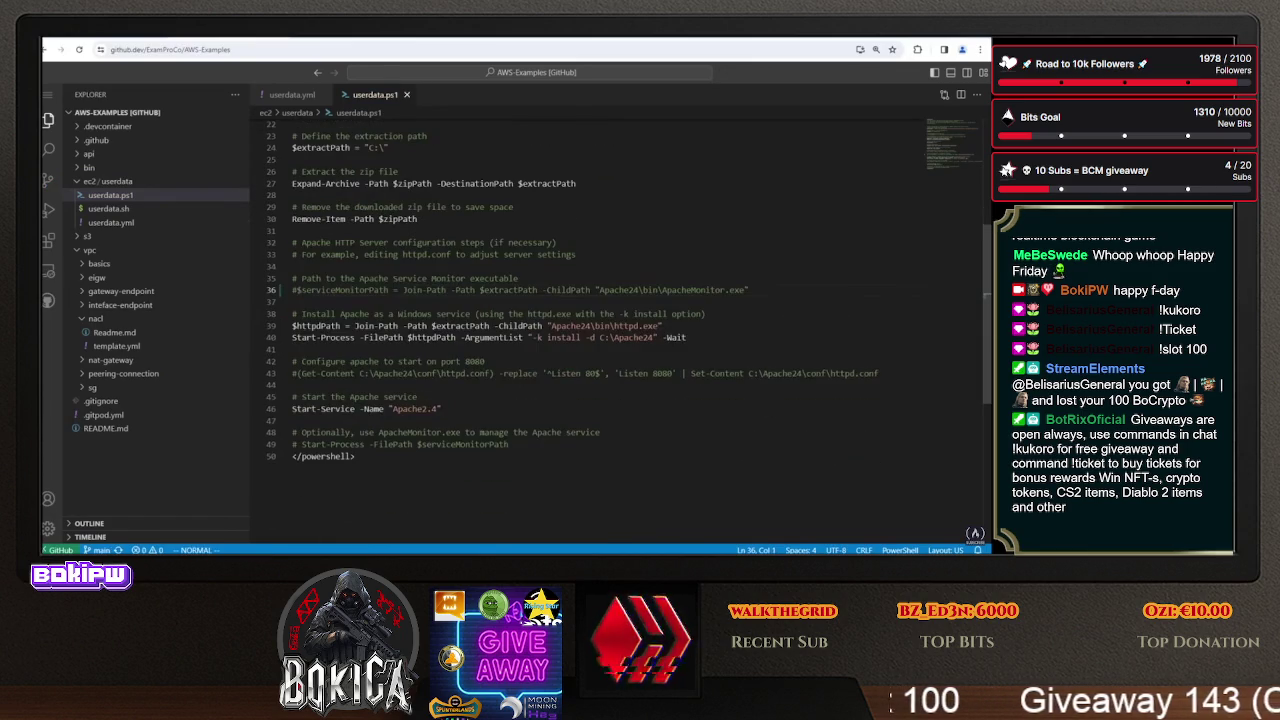
key("k")
key("k")
key("j")
key("j")
key("j")
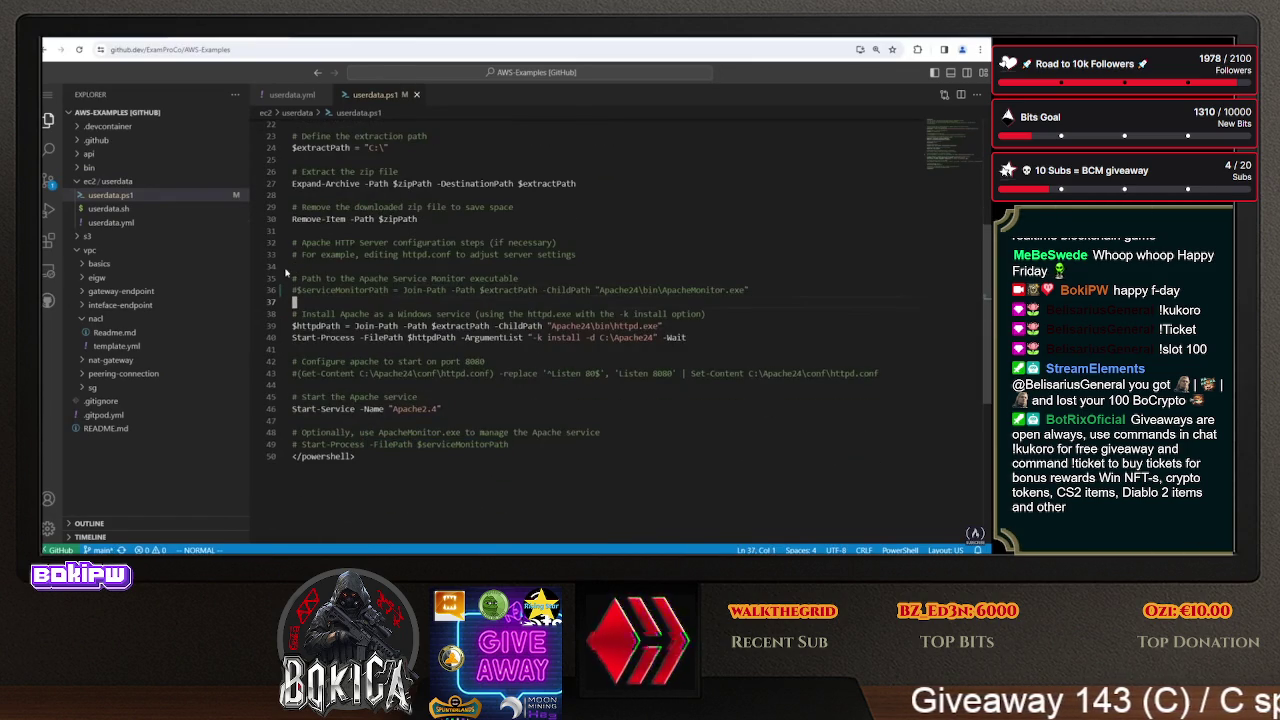
- Review lines 39–43: the $httpdPath line, the -k install arguments, and the commented port 8080 replace
key("k")
key("v")
key("k")
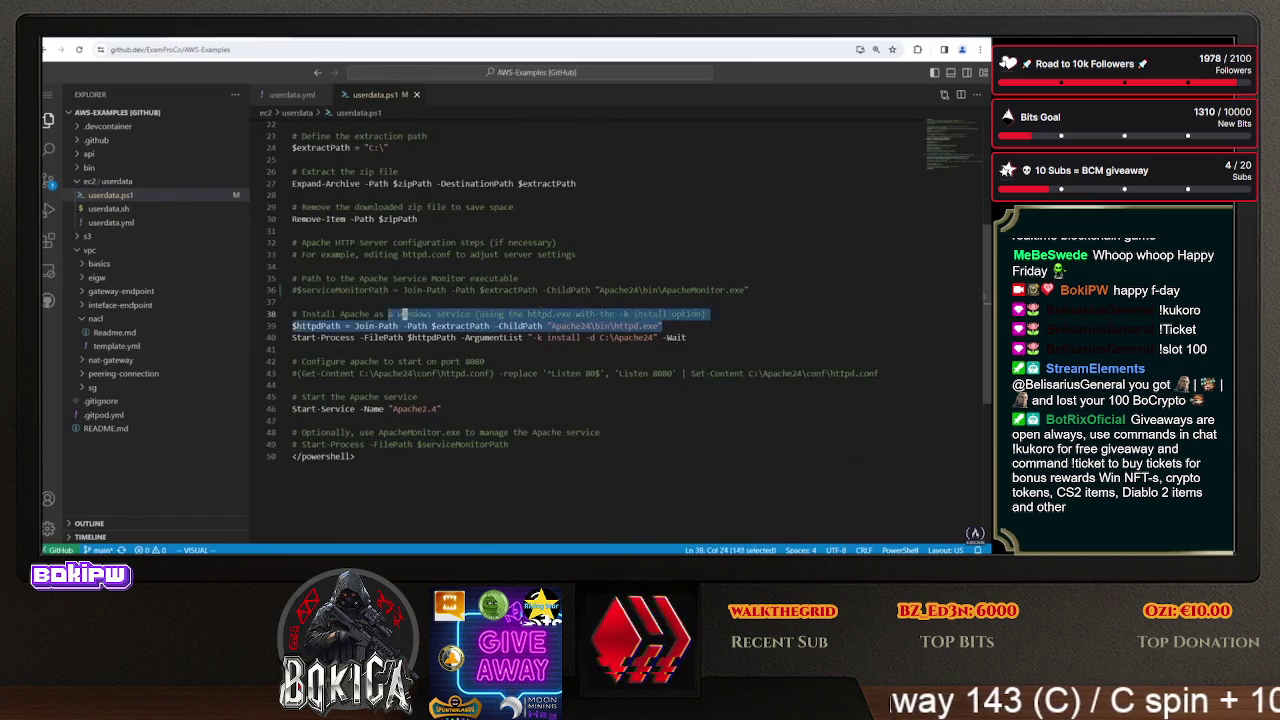
key("Escape")
key("l")
key("l")
key("l")
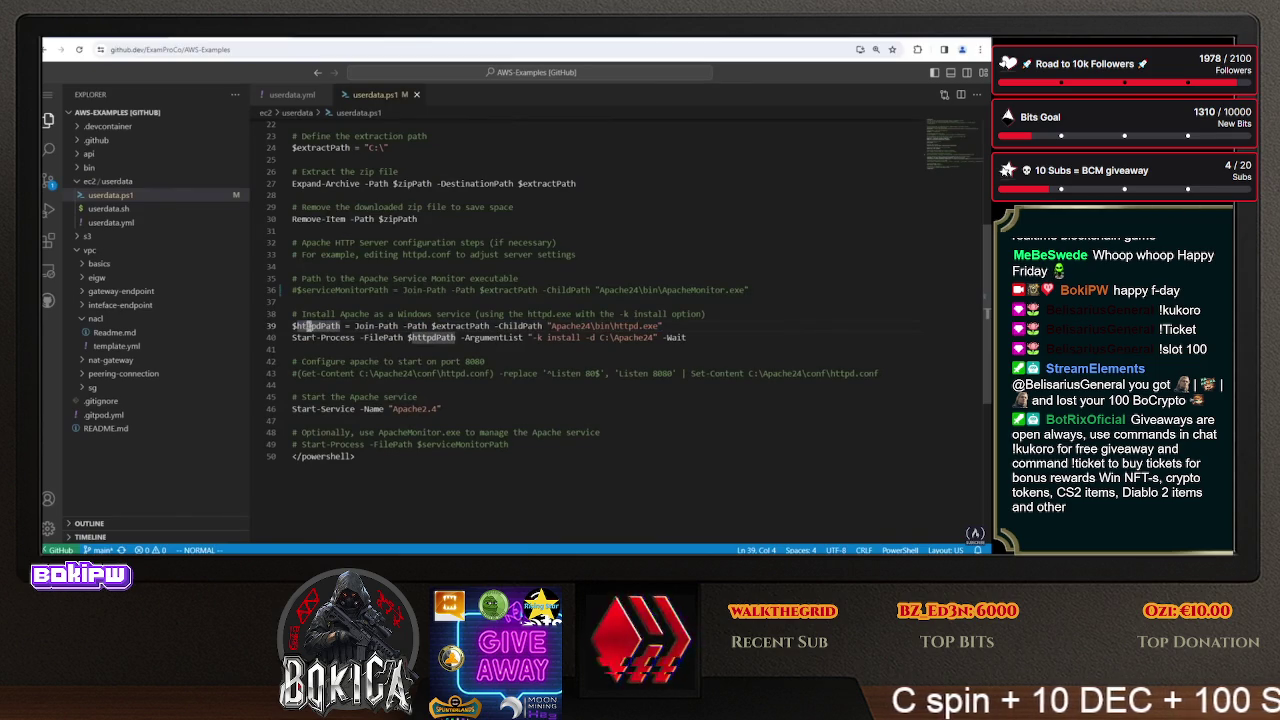
key("j")
key("v")
key("w")
key("w")
key("w")
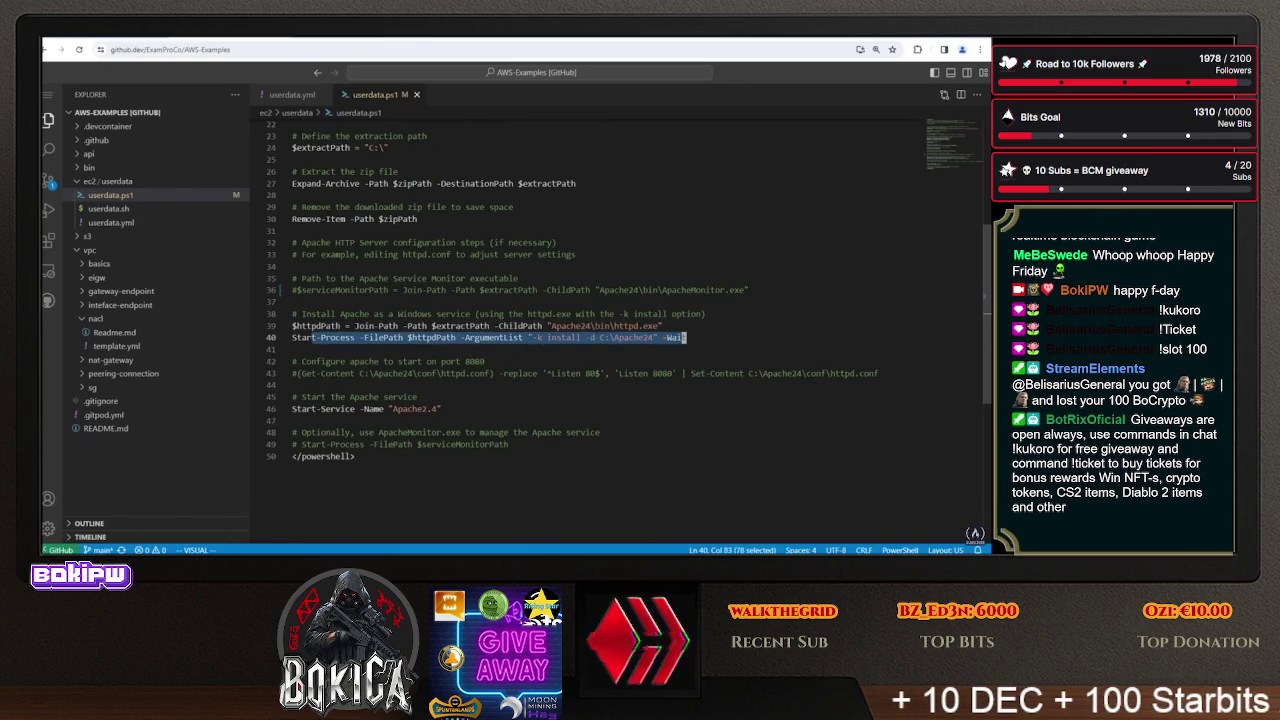
key("Escape")
left_click_drag(520, 338, 673, 338)
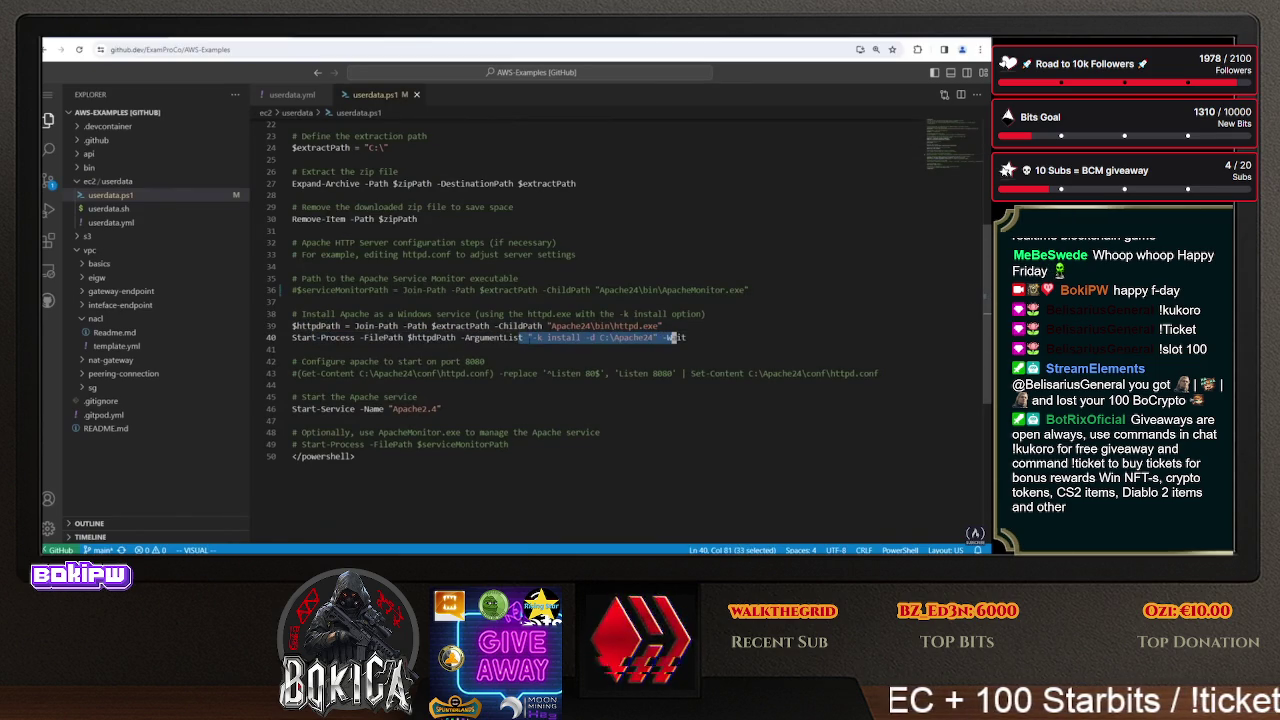
left_click_drag(320, 373, 687, 373)
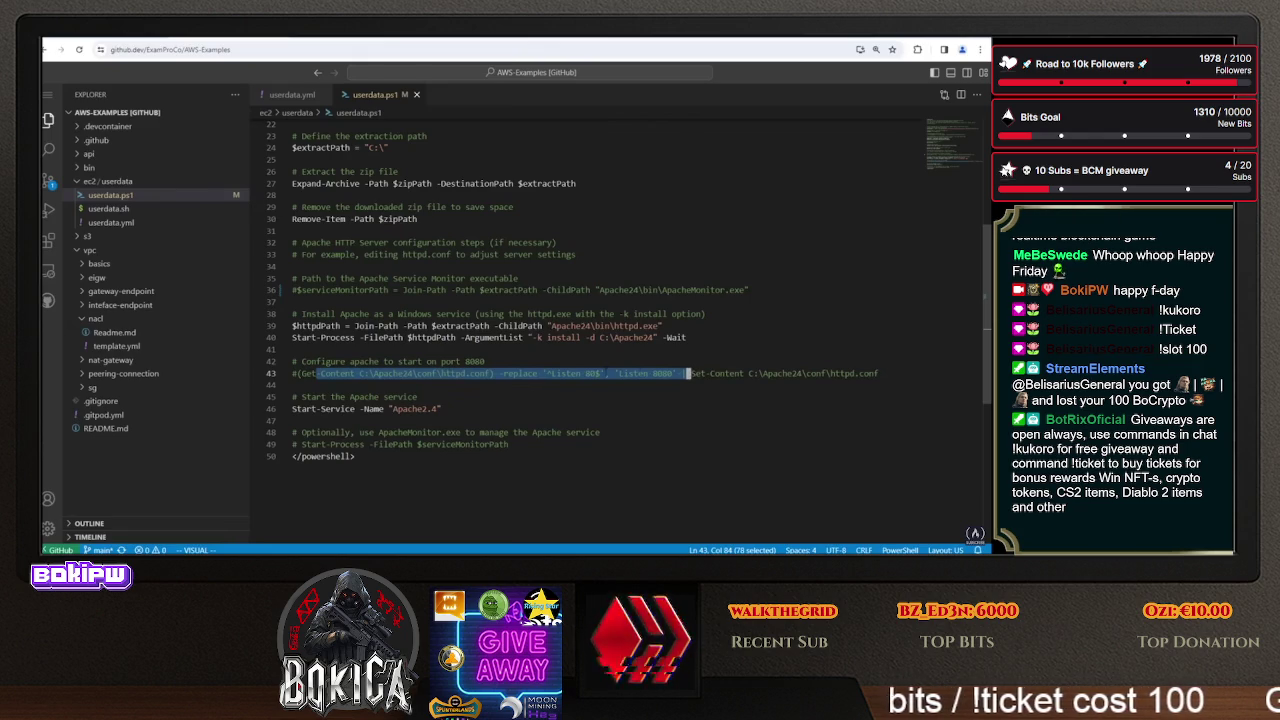
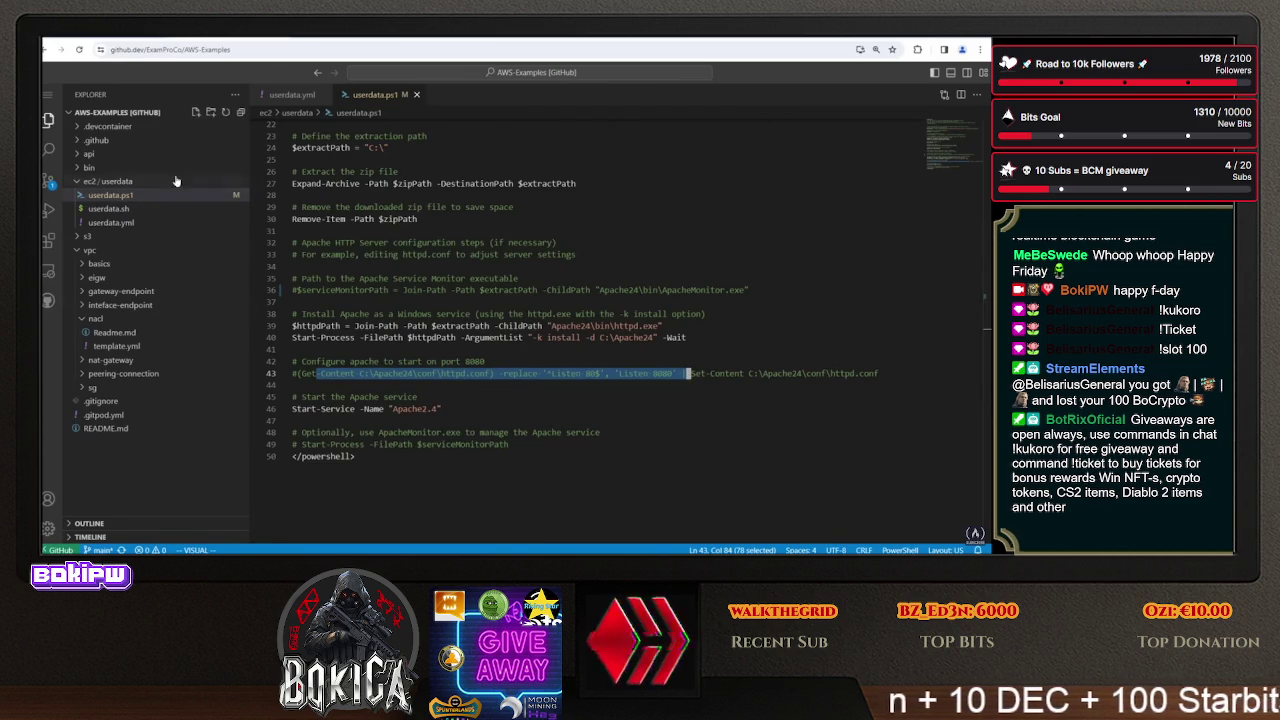
- Select and copy the full userdata.ps1 PowerShell script that installs Apache
left_click(445, 409)
key("shift+Home")
double_click(460, 326)
key("ctrl+a")
right_click(418, 362)
left_click(455, 388)
- Replace the Windows launch's existing user data with the PowerShell script
left_click(128, 38)
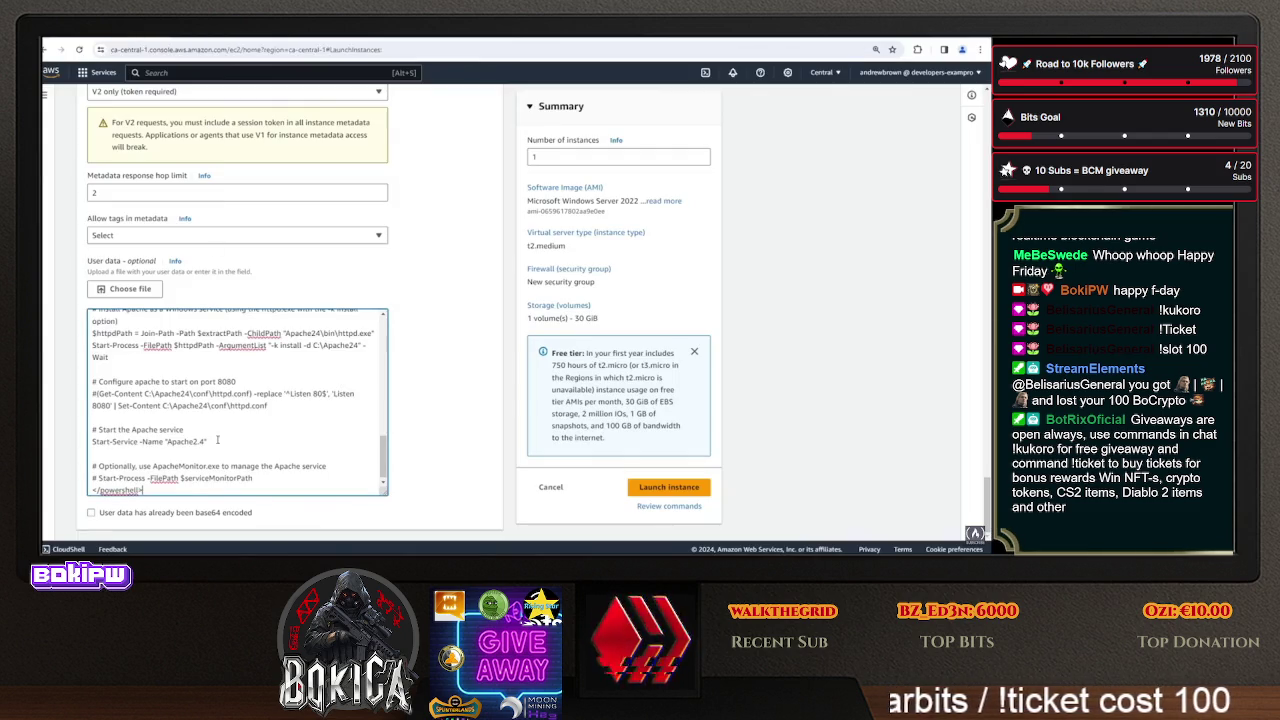
key("ctrl+a")
right_click(188, 381)
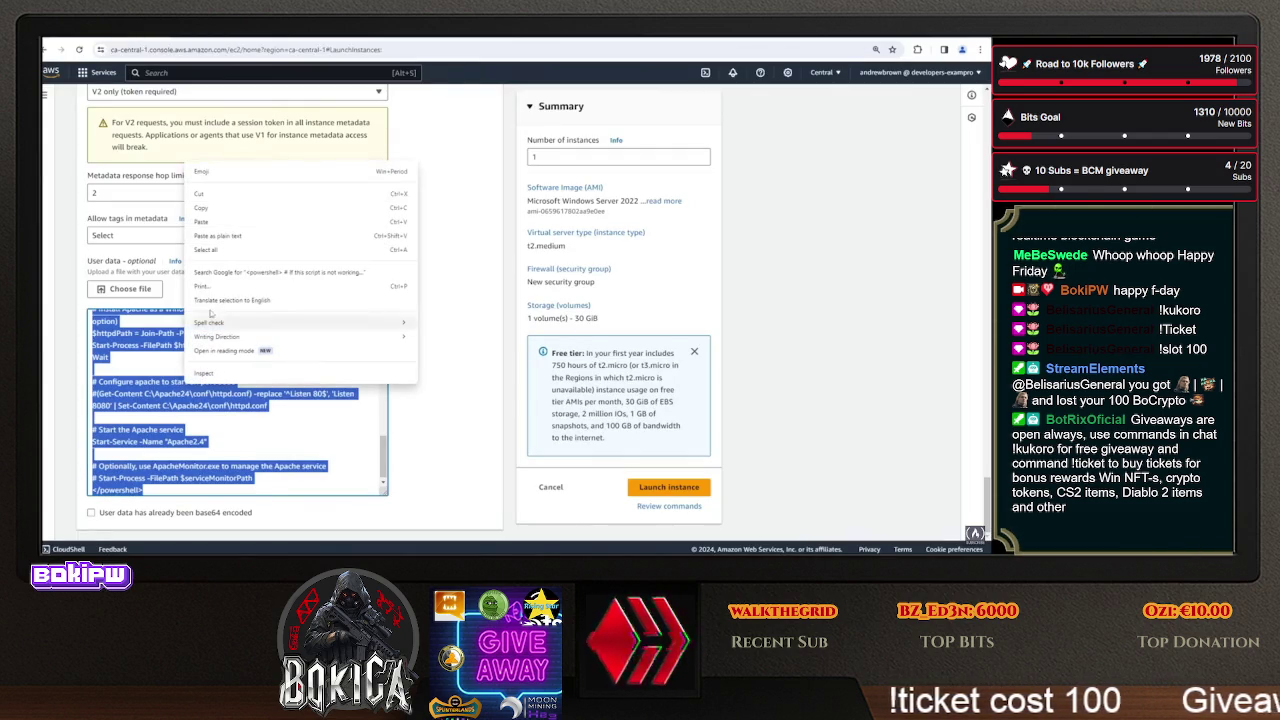
left_click(229, 226)
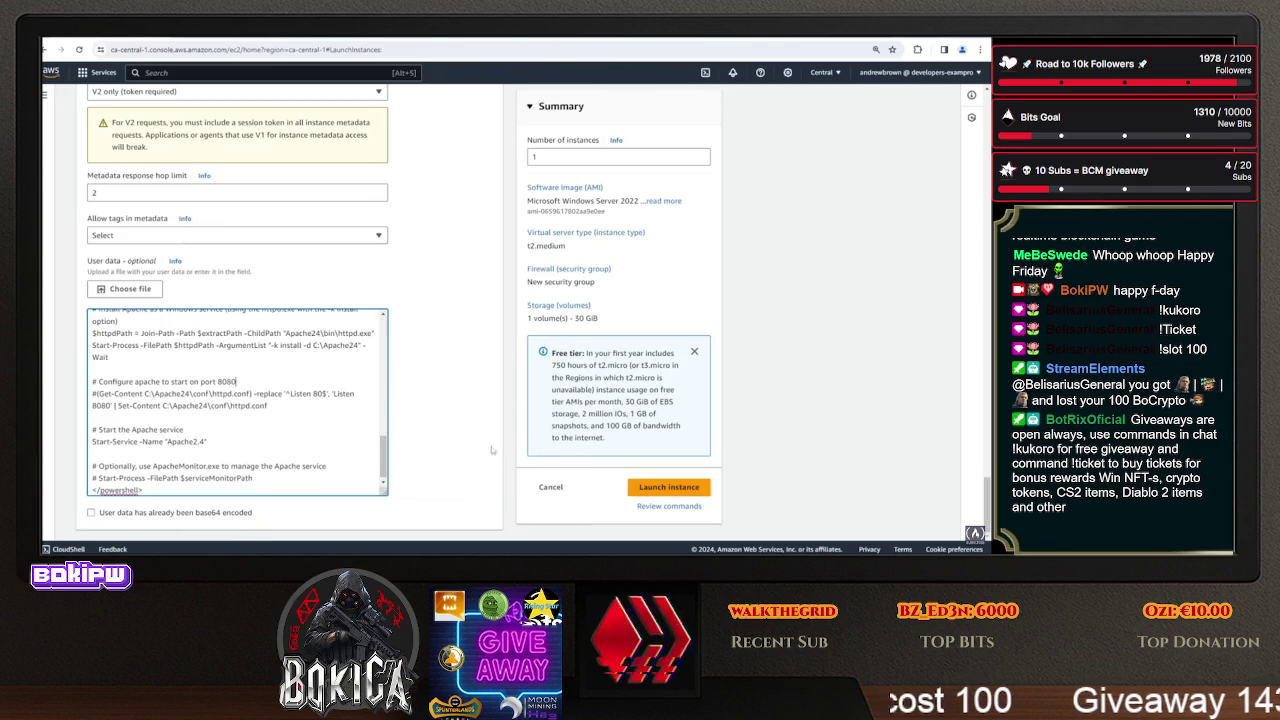
- Open the SSH, HTTP and HTTPS rules to 0.0.0.0/0 and launch the Windows instance
scroll(443, 341, "up", 10)
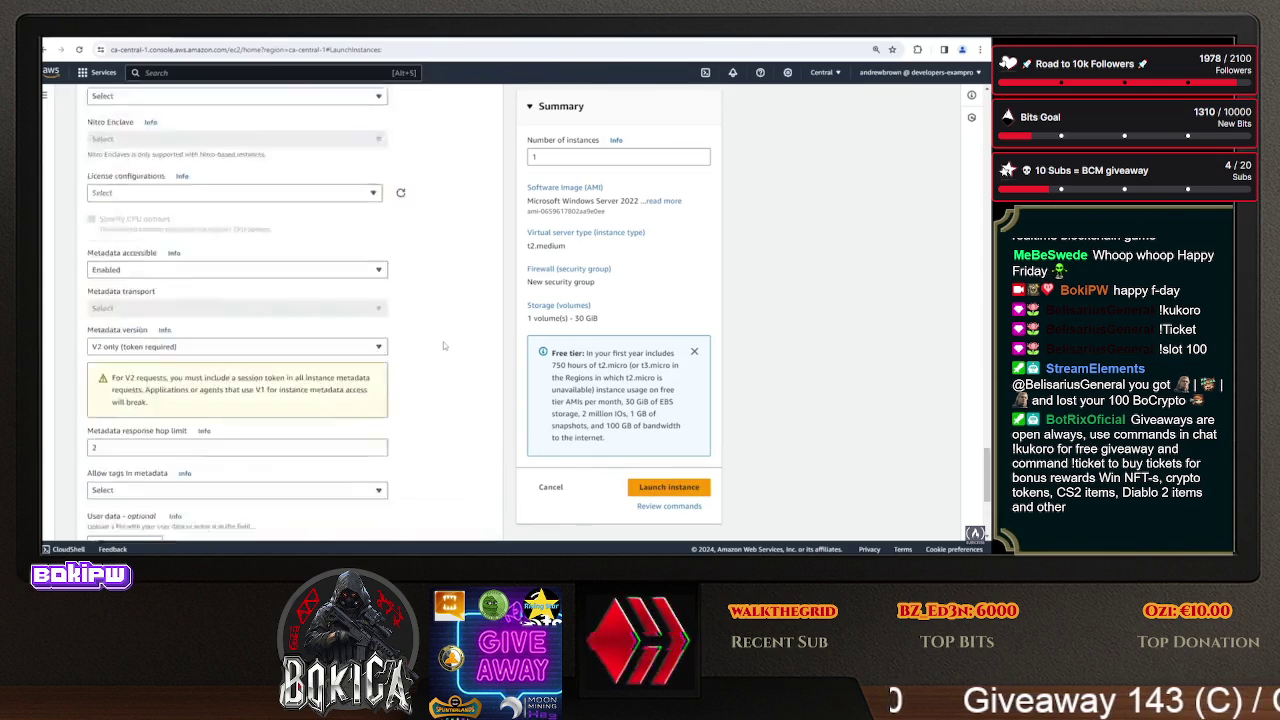
left_click(290, 203)
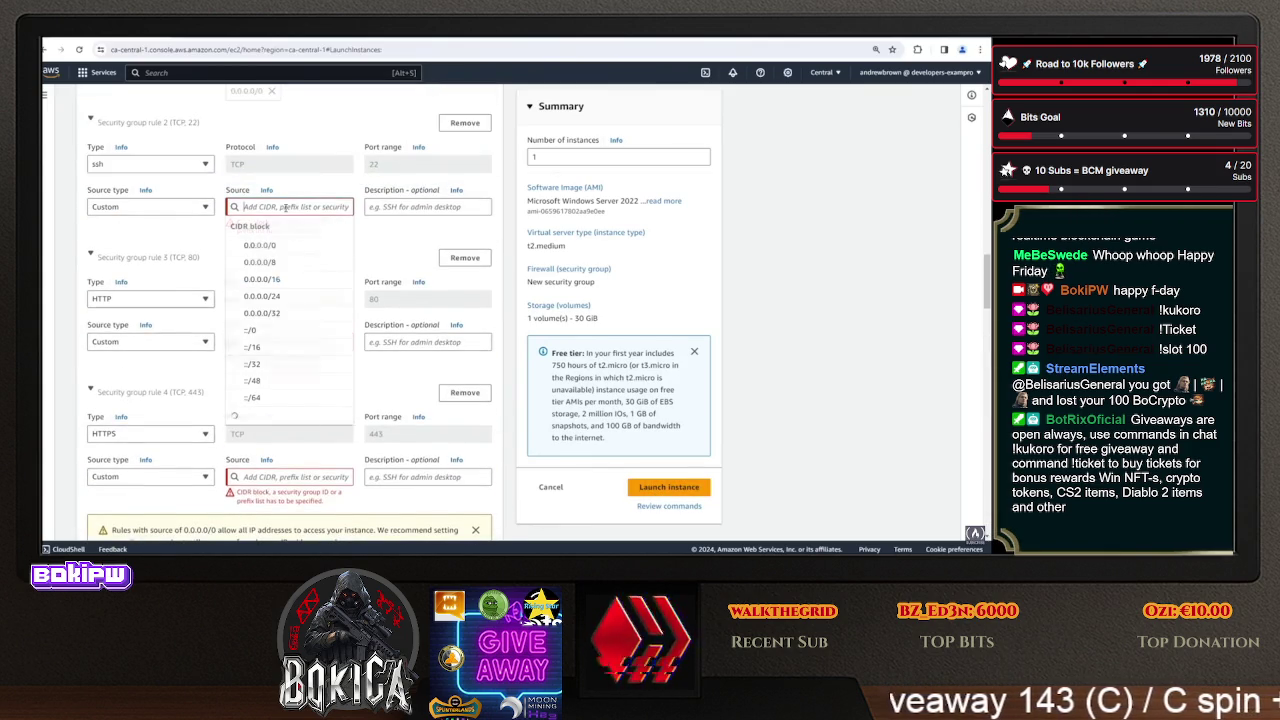
left_click(290, 338)
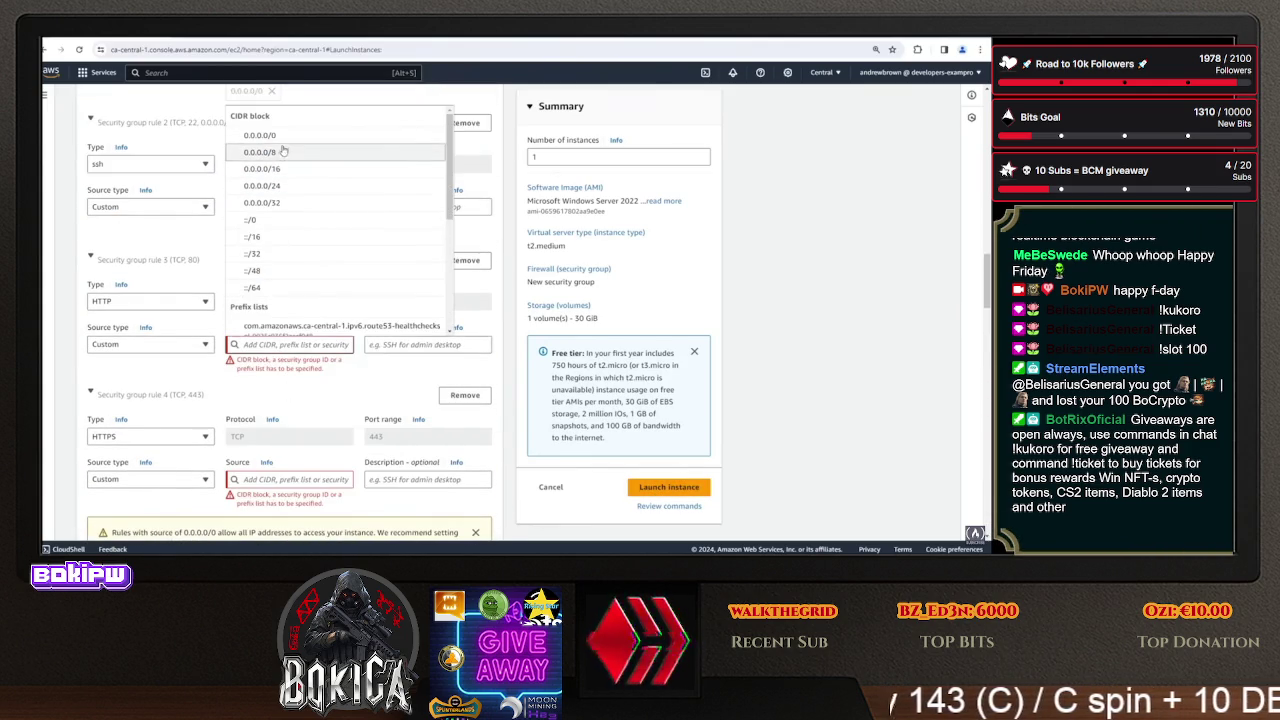
left_click(262, 135)
scroll(297, 333, "down", 3)
left_click(297, 333)
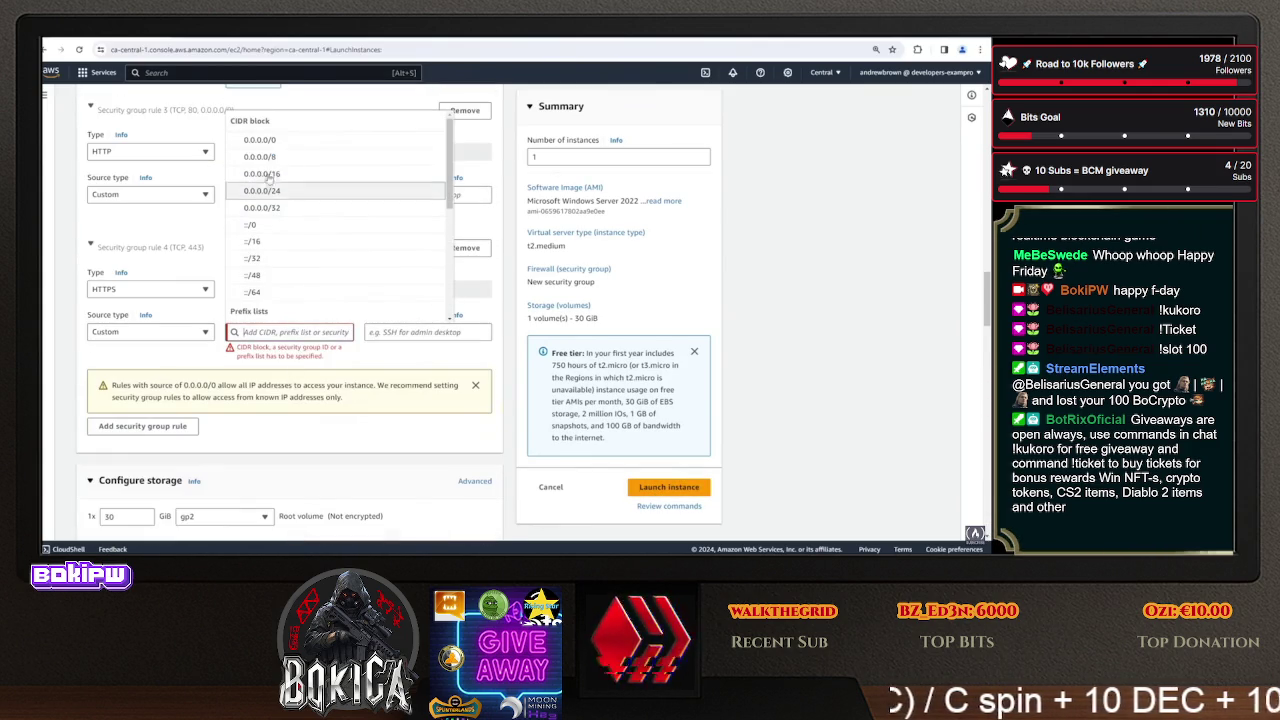
left_click(260, 140)
left_click(683, 490)
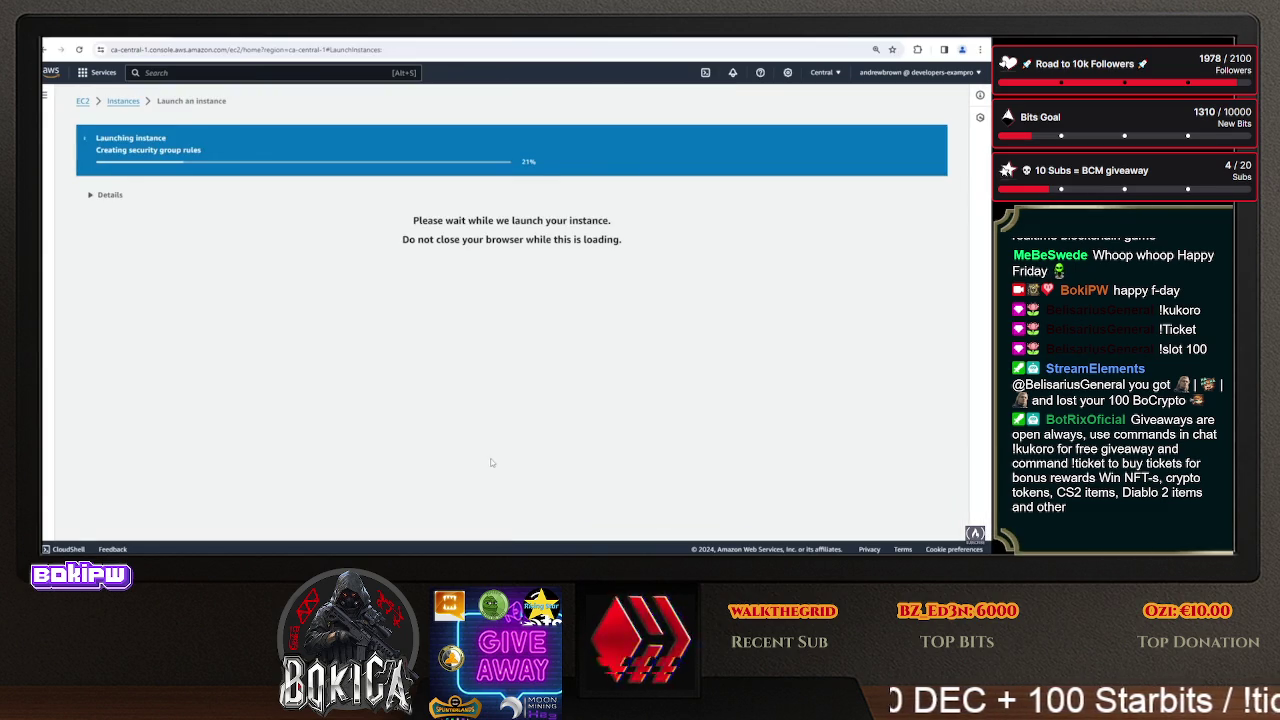
- From the instances list, start a new instance launch named Linux Apache
left_click(123, 101)
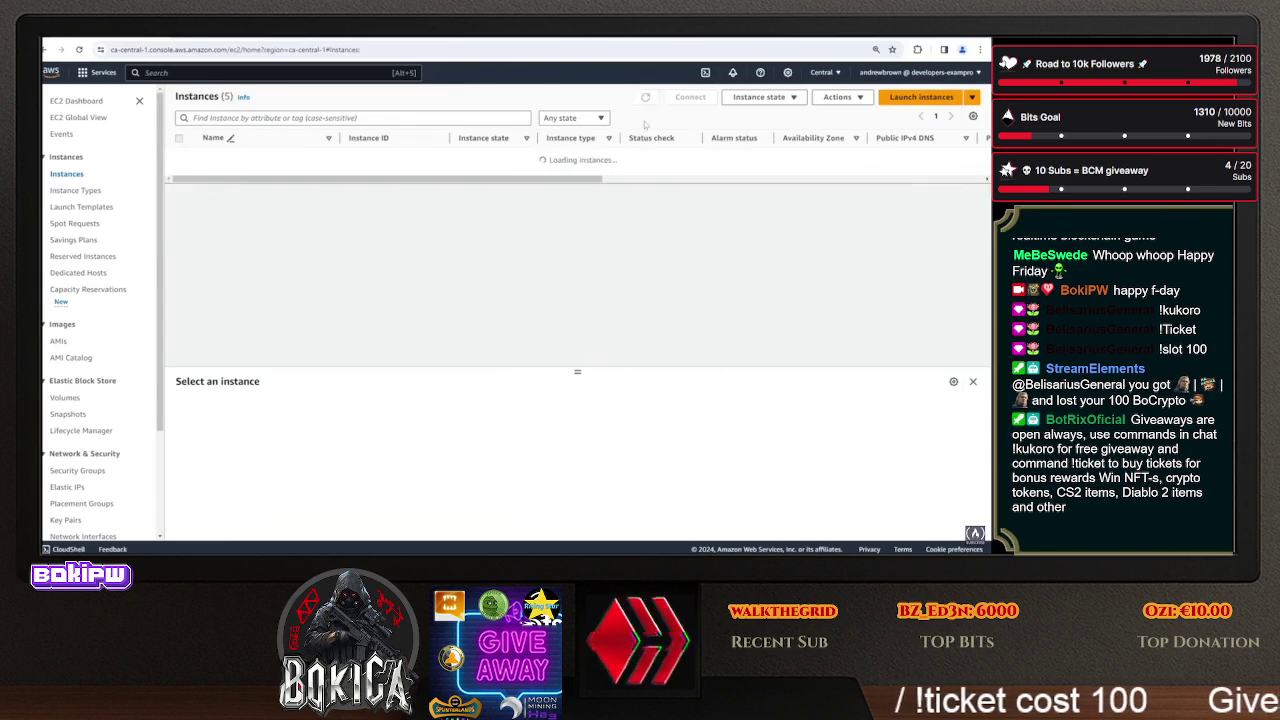
left_click(925, 97)
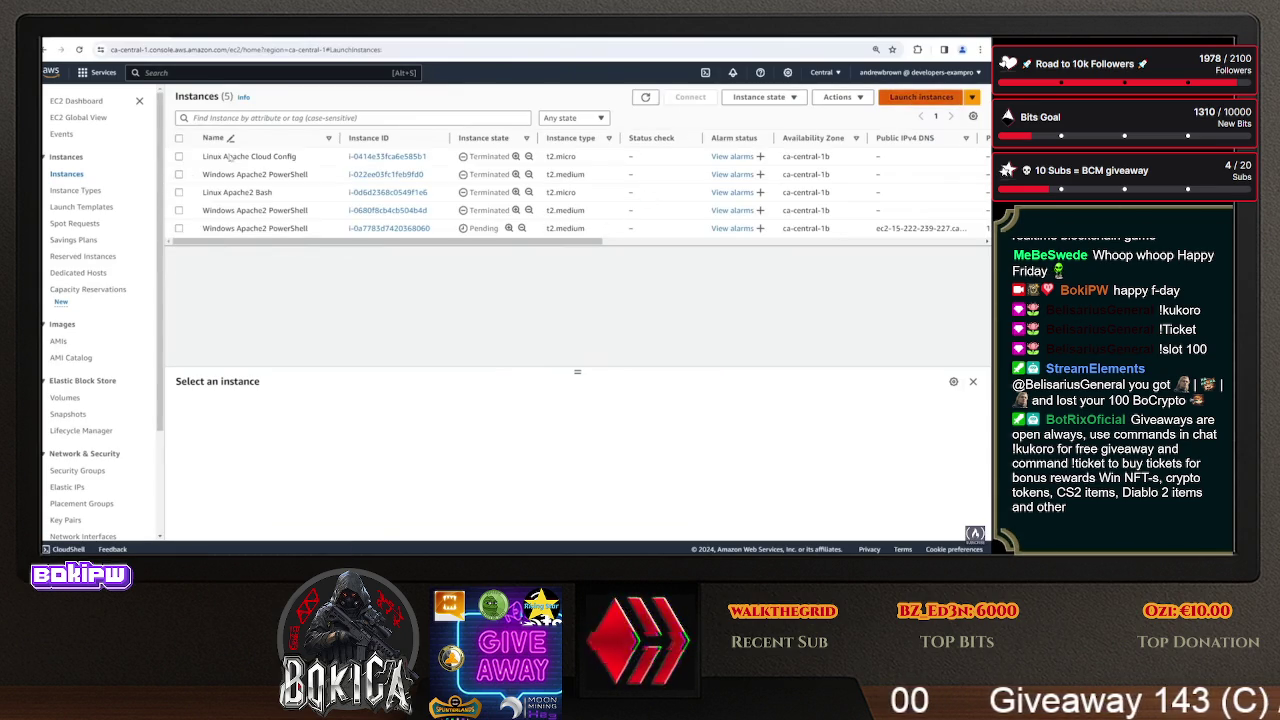
type("L")
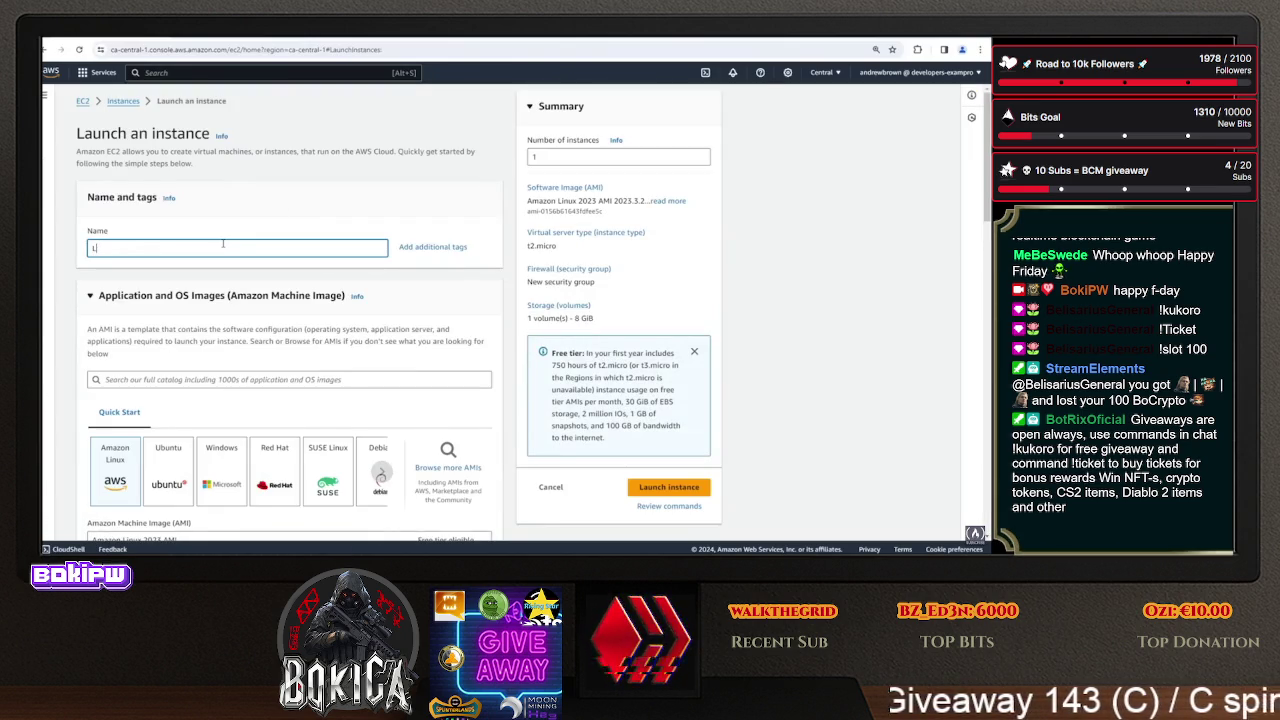
type("inux Apache Bash")
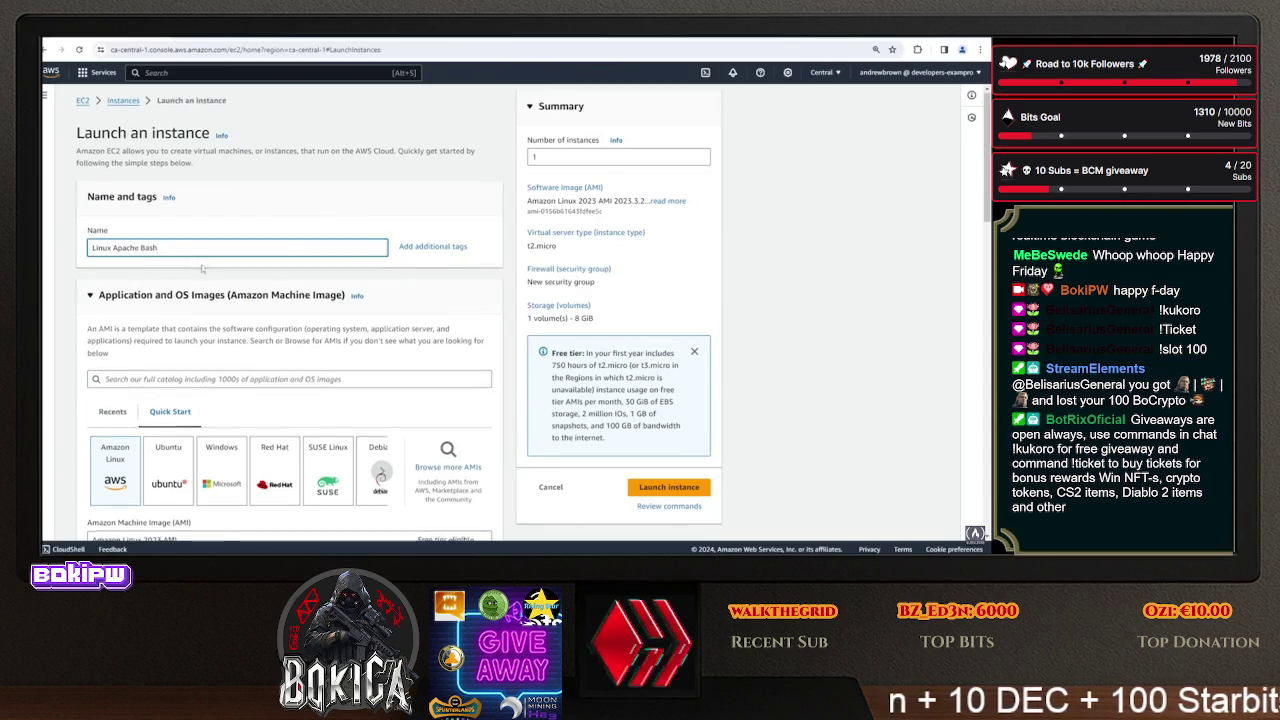
scroll(223, 243, "down", 3)
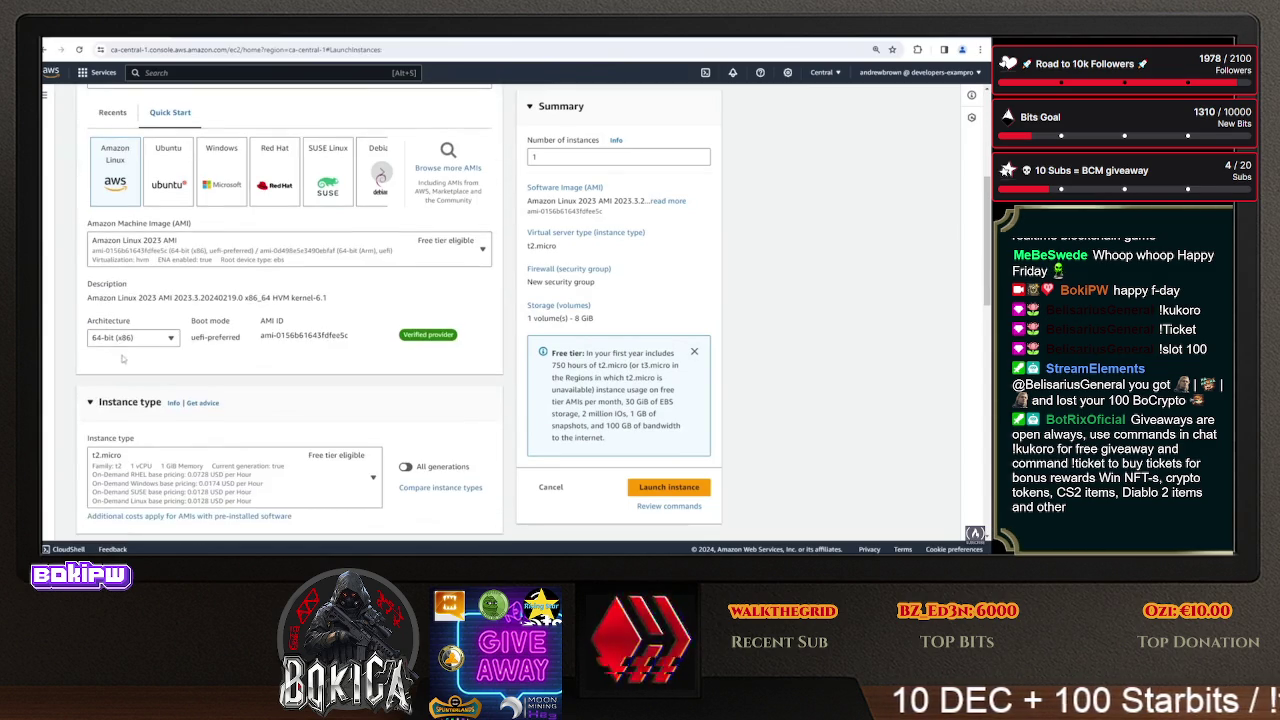
scroll(200, 283, "down", 3)
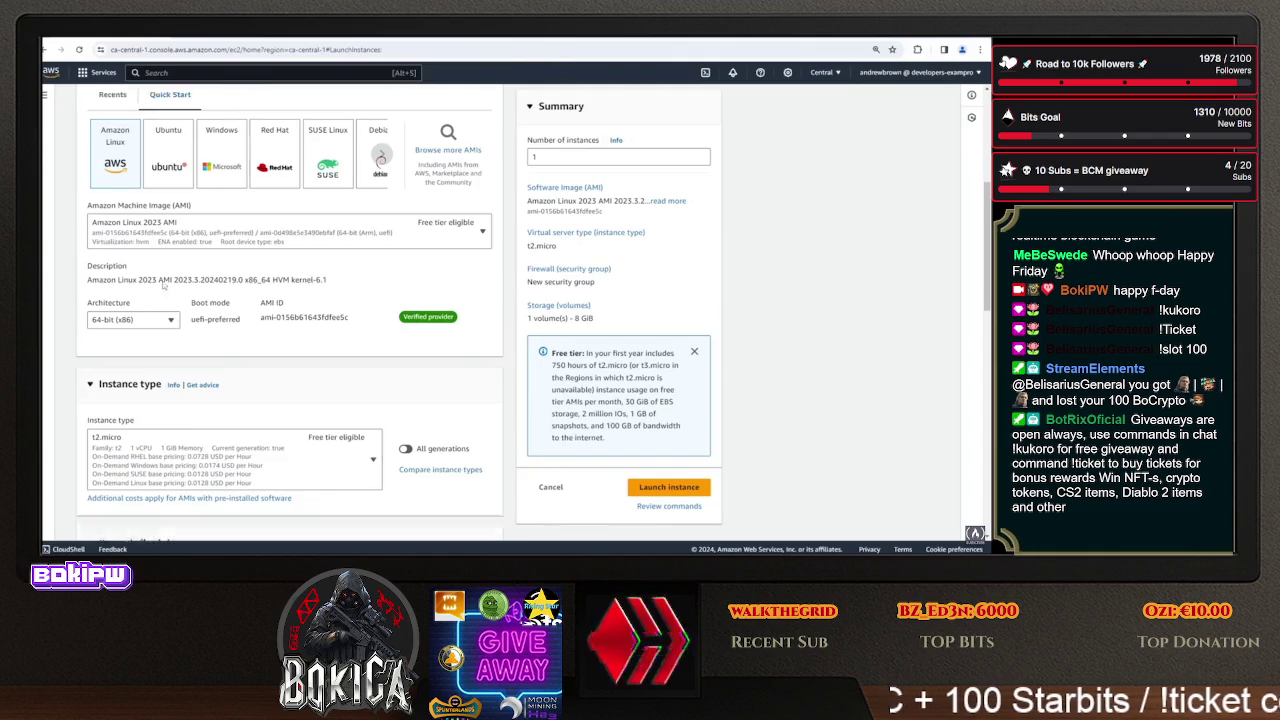
scroll(209, 296, "down", 2)
- Proceed without a key pair and use the existing security group apache-sg
left_click(230, 247)
left_click(160, 278)
left_click(257, 470)
scroll(257, 470, "down", 2)
left_click(210, 311)
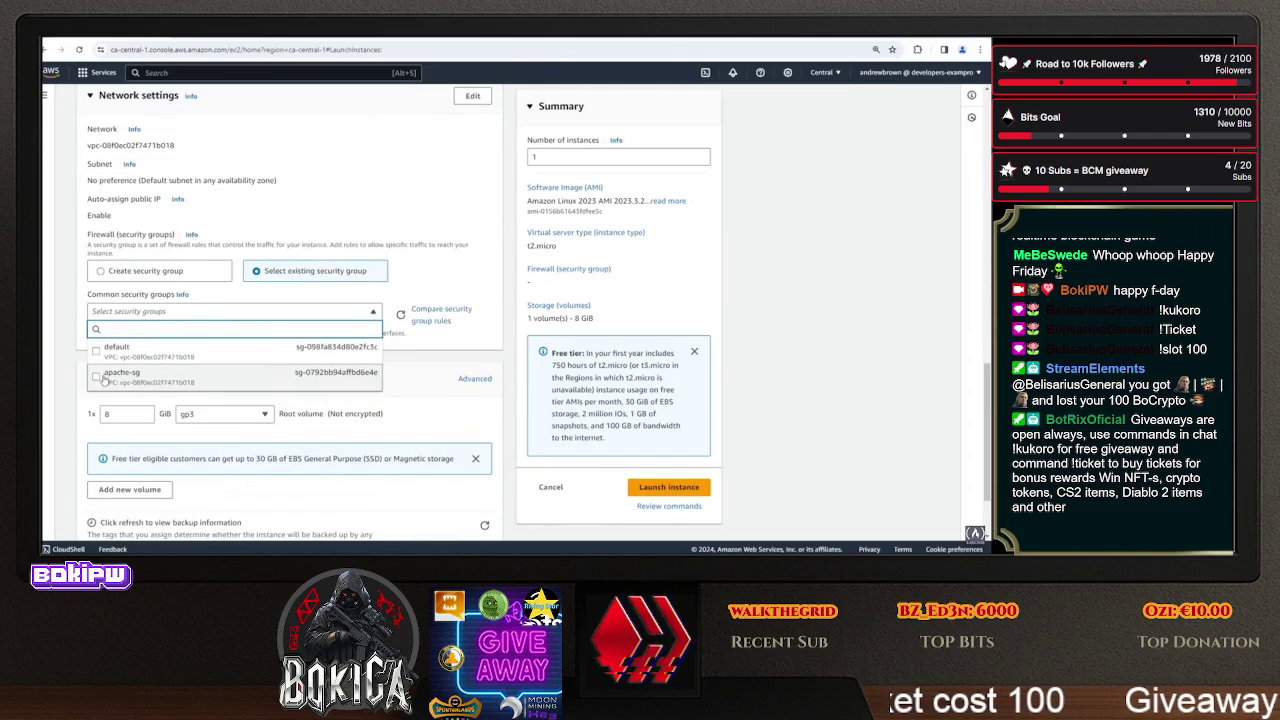
left_click(190, 372)
- Attach the EC2SSMRole IAM instance profile under Advanced details
scroll(145, 293, "down", 2)
left_click(135, 510)
scroll(135, 510, "down", 3)
left_click(154, 263)
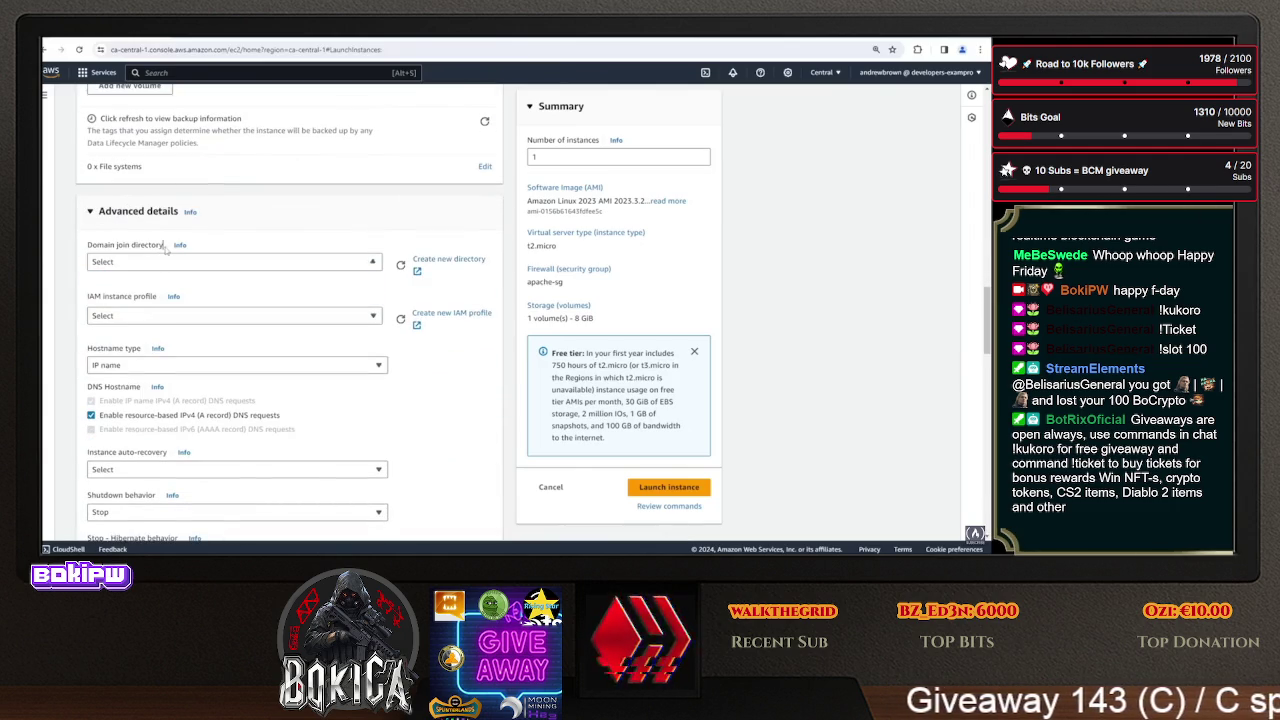
left_click(150, 315)
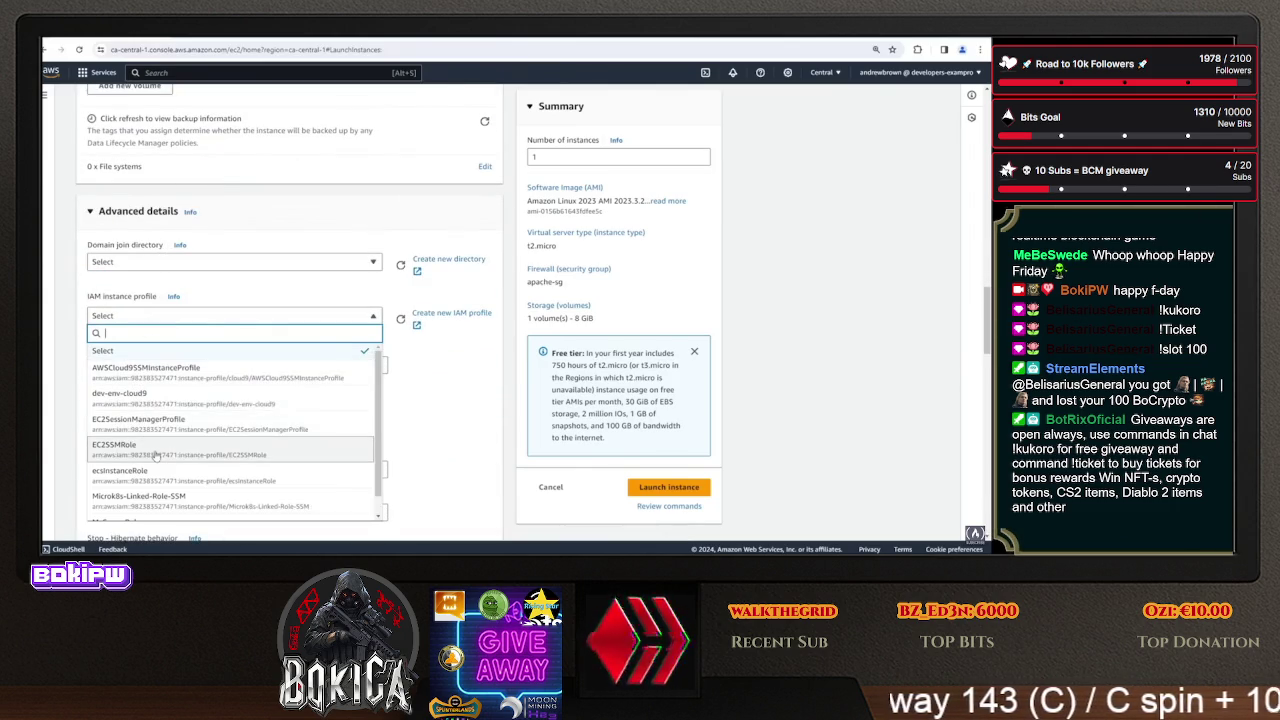
left_click(155, 448)
scroll(234, 368, "down", 10)
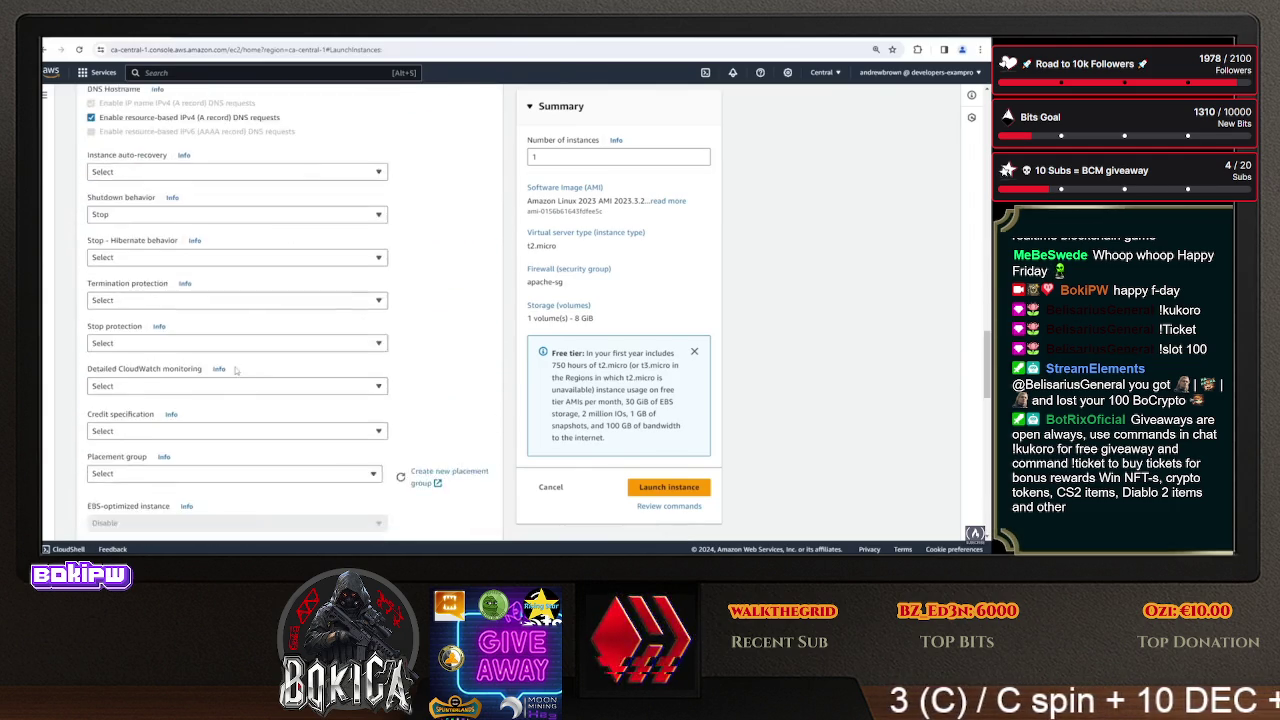
scroll(234, 365, "down", 5)
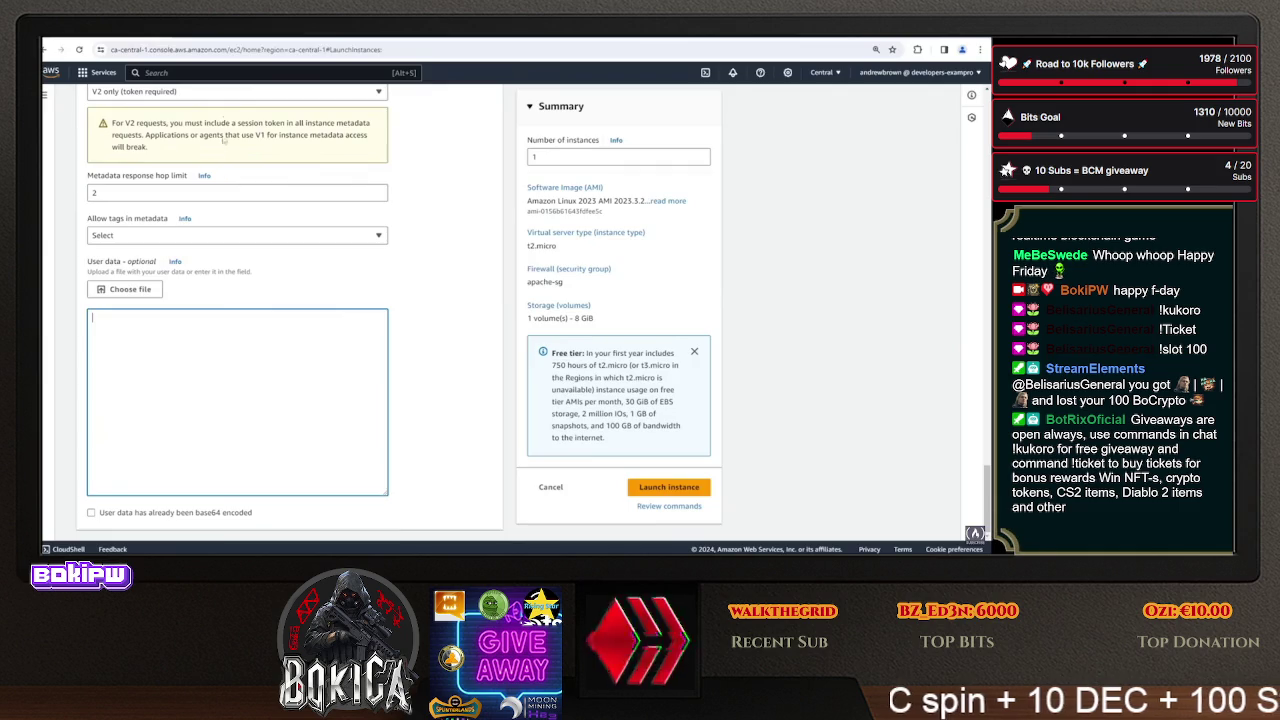
left_click(230, 38)
- Copy the userdata.sh bash script and paste it into the Linux instance's user data
left_click(145, 208)
key("ctrl+a")
right_click(326, 147)
left_click(343, 232)
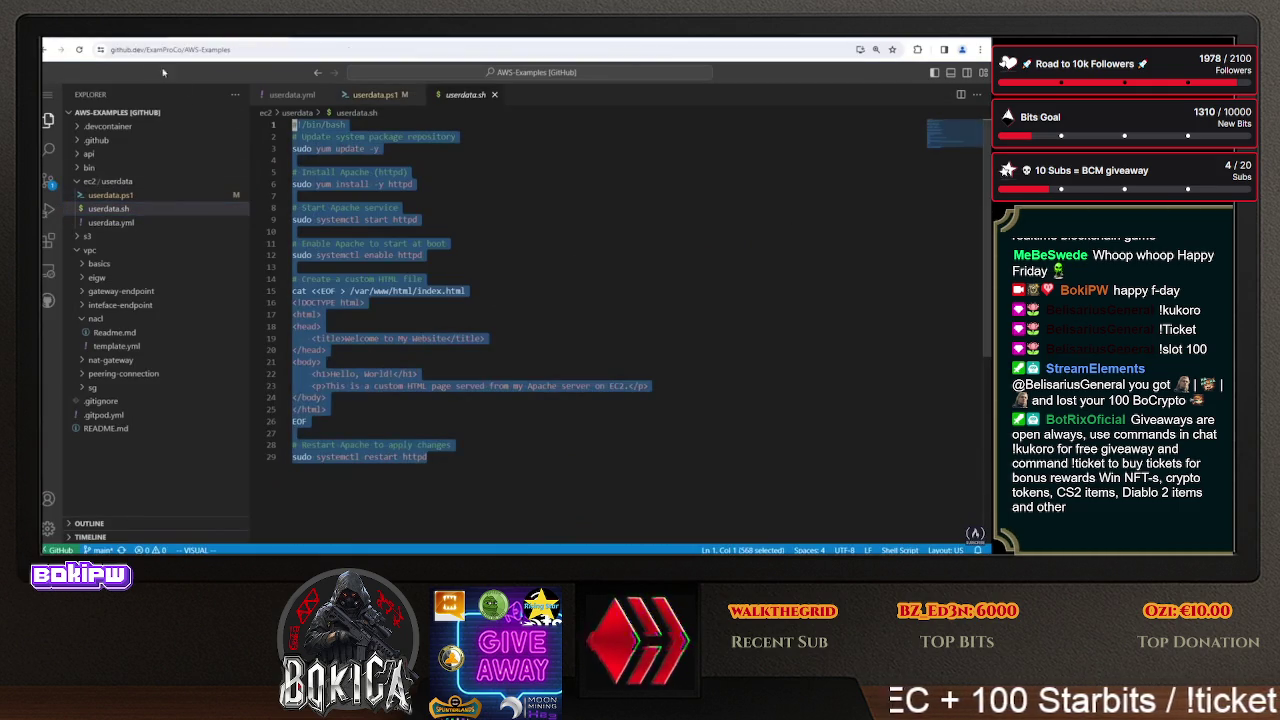
left_click(230, 40)
right_click(232, 349)
left_click(220, 252)
- Walk through the script's update, httpd install, enable, custom HTML page and restart lines
left_click(230, 40)
left_click(418, 243)
mouse_move(379, 148)
left_mouse_down()
mouse_move(300, 136)
mouse_move(292, 148)
left_mouse_up()
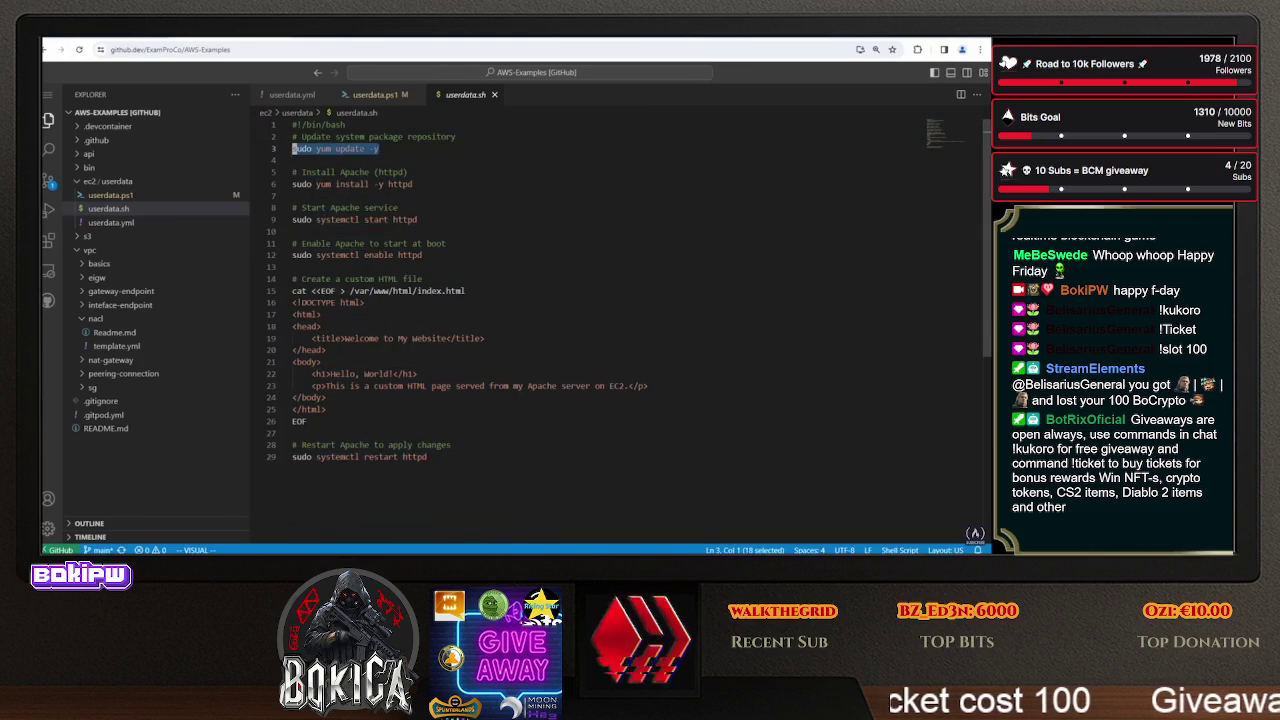
left_click_drag(414, 184, 263, 193)
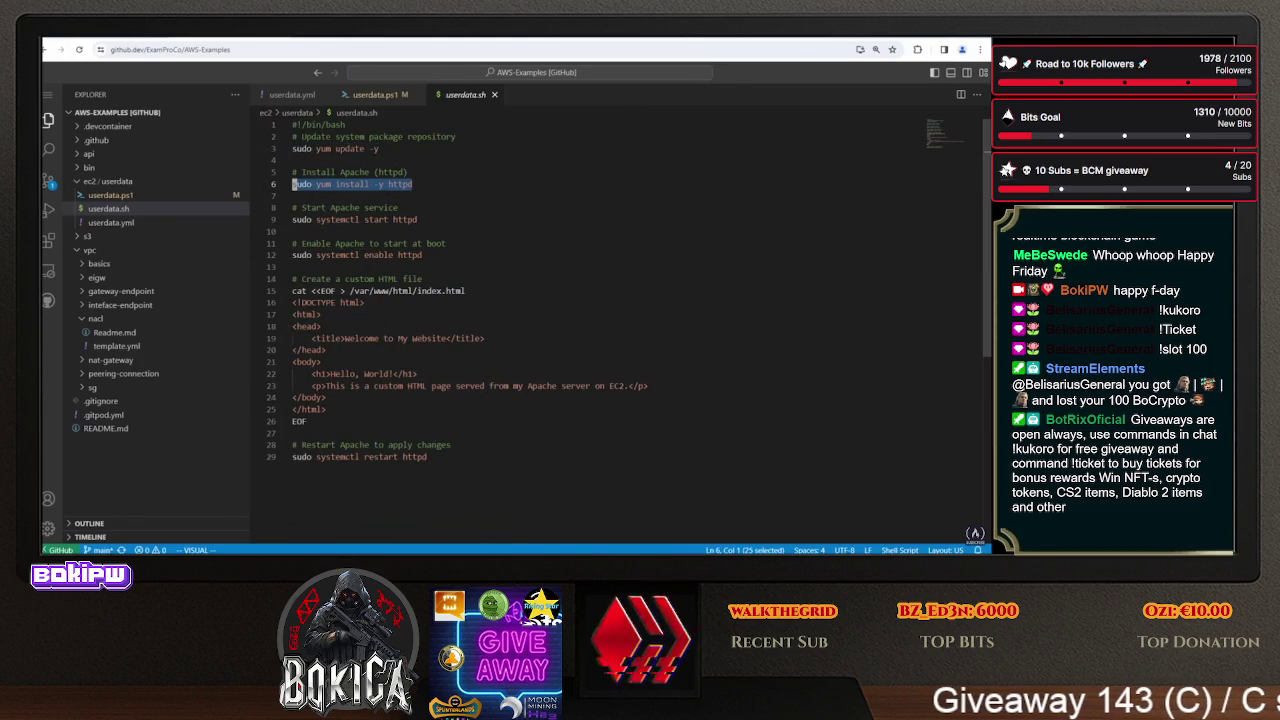
double_click(400, 184)
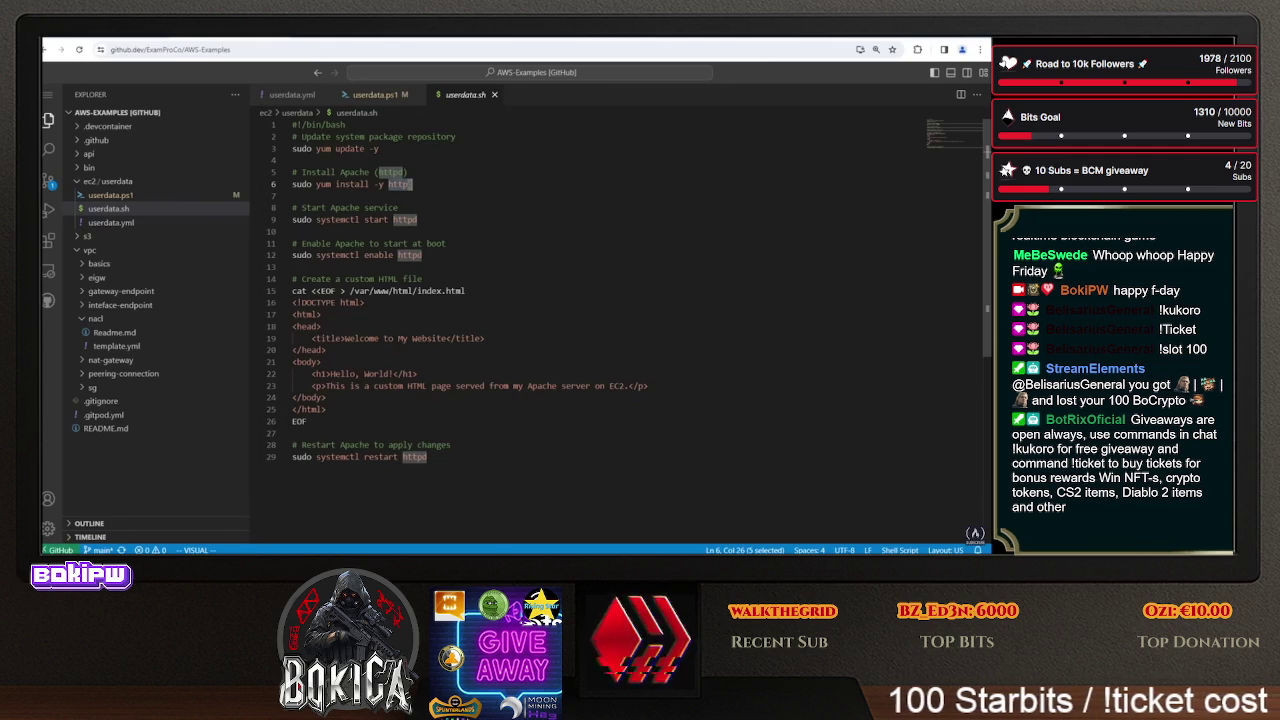
key("ctrl+d")
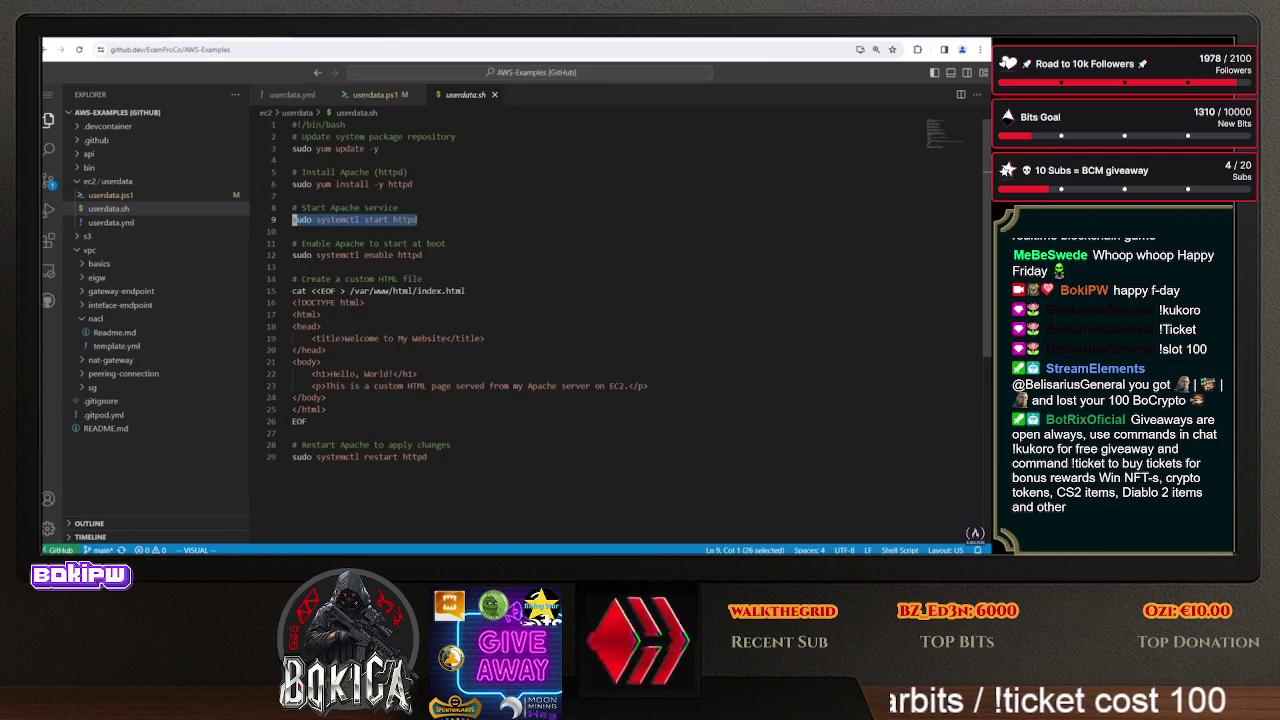
left_click_drag(373, 255, 423, 255)
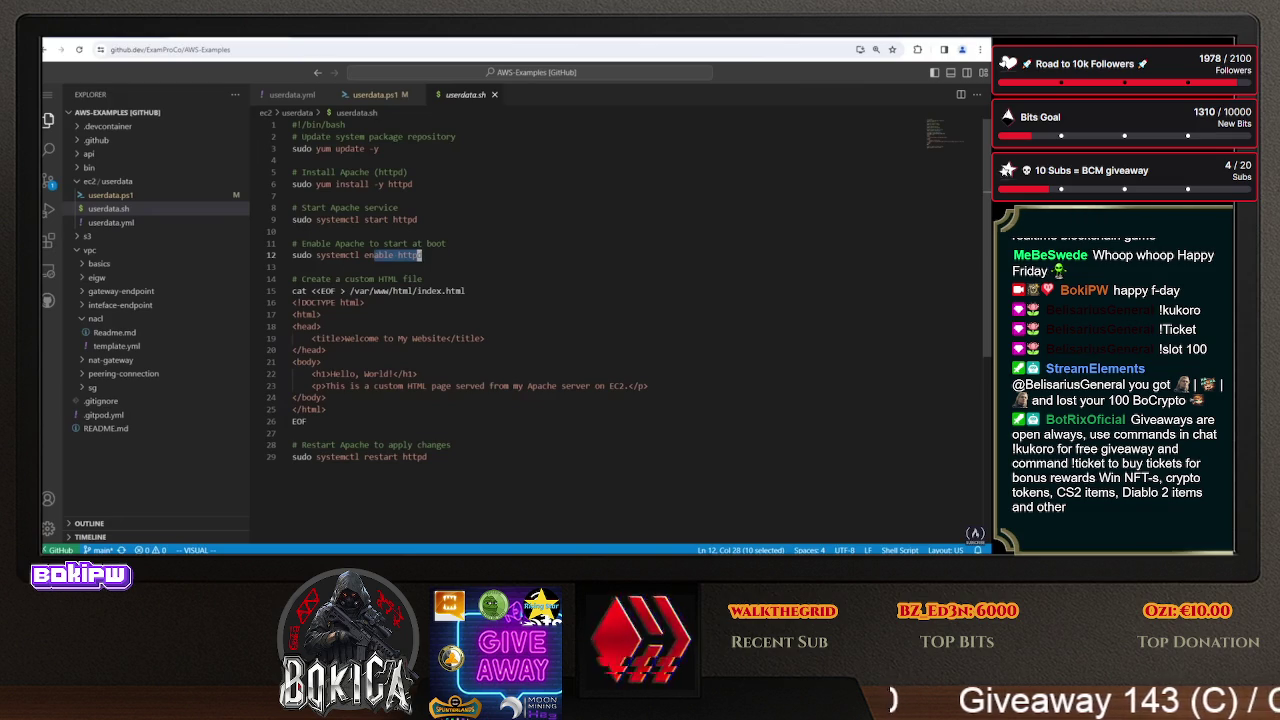
left_click_drag(326, 409, 292, 290)
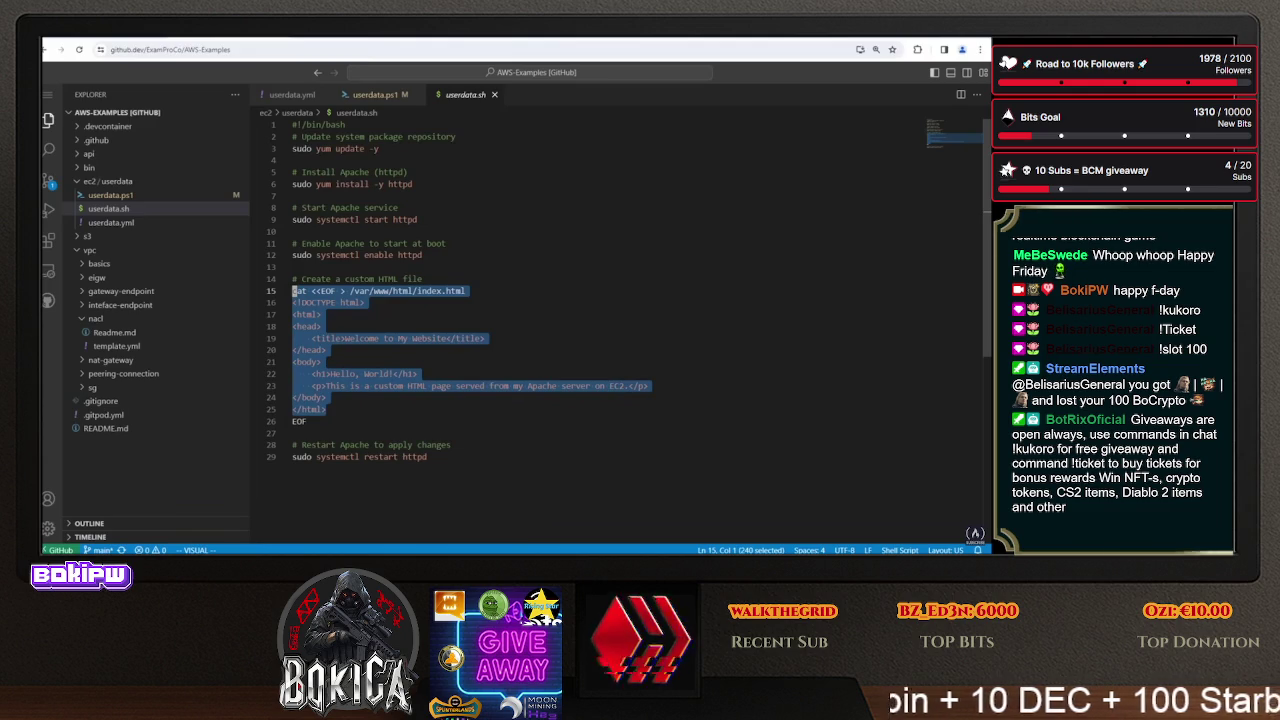
left_click(400, 376)
left_click_drag(427, 457, 252, 461)
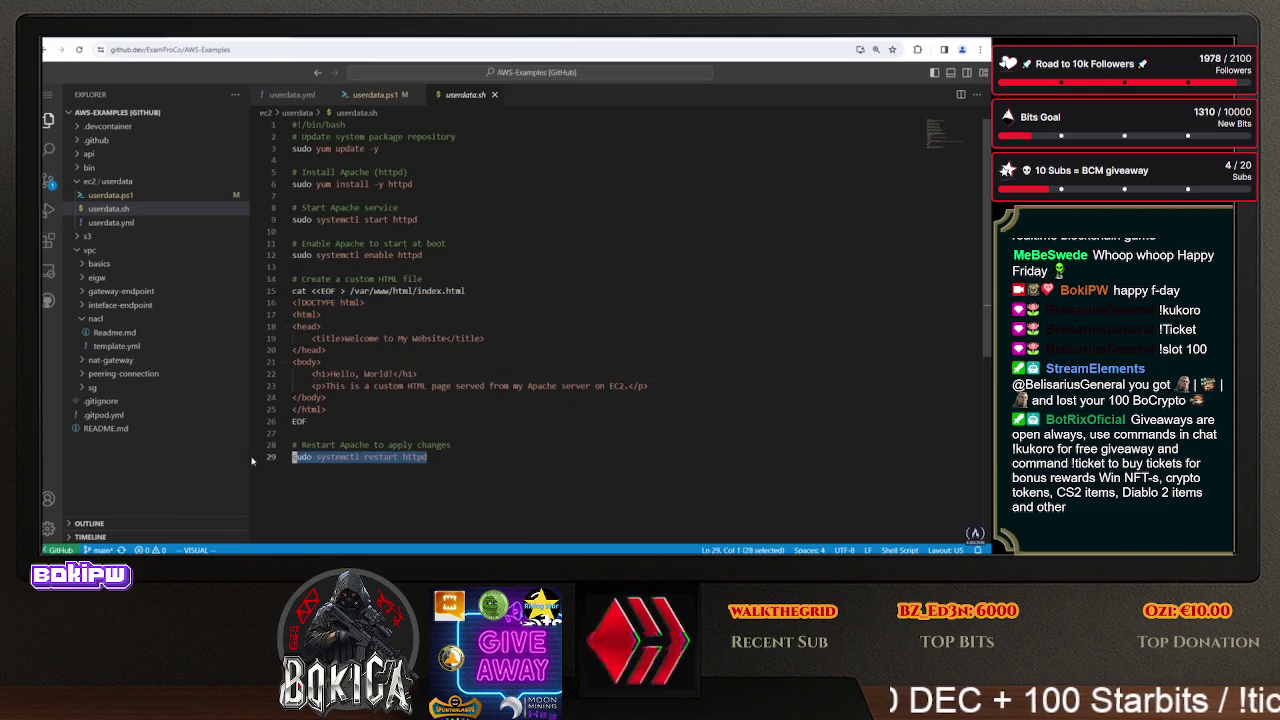
- Select the entire bash script again for copying
key("ctrl+End")
key("ctrl+shift+Home")
right_click(372, 224)
- Copy the bash script and paste it over the Linux instance's user data
left_click(385, 295)
key("ctrl+Tab")
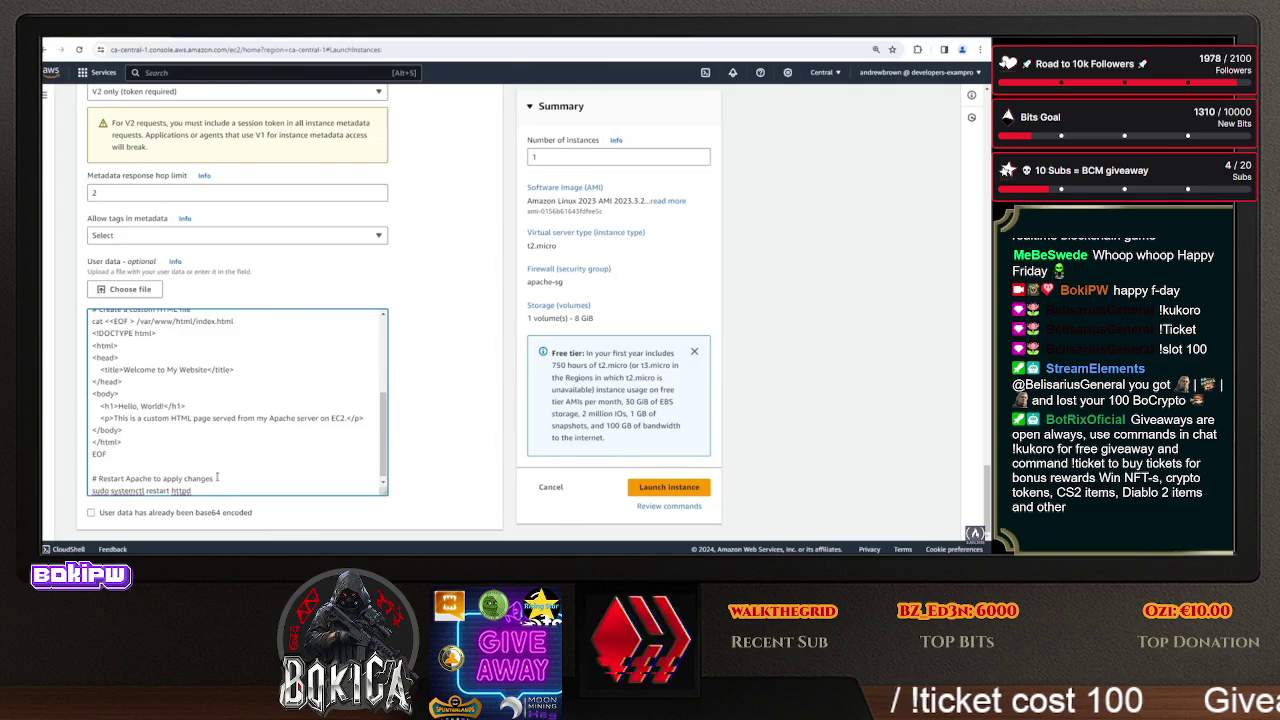
scroll(210, 455, "down", 1)
key("ctrl+a")
scroll(210, 488, "up", 10)
right_click(175, 356)
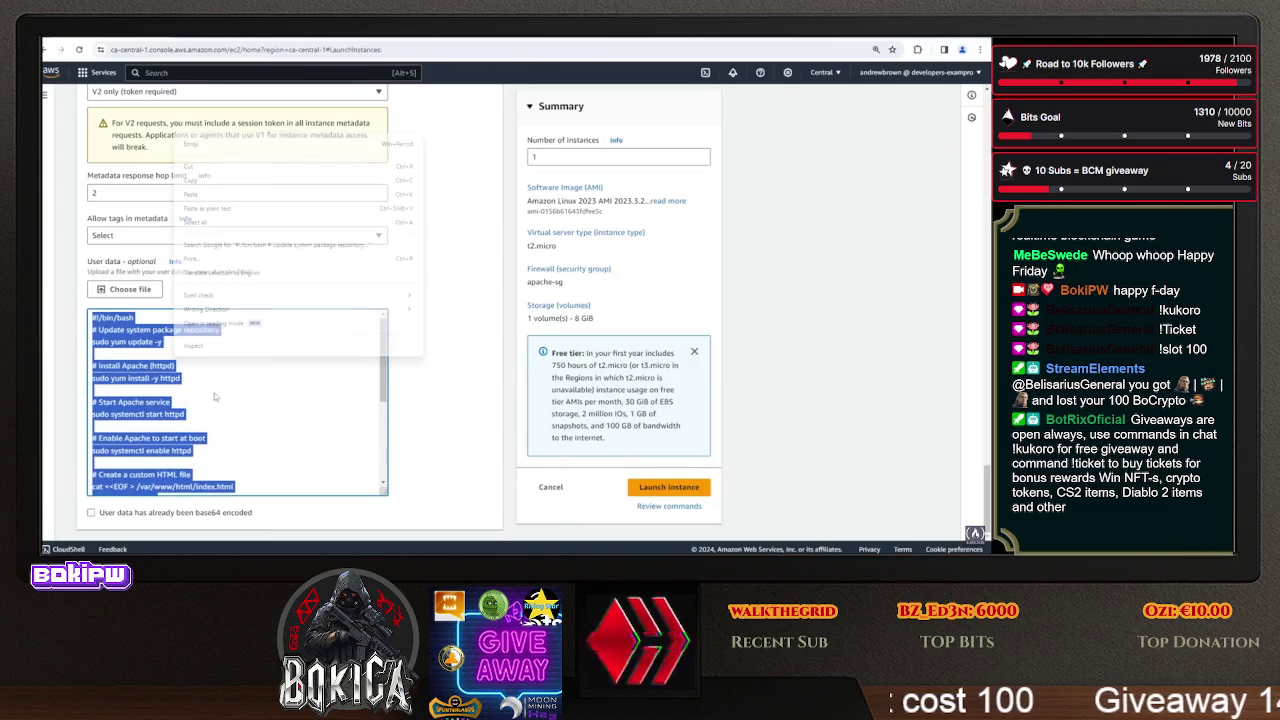
left_click(200, 194)
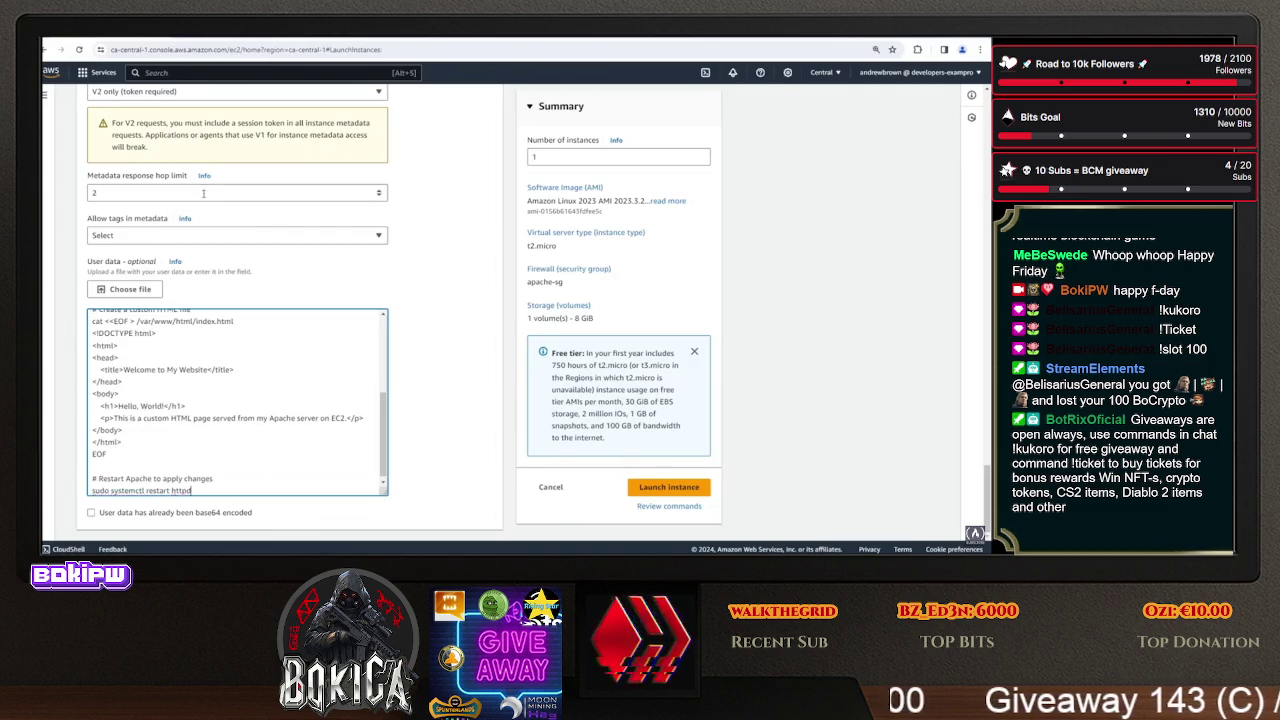
- Launch the Linux Apache instance
scroll(230, 420, "up", 10)
scroll(196, 443, "down", 5)
scroll(196, 443, "down", 3)
left_click(669, 487)
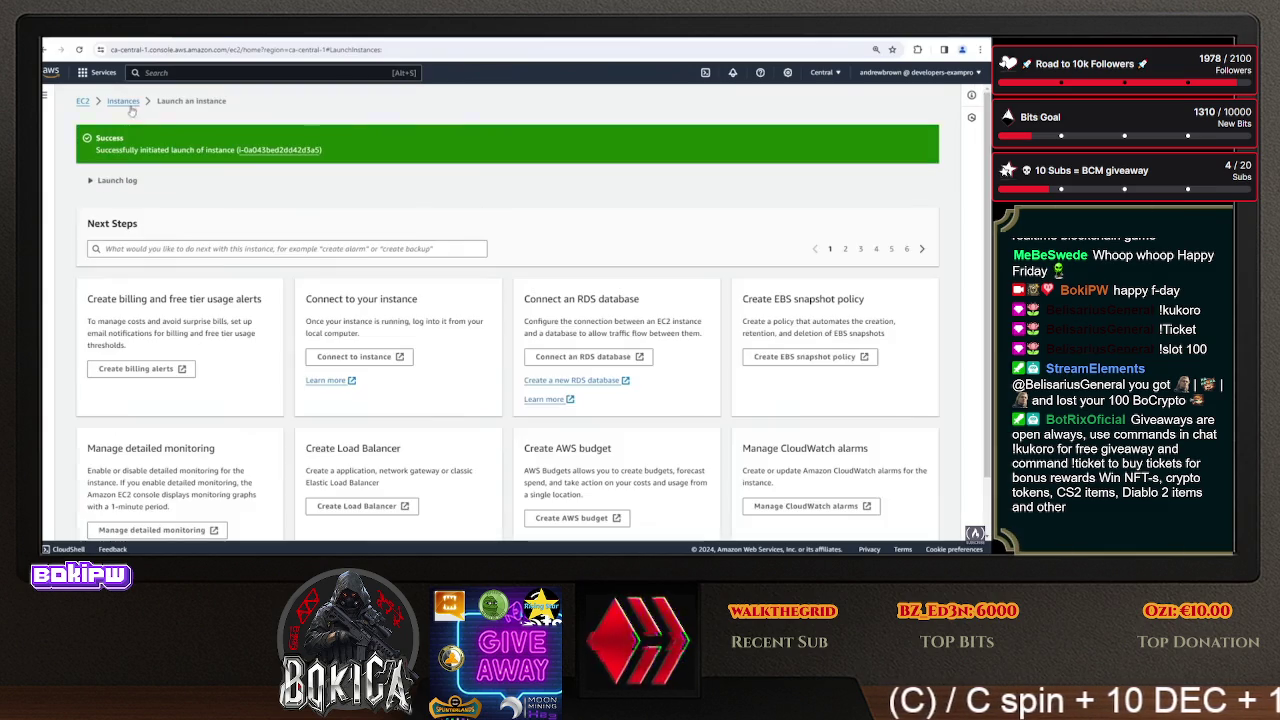
- Start another instance launch named Linux Apache Cloud Config
left_click(123, 100)
left_click(912, 98)
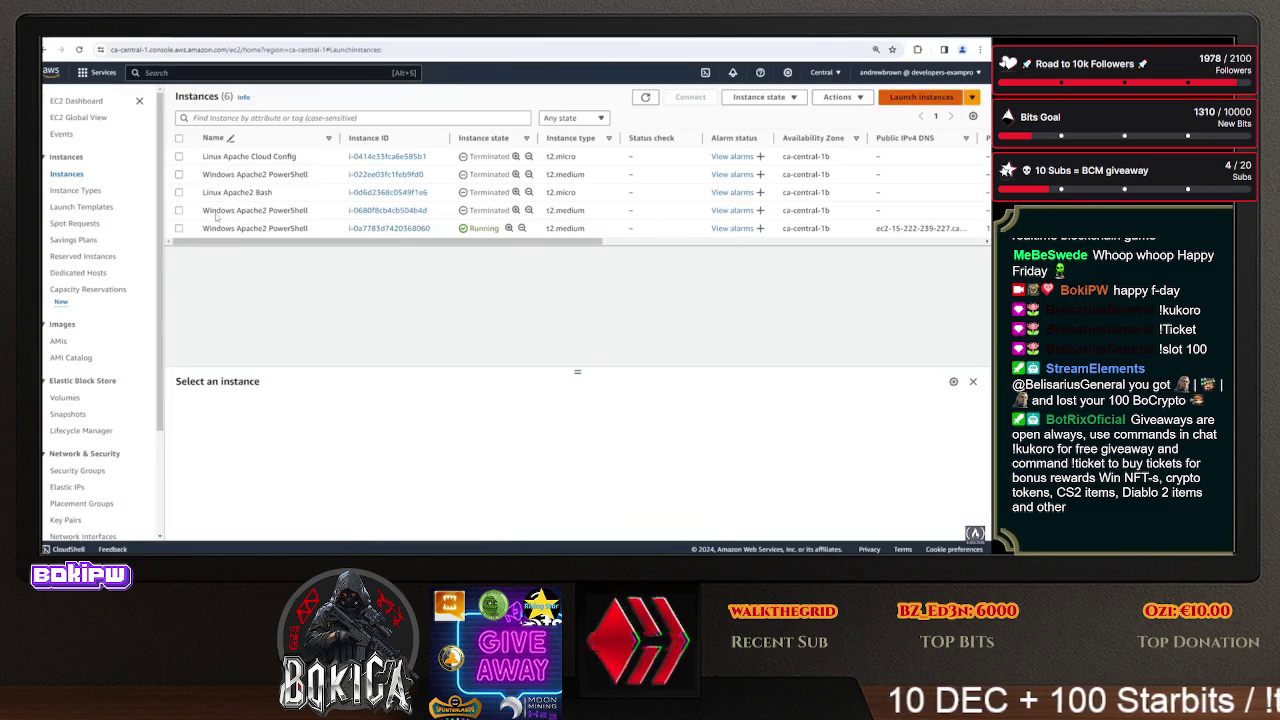
left_click(167, 247)
type("ixApa")
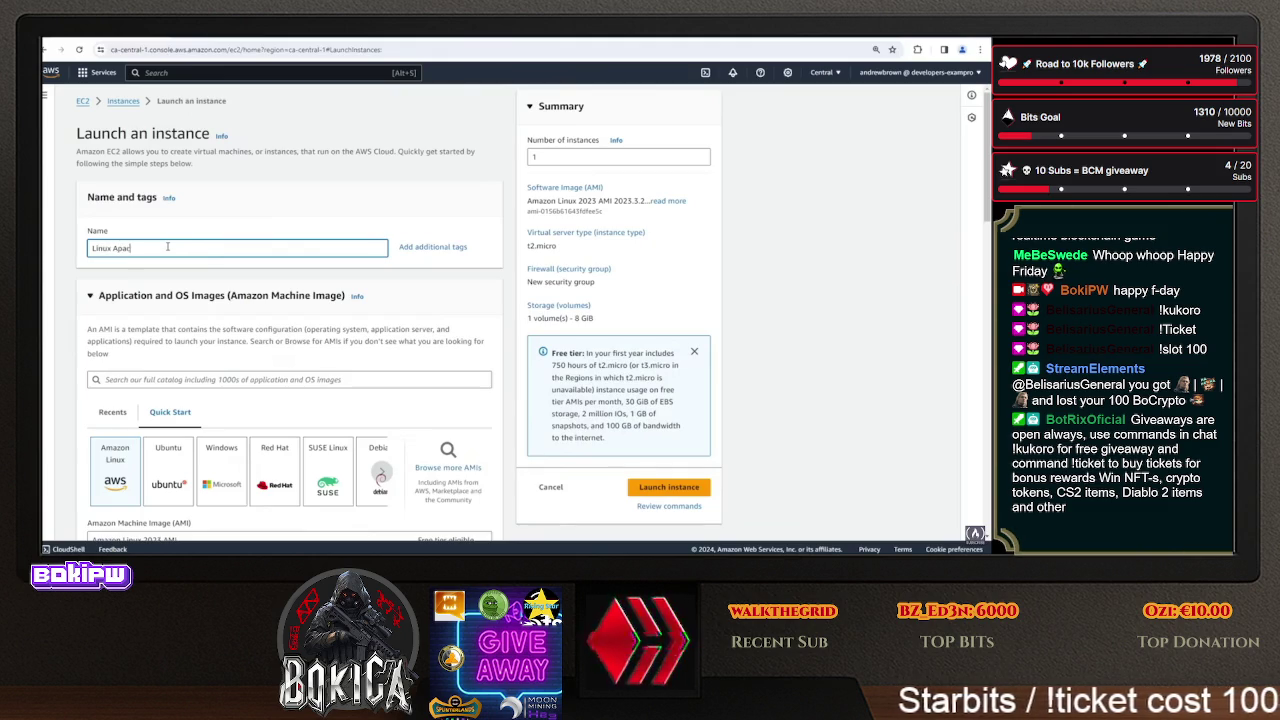
type("C")
key("BackSpace")
key("BackSpace")
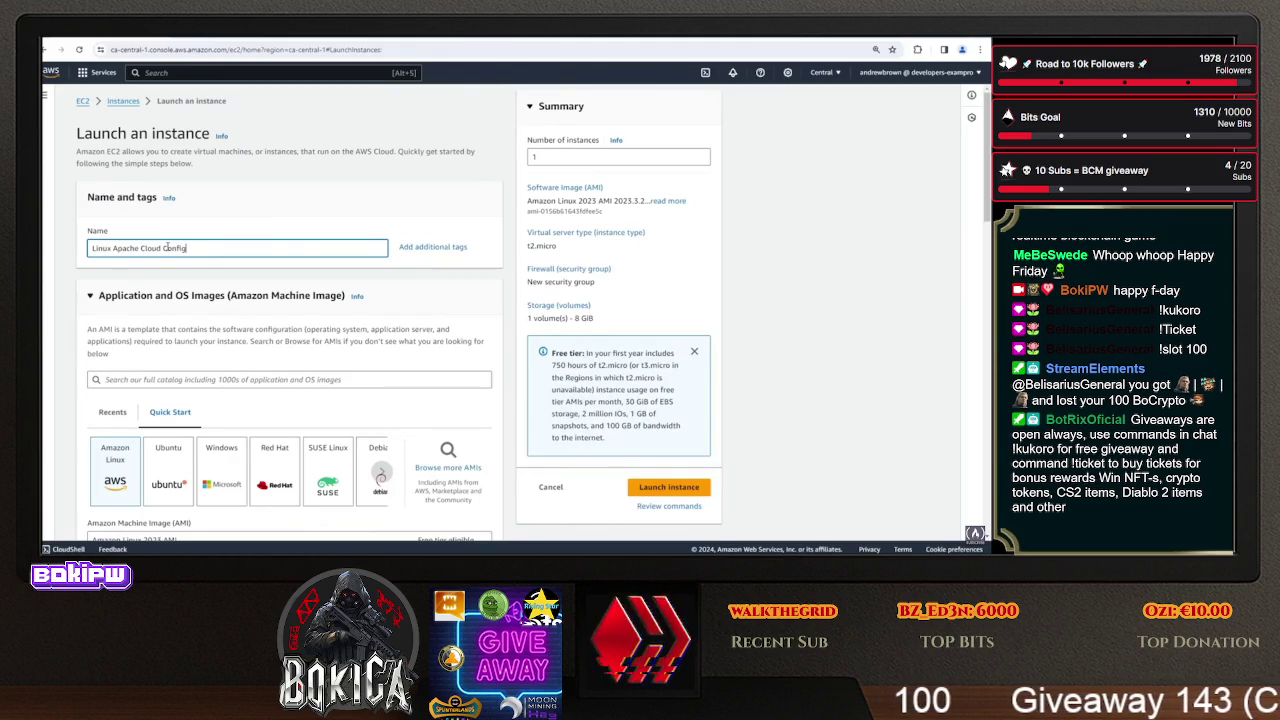
scroll(170, 320, "down", 2)
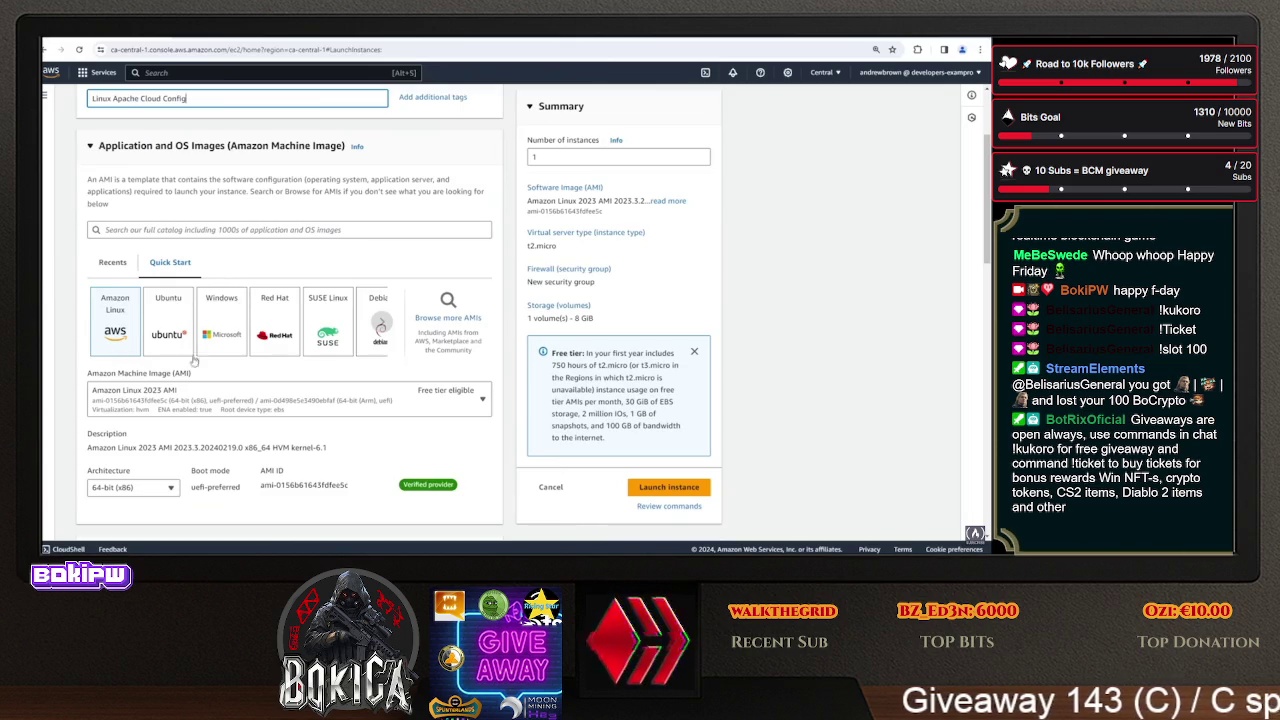
scroll(196, 343, "down", 5)
scroll(241, 483, "down", 3)
- Proceed without a key pair and use the existing security group apache-sg
left_click(180, 247)
left_click(177, 283)
scroll(200, 300, "down", 3)
left_click(258, 221)
left_click(204, 263)
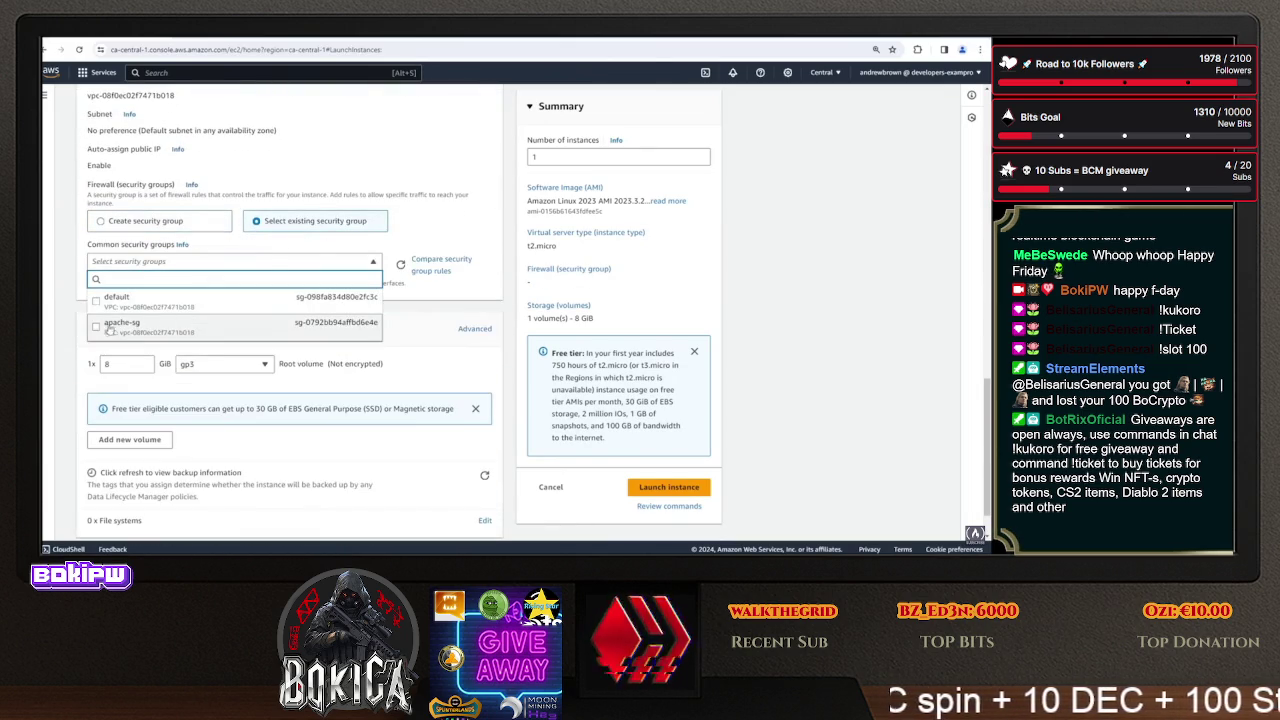
left_click(130, 322)
- Assign the EC2SSMRole IAM instance profile in Advanced details
scroll(200, 450, "down", 1)
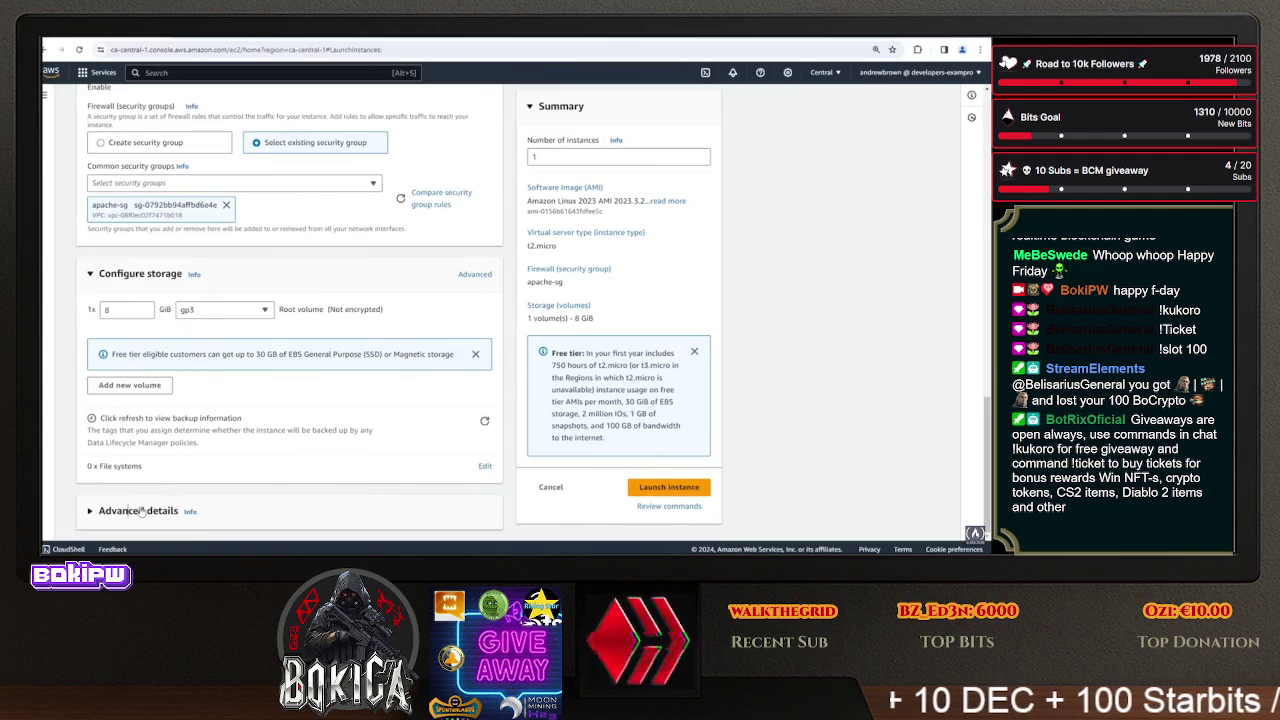
left_click(146, 511)
scroll(160, 316, "down", 3)
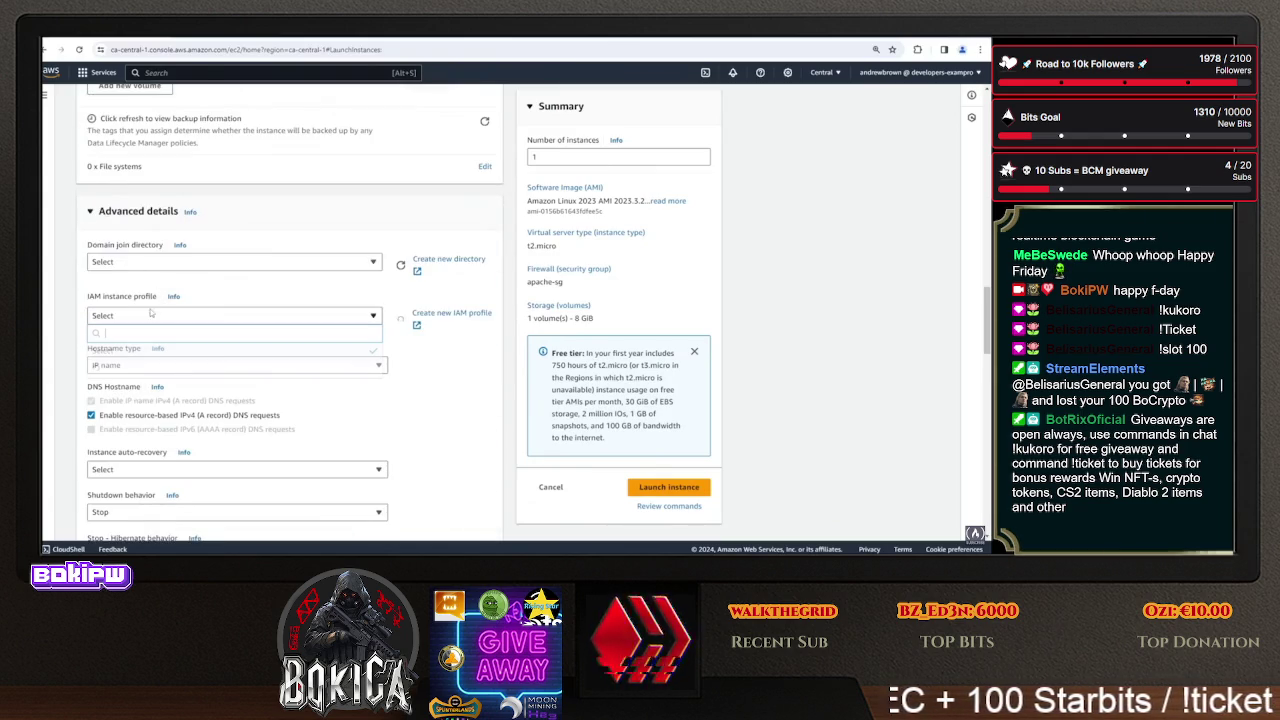
left_click(151, 314)
left_click(150, 422)
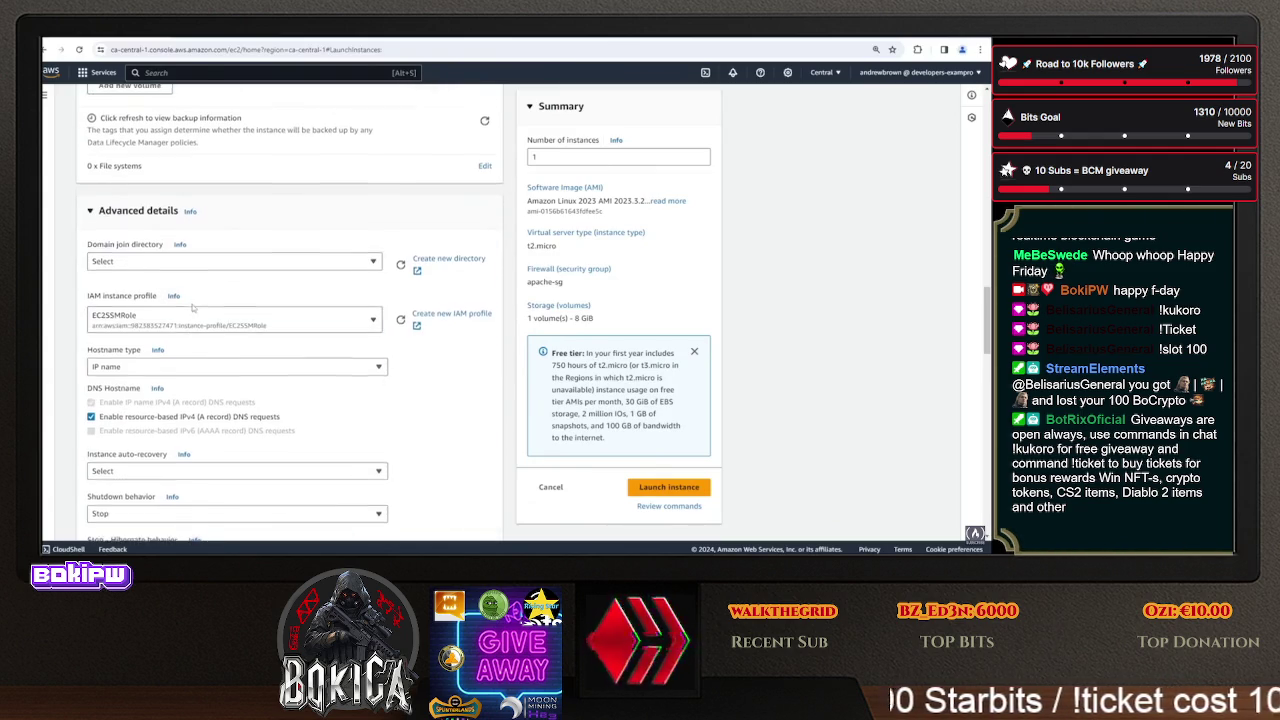
scroll(193, 308, "down", 15)
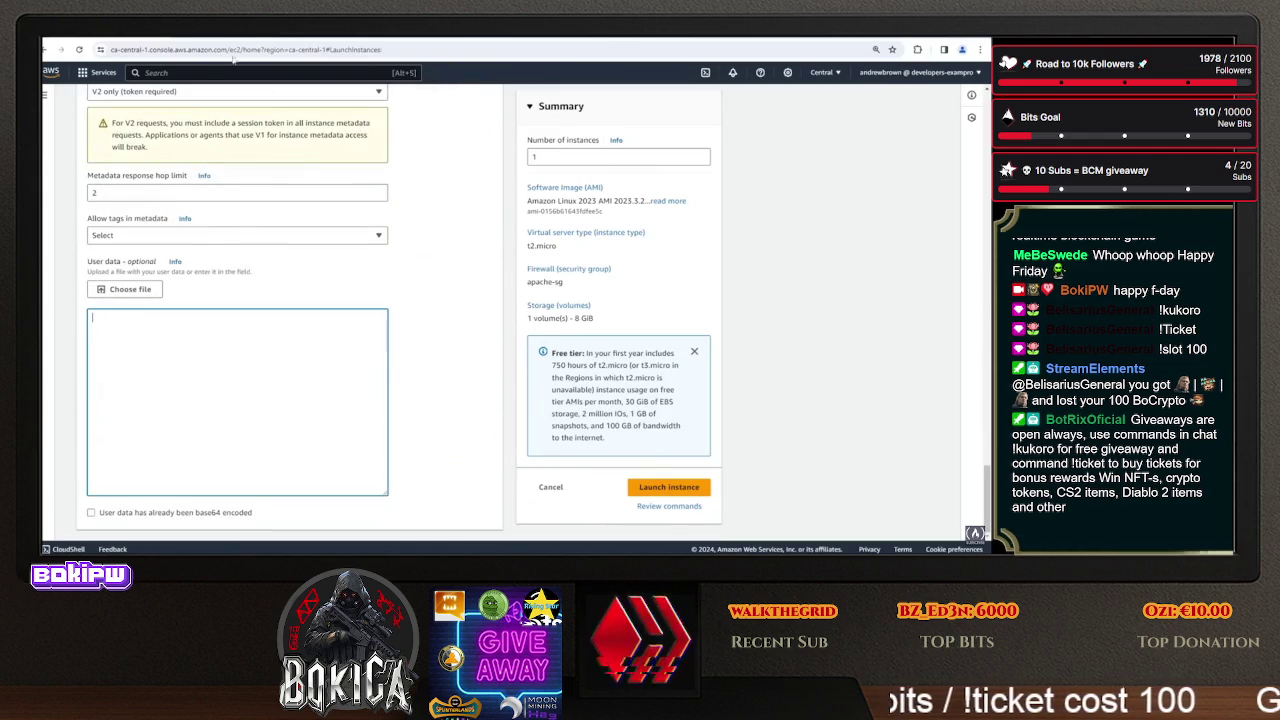
key("ctrl+Tab")
left_click(146, 222)
- Copy the userdata.yml cloud-config and paste it into the instance's user data
key("ctrl+a")
right_click(403, 201)
left_click(430, 288)
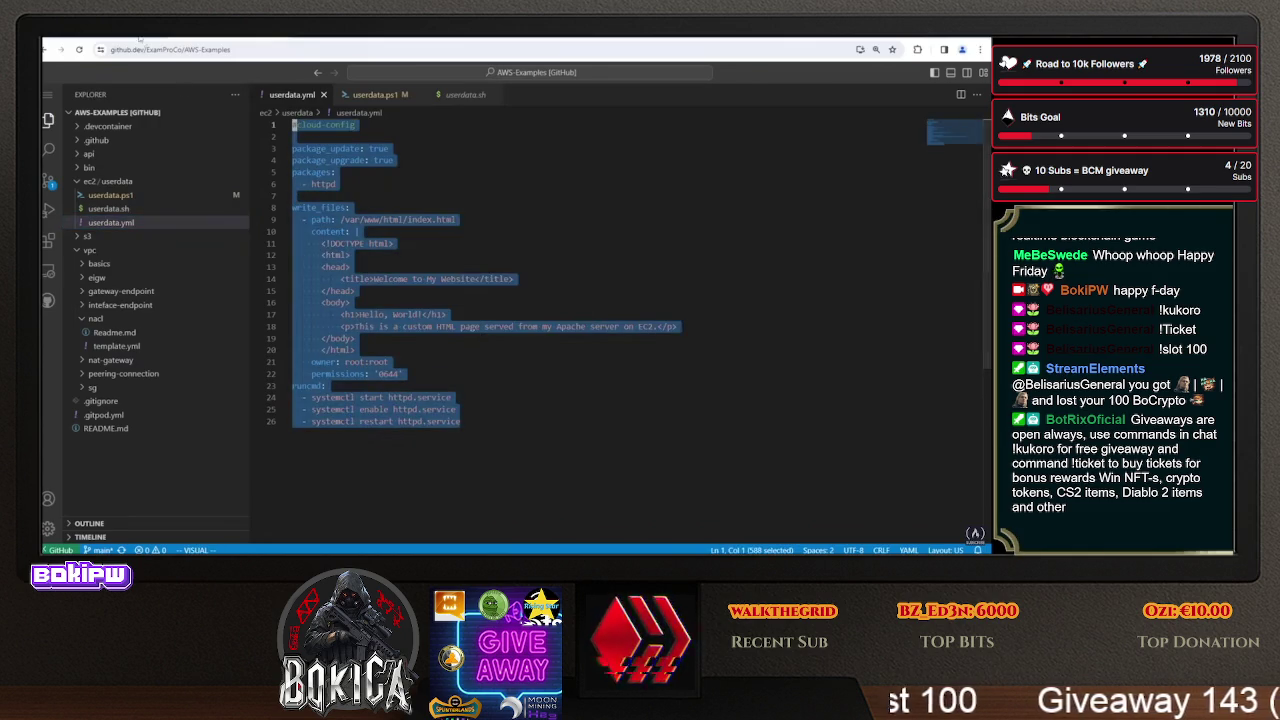
left_click(140, 35)
right_click(284, 390)
left_click(323, 277)
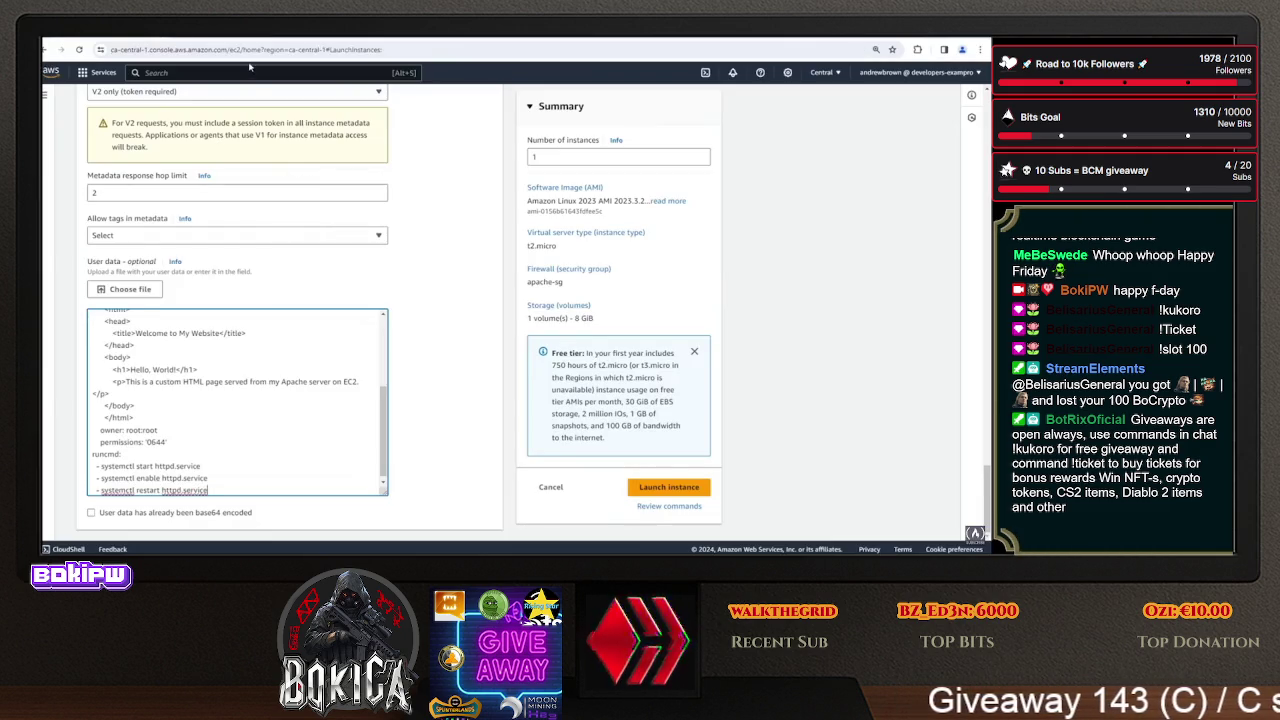
- Review the YAML's package_update, package_upgrade, write_files, permissions and start httpd lines
key("ctrl+Tab")
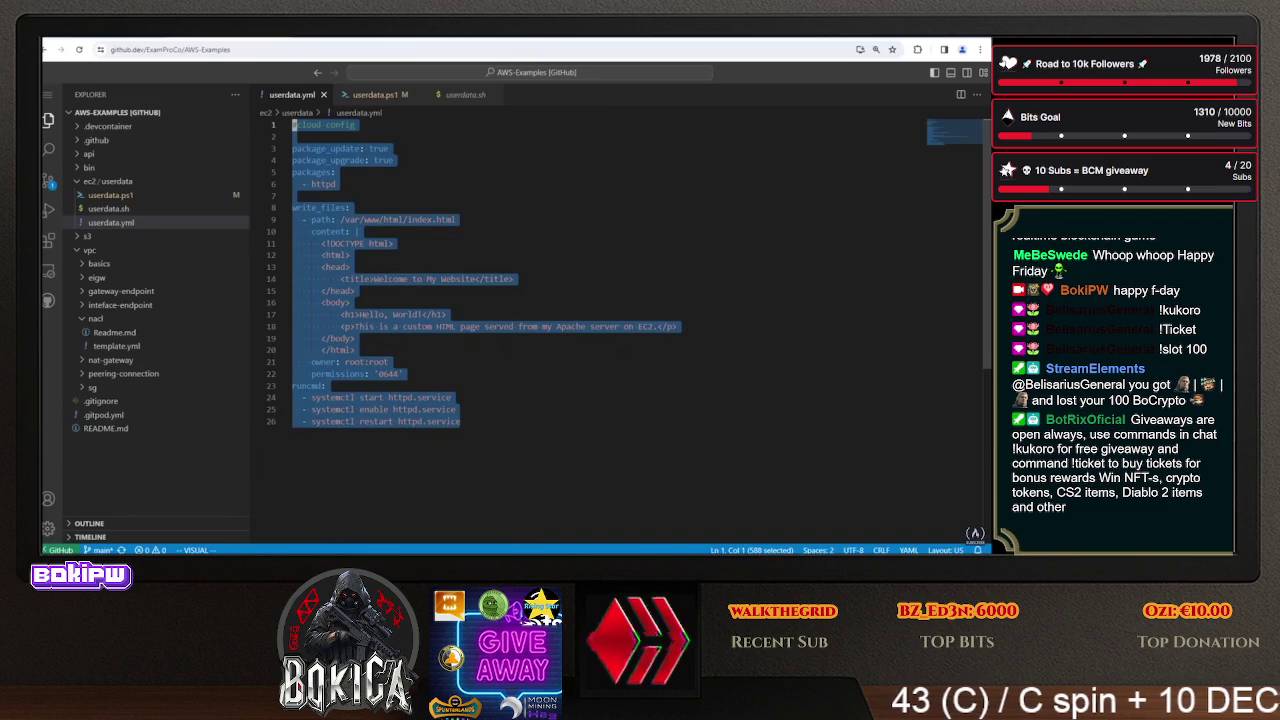
left_click(294, 196)
left_click_drag(392, 148, 293, 148)
mouse_move(394, 160)
left_mouse_down()
mouse_move(293, 160)
mouse_move(320, 180)
mouse_move(293, 172)
left_mouse_up()
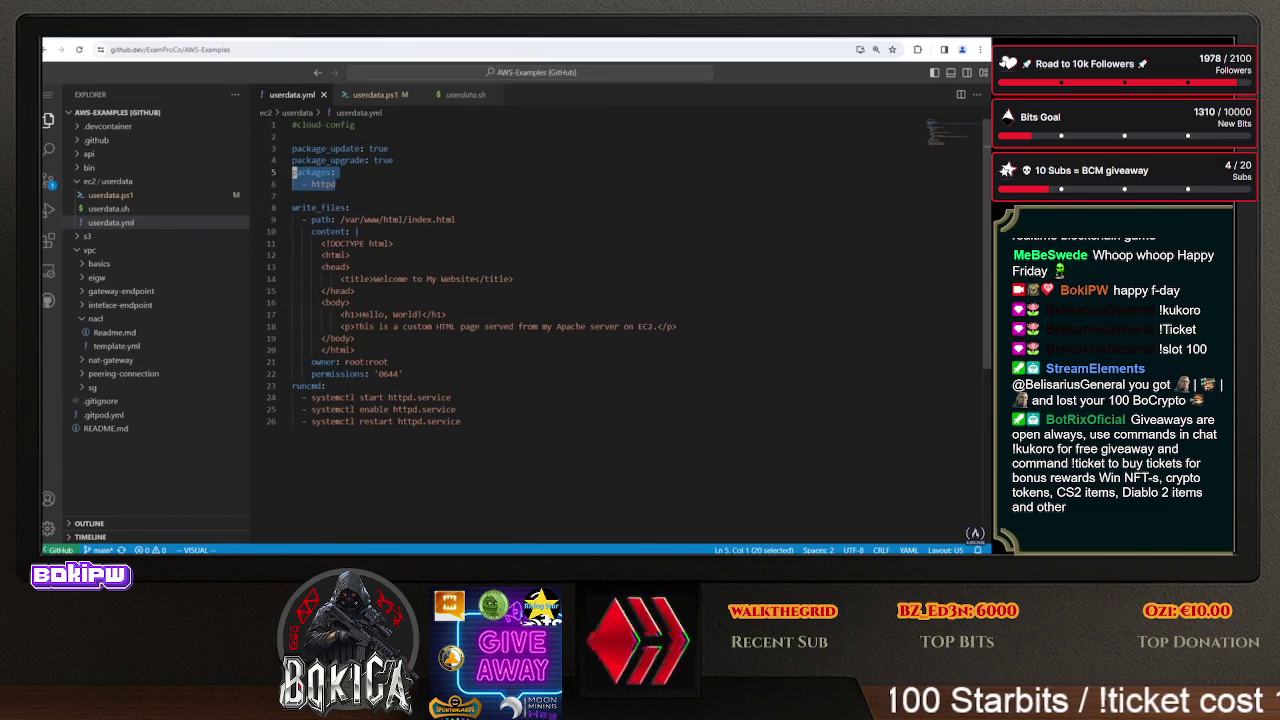
left_click_drag(403, 373, 293, 207)
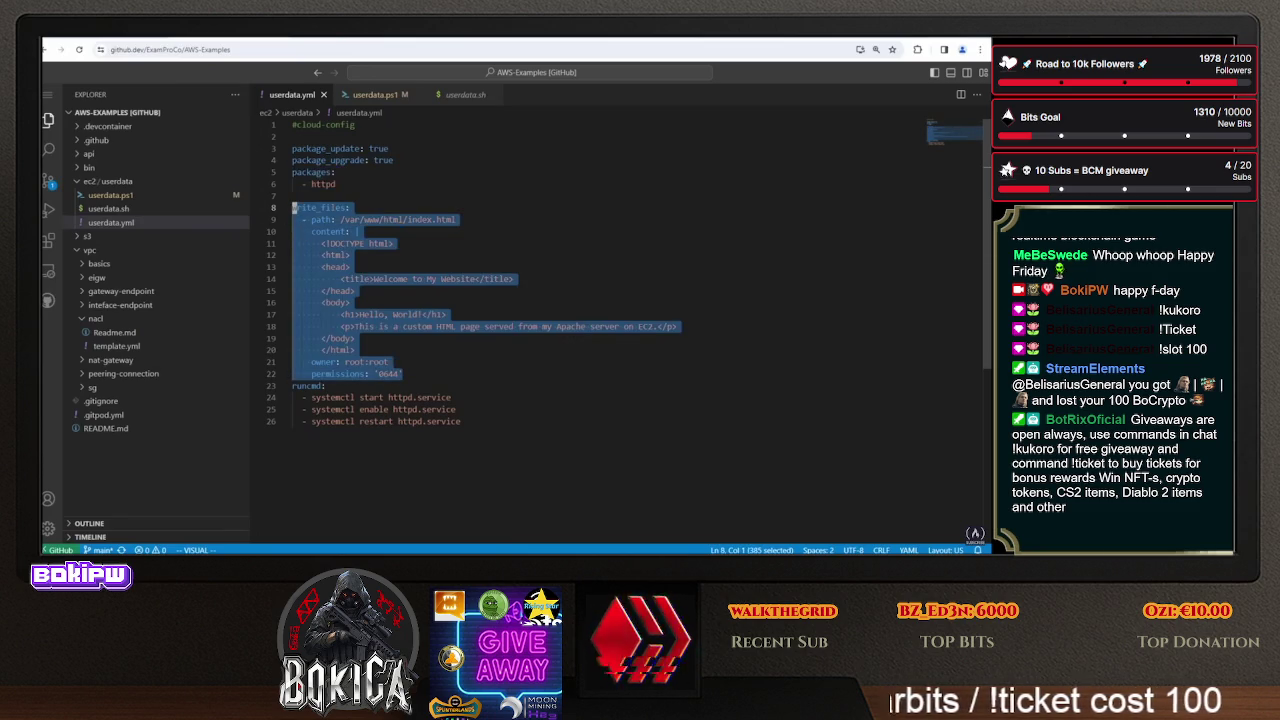
mouse_move(403, 373)
left_mouse_down()
mouse_move(300, 345)
mouse_move(294, 362)
left_mouse_up()
left_click(354, 350)
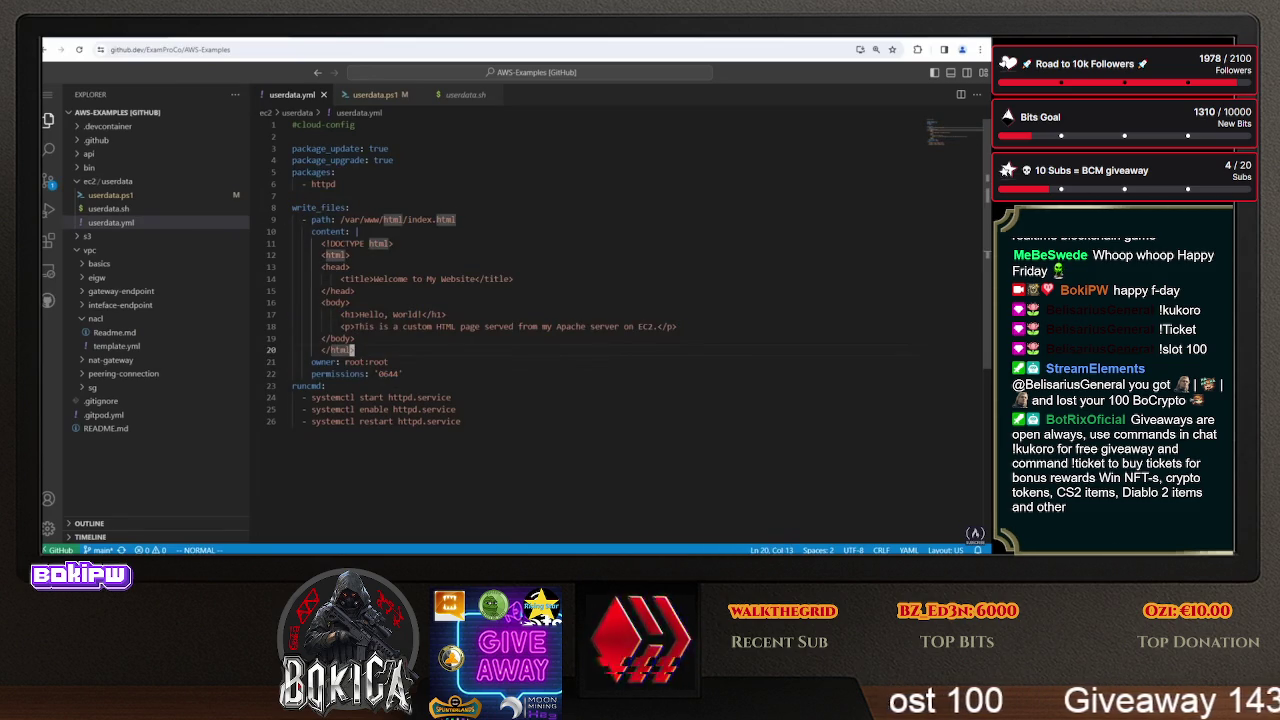
mouse_move(361, 397)
left_mouse_down()
mouse_move(407, 397)
mouse_move(300, 397)
mouse_move(292, 124)
left_mouse_up()
- Copy the whole YAML again and launch the cloud-config instance
right_click(328, 161)
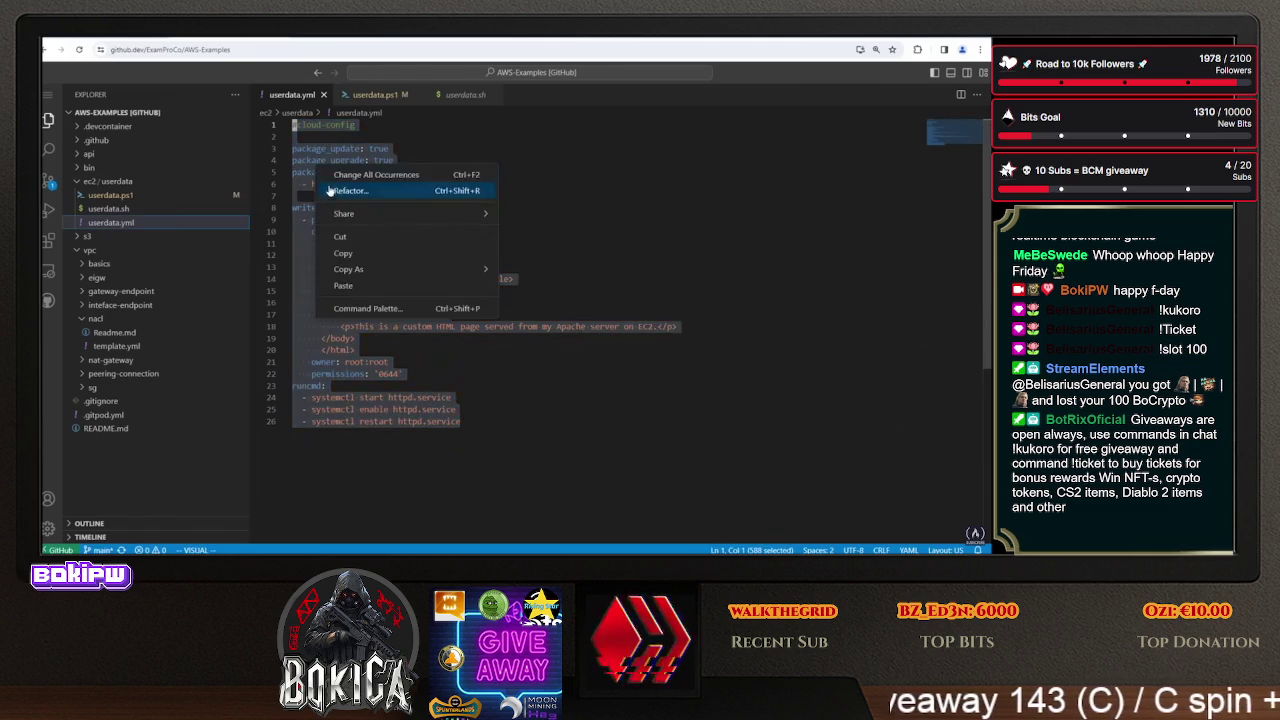
left_click(357, 262)
key("alt+Tab")
left_click(667, 487)
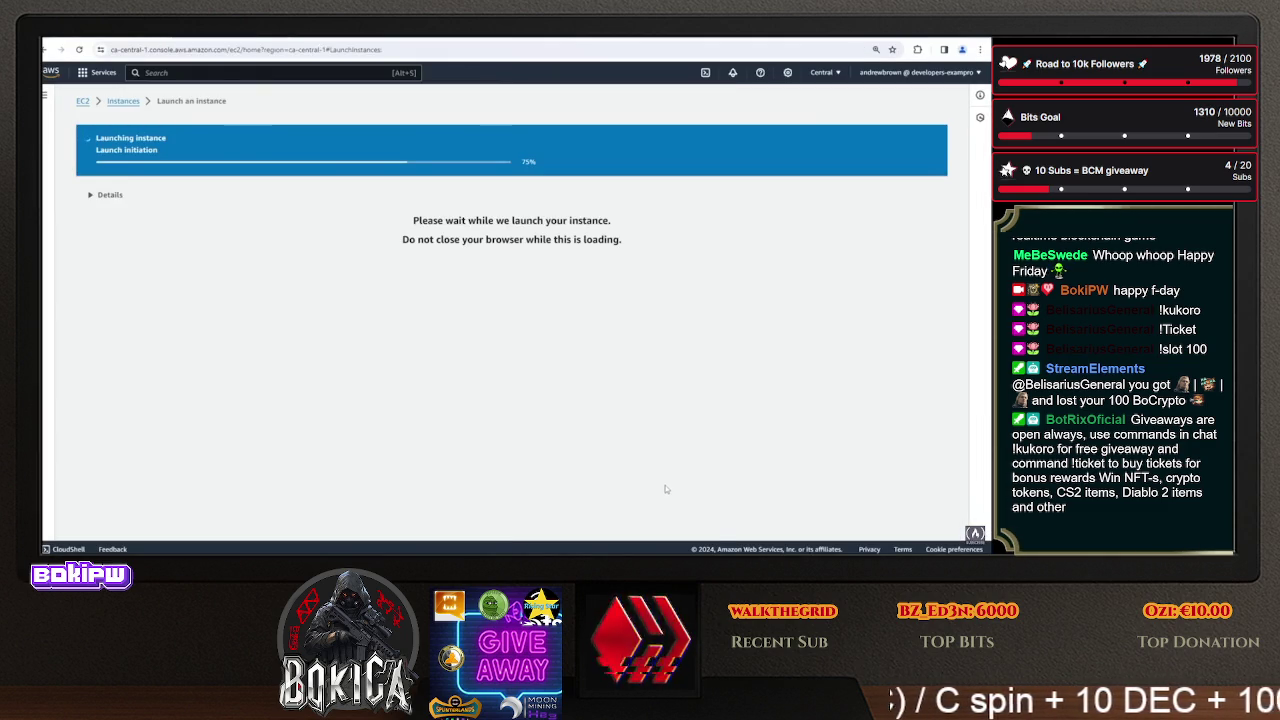
- Refresh the instances list and open the Linux Apache Bash instance's public address in a new tab
left_click(123, 101)
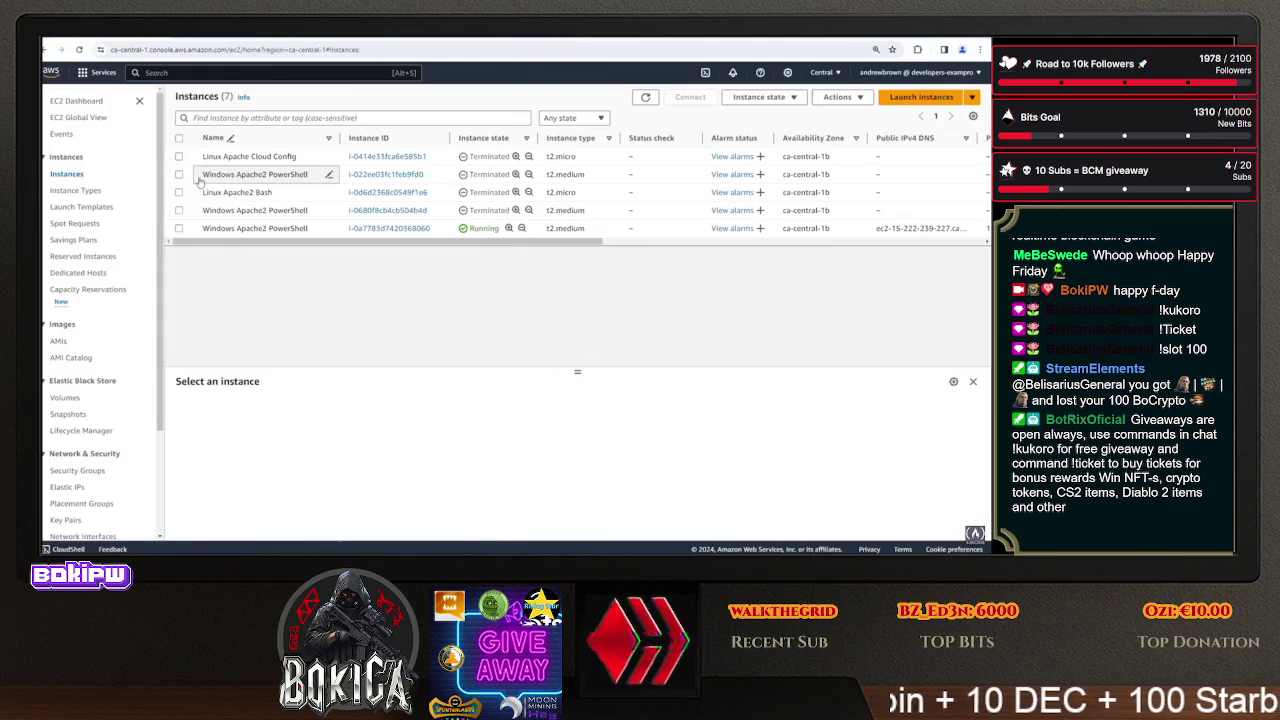
left_click(647, 97)
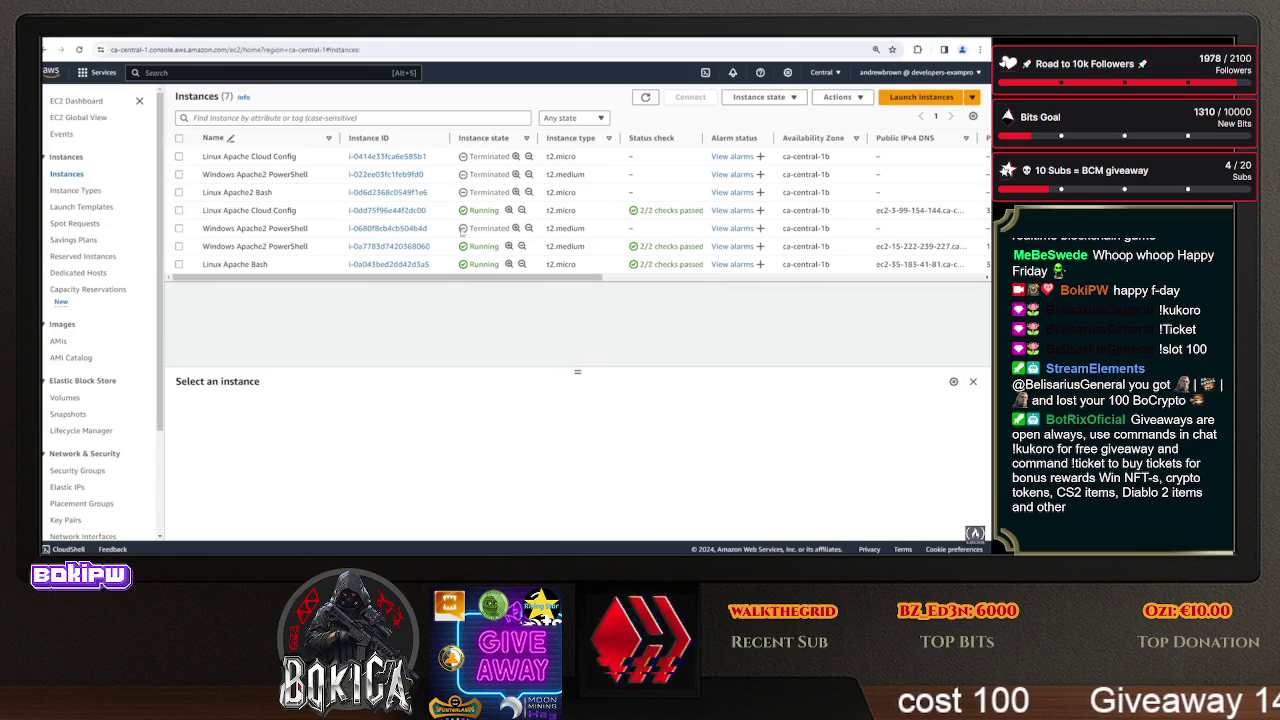
left_click(179, 264)
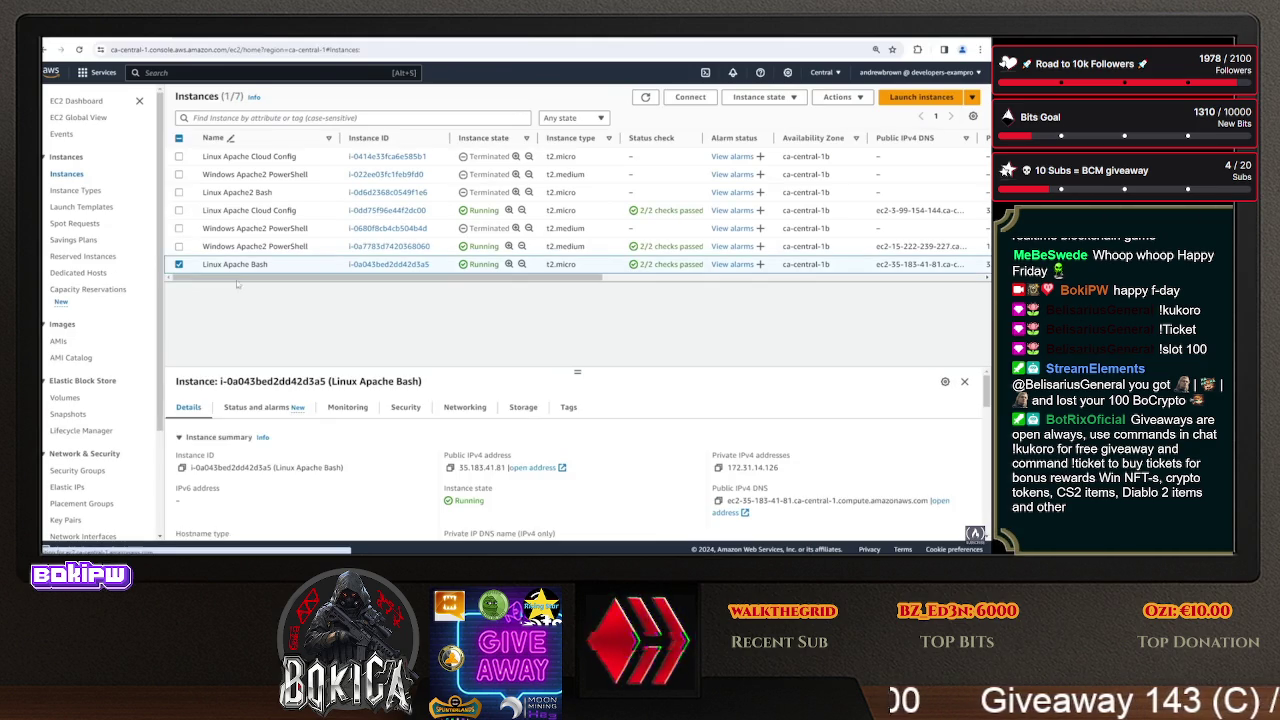
right_click(521, 467)
left_click(570, 400)
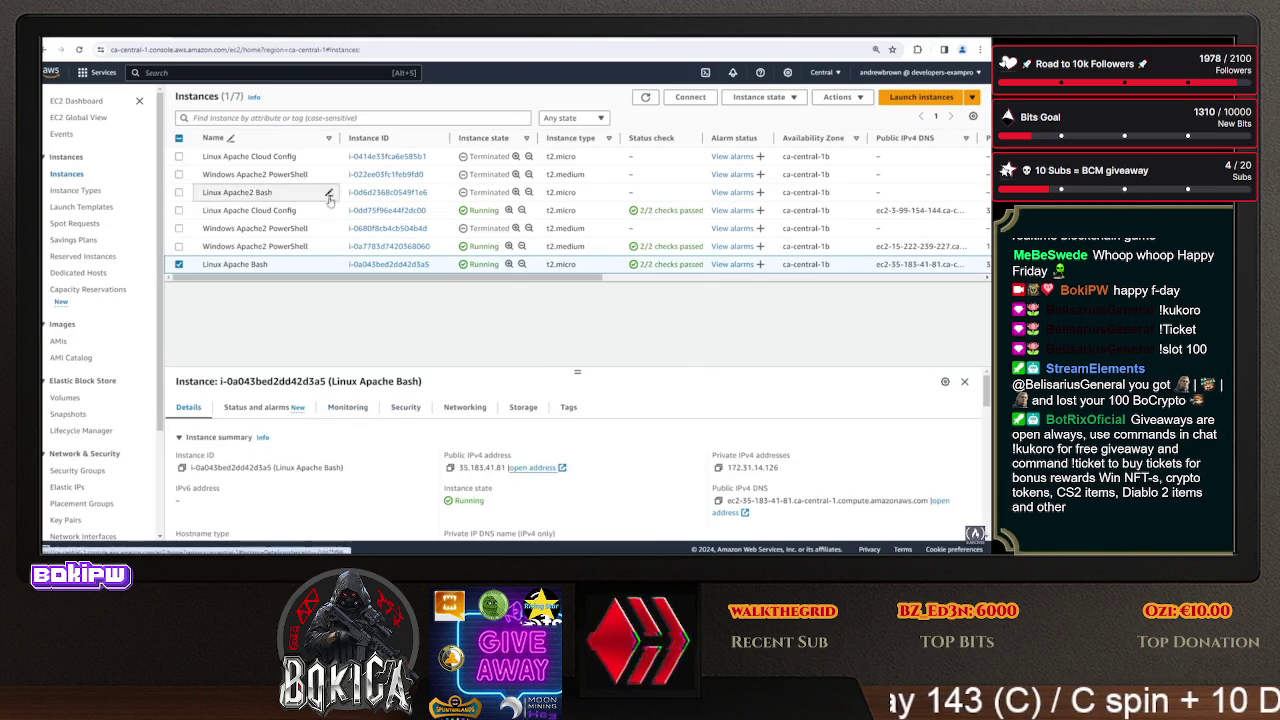
left_click(179, 264)
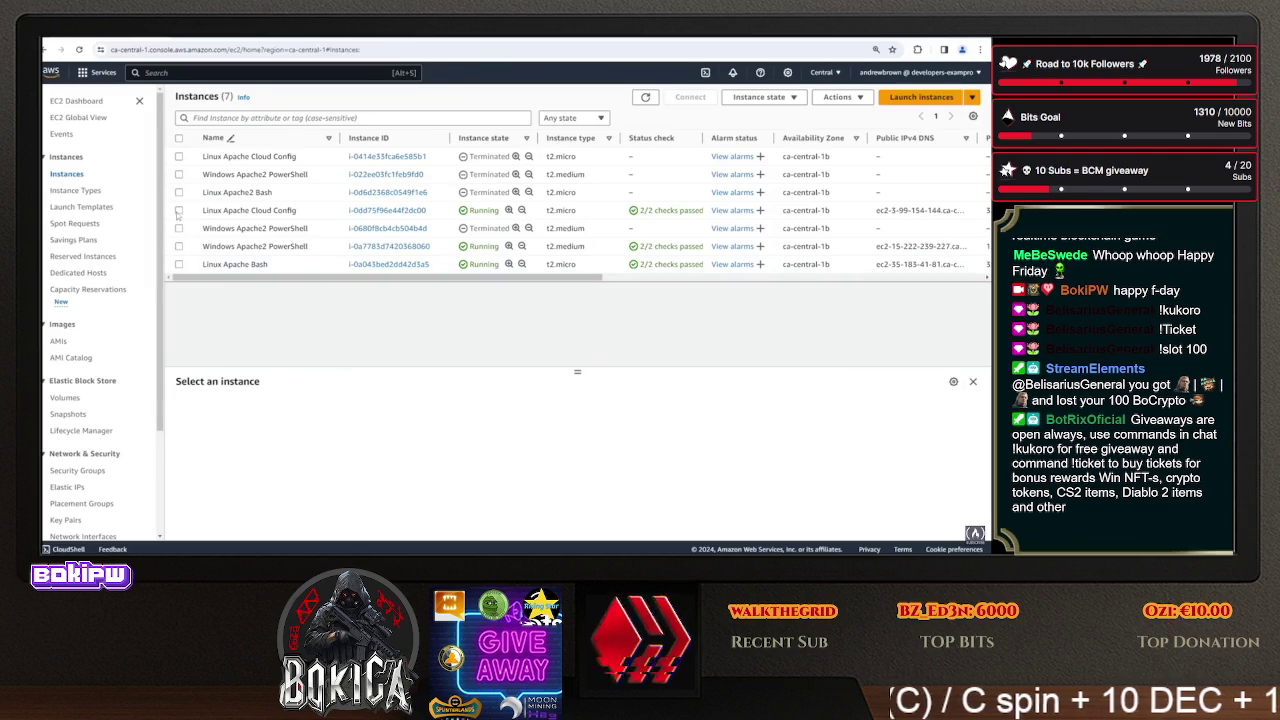
- Open the Linux Apache Cloud Config instance's public address in a new tab
left_click(179, 210)
right_click(512, 467)
left_click(582, 331)
left_click(127, 49)
- Reload both instance pages over http instead of https to show Hello, World!
left_click(127, 49)
key("BackSpace")
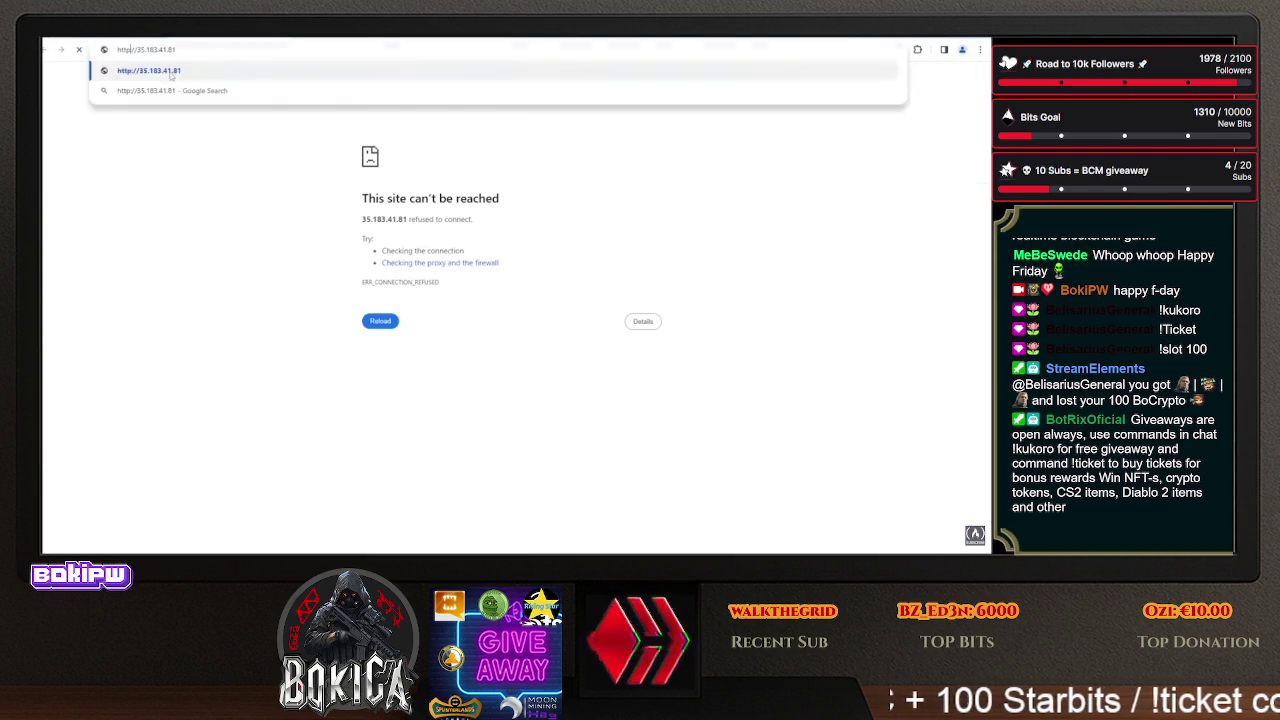
key("Return")
left_click(188, 49)
key("ctrl+v")
key("Return")
left_click(121, 49)
key("BackSpace")
key("Return")
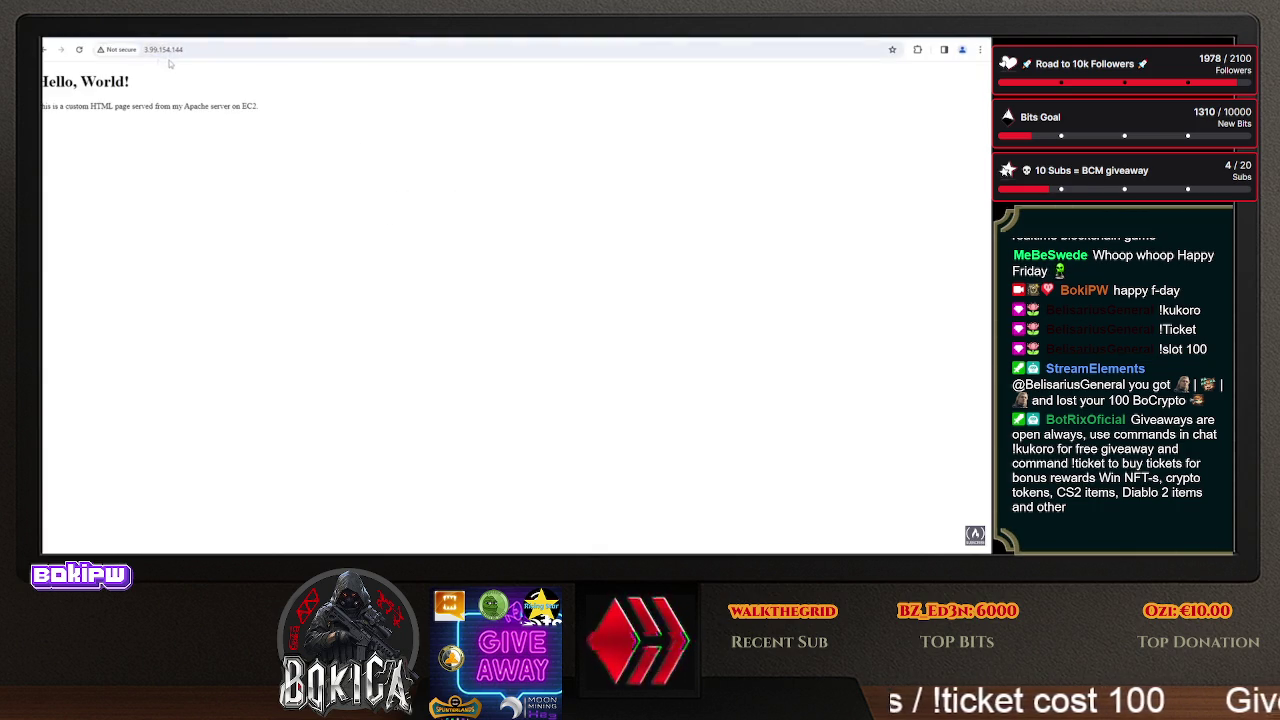
- Connect to the Linux Apache Cloud Config instance via Session Manager
left_click(110, 36)
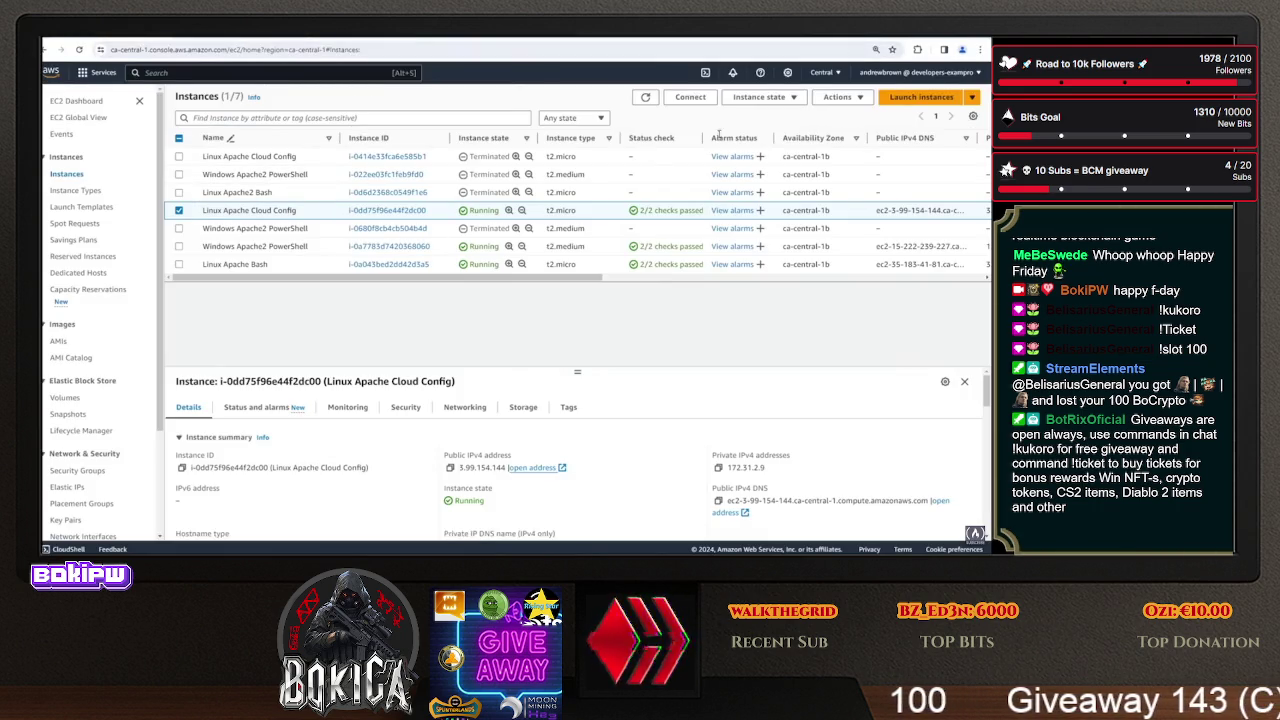
left_click(690, 97)
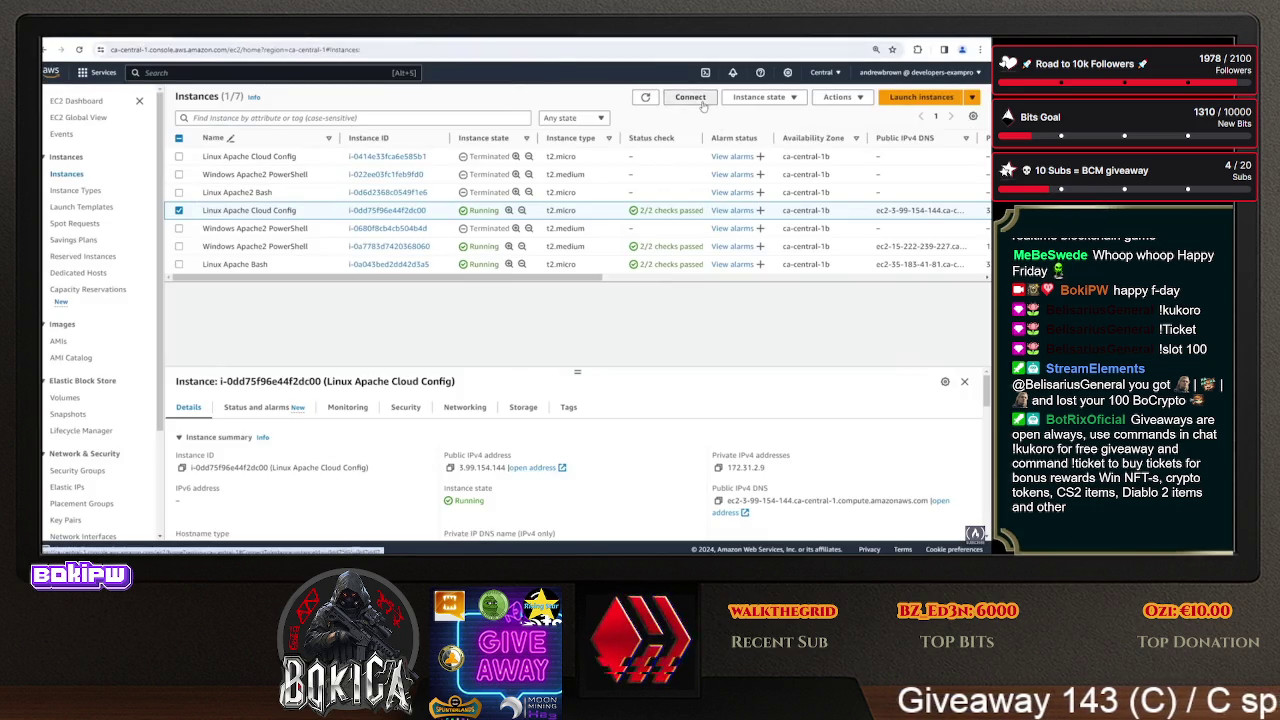
left_click(482, 318)
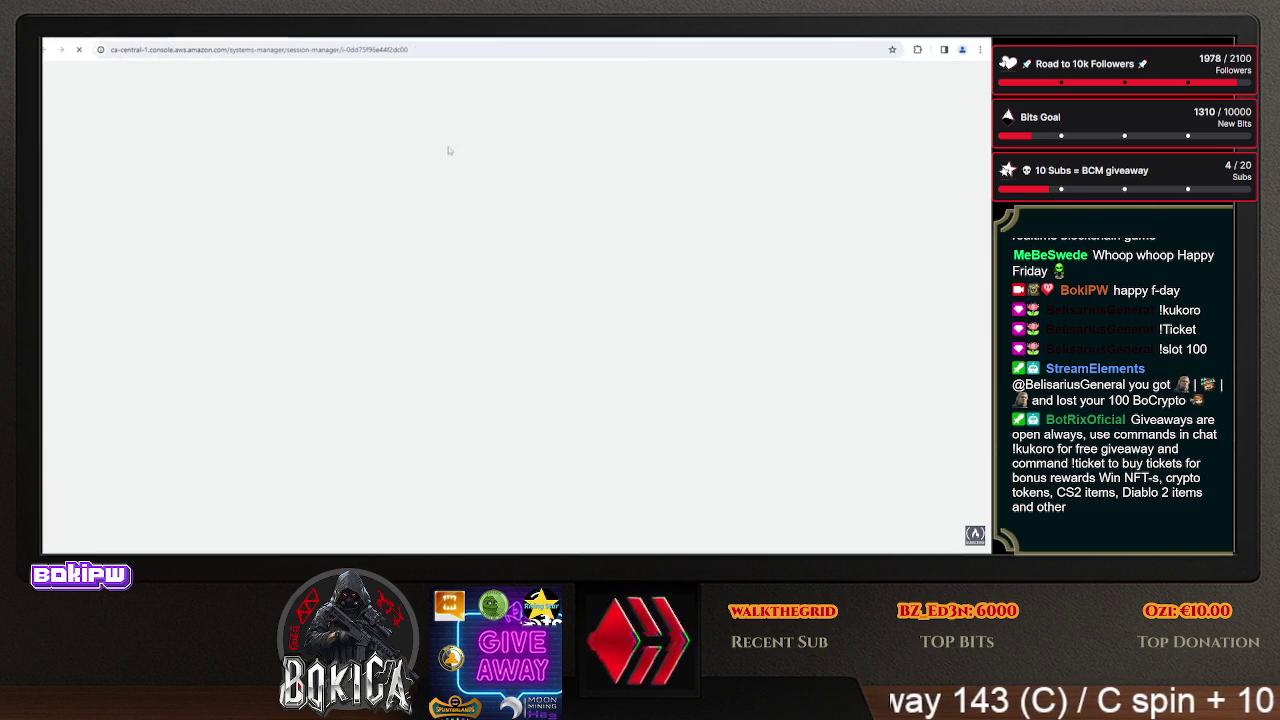
- Compare the userdata.yml cloud-config with the Hello, World! page served at 35.183.41.81
key("ctrl+Tab")
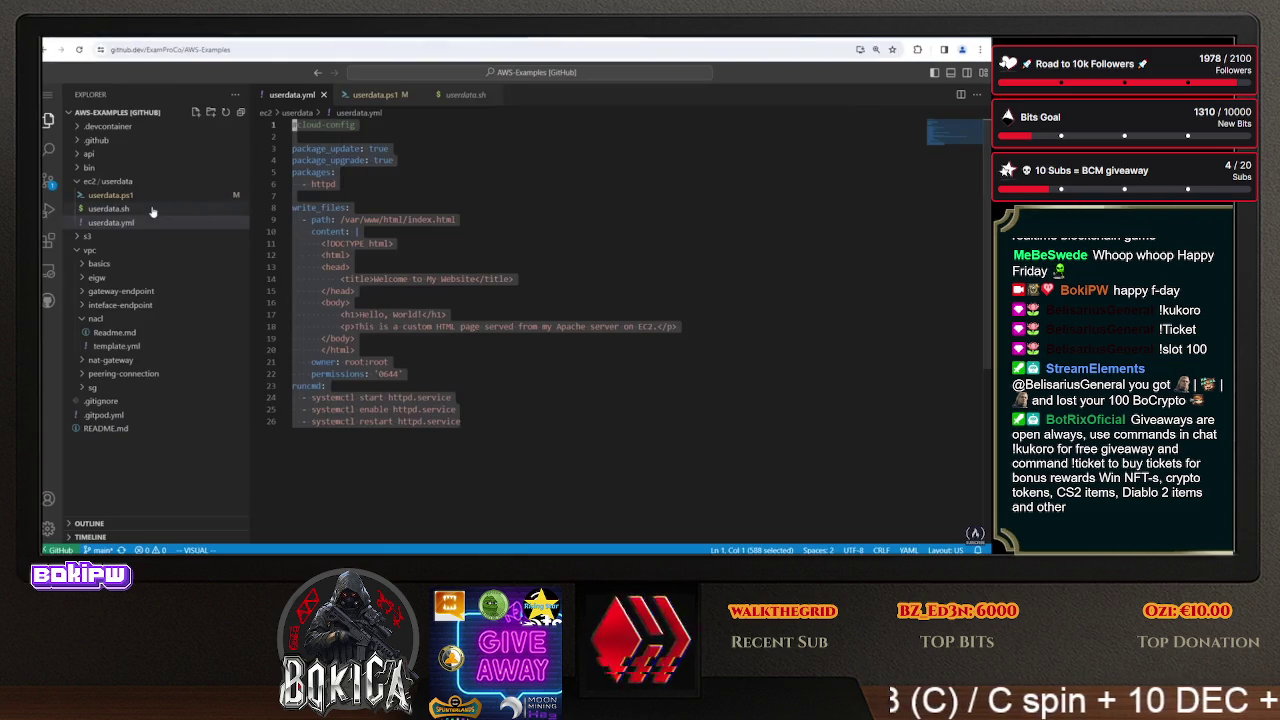
key("ctrl+a")
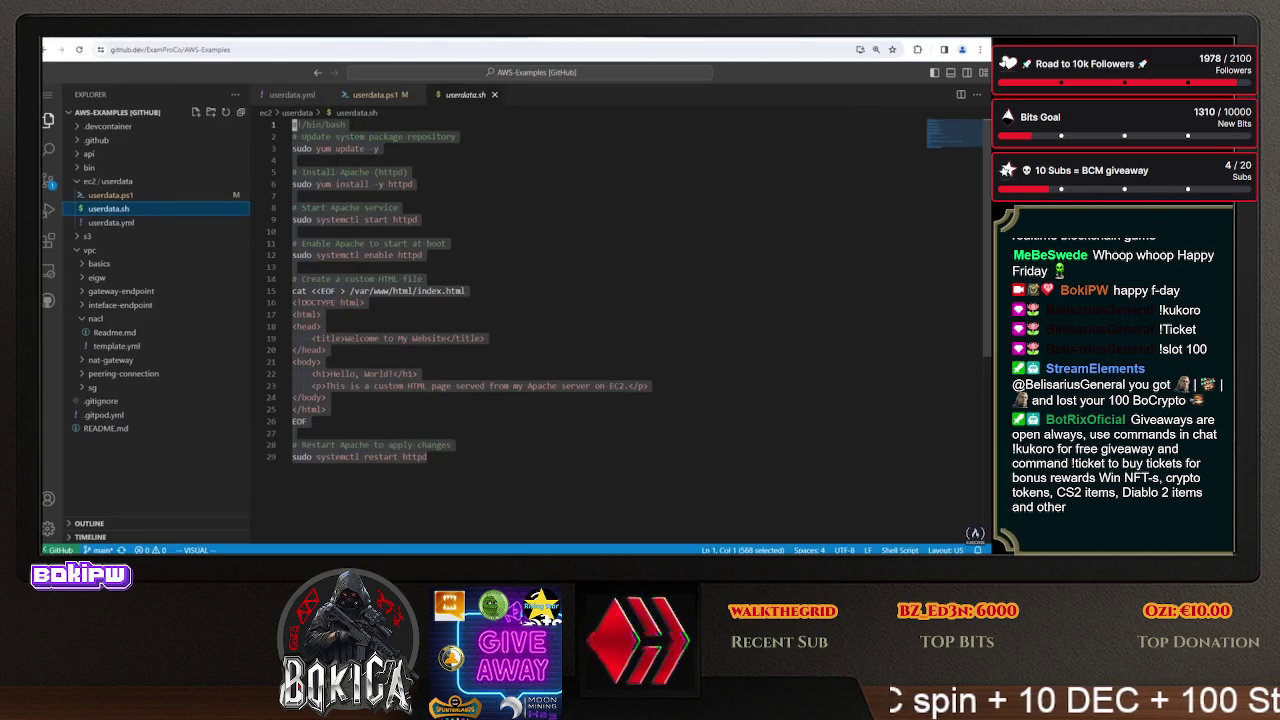
left_click(110, 222)
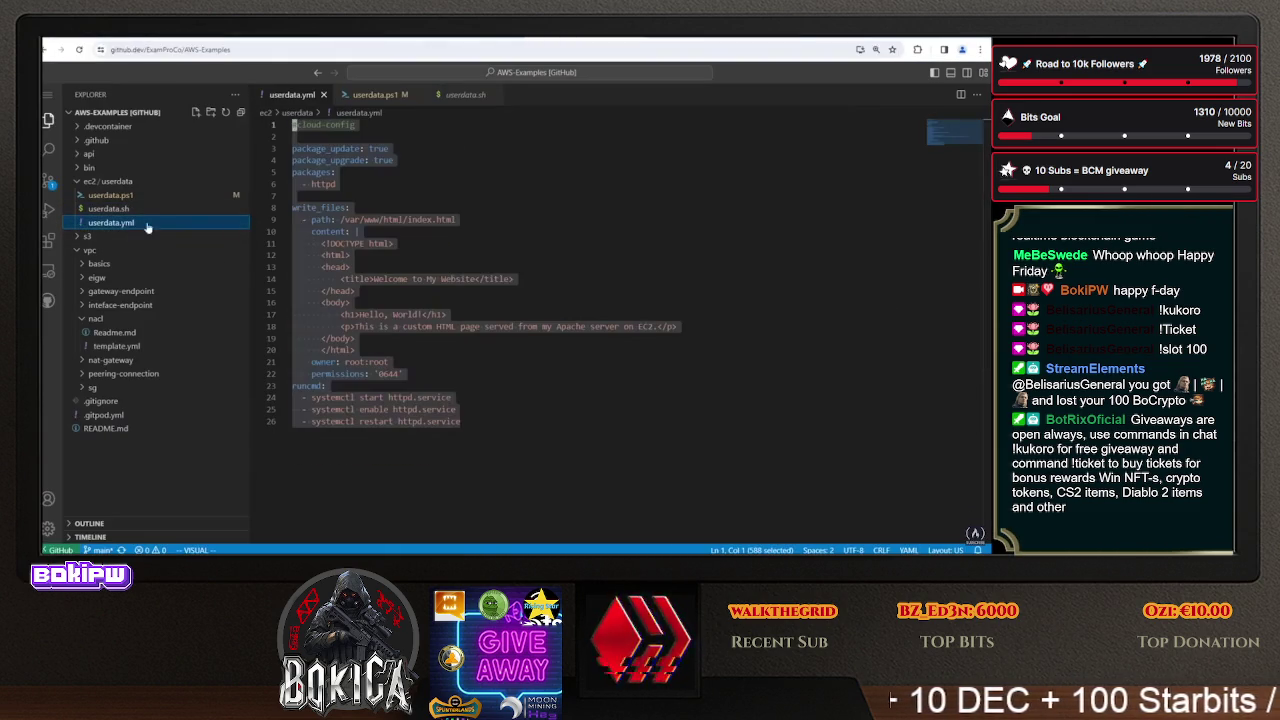
left_click(332, 172)
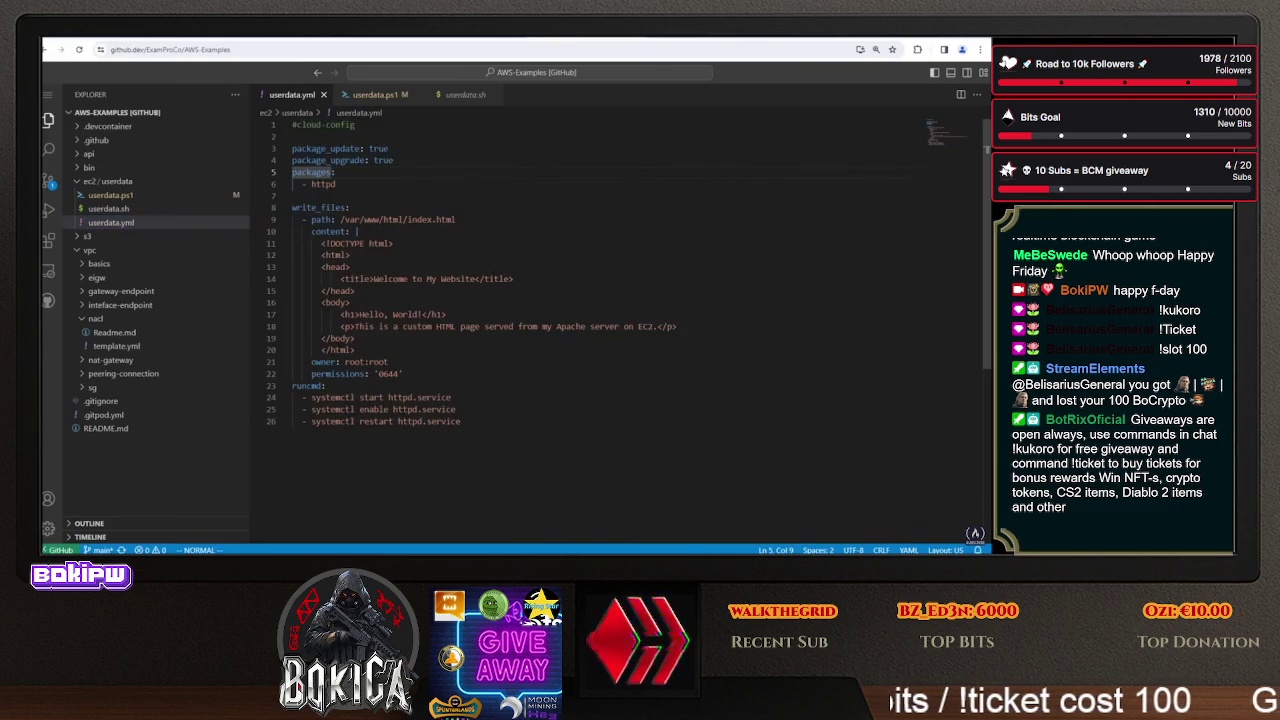
left_click(343, 40)
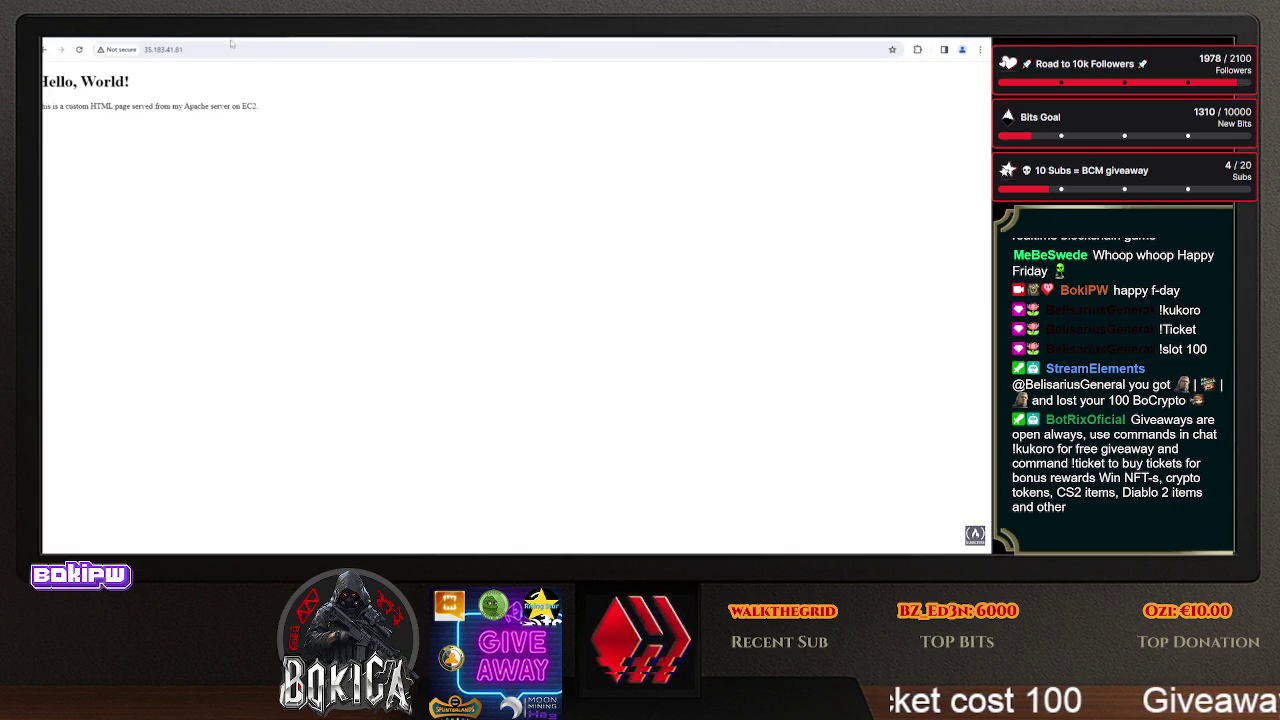
left_click(548, 44)
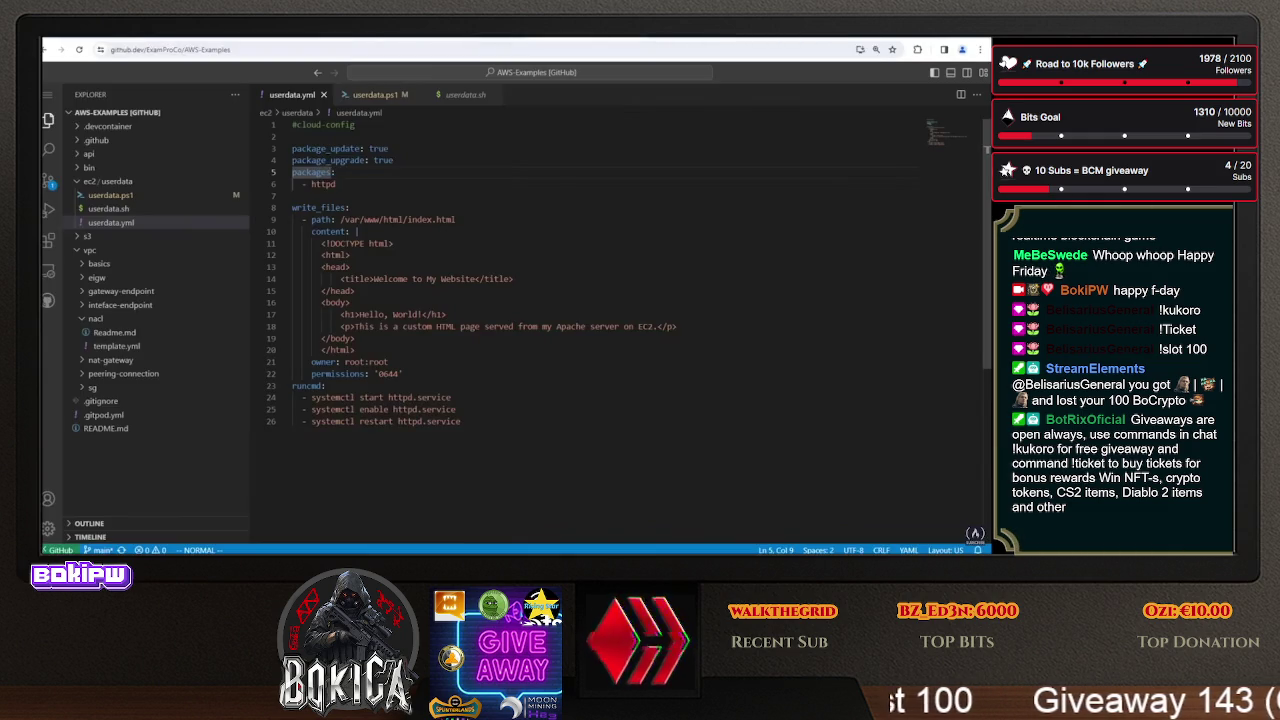
left_click(334, 38)
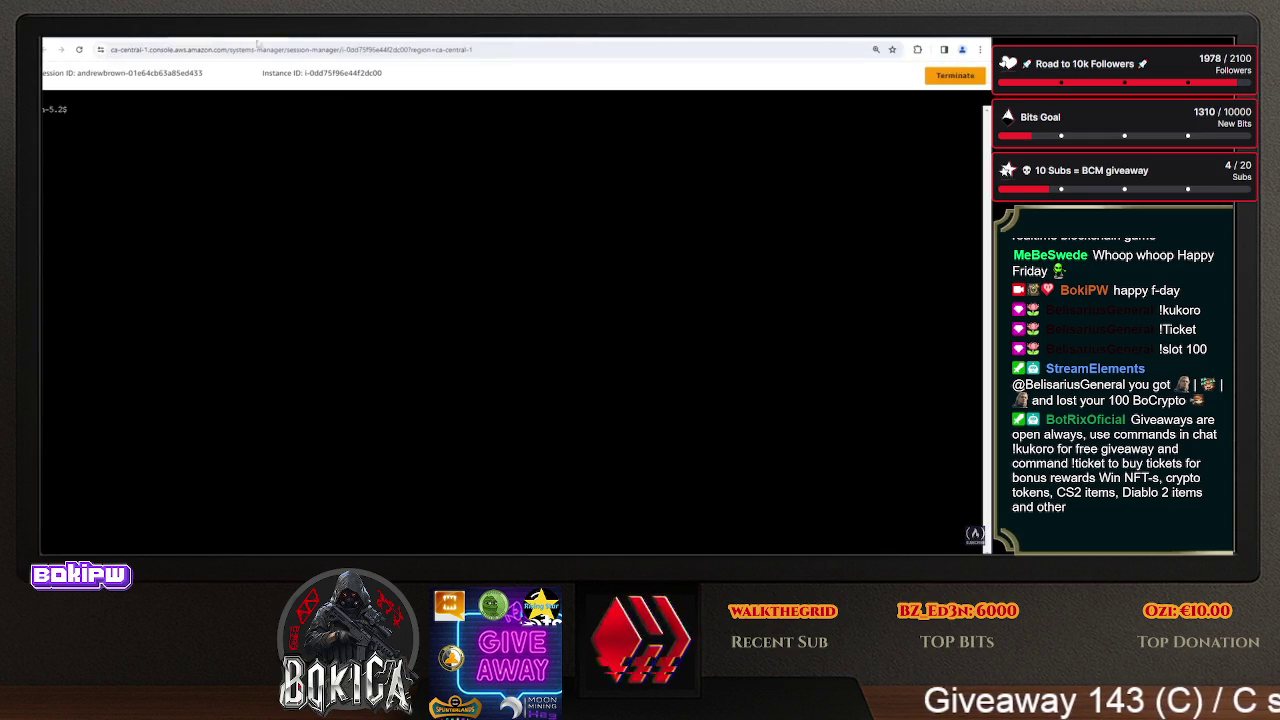
left_click(444, 40)
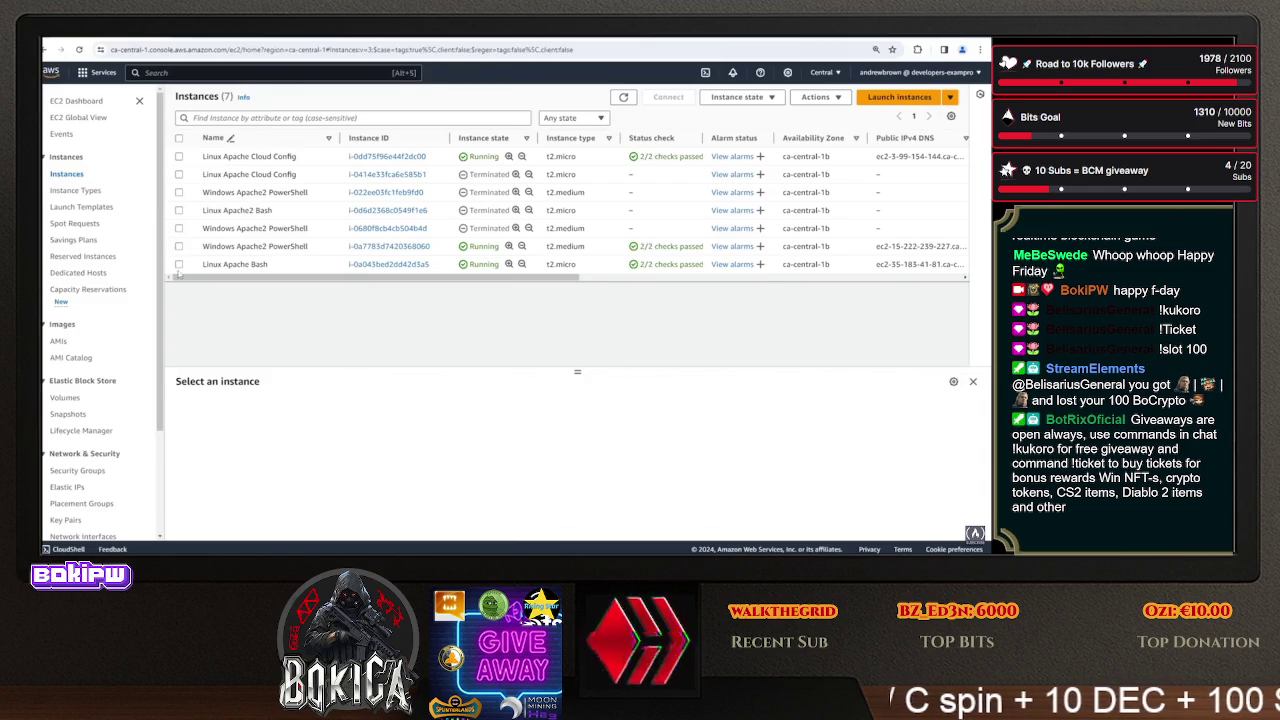
- Try the Windows Apache2 PowerShell instance's address 15.222.239.227, then connect to it via Session Manager
left_click(218, 248)
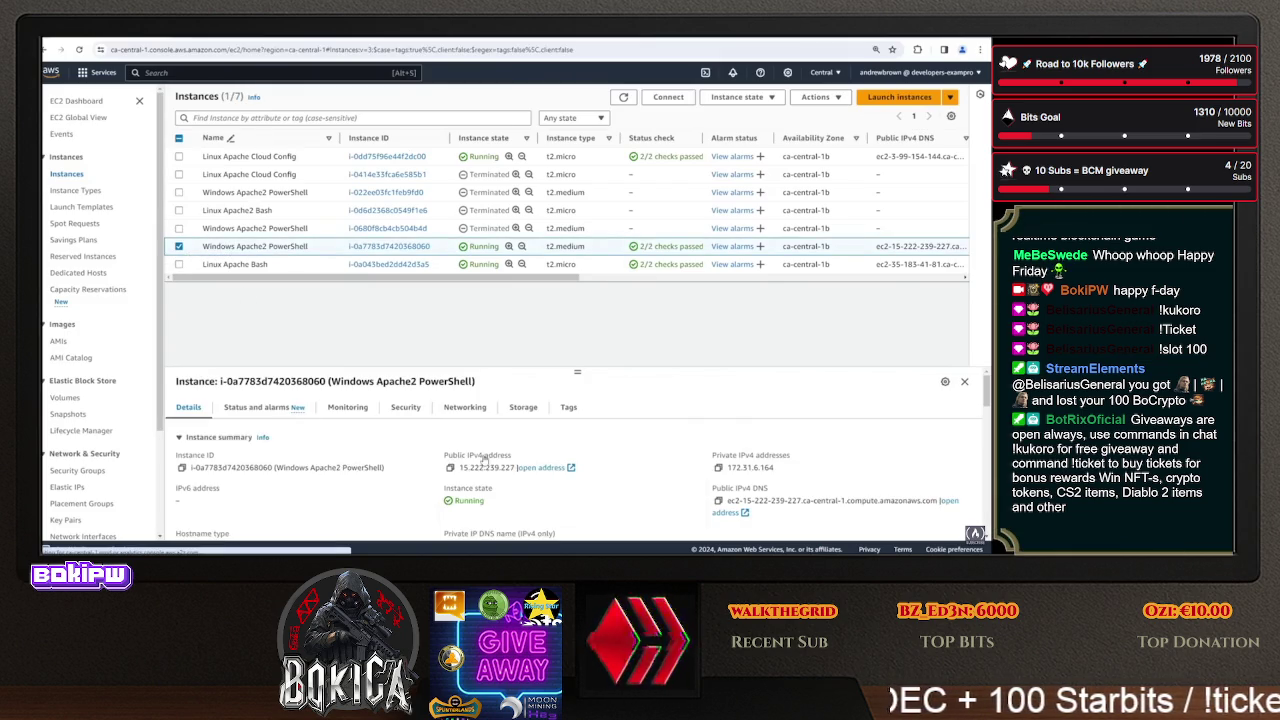
left_click(540, 467)
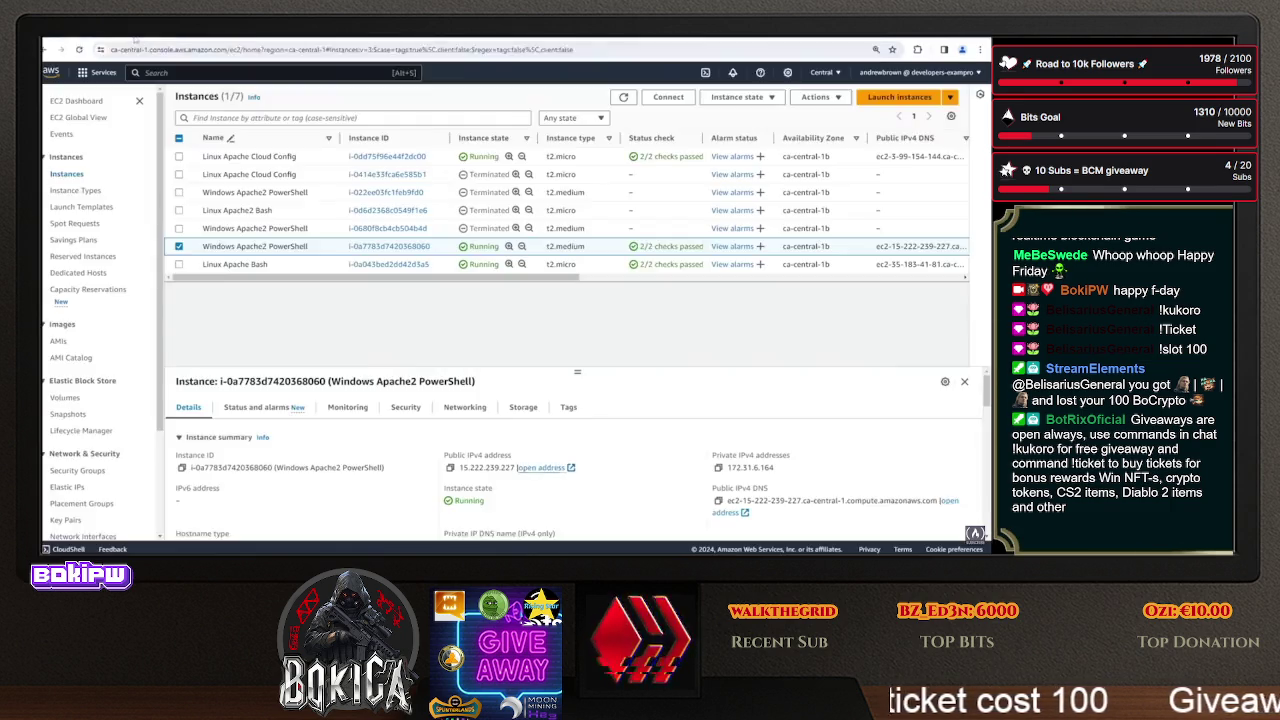
left_click(127, 50)
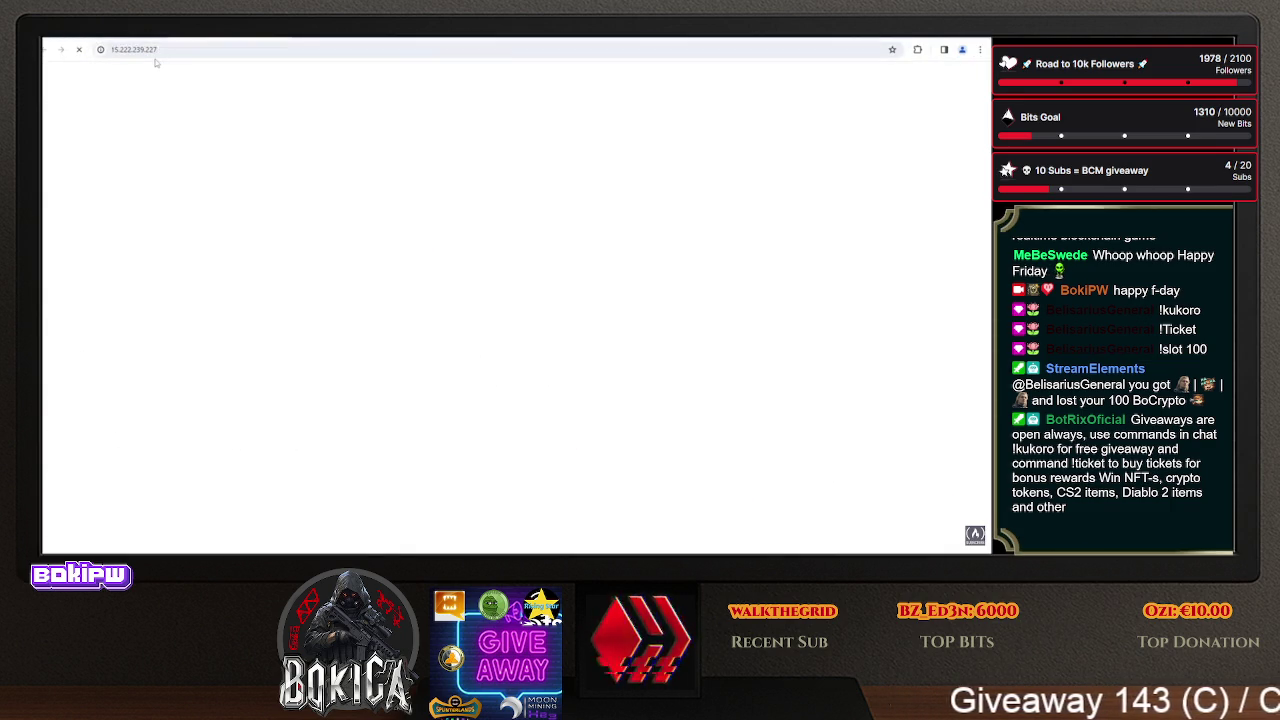
left_click(141, 51)
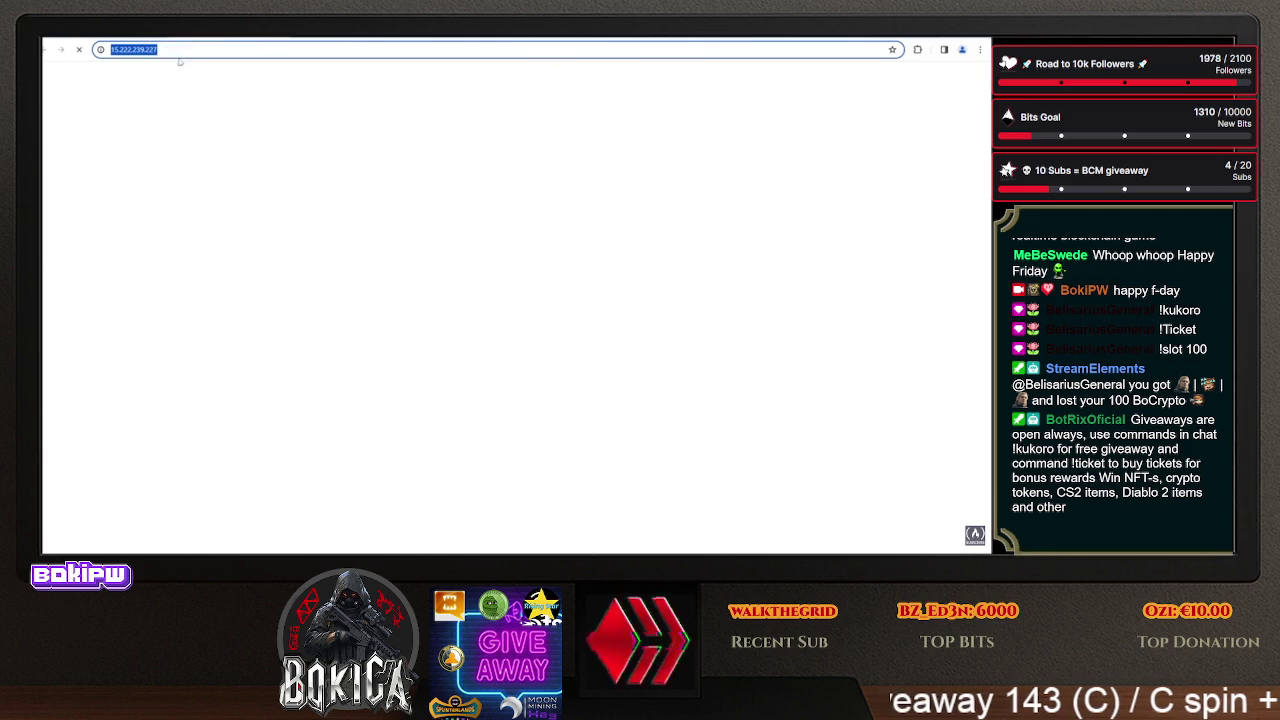
key("ctrl+w")
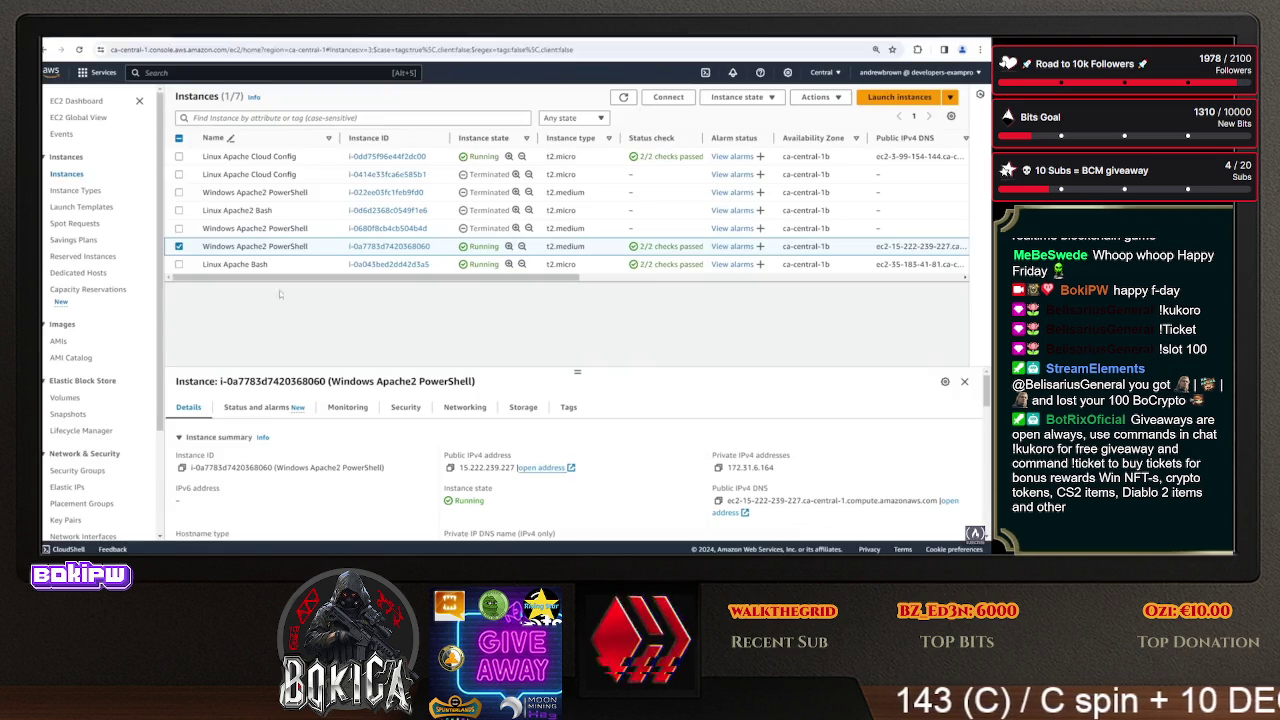
left_click(672, 100)
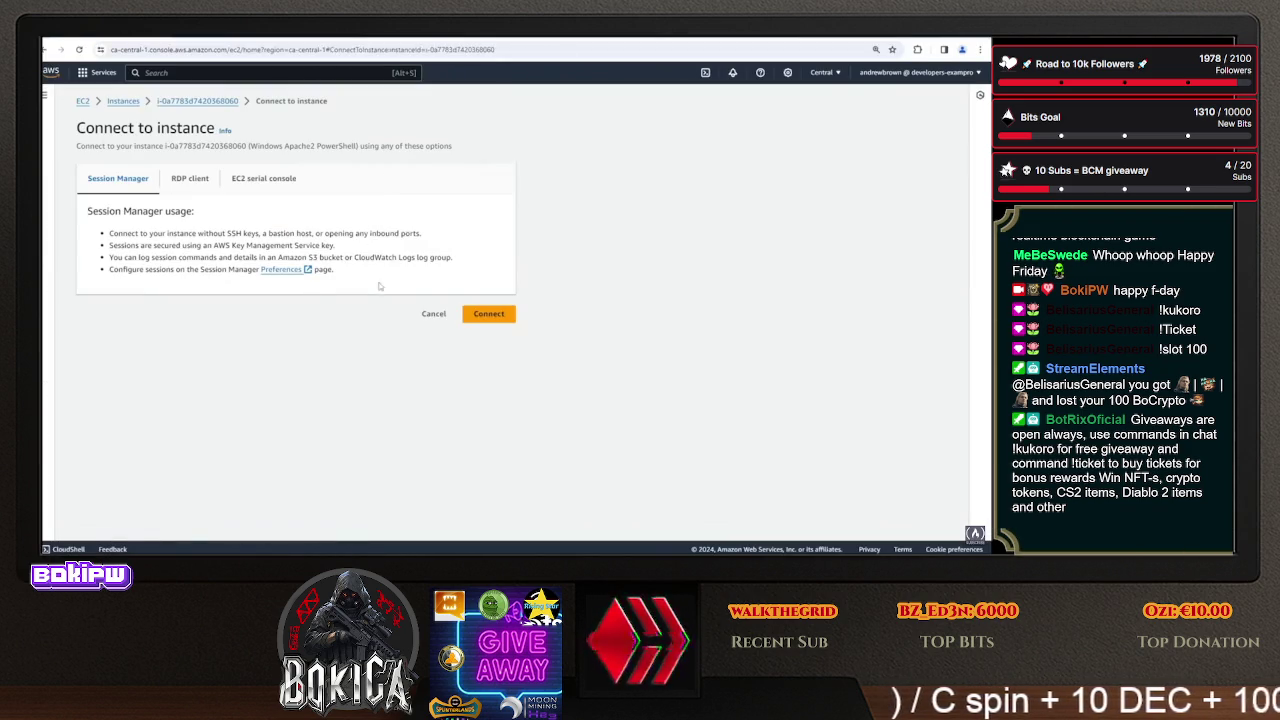
left_click(500, 316)
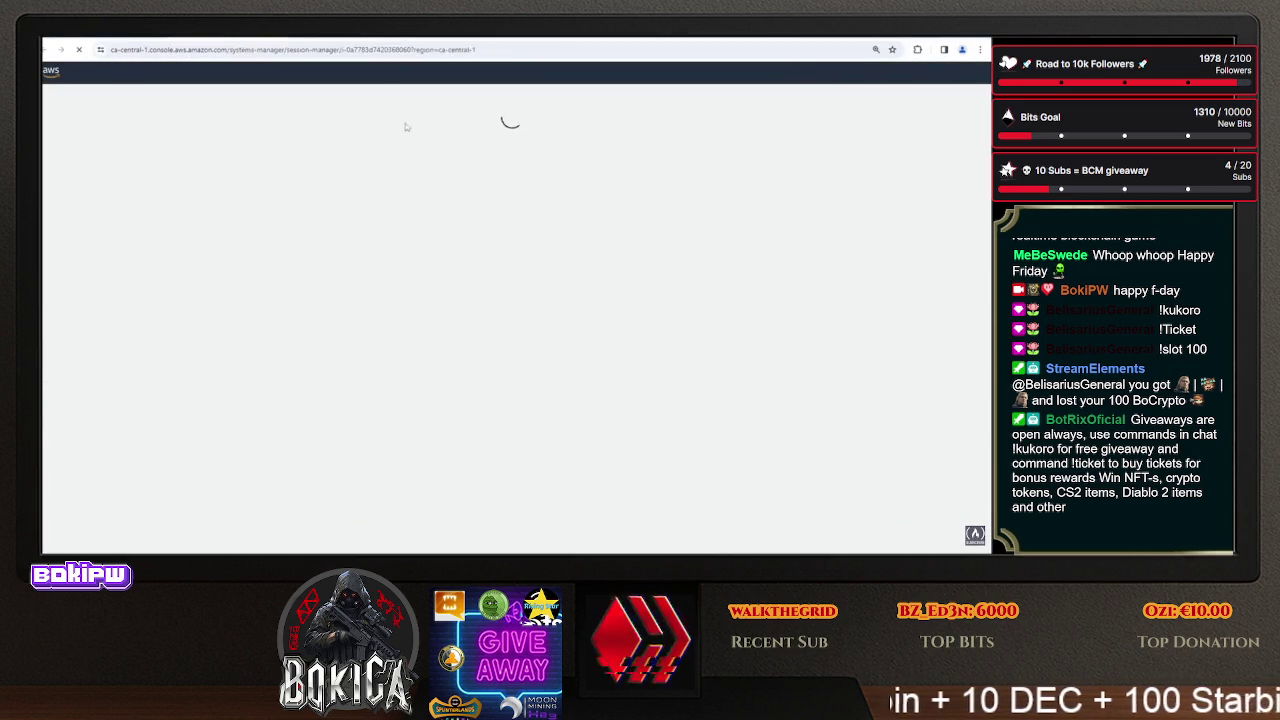
- Look over the userdata.ps1 PowerShell script in the repository
left_click(302, 42)
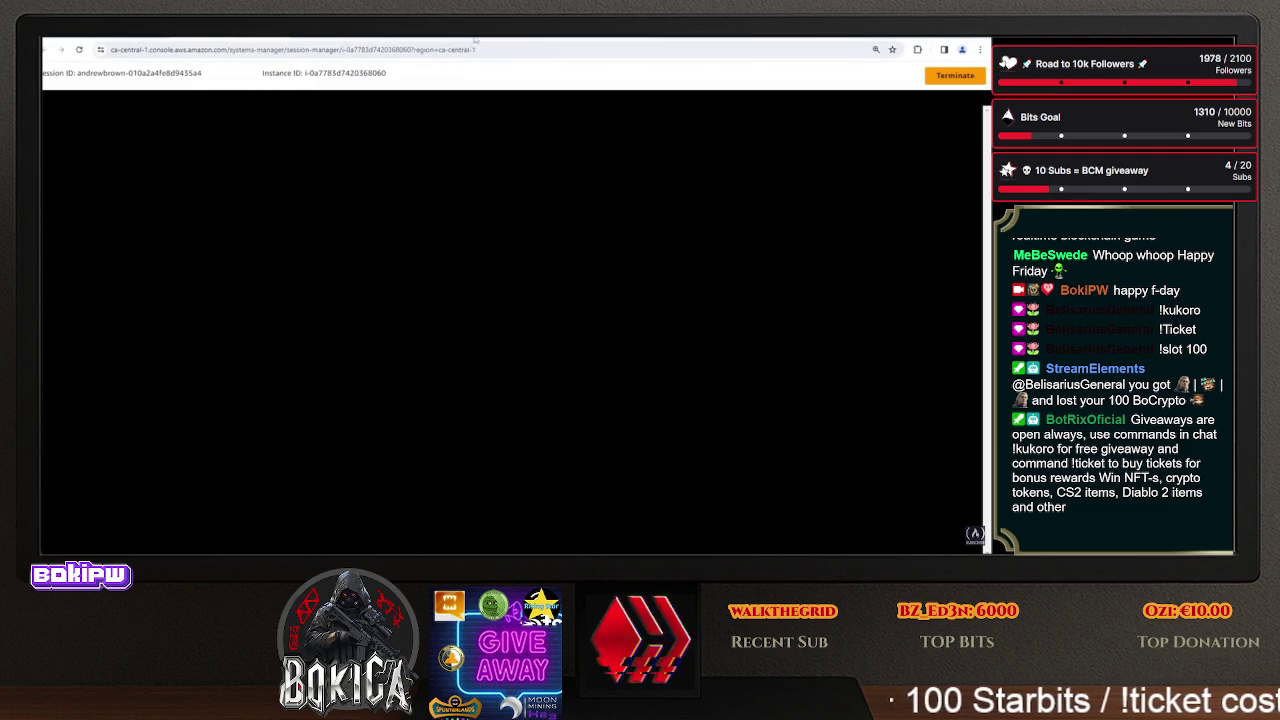
key("ctrl+Tab")
left_click(112, 196)
scroll(600, 300, "down", 10)
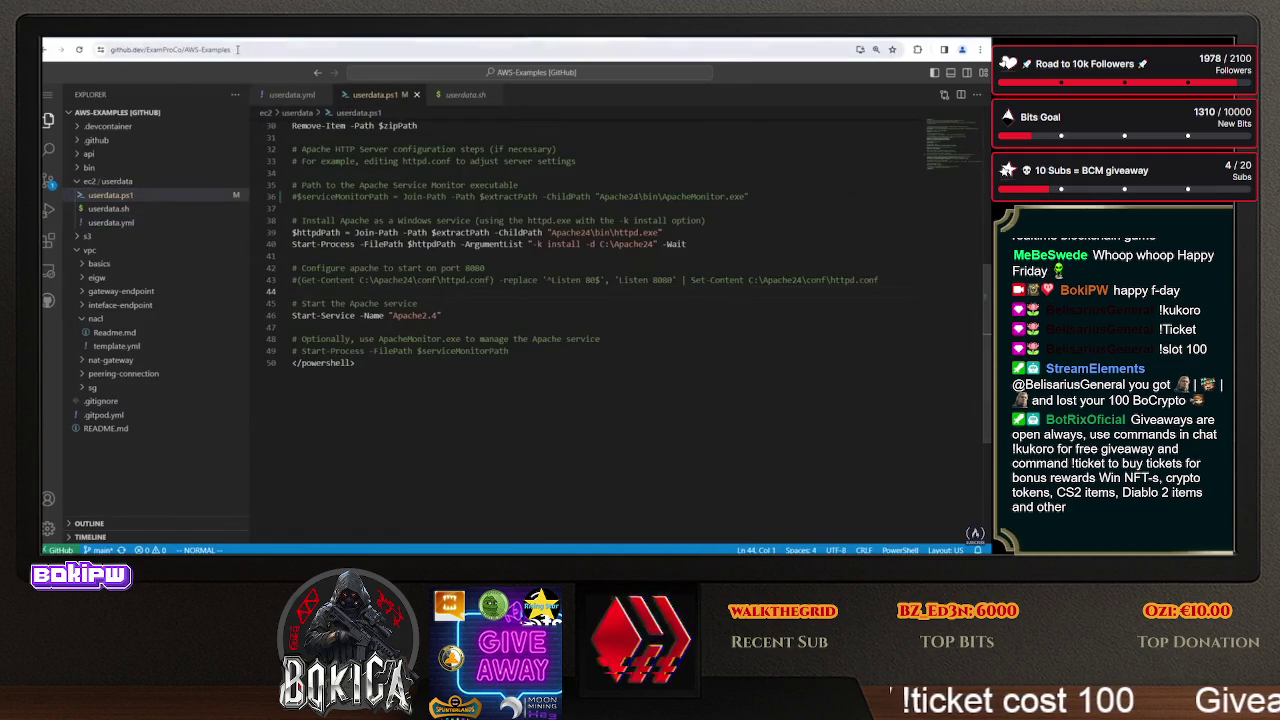
key("ctrl+Tab")
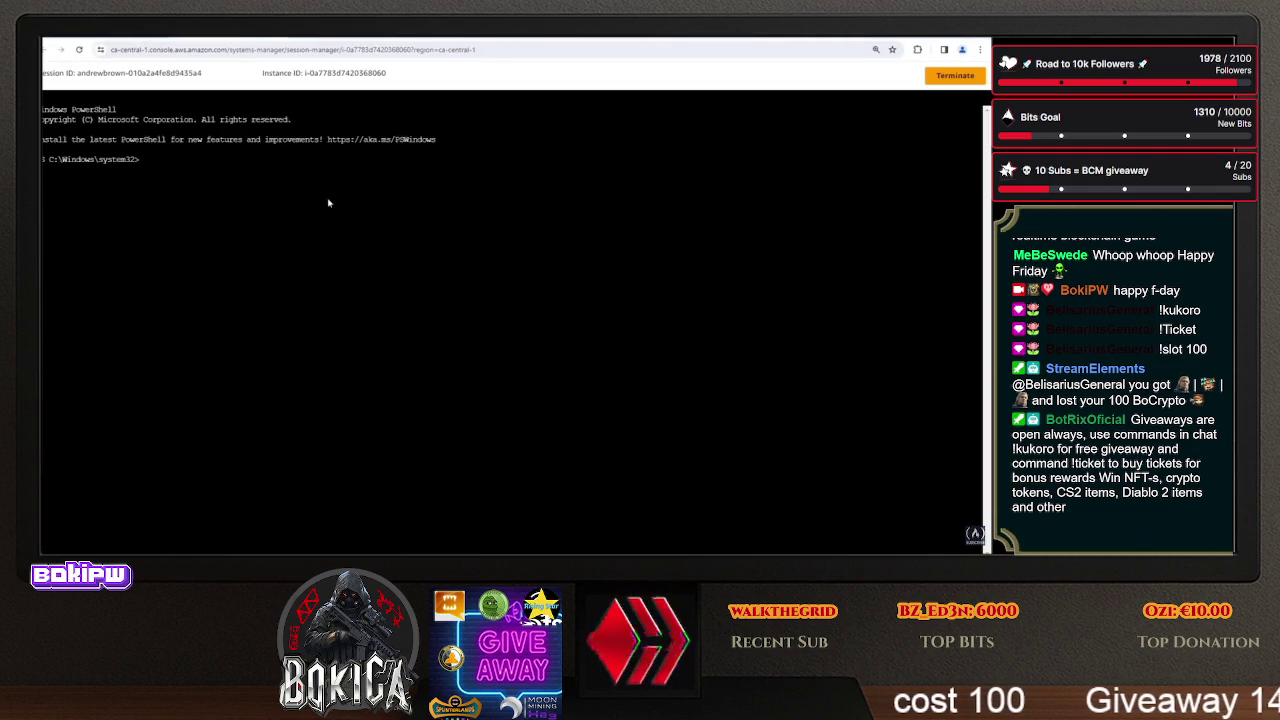
- Run Get-Service and Get-Service Apache2.4, rechecking whether 15.222.239.227 loads
type("-Service")
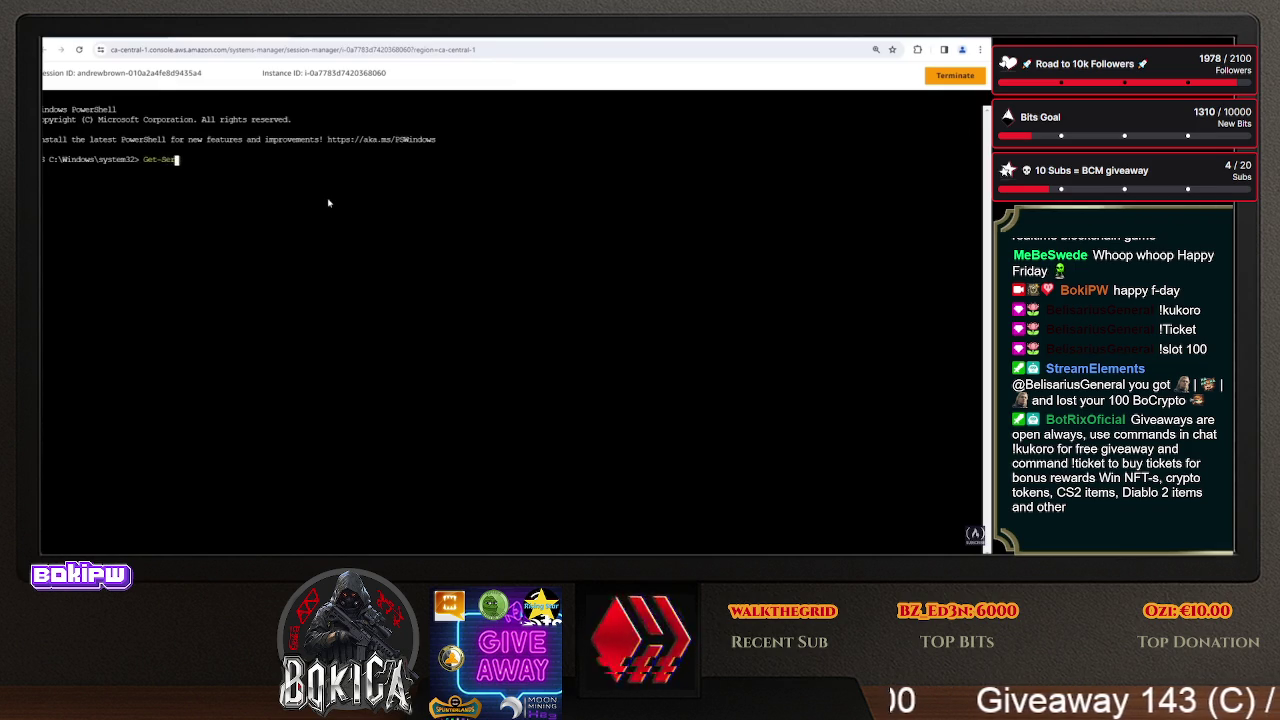
key("Return")
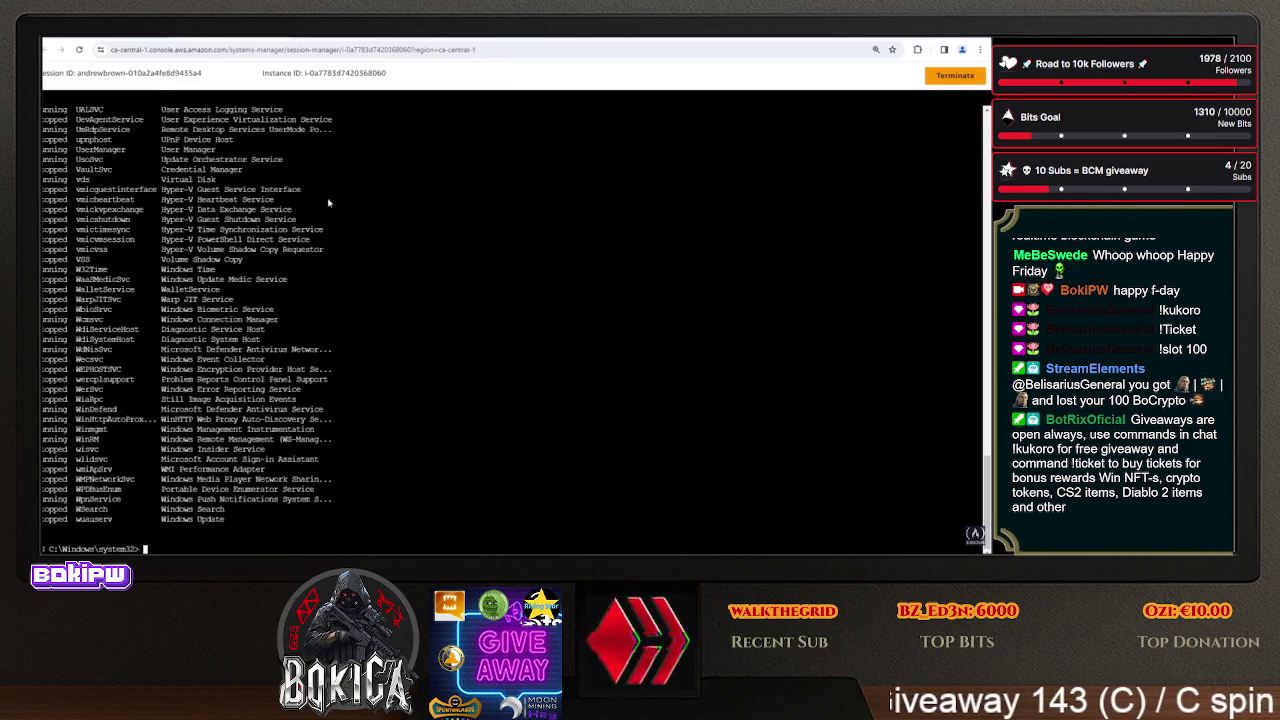
key("ctrl+Tab")
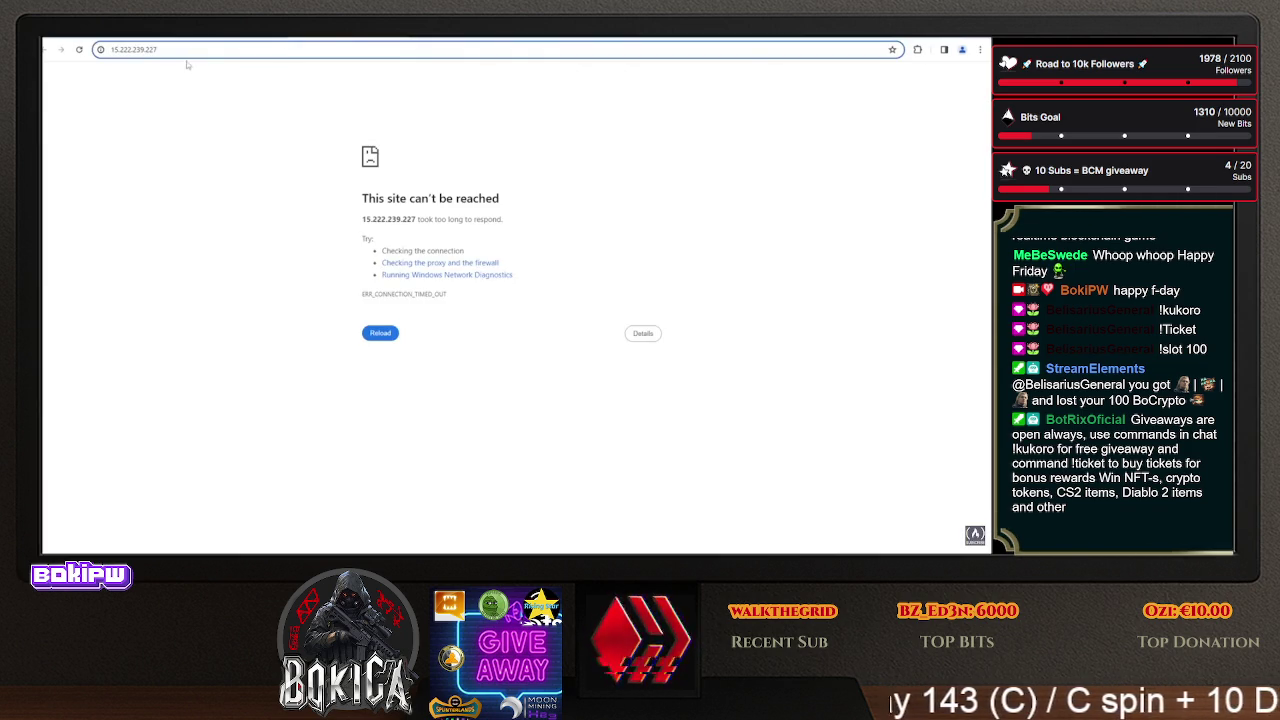
left_click(136, 50)
key("ctrl+shift+Tab")
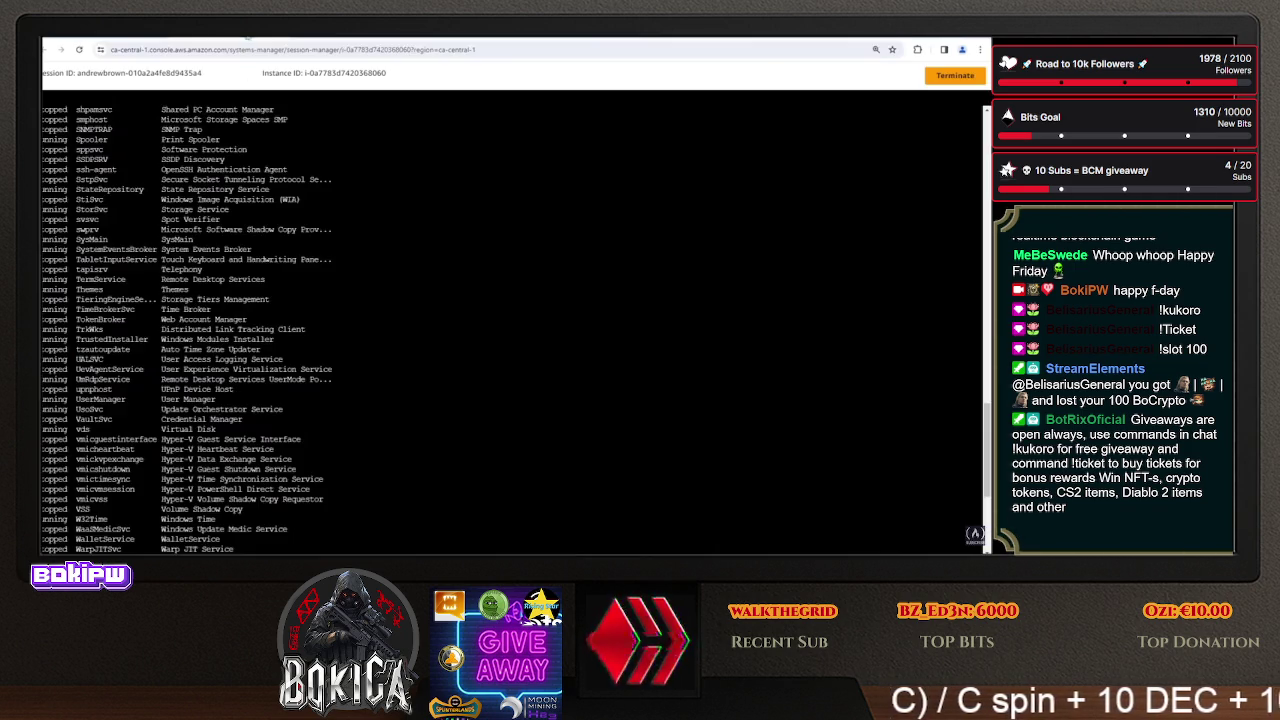
scroll(330, 370, "down", 5)
type("Apac")
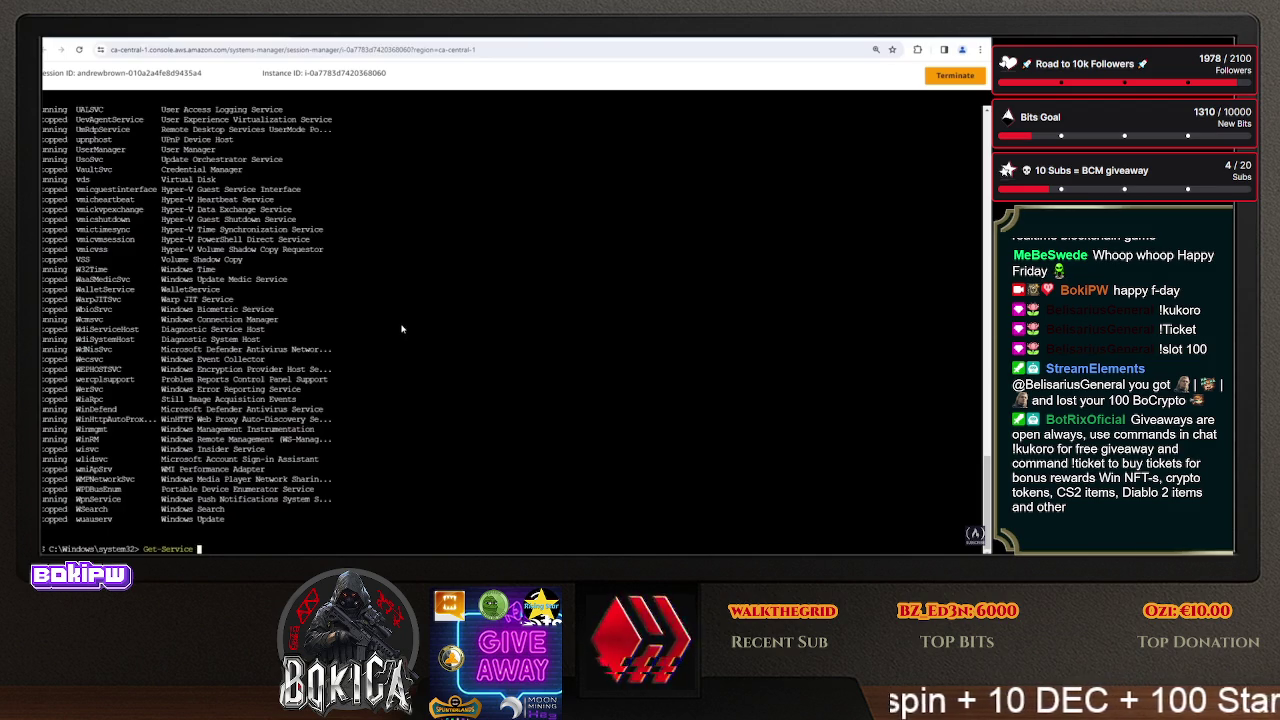
type("he2.4")
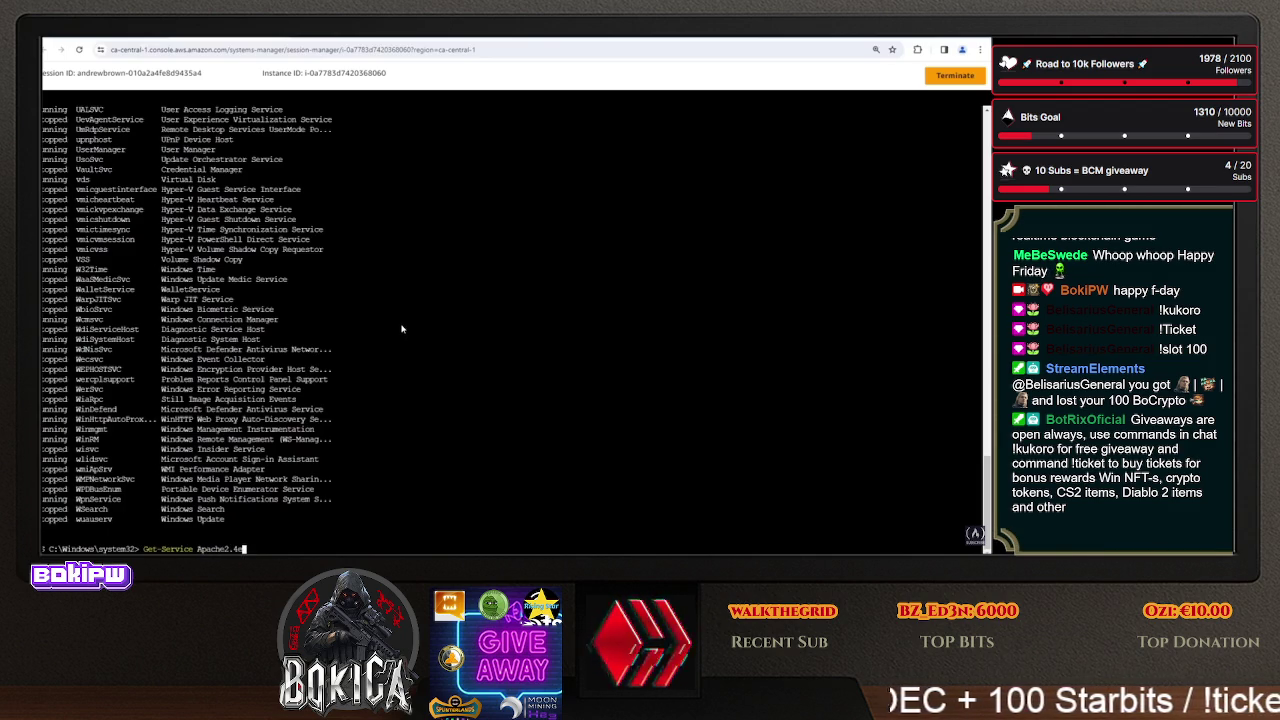
key("Return")
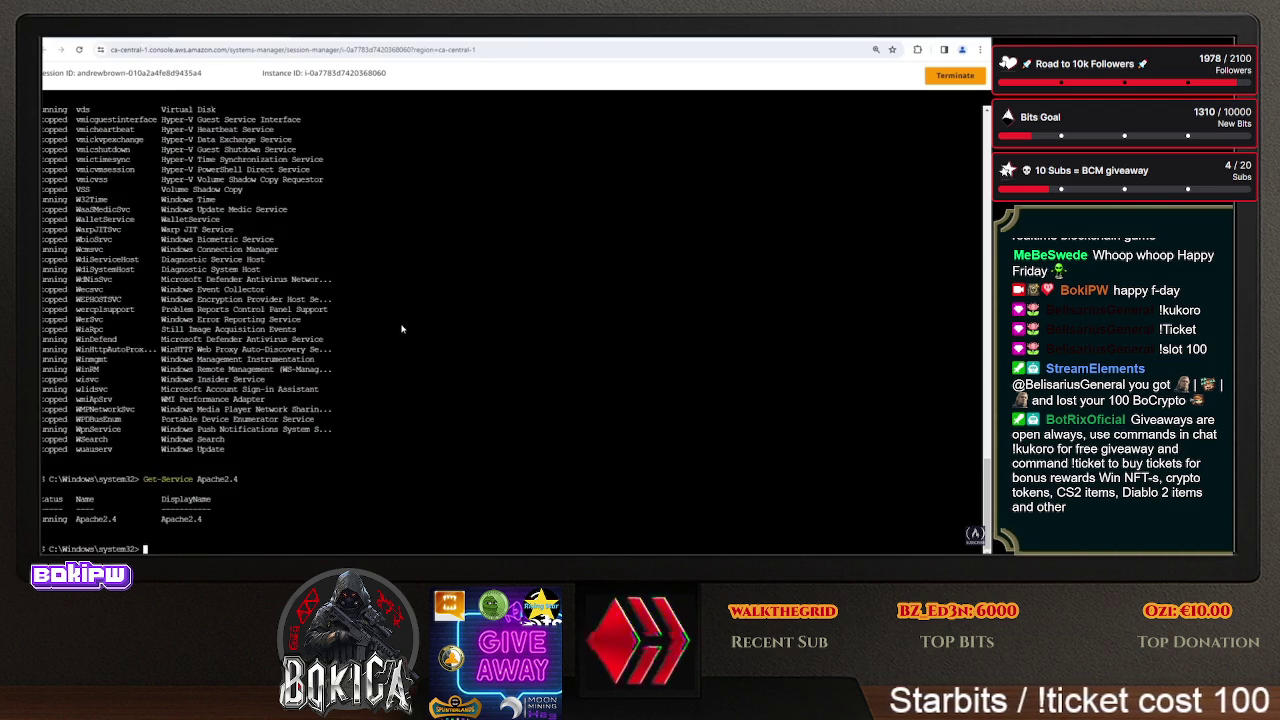
- Move to C:\Apache24\logs and list its files
type("cd C:\\")
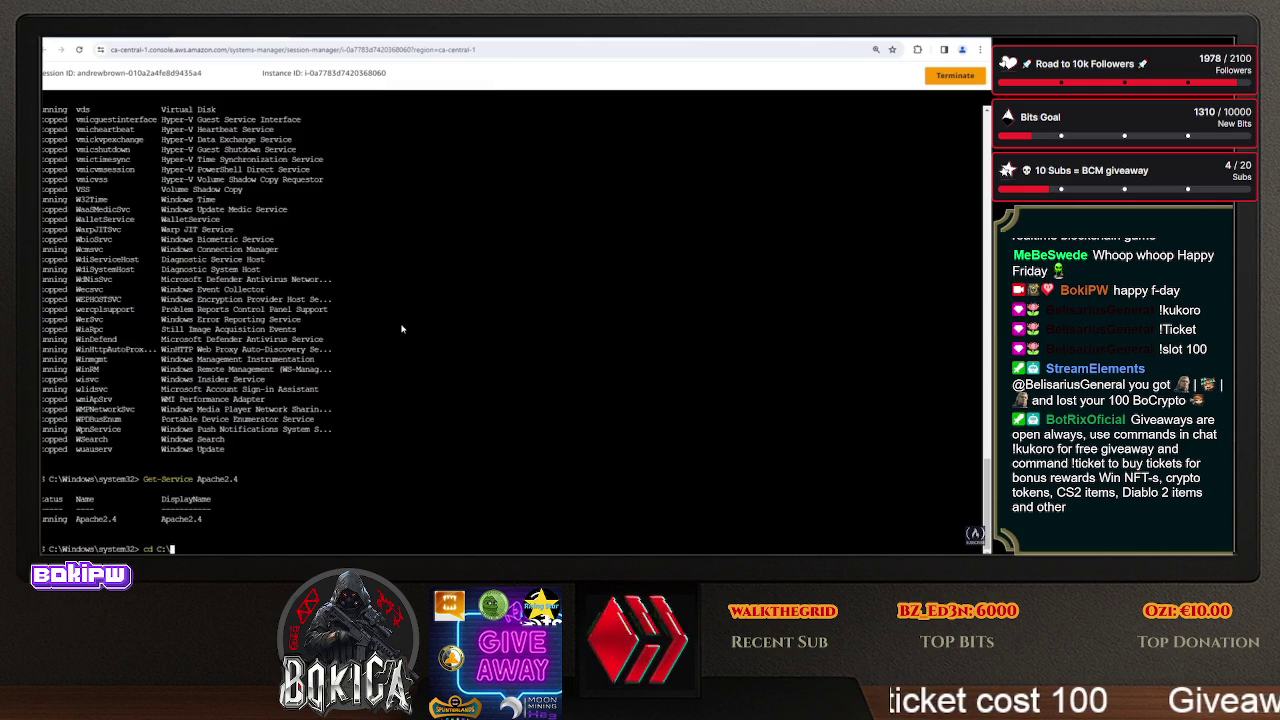
key("Return")
type("cd")
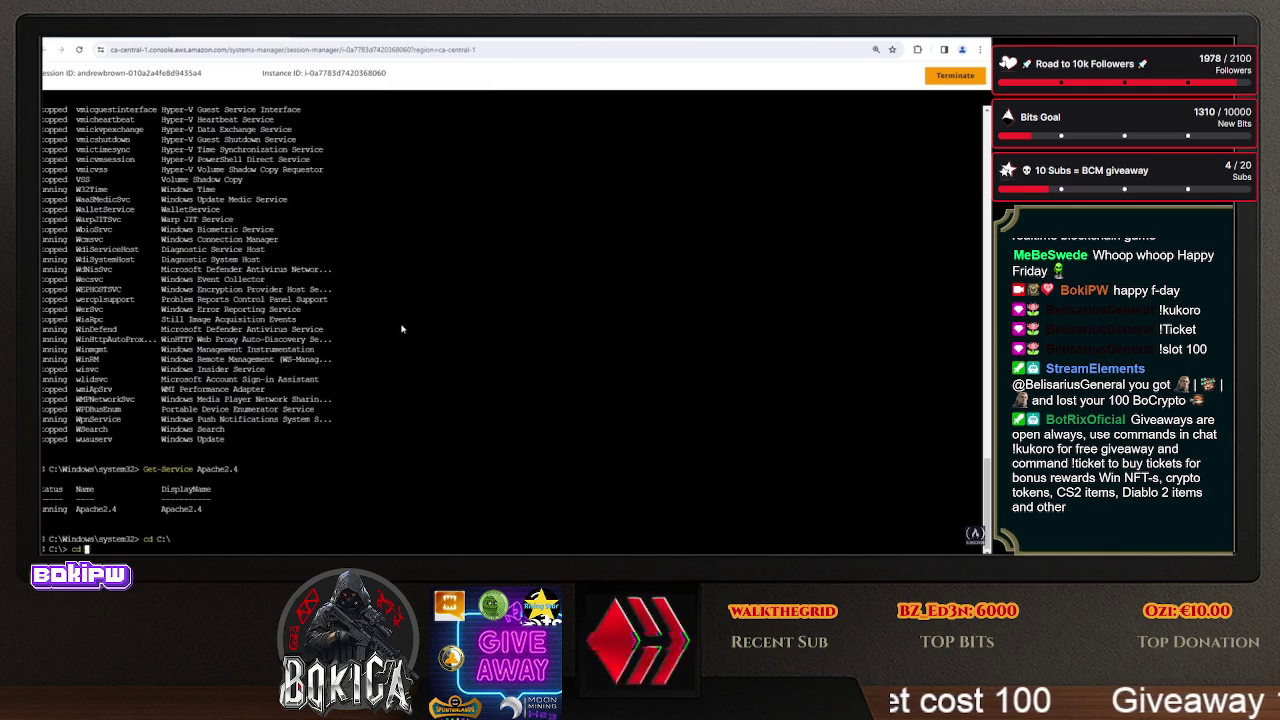
key("Return")
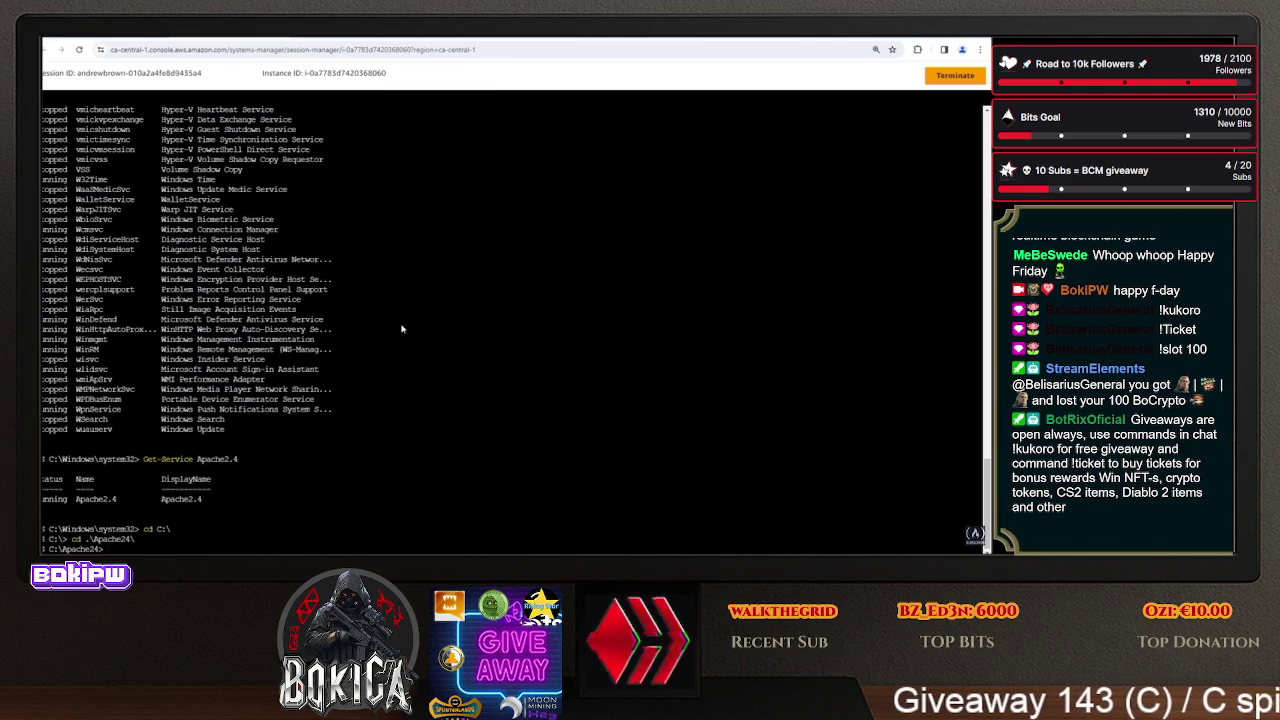
type("ls")
key("Return")
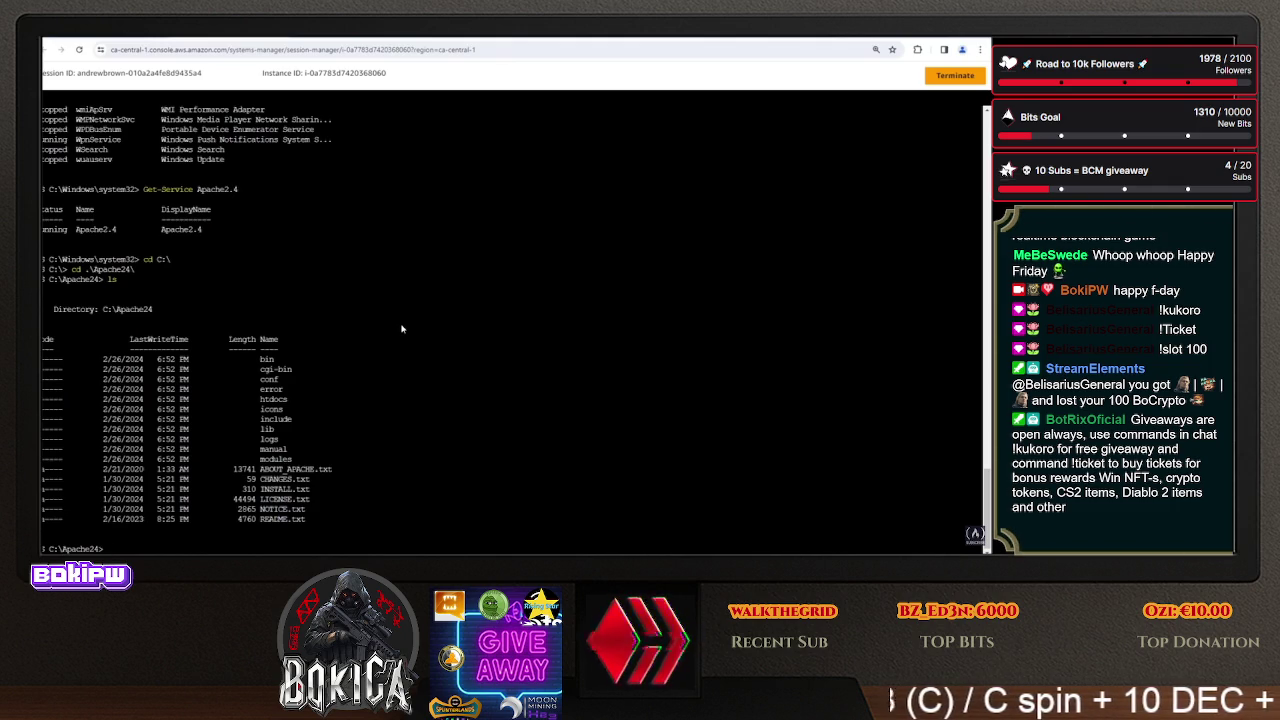
type("cd .\\logs\\")
key("Return")
type("ls")
key("Return")
- Print error.log and access.log, then select the port 8080 line in userdata.ps1
type("cd .\\logs\\")
key("Return")
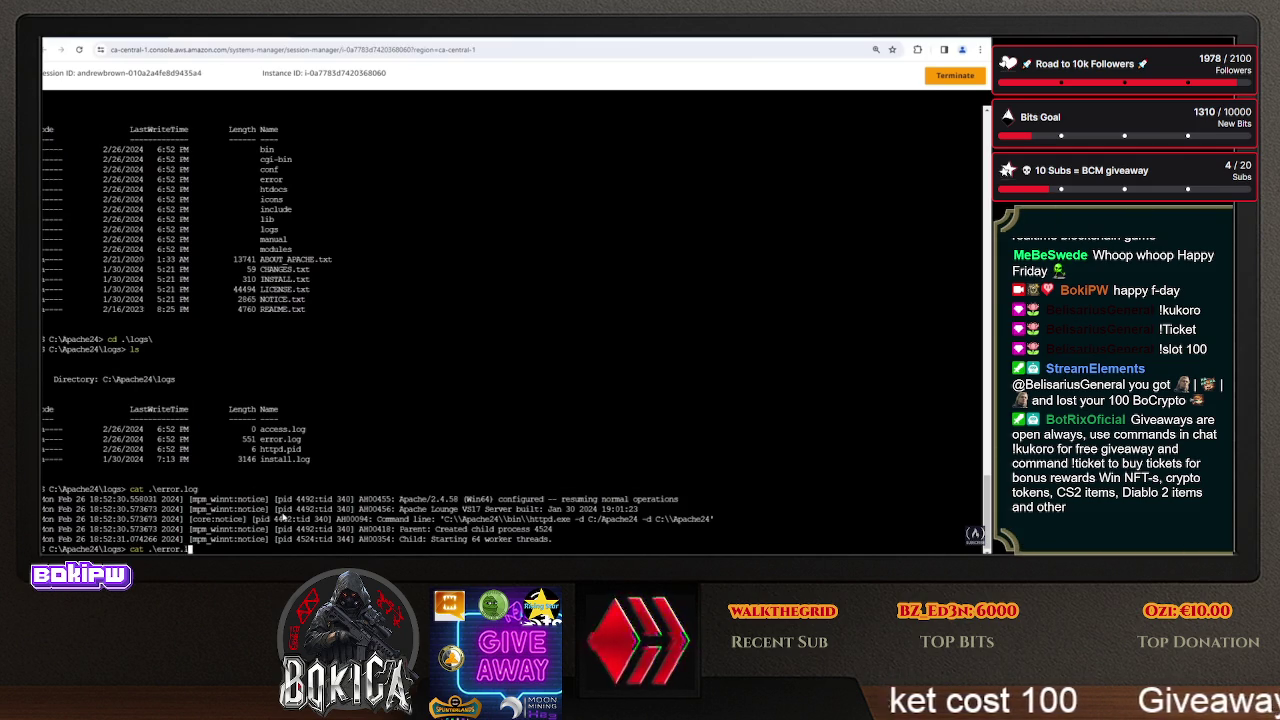
key("Return")
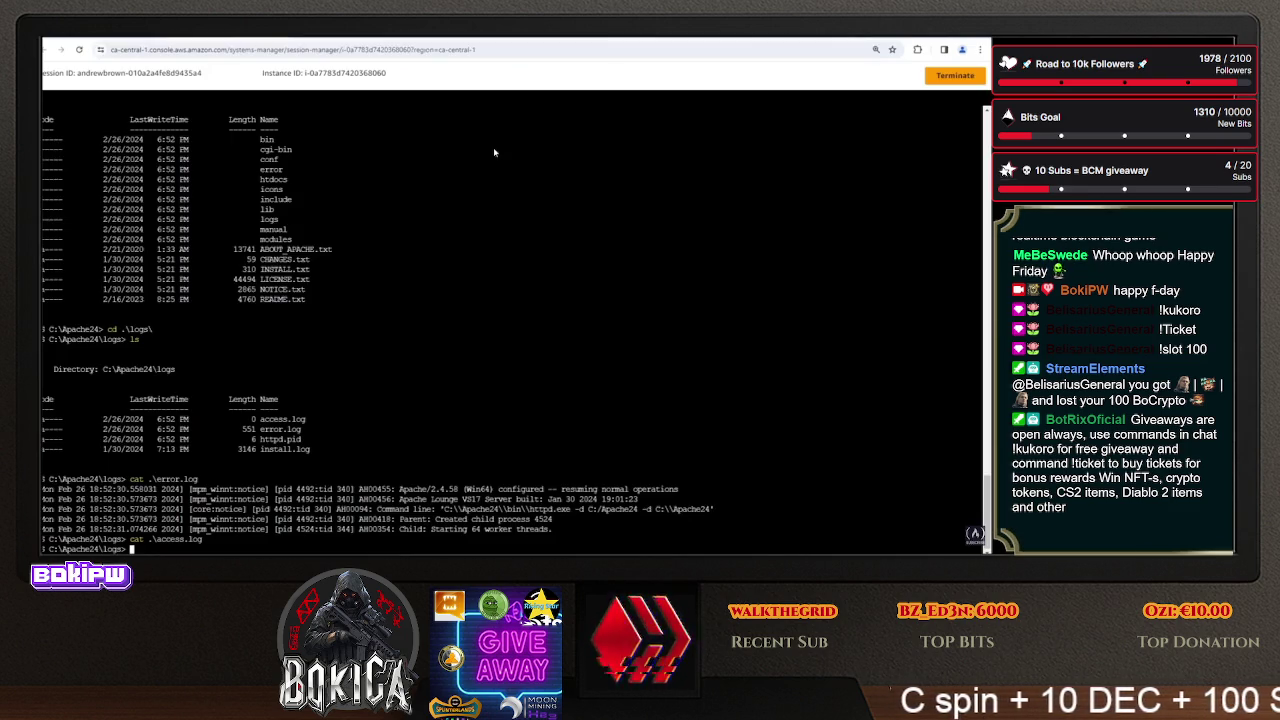
key("ctrl+Tab")
left_click_drag(882, 280, 437, 280)
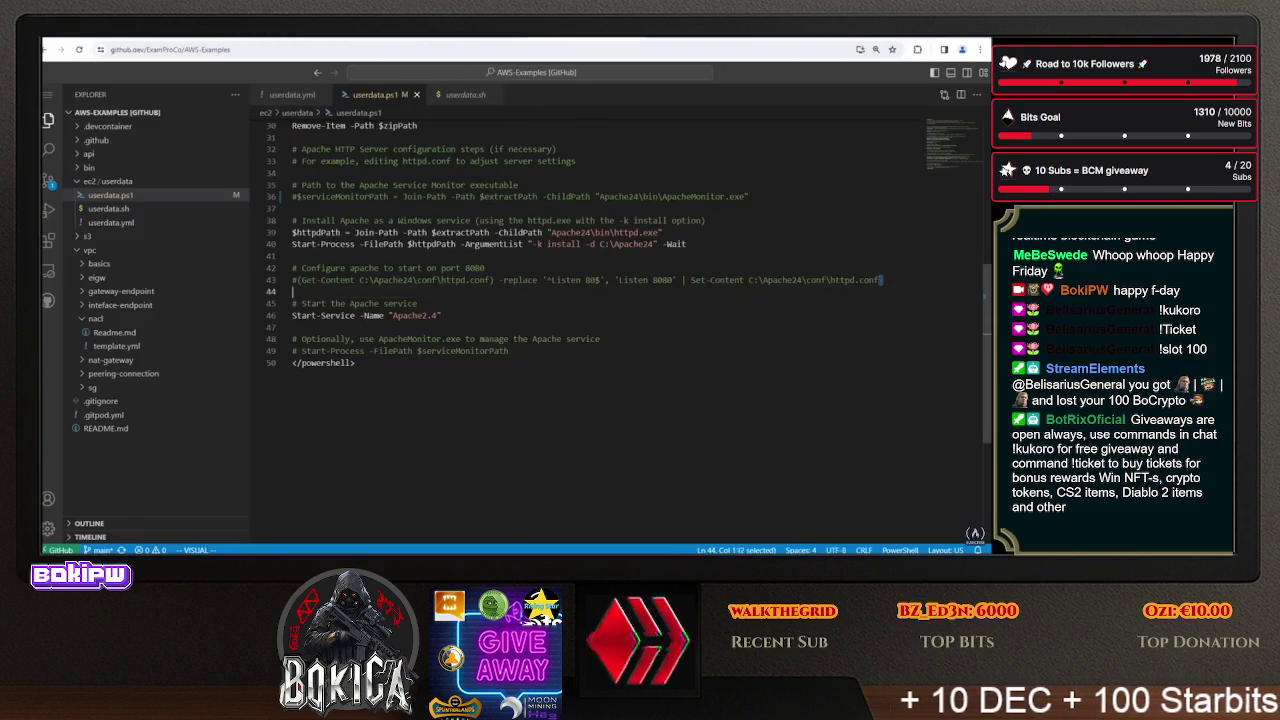
- Copy the port 8080 Get-Content/Set-Content line from userdata.ps1 and run it in the session
key("k")
right_click(320, 280)
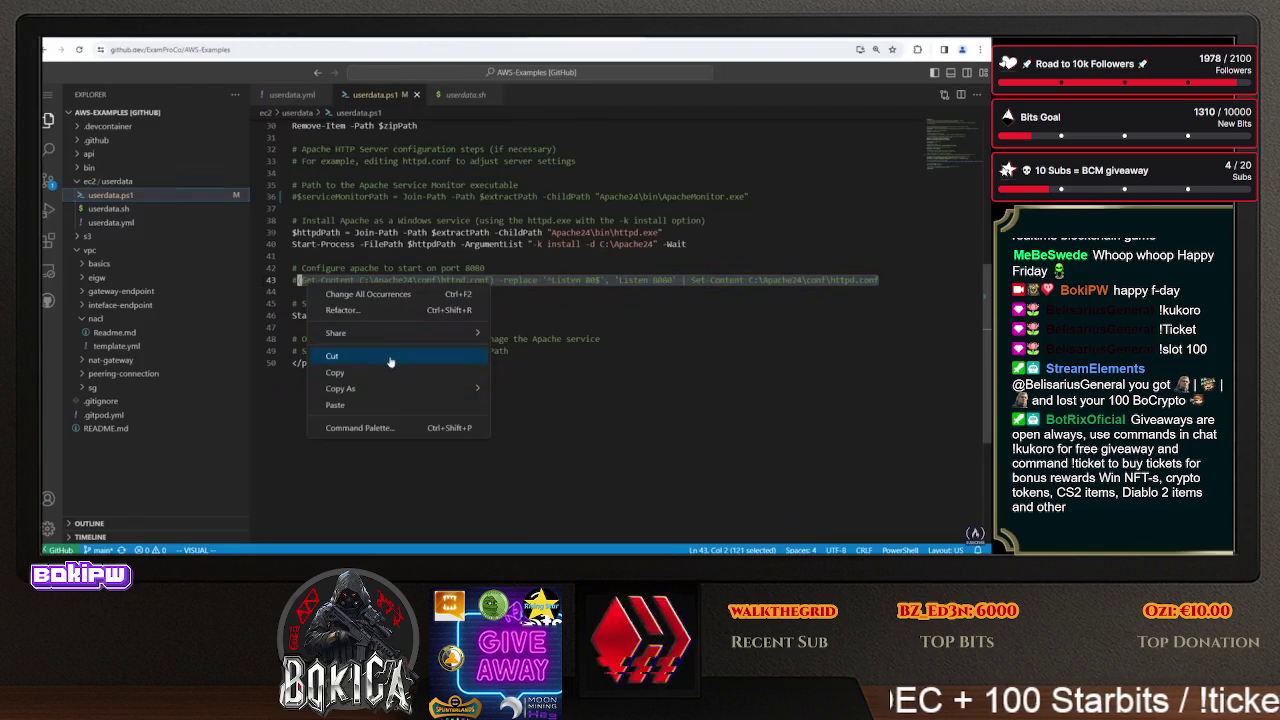
left_click(380, 371)
key("ctrl+Tab")
right_click(472, 373)
left_click(510, 256)
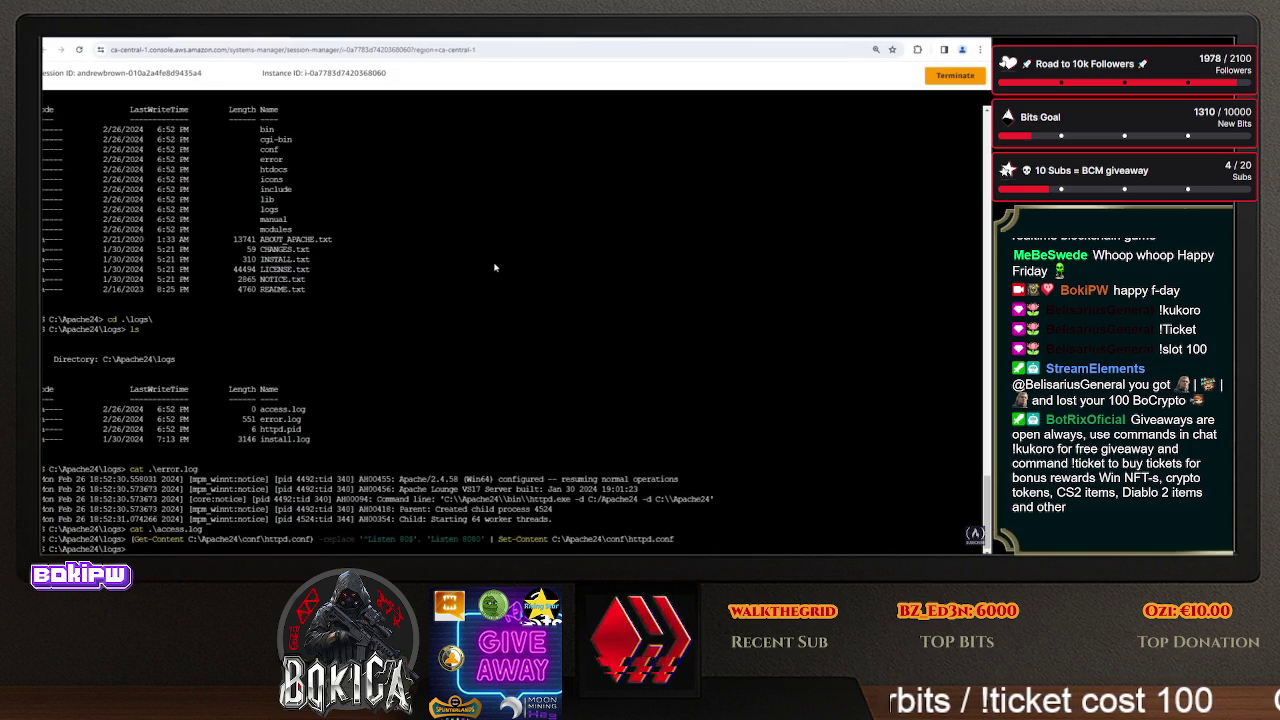
- Change into the C:\Apache24\conf folder
type("cd .")
key("Return")
type("c")
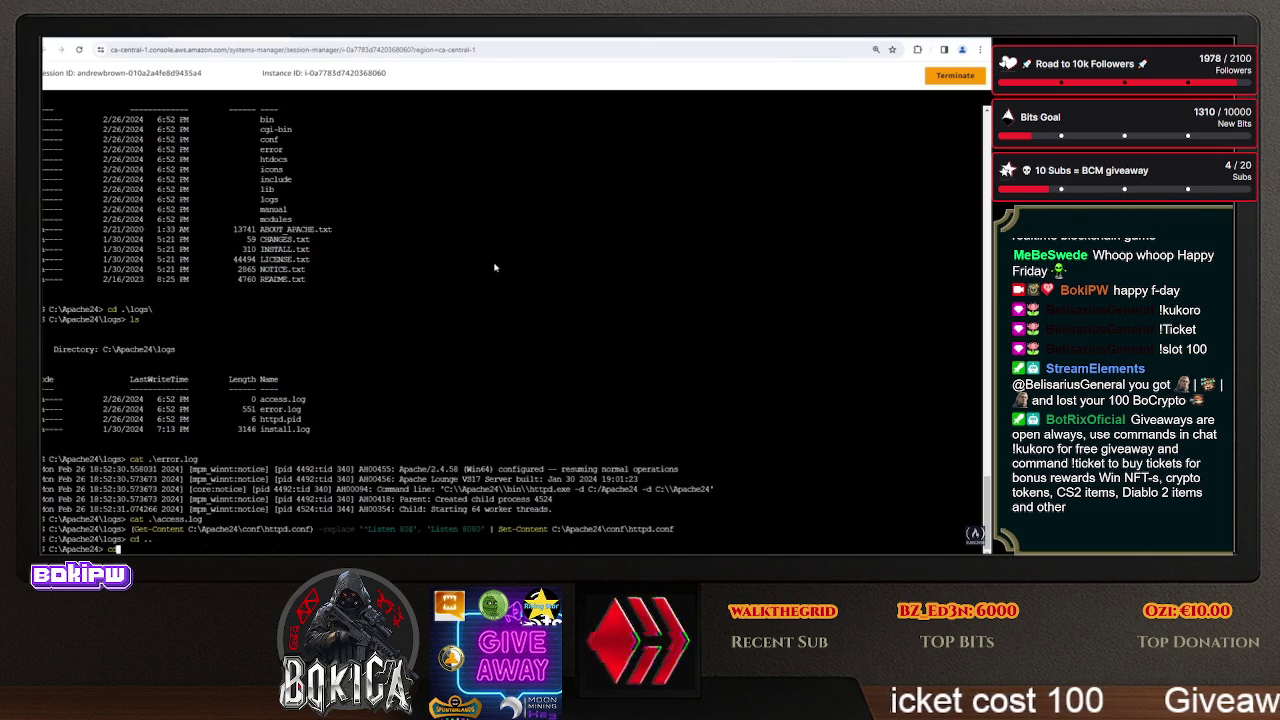
key("BackSpace")
key("BackSpace")
key("BackSpace")
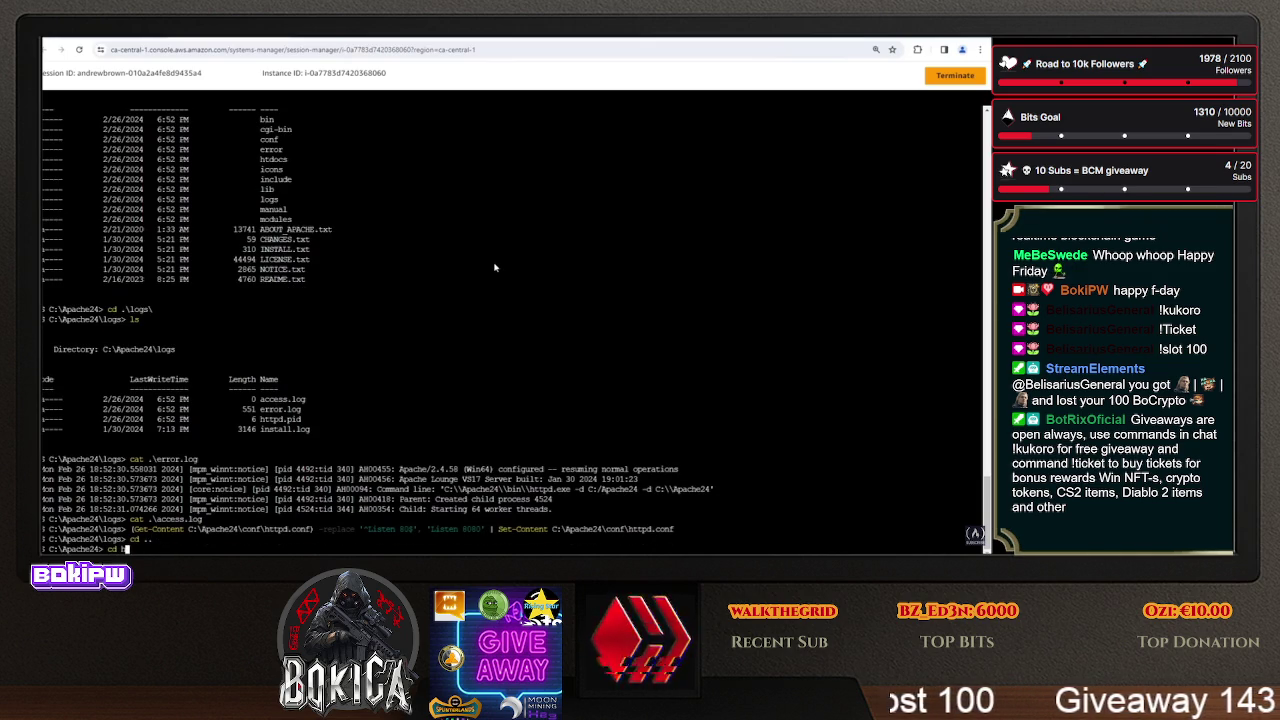
type("\\conf\\")
key("Return")
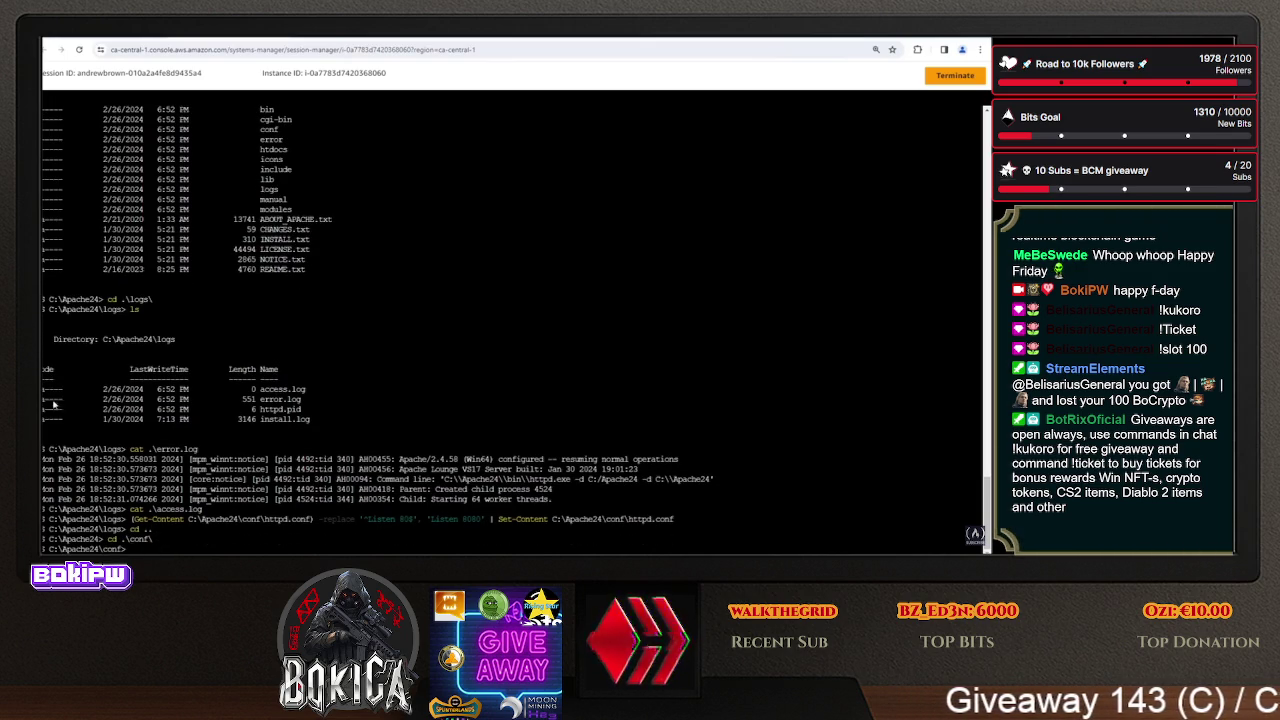
left_click_drag(197, 520, 313, 520)
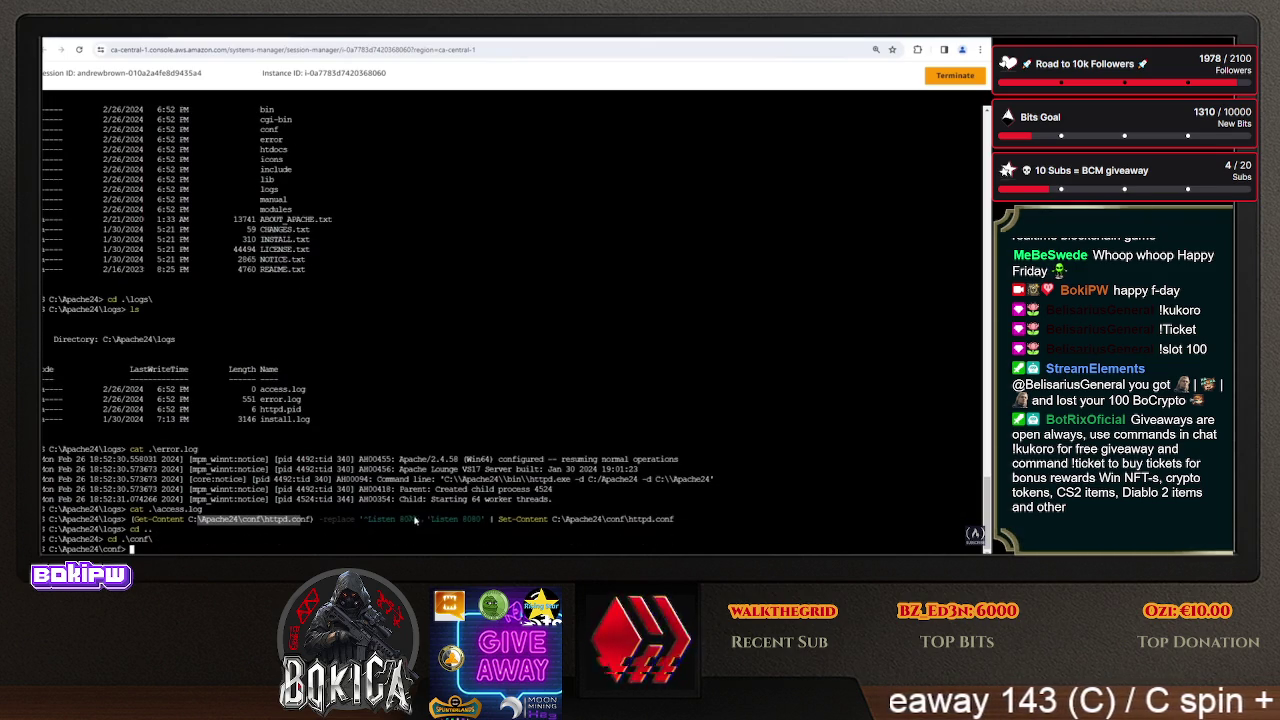
left_click(351, 424)
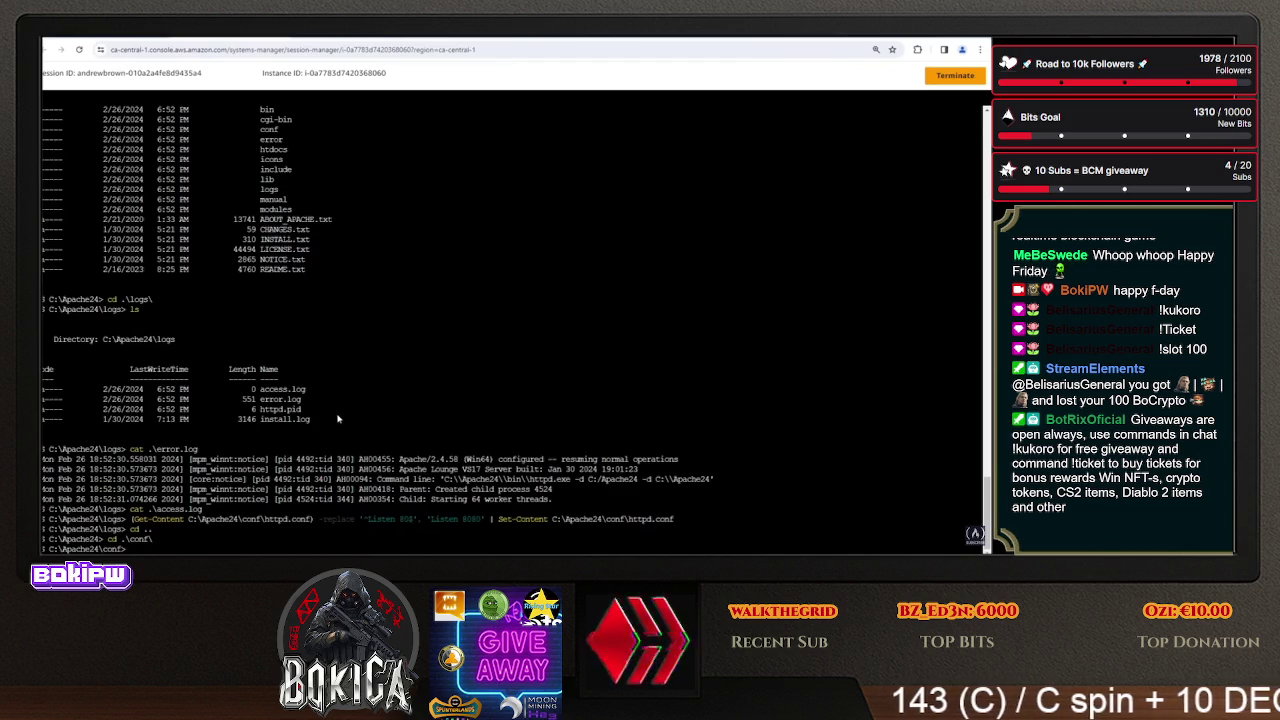
- Print httpd.conf and scroll through it to confirm Listen 8080
type("cat h")
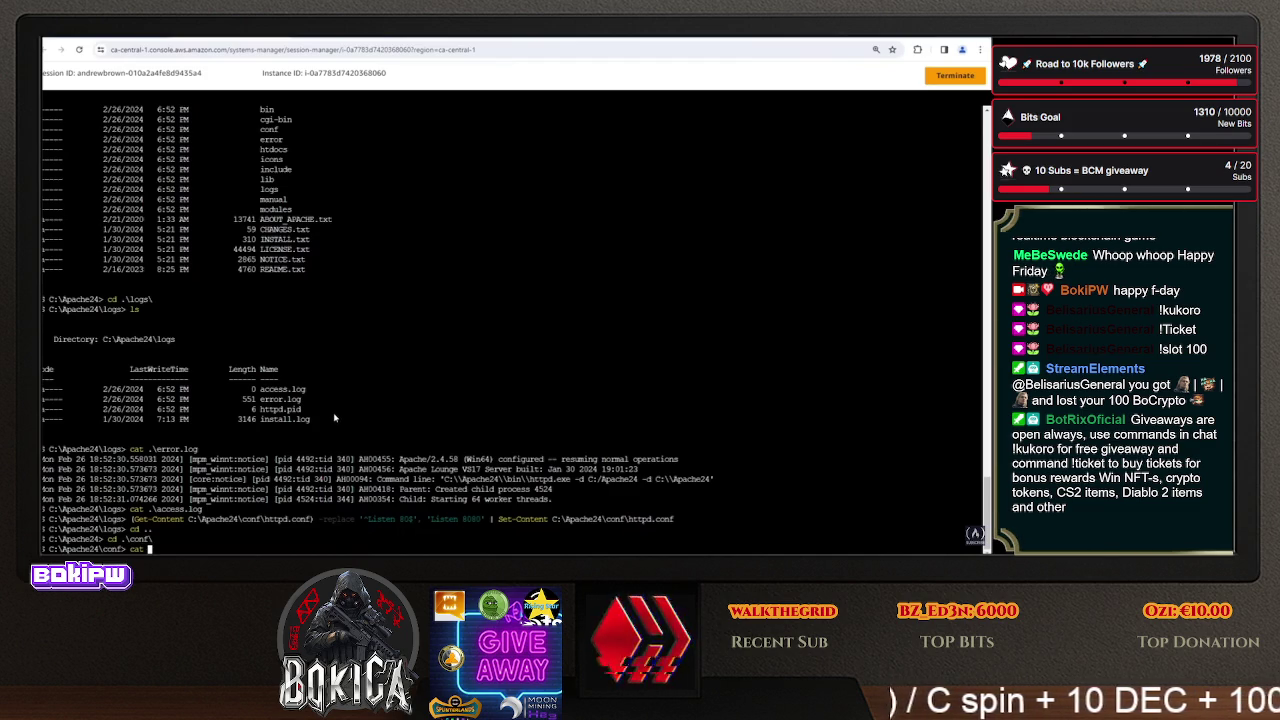
key("Return")
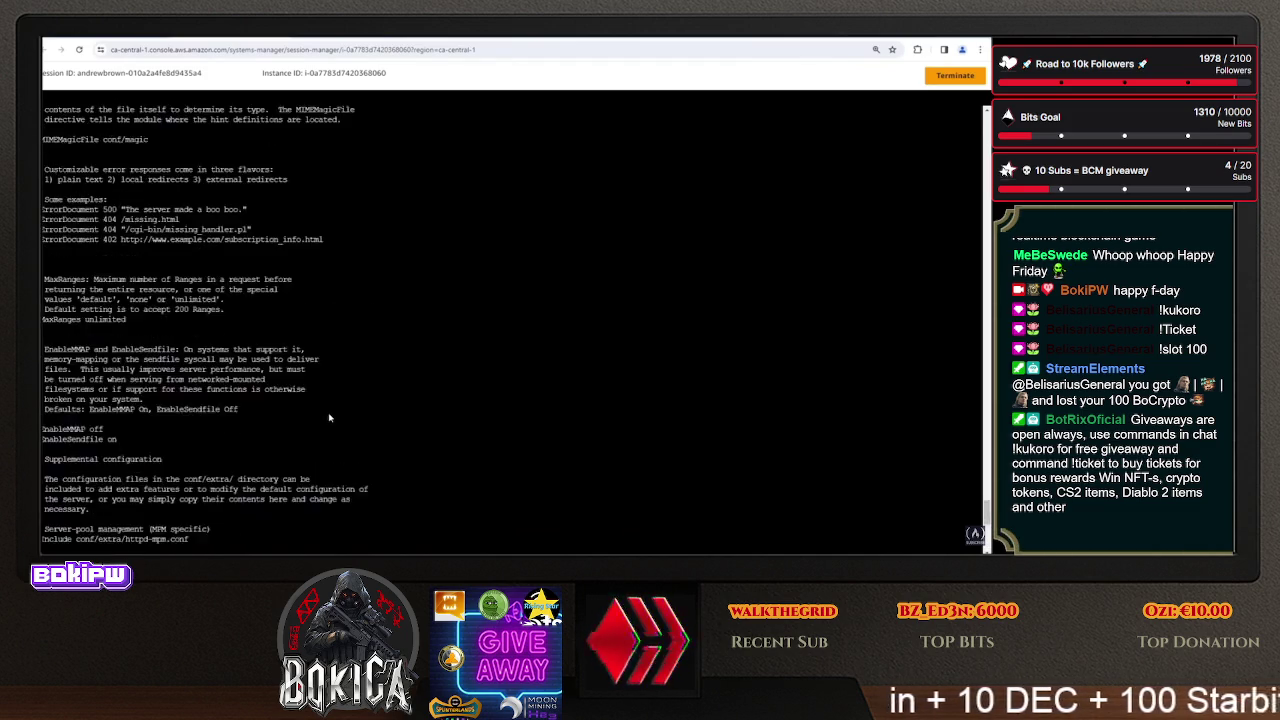
scroll(328, 417, "up", 20)
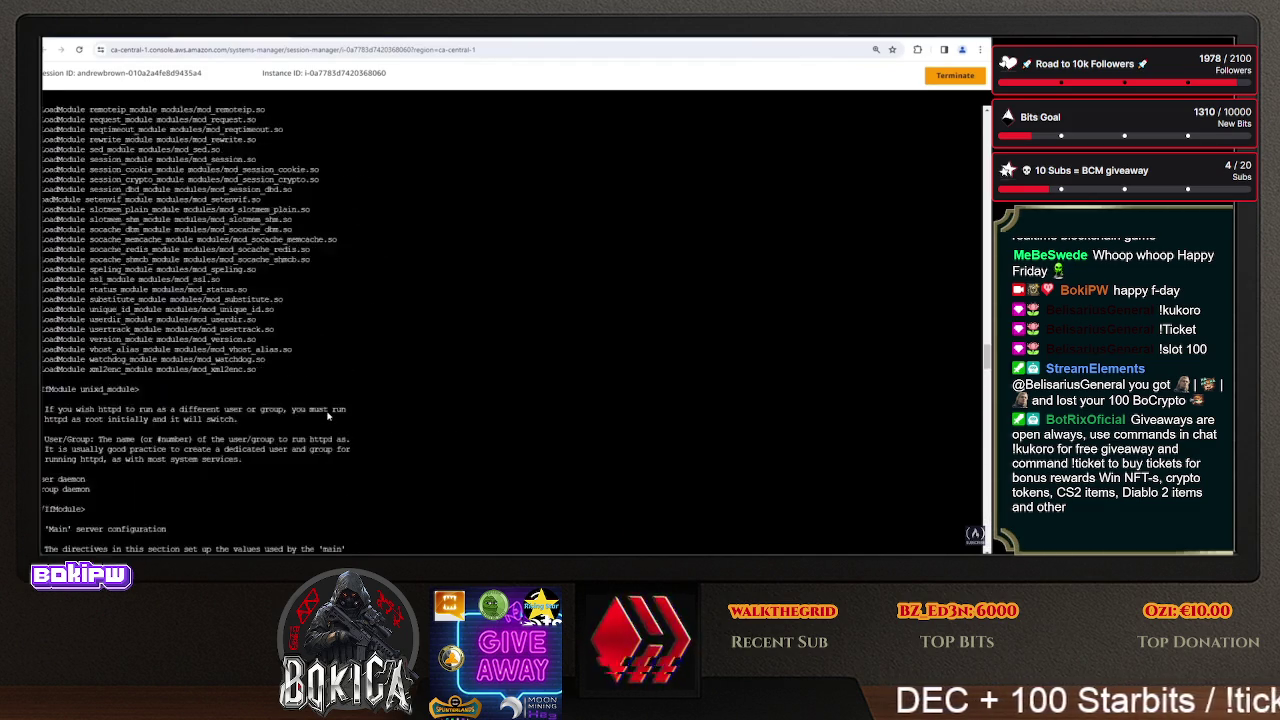
scroll(328, 417, "up", 15)
scroll(290, 419, "down", 12)
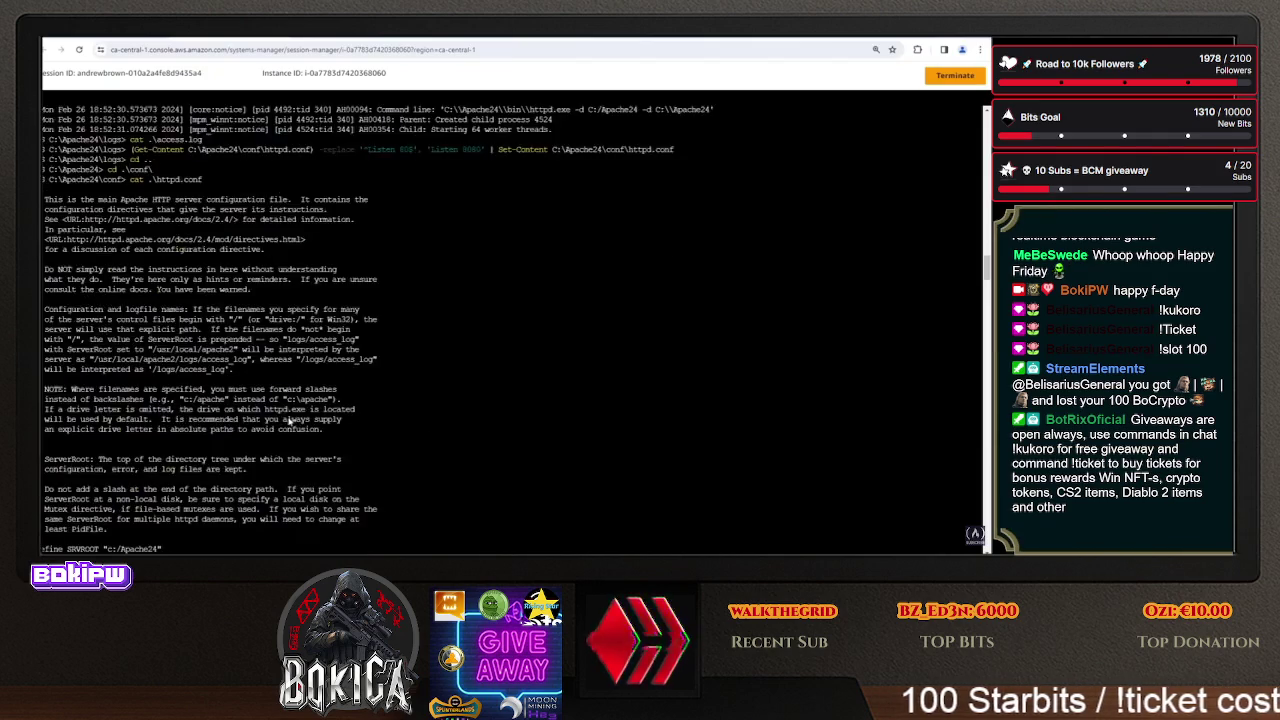
scroll(146, 305, "down", 5)
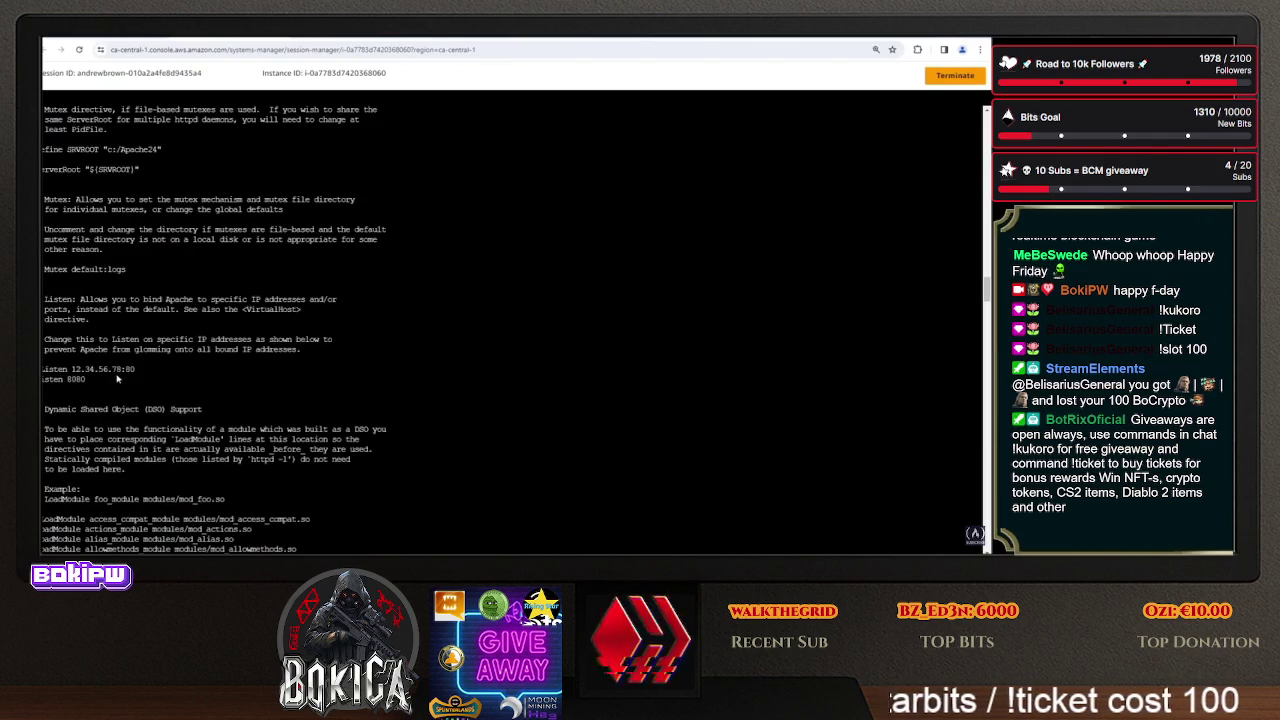
scroll(121, 391, "down", 20)
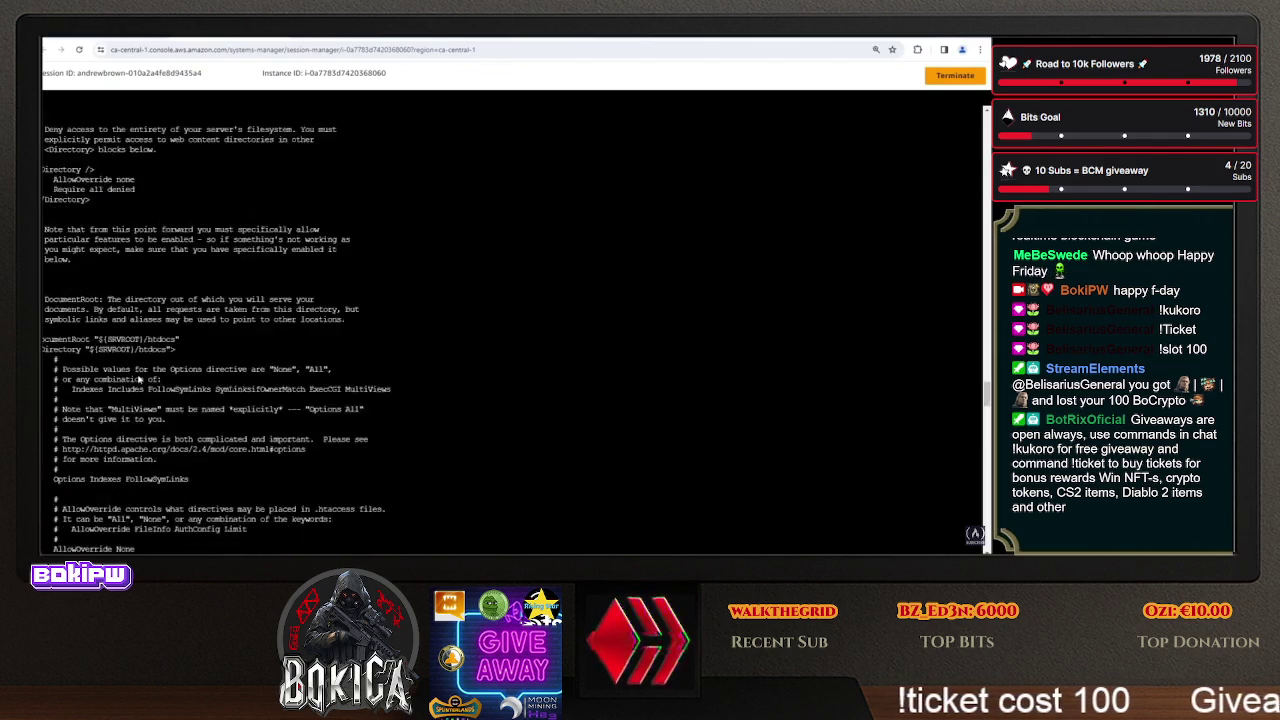
scroll(160, 375, "down", 15)
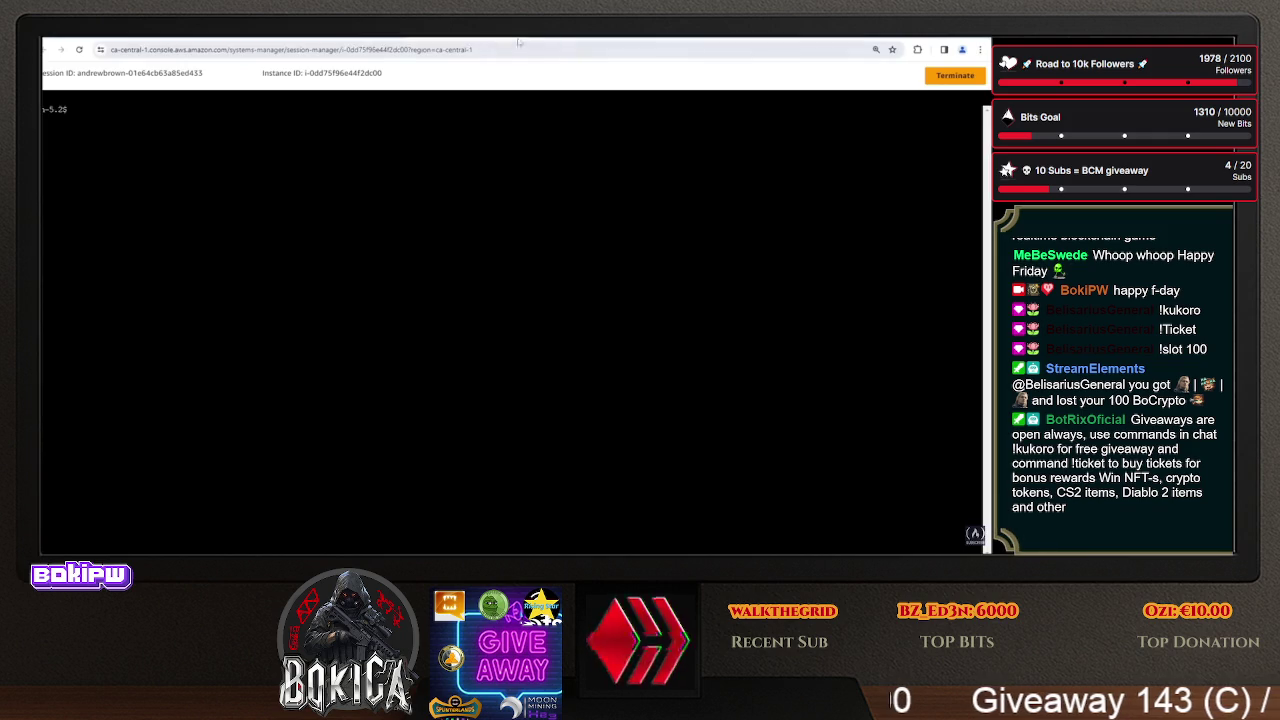
- Copy the Start-Service -Name "Apache2.4" line from userdata.ps1 into the terminal
key("alt+Tab")
key("j")
key("j")
key("j")
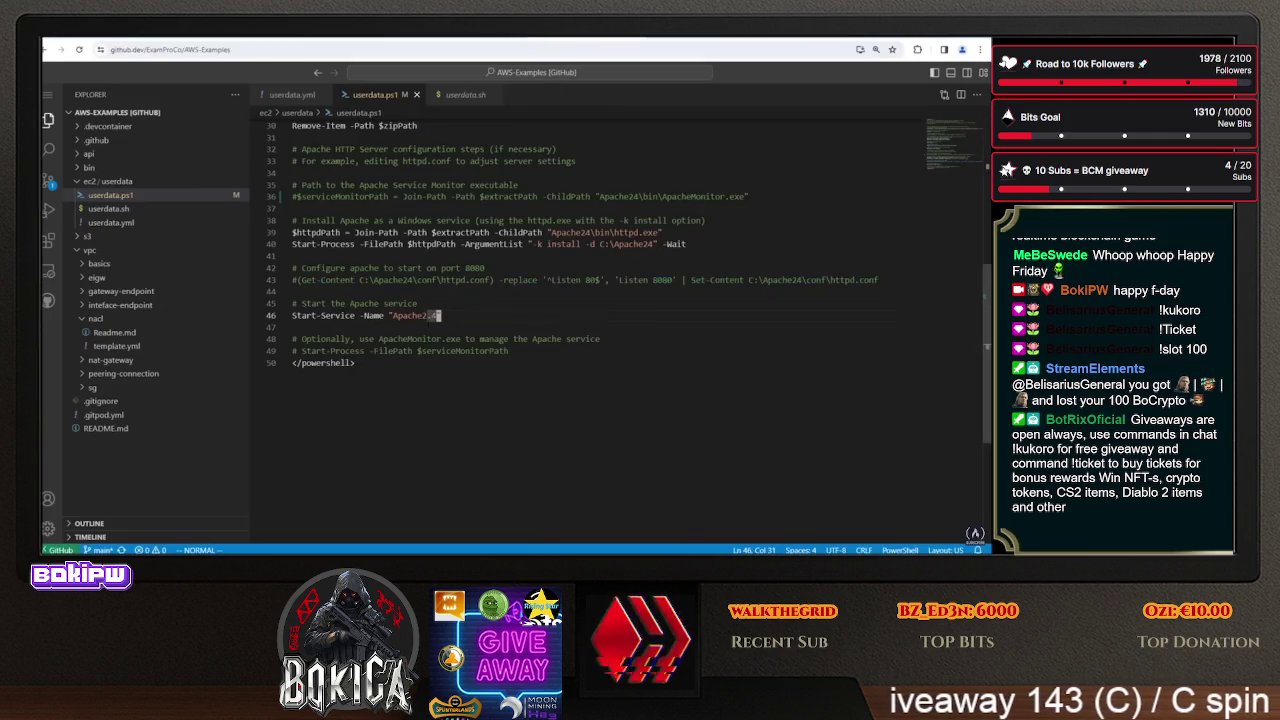
key("v")
key("0")
right_click(319, 317)
left_click(363, 407)
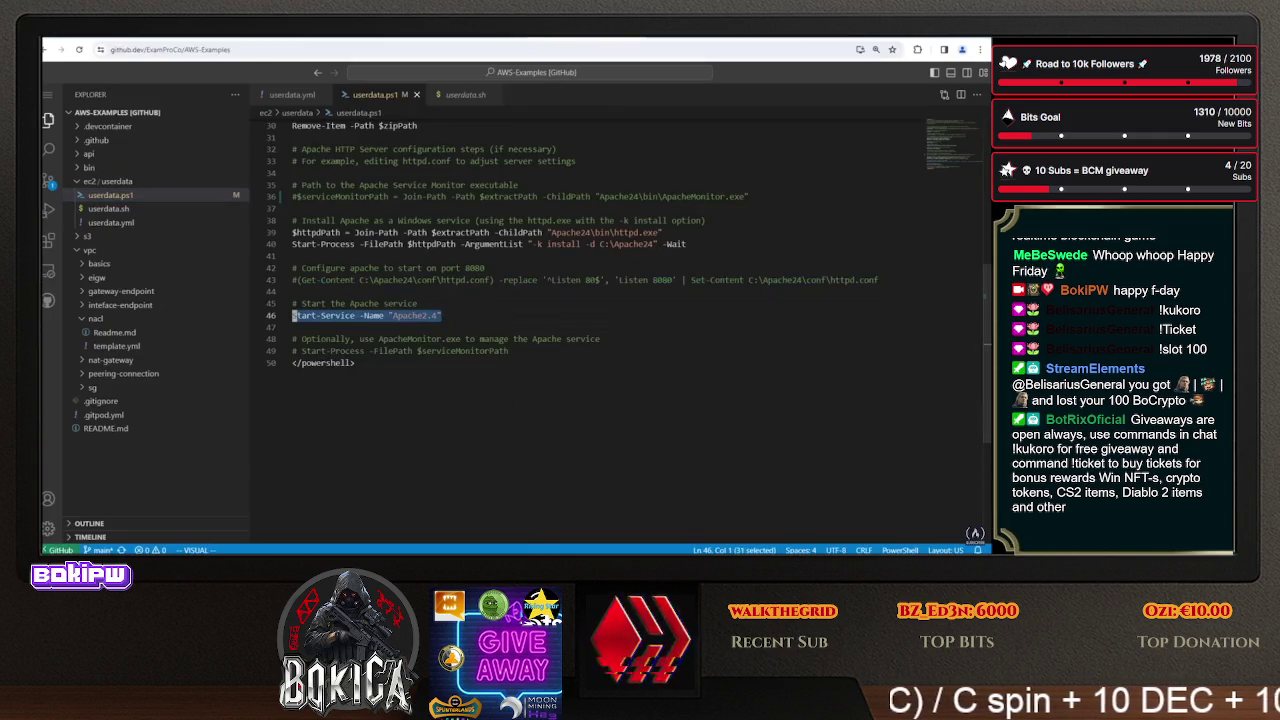
key("alt+Tab")
right_click(365, 341)
left_click(405, 229)
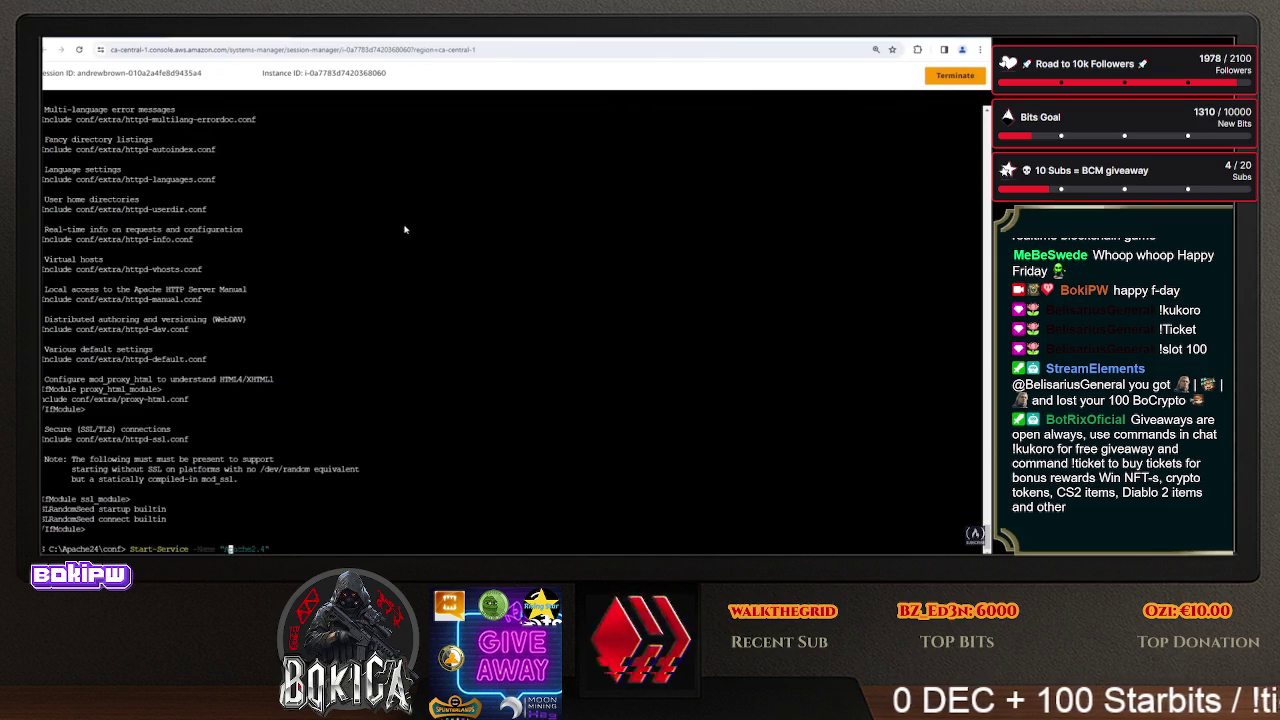
- Restart Apache2.4 with Stop-Service then Start-Service, and return to the EC2 tab
key("BackSpace")
key("BackSpace")
key("BackSpace")
type("op")
key("Return")
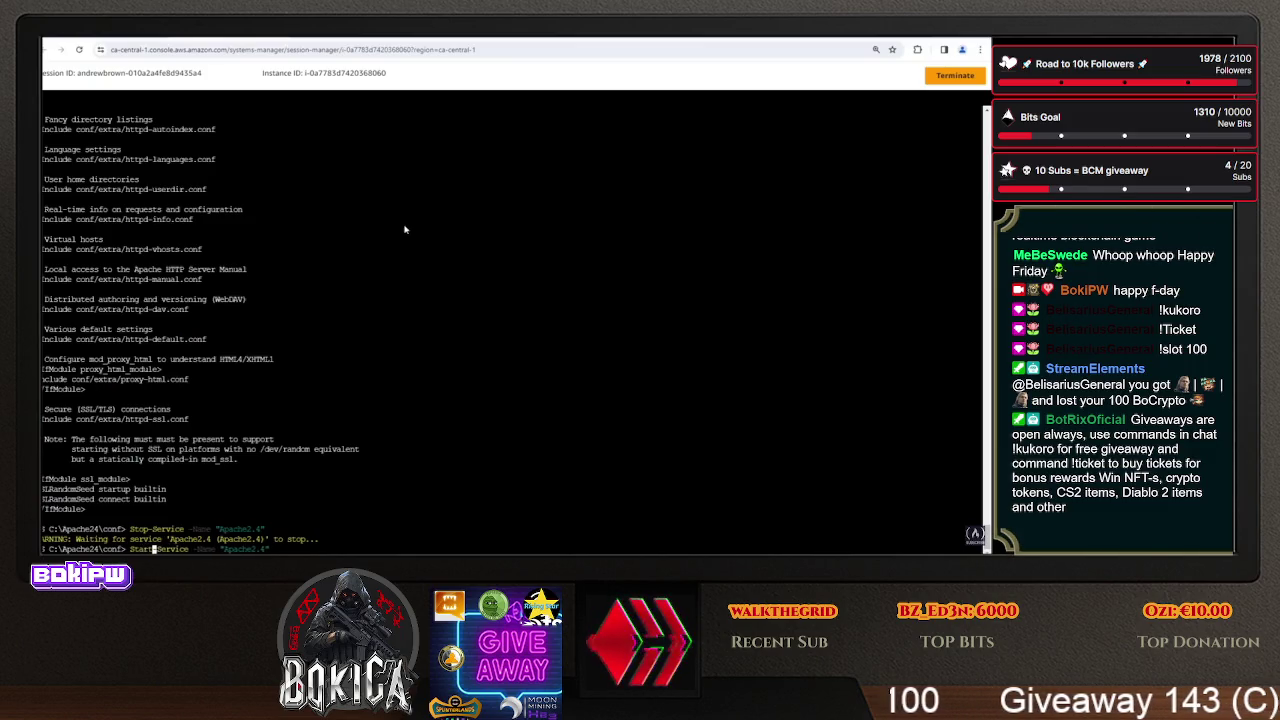
type("art")
key("Return")
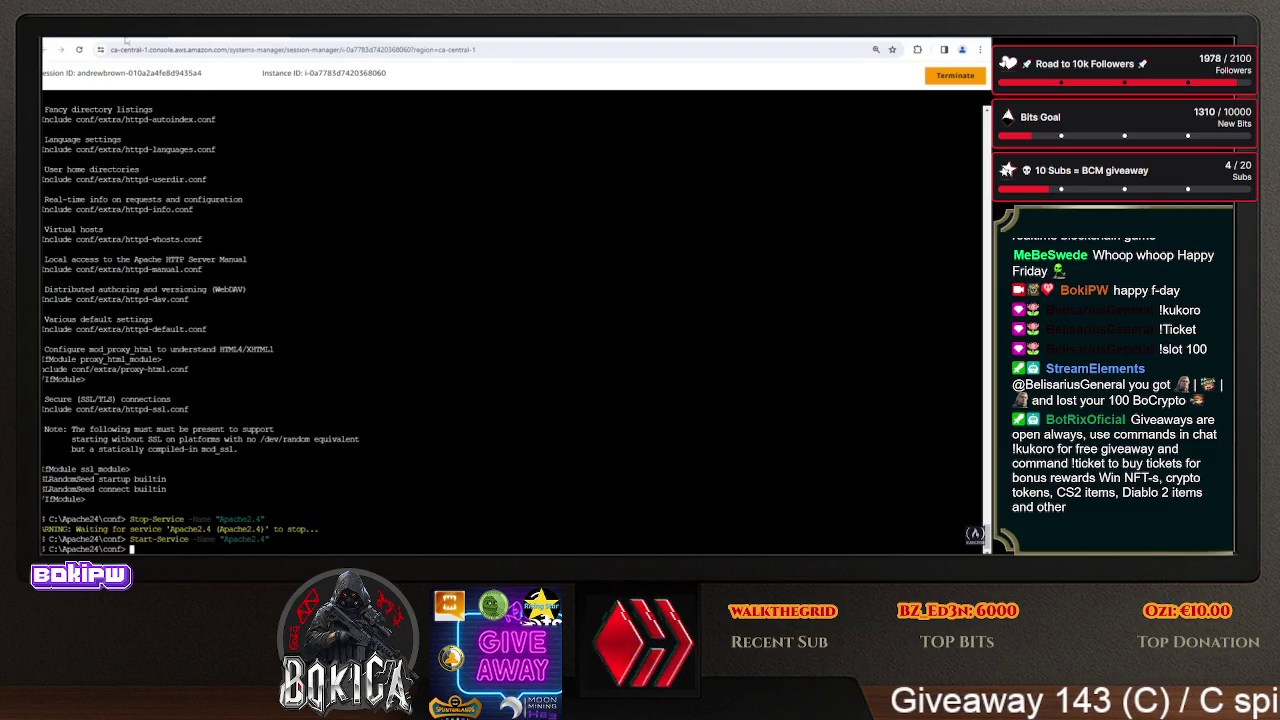
left_click(124, 38)
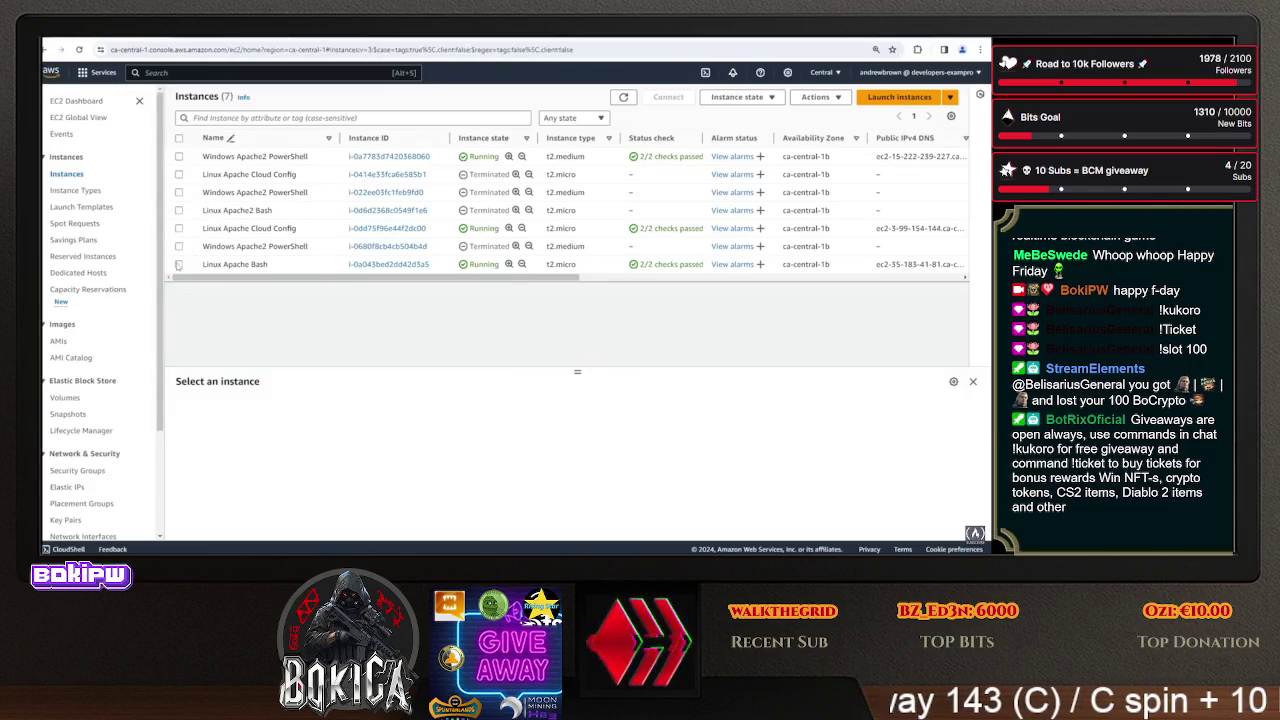
- Open the apache-sg security group's inbound rules for editing
left_click(91, 471)
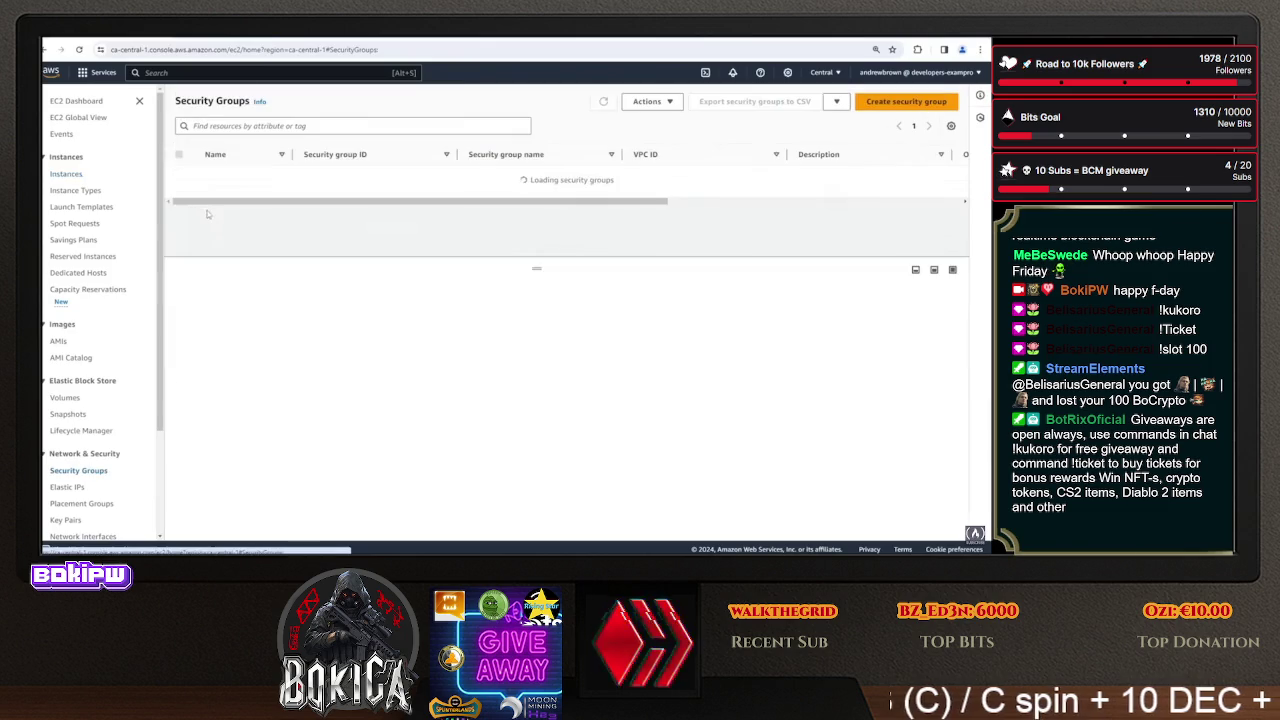
left_click(196, 200)
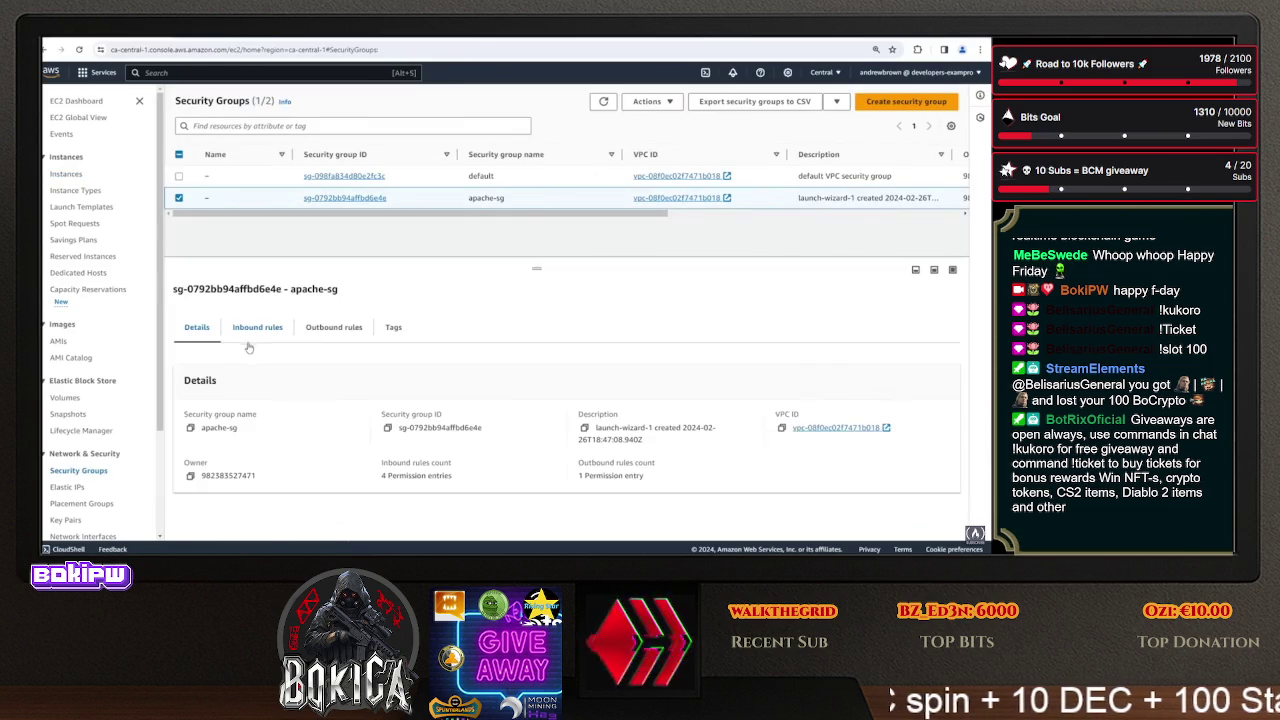
left_click(272, 337)
left_click(890, 386)
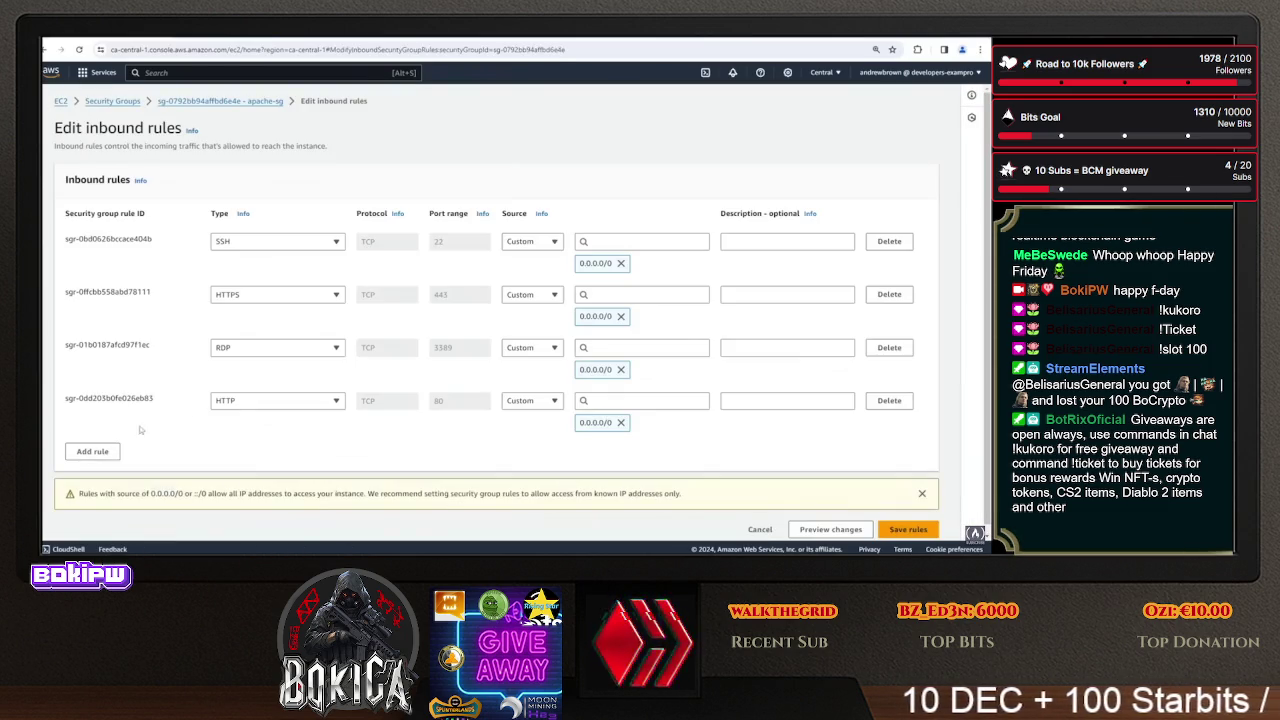
- Add a Custom TCP rule for port 8080 from 0.0.0.0/0 and save the rules
left_click(94, 451)
left_click(277, 453)
key("Escape")
key("Tab")
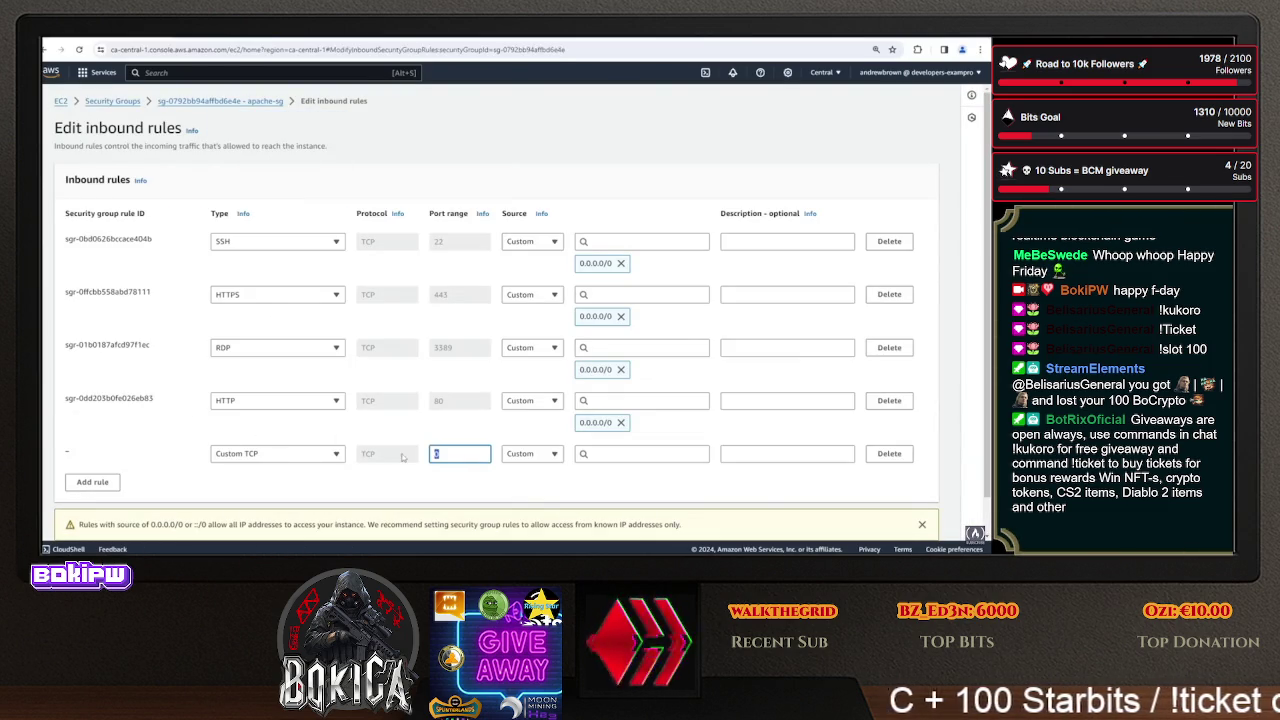
type("8080")
left_click(660, 451)
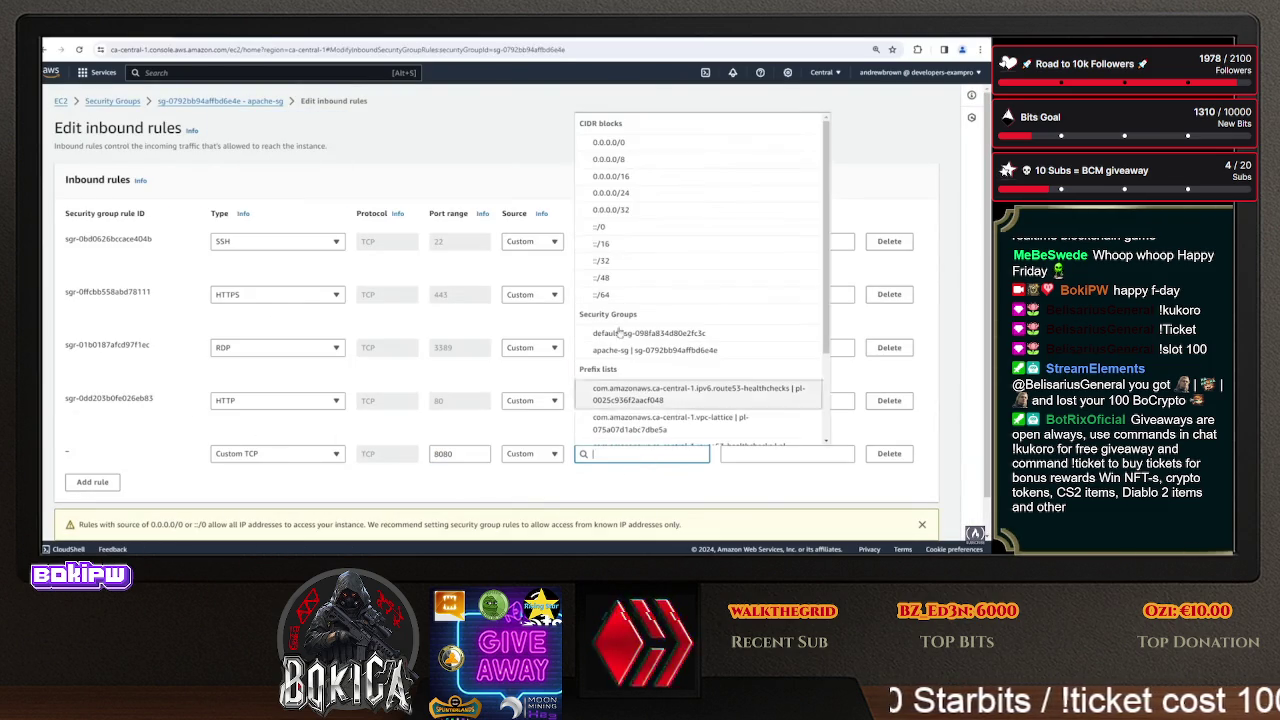
left_click(651, 146)
scroll(690, 275, "down", 5)
left_click(903, 520)
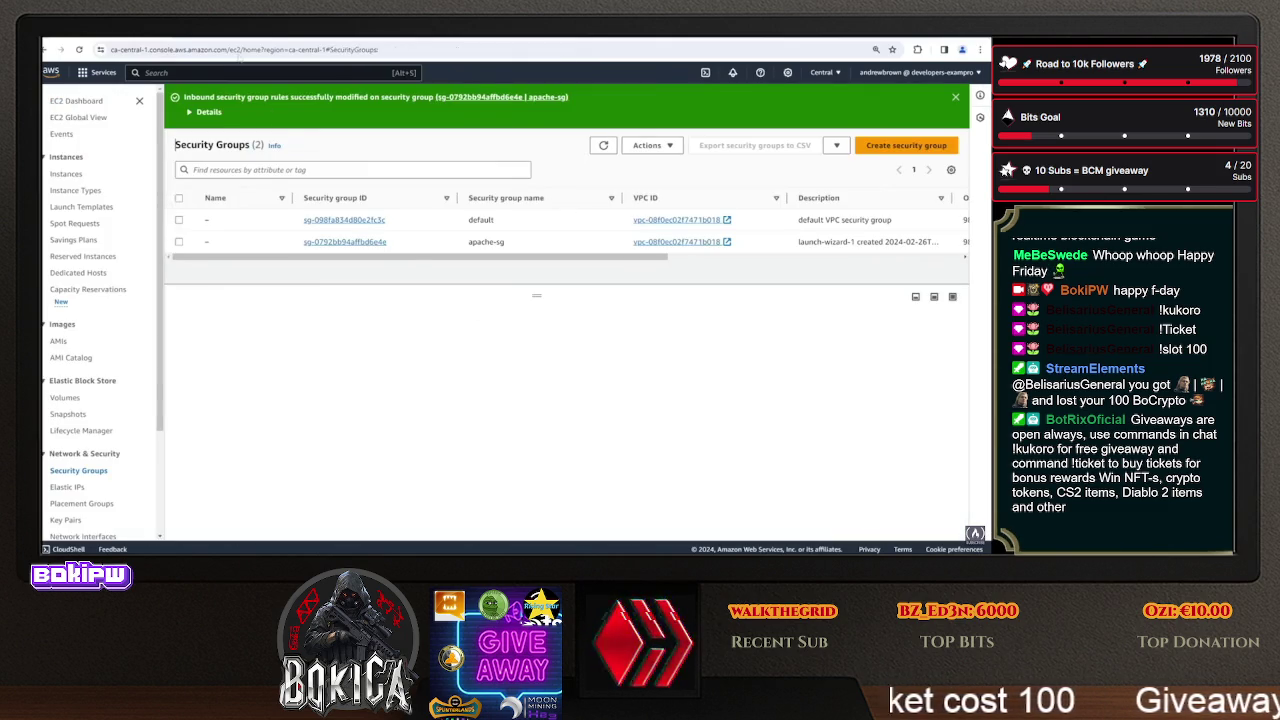
key("ctrl+Tab")
left_click(345, 40)
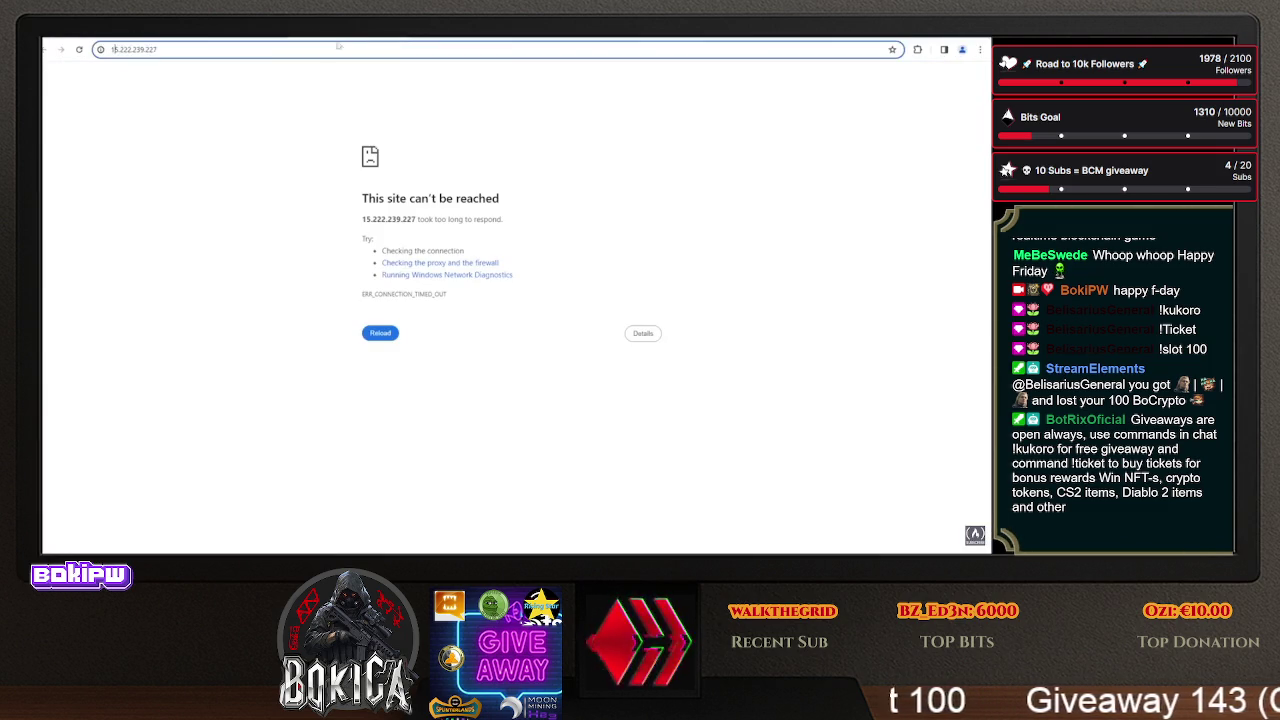
- Reload 15.222.239.227, then try 15.222.239.227:8080, which also times out
left_click(168, 50)
key("Return")
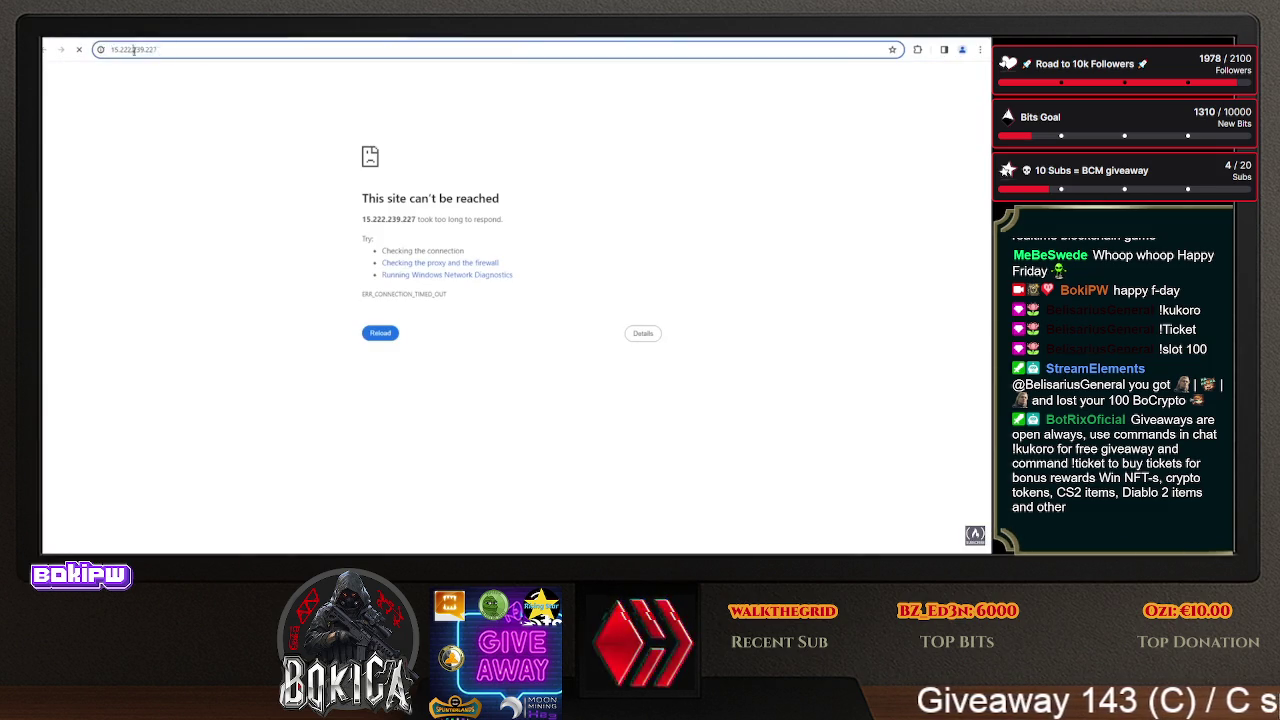
type(":8080")
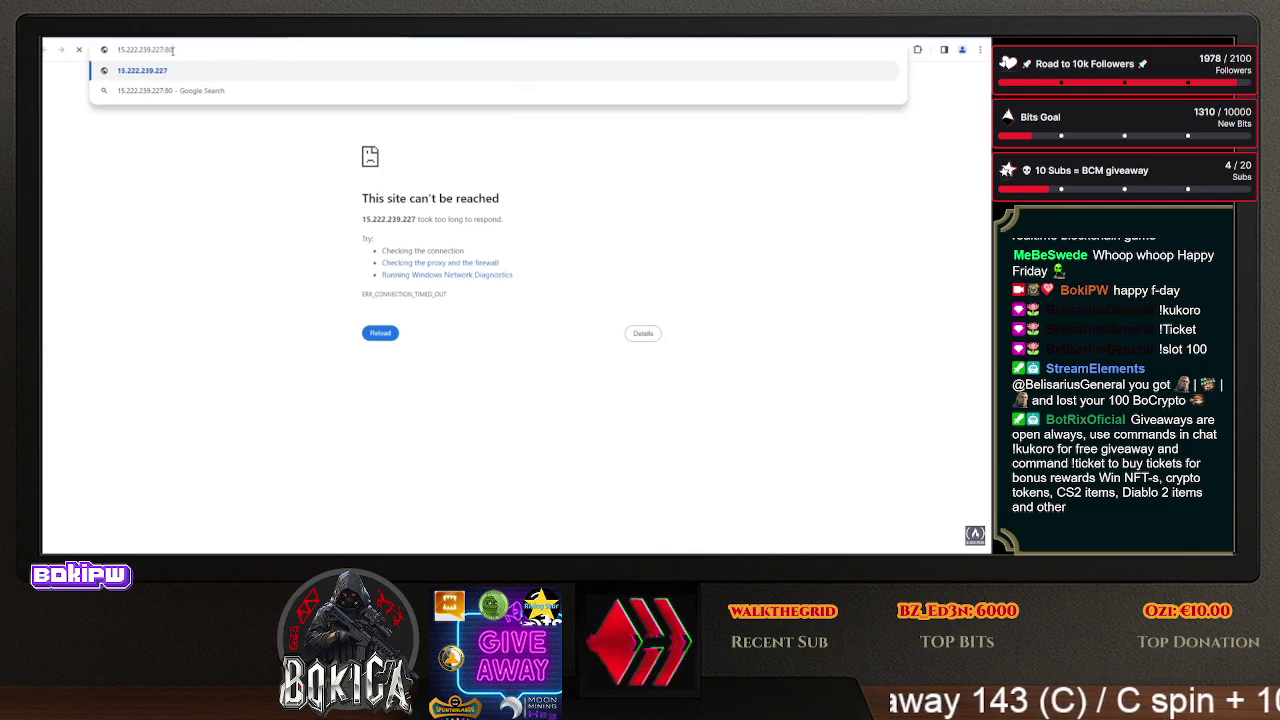
key("Return")
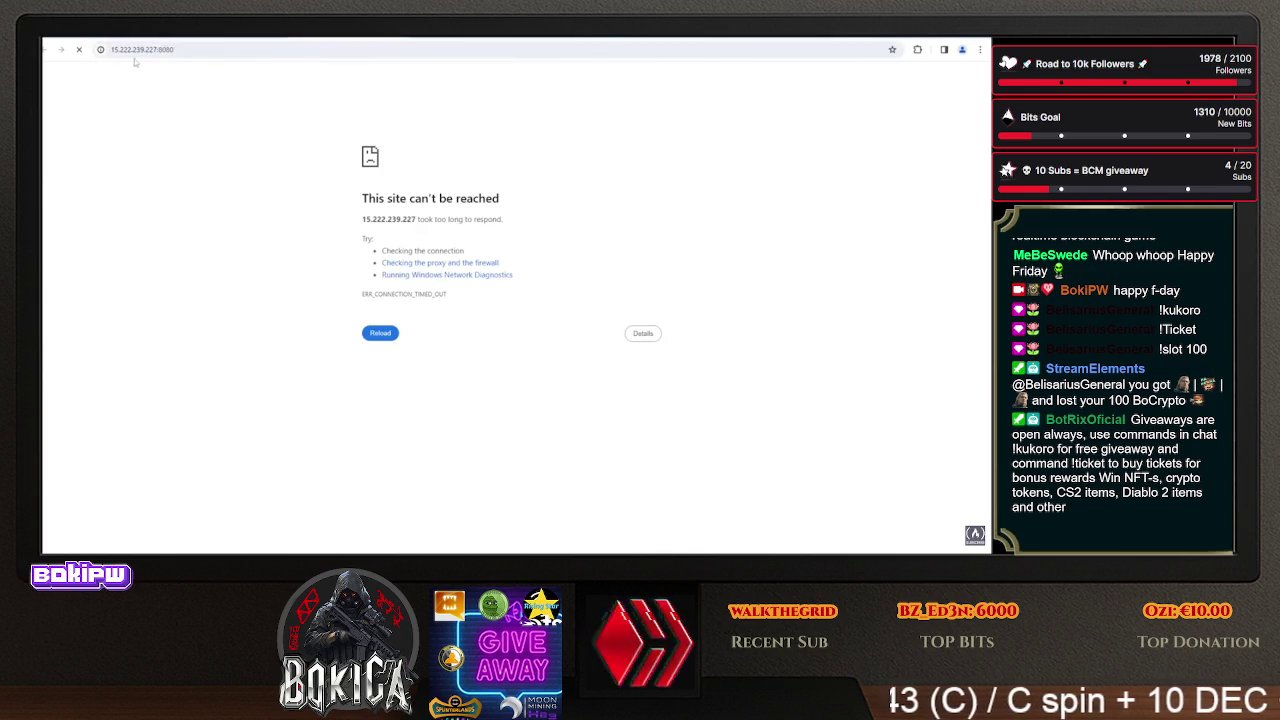
left_click(150, 52)
left_click(124, 49)
left_click(124, 49)
triple_click(124, 49)
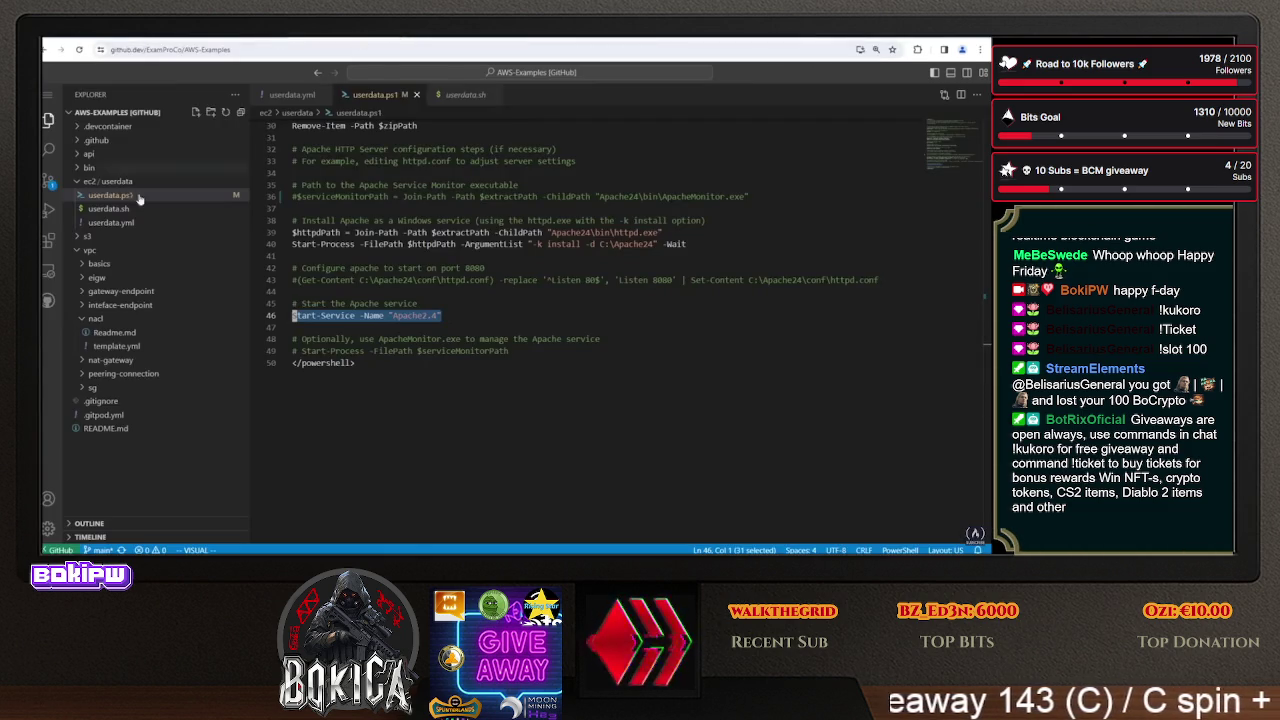
- Stage userdata.ps1, commit it as 'minor change' and push, then return to AWS
left_click(47, 180)
left_click(224, 174)
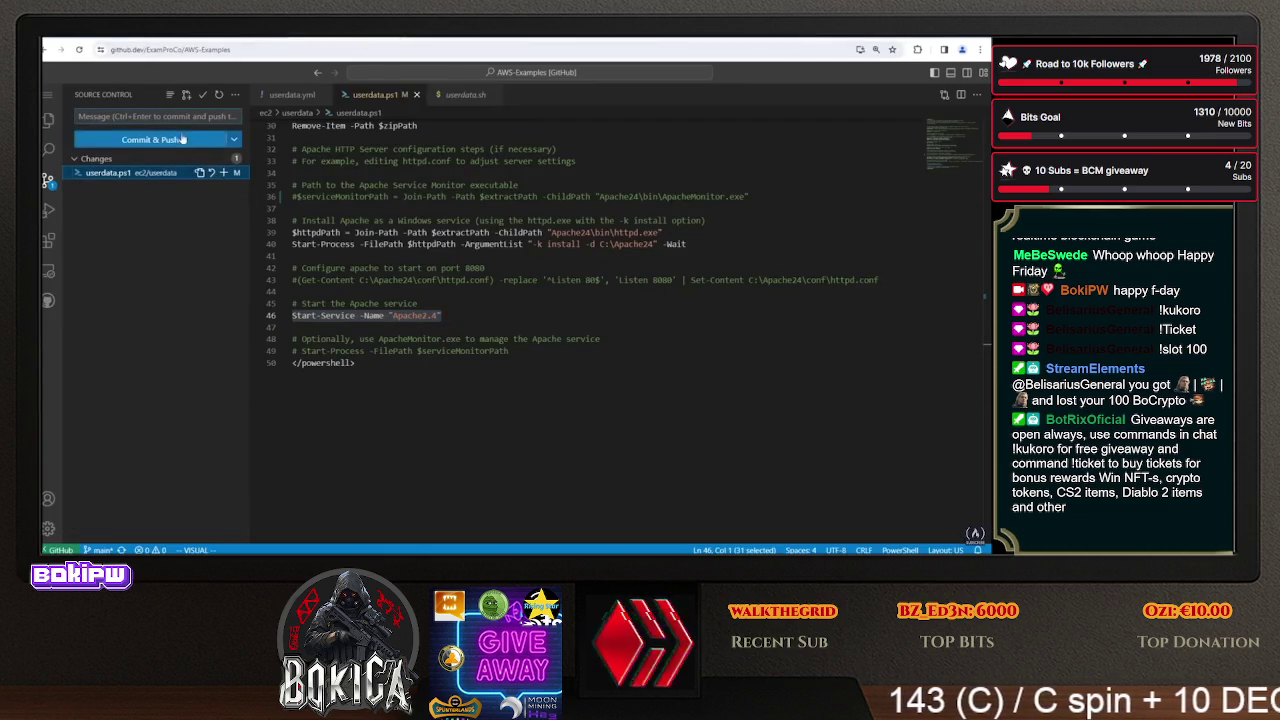
type(".opr cjamge")
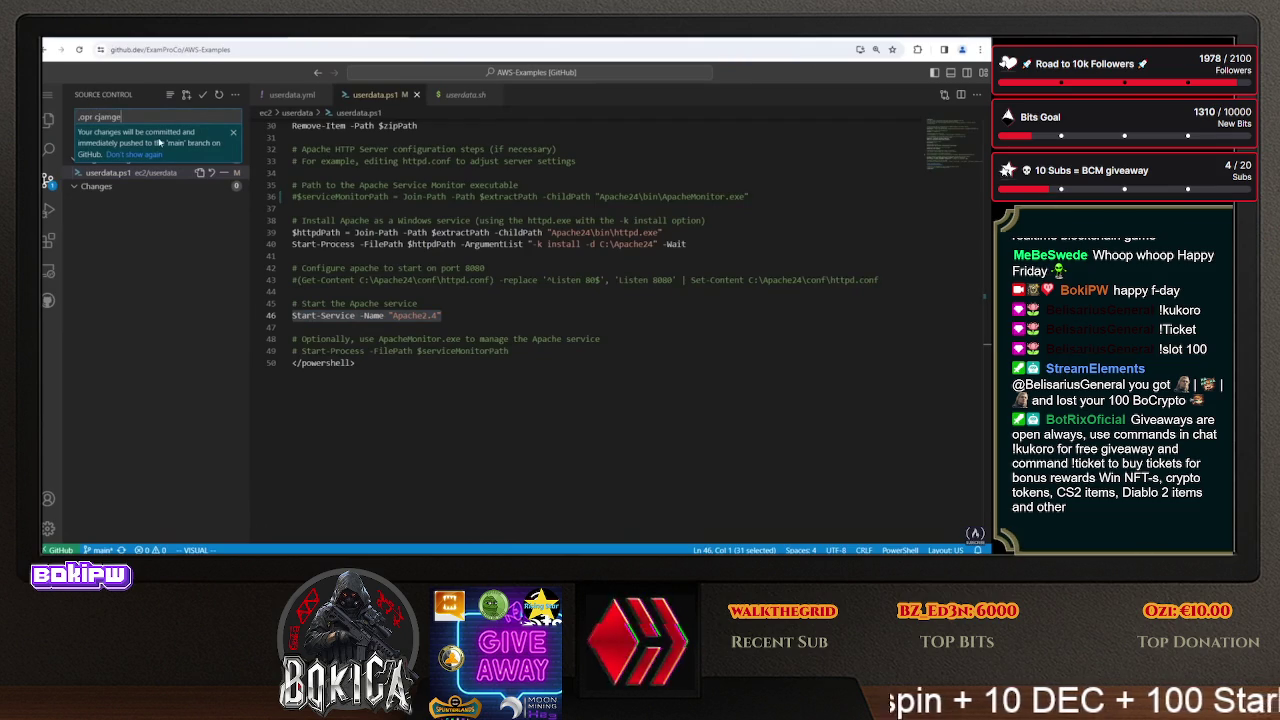
key("ctrl+a")
type("minor chan")
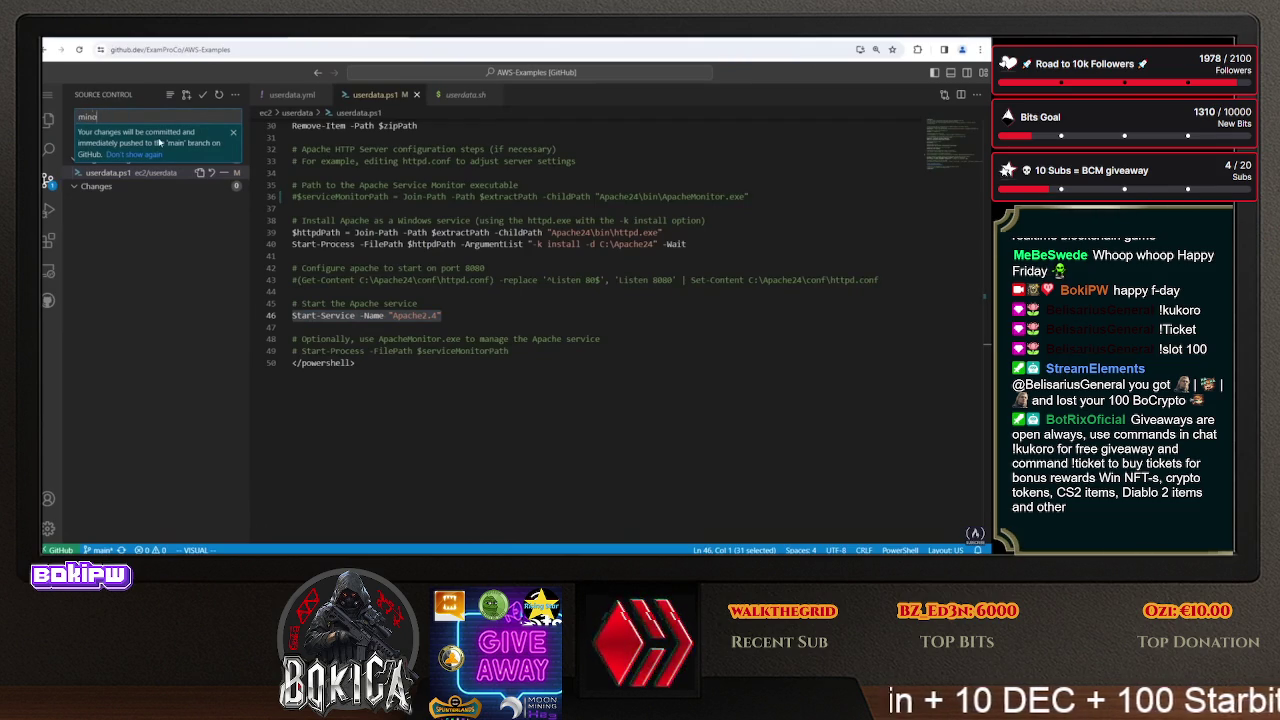
left_click(112, 146)
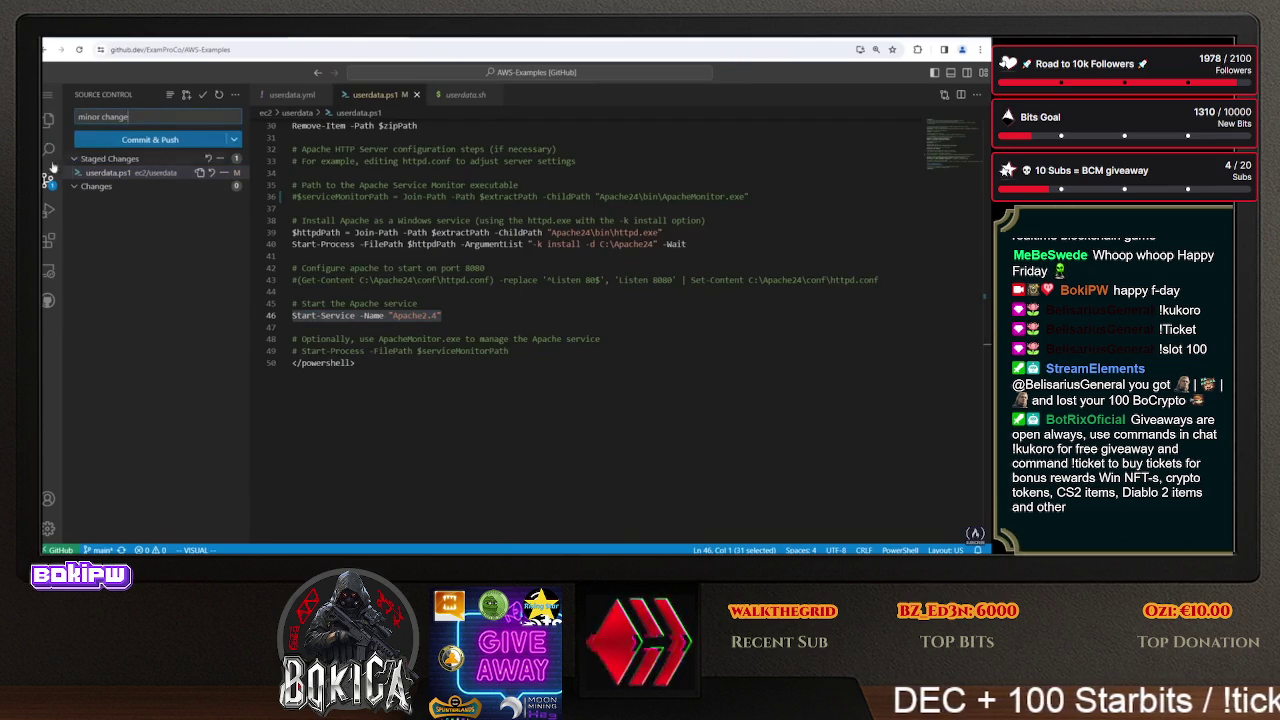
left_click(157, 140)
key("ctrl+Tab")
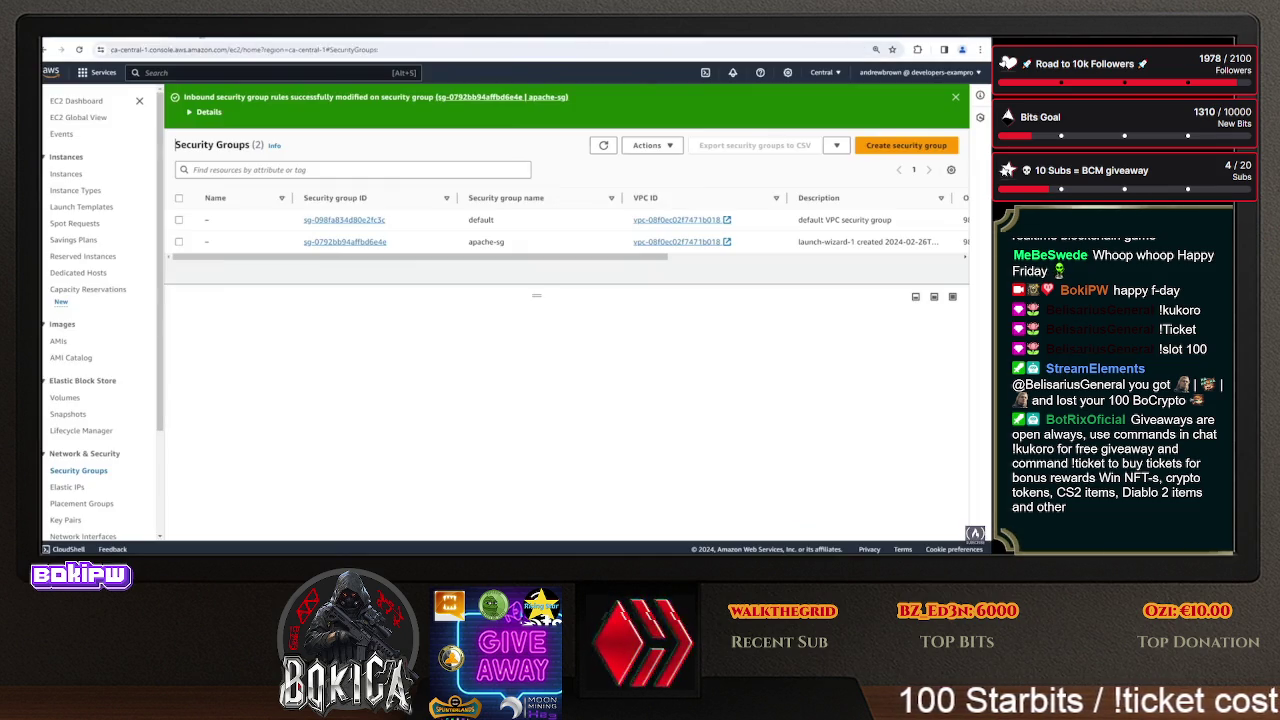
- Stop the Linux Apache Cloud Config, Windows Apache2 PowerShell and Linux Apache Bash instances
left_click(66, 174)
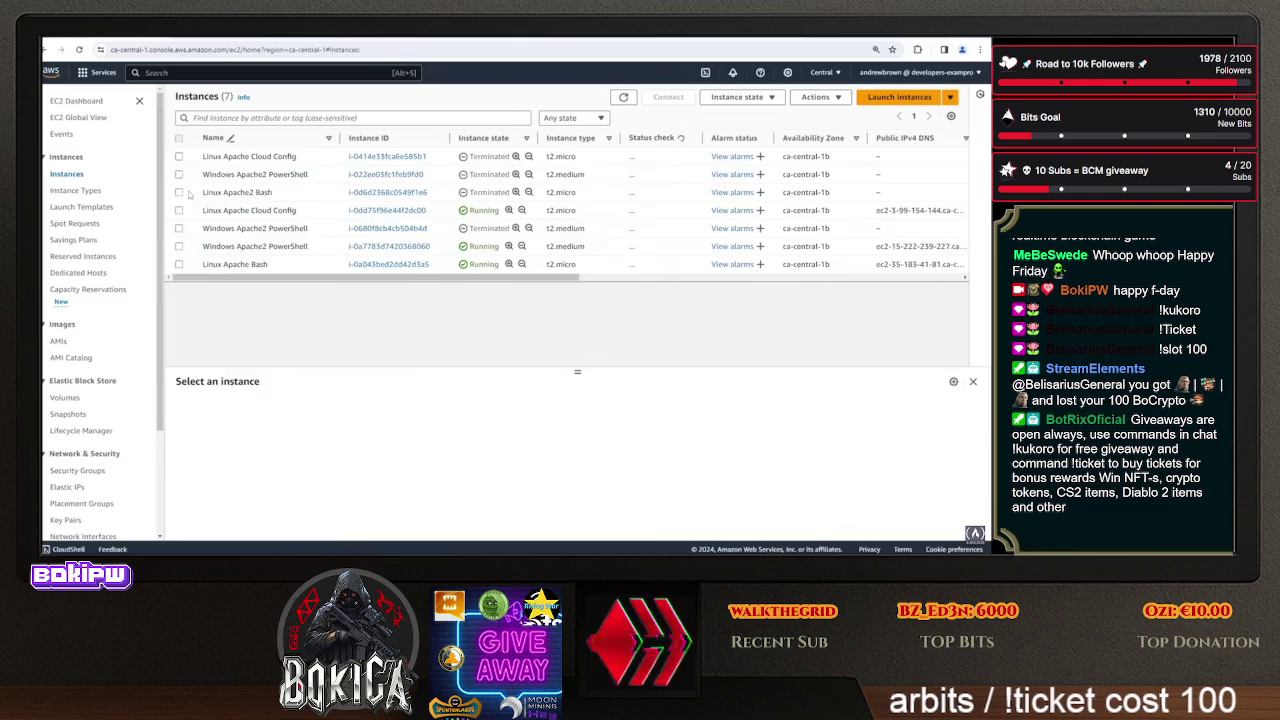
left_click(179, 210)
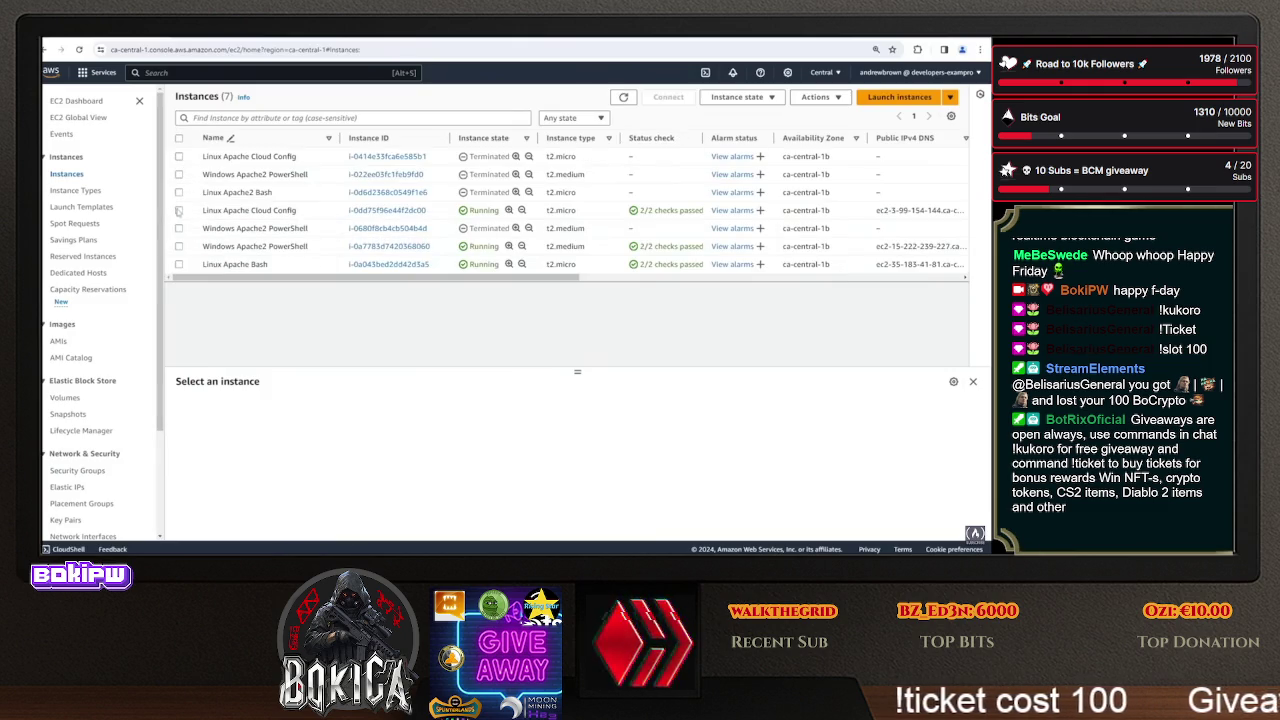
left_click(179, 246)
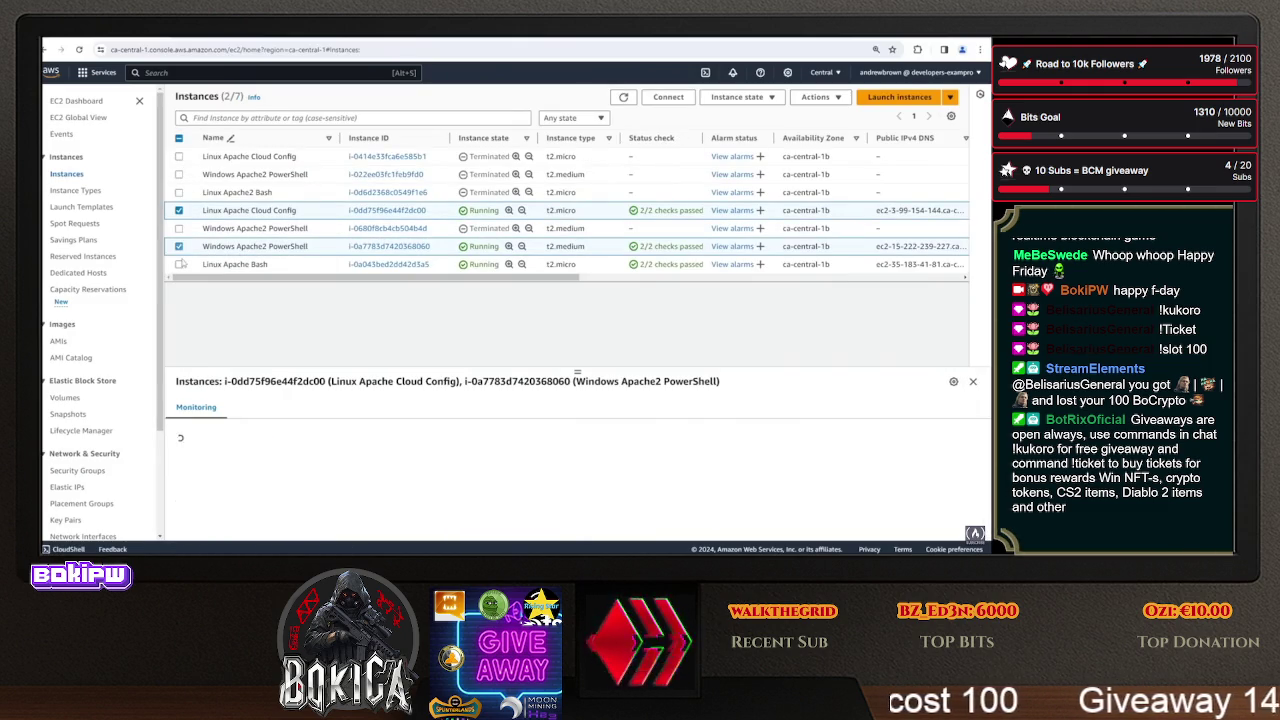
left_click(179, 264)
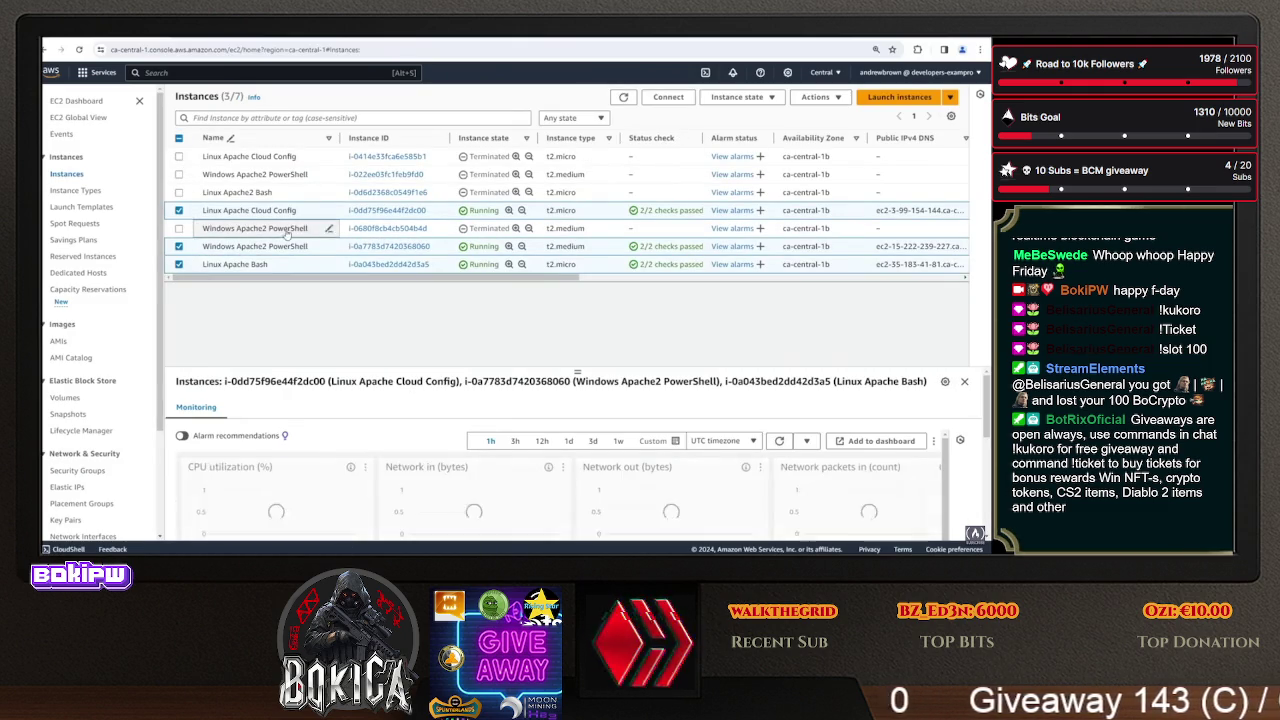
left_click(740, 97)
left_click(735, 113)
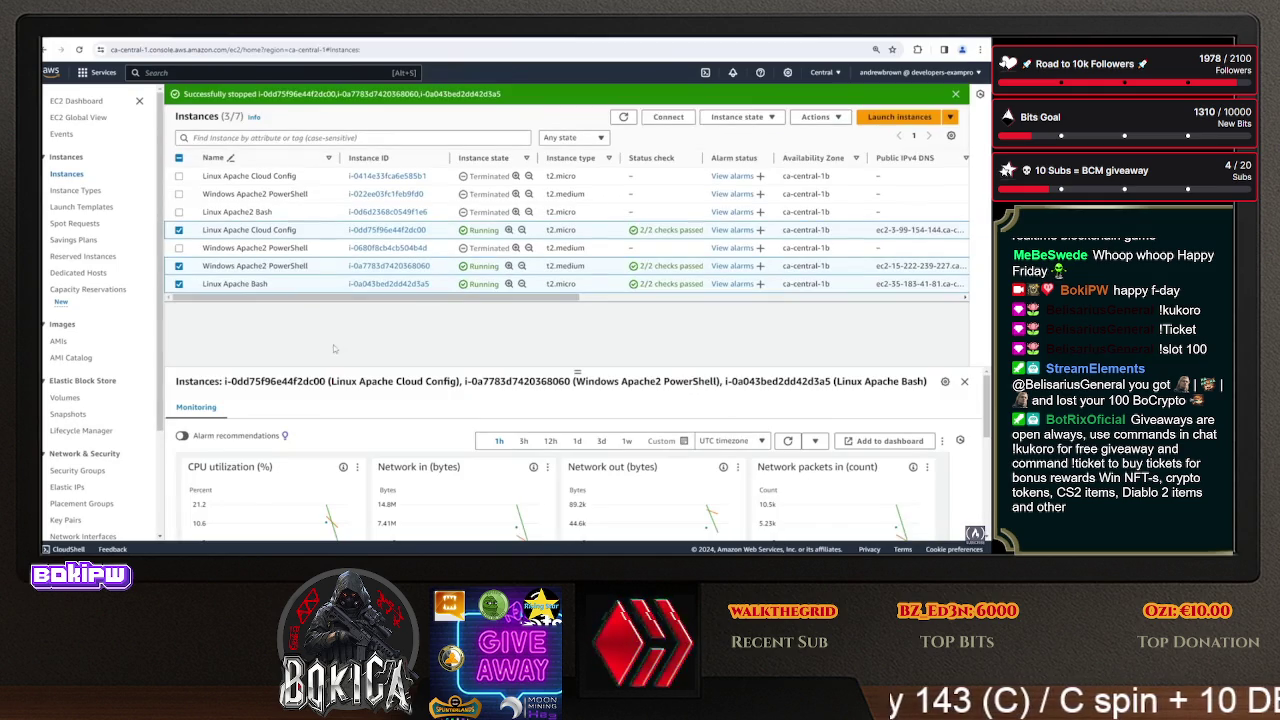
scroll(105, 408, "down", 1)
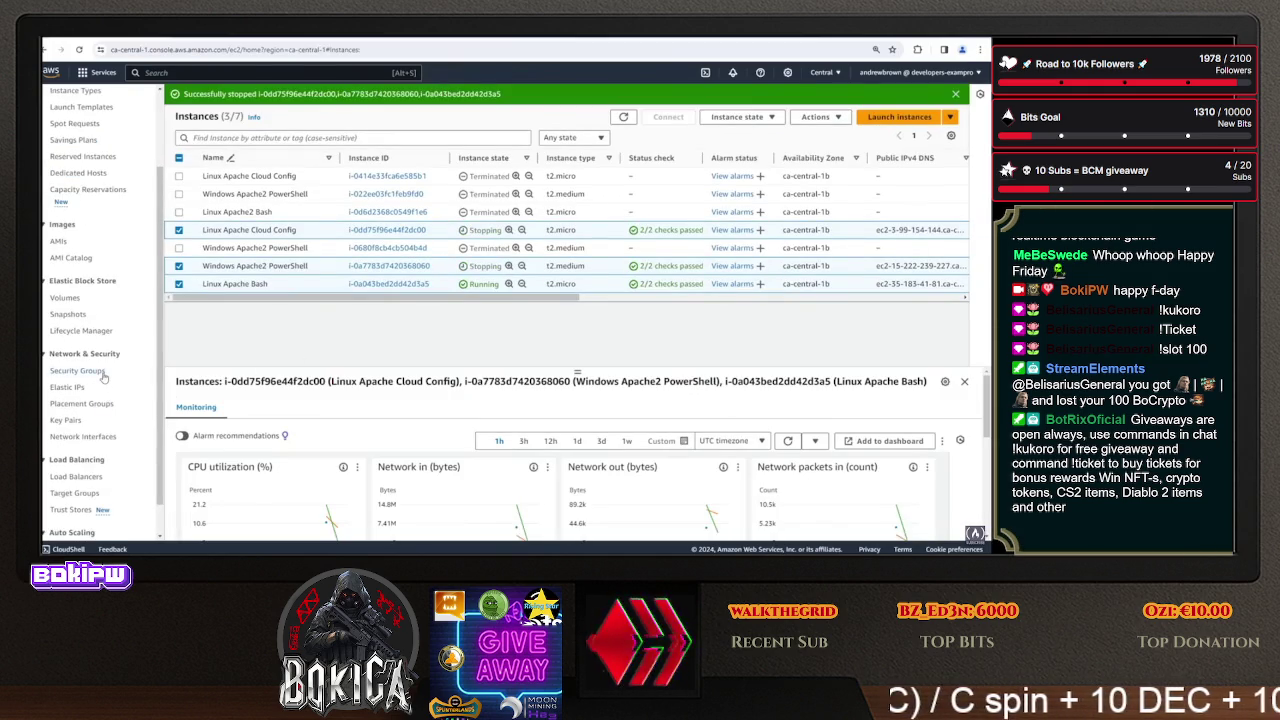
left_click(80, 370)
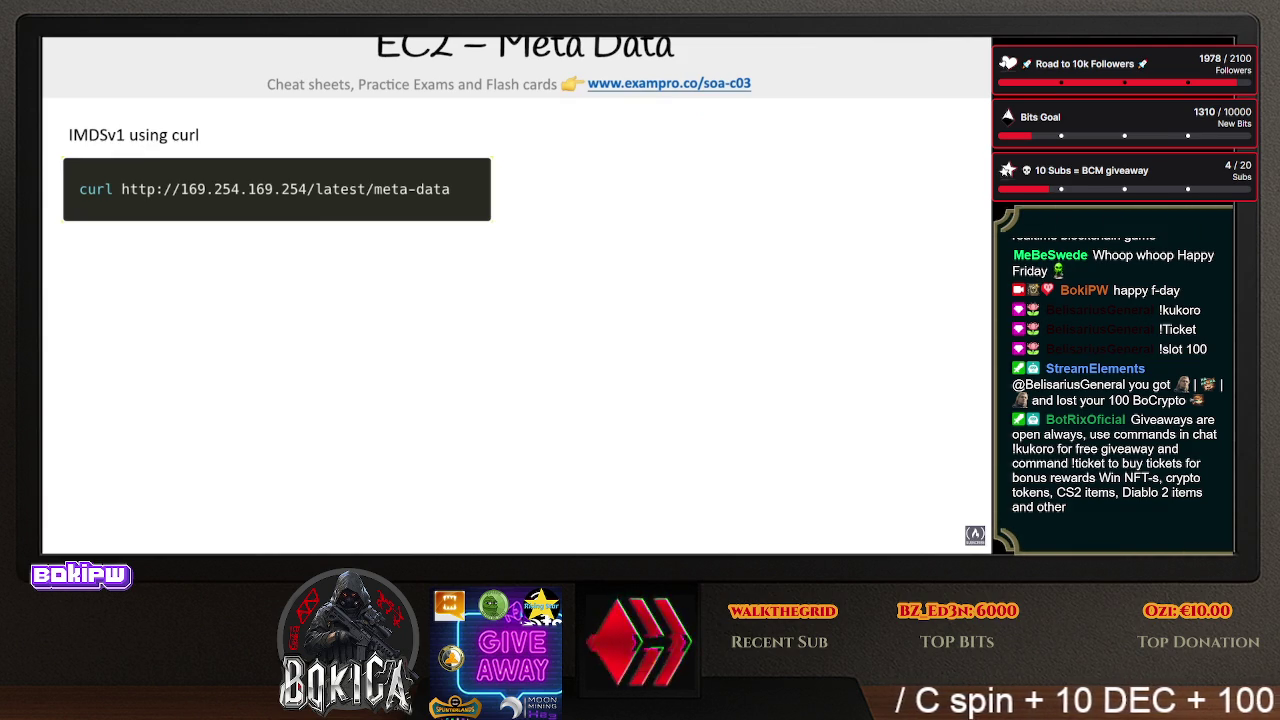
- Reveal the IMDSv2 token-based curl example on the slide
key("Right")
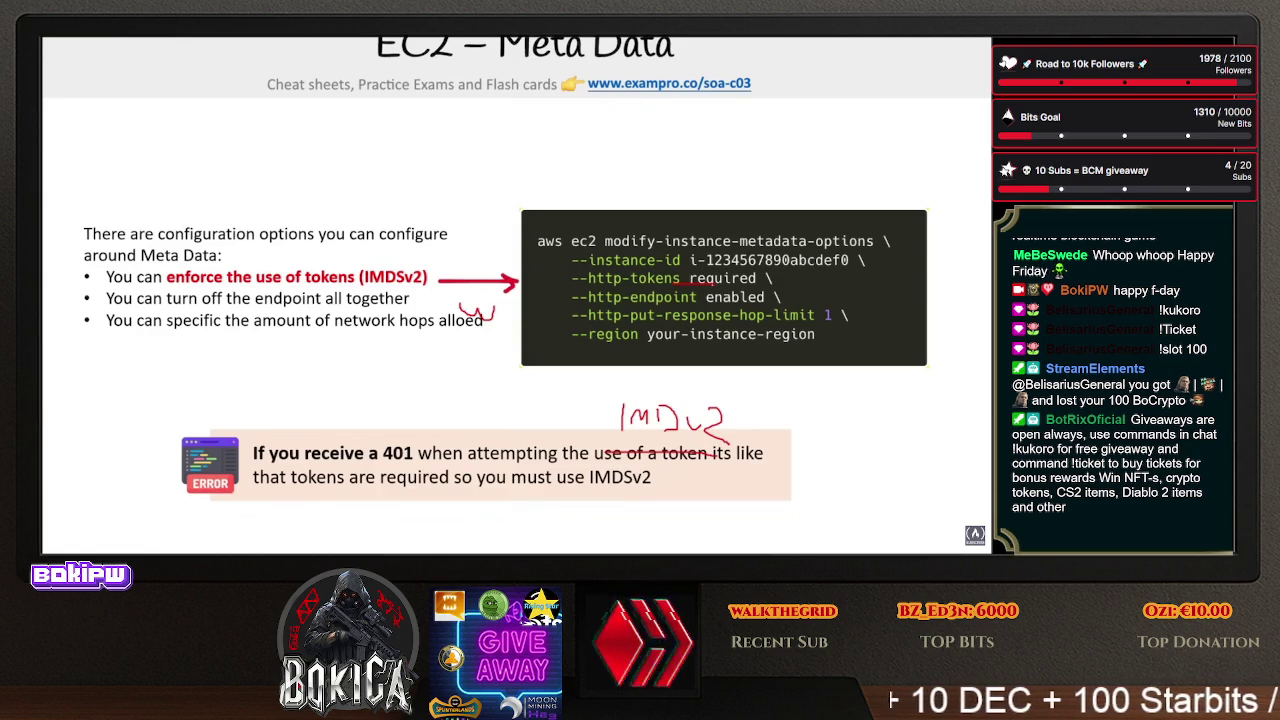
- Annotate the IMDSv2 note, advance to the EC2 MetaData follow-along slide, then open EC2
mouse_move(722, 404)
left_mouse_down()
mouse_move(716, 432)
mouse_move(752, 436)
left_mouse_up()
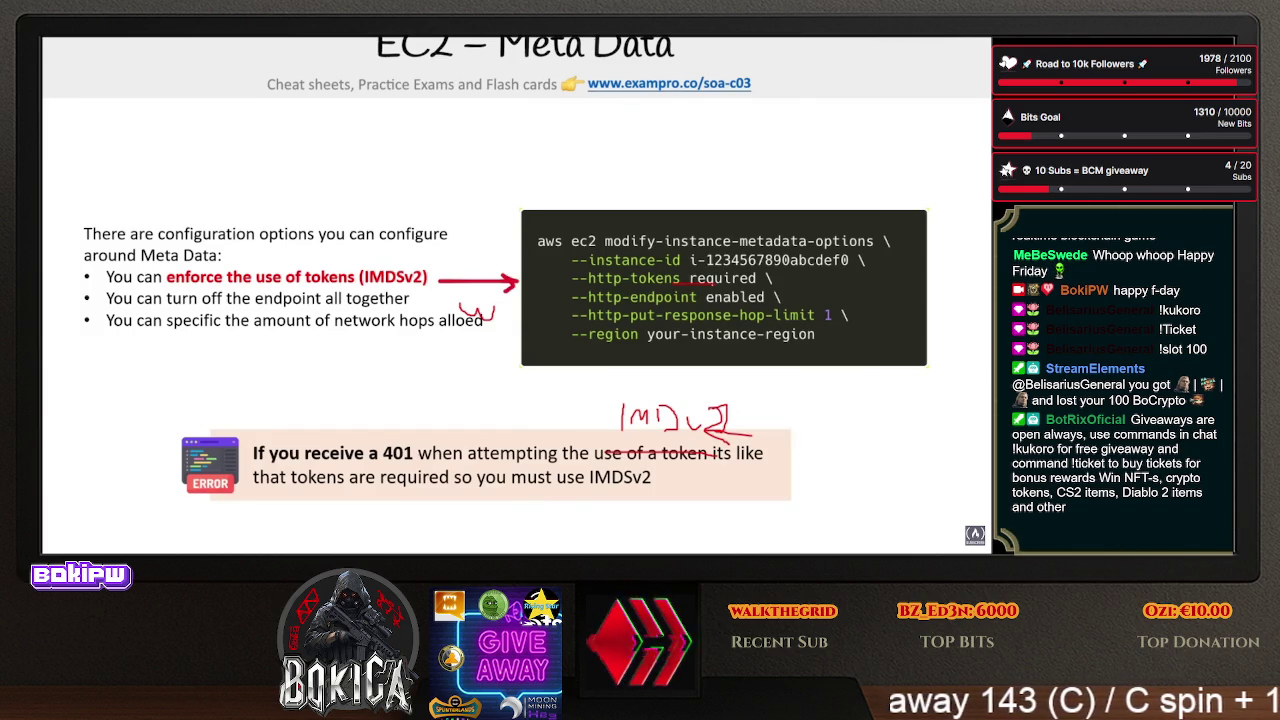
key("Right")
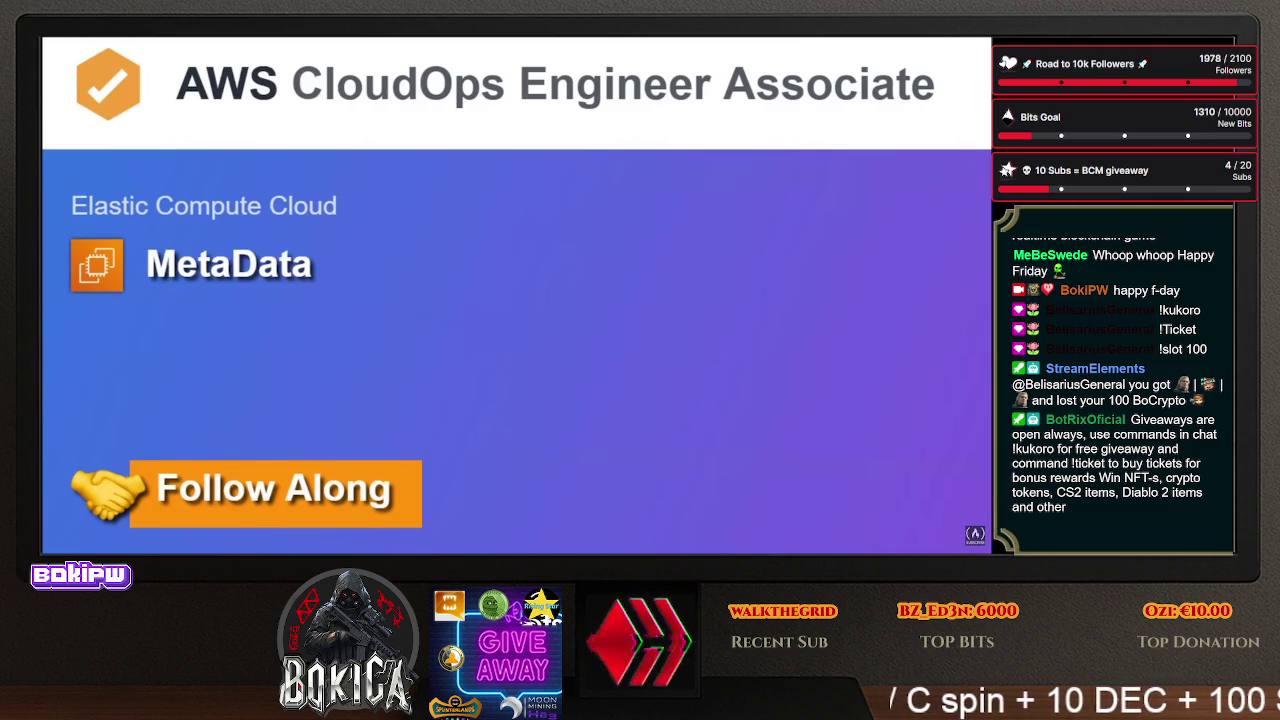
key("alt+Tab")
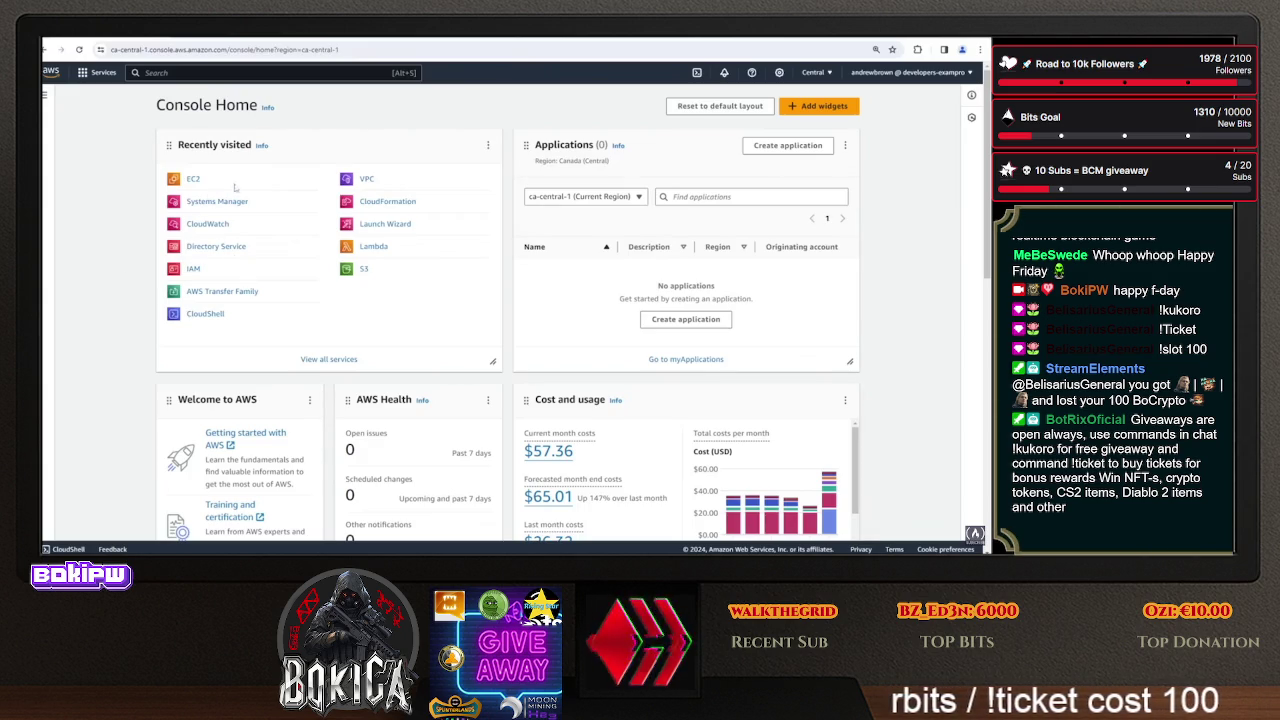
left_click(195, 180)
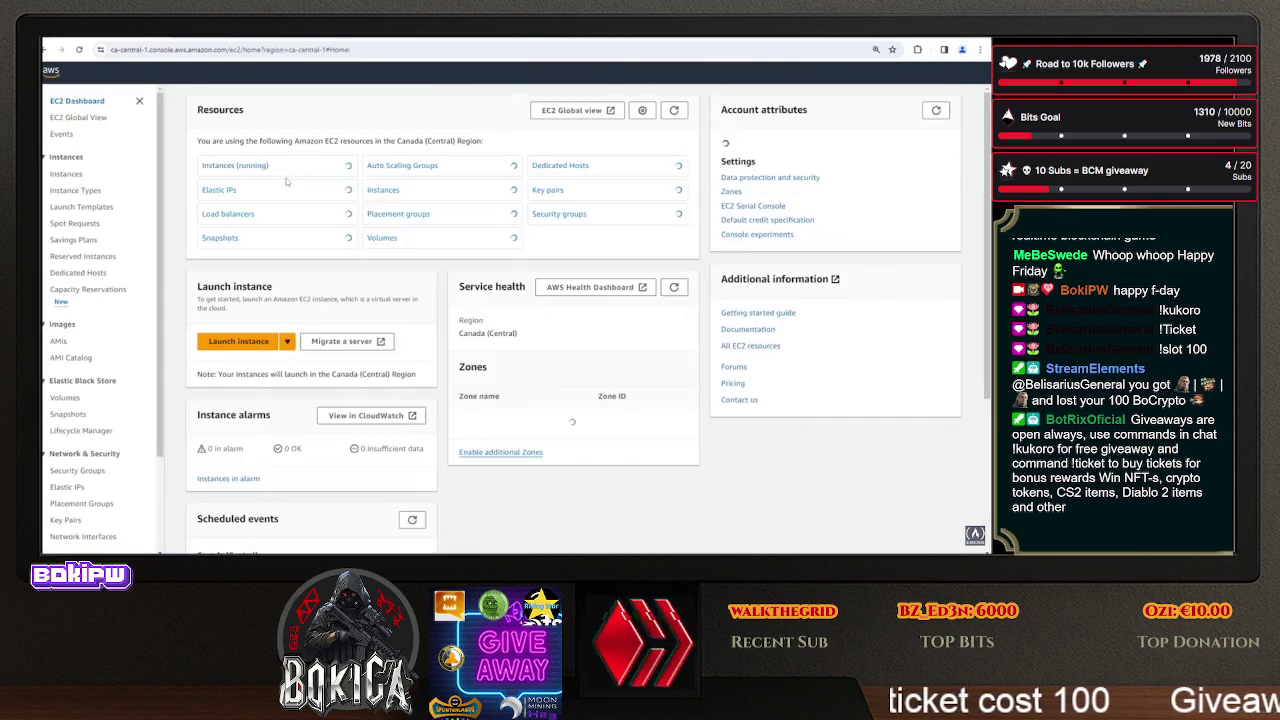
- Name the new instance 'Meta ECV1'
left_click(60, 174)
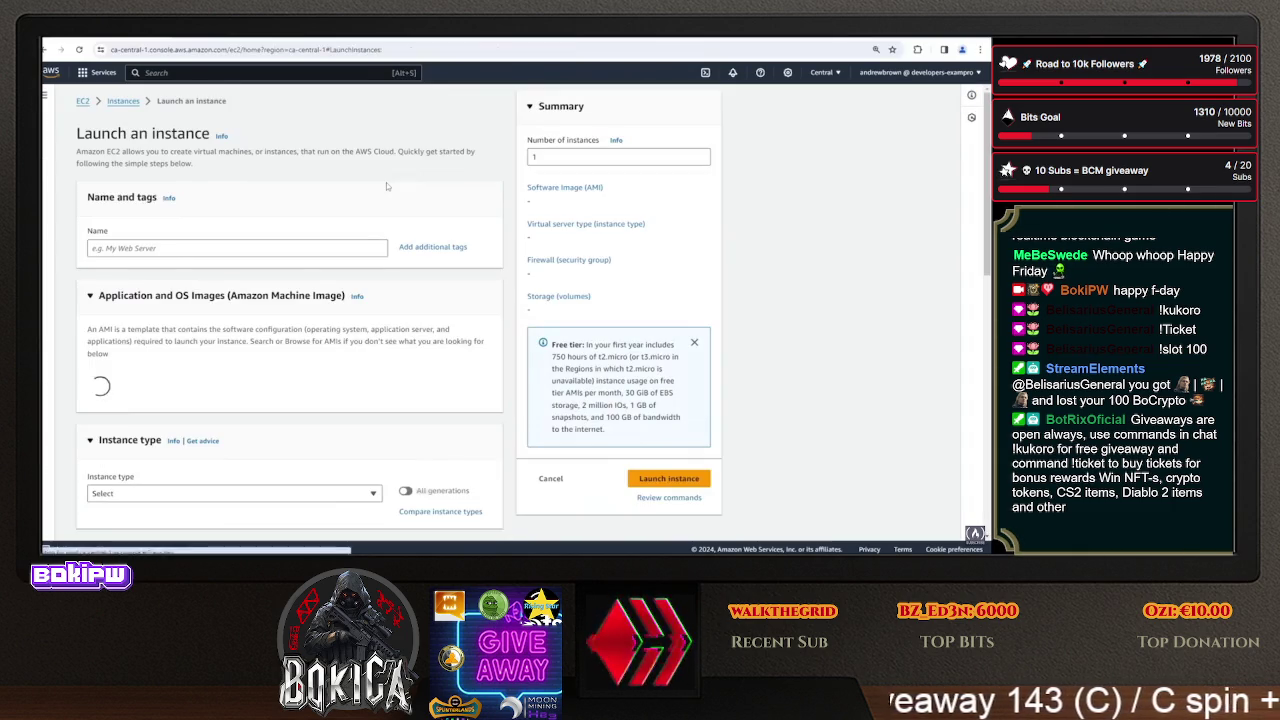
left_click(294, 252)
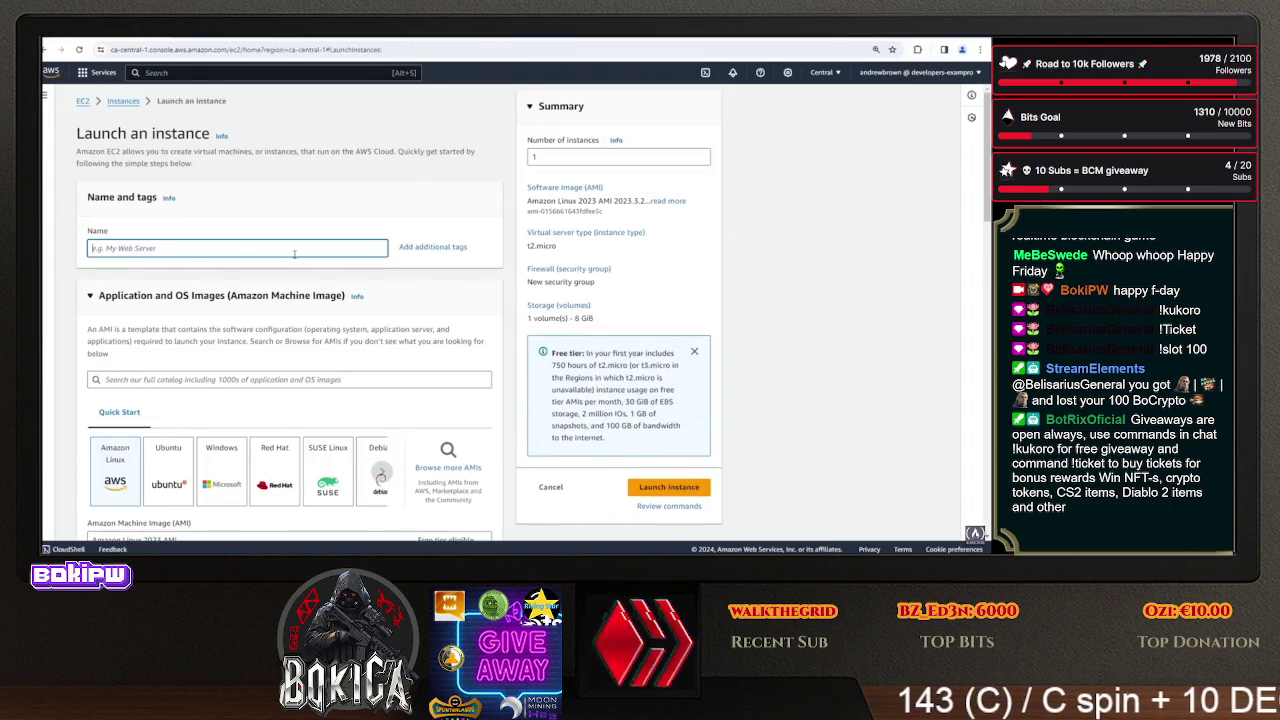
type("Meta")
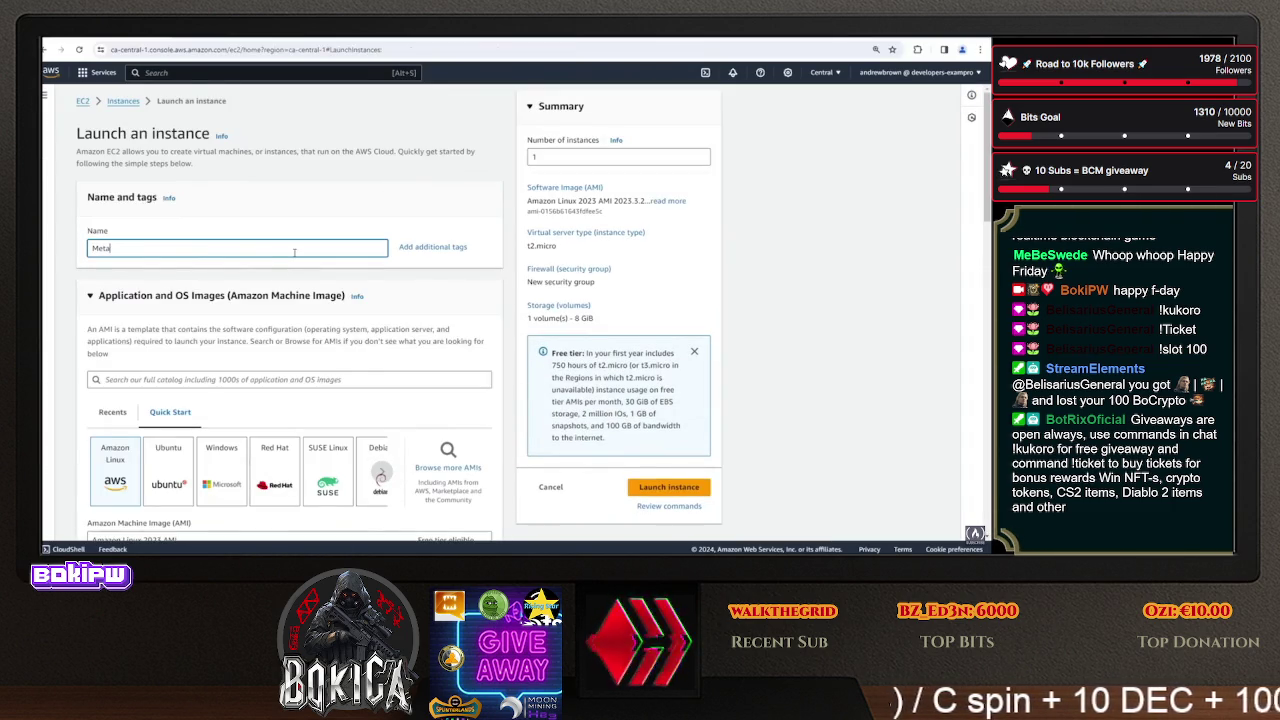
type("Data EC")
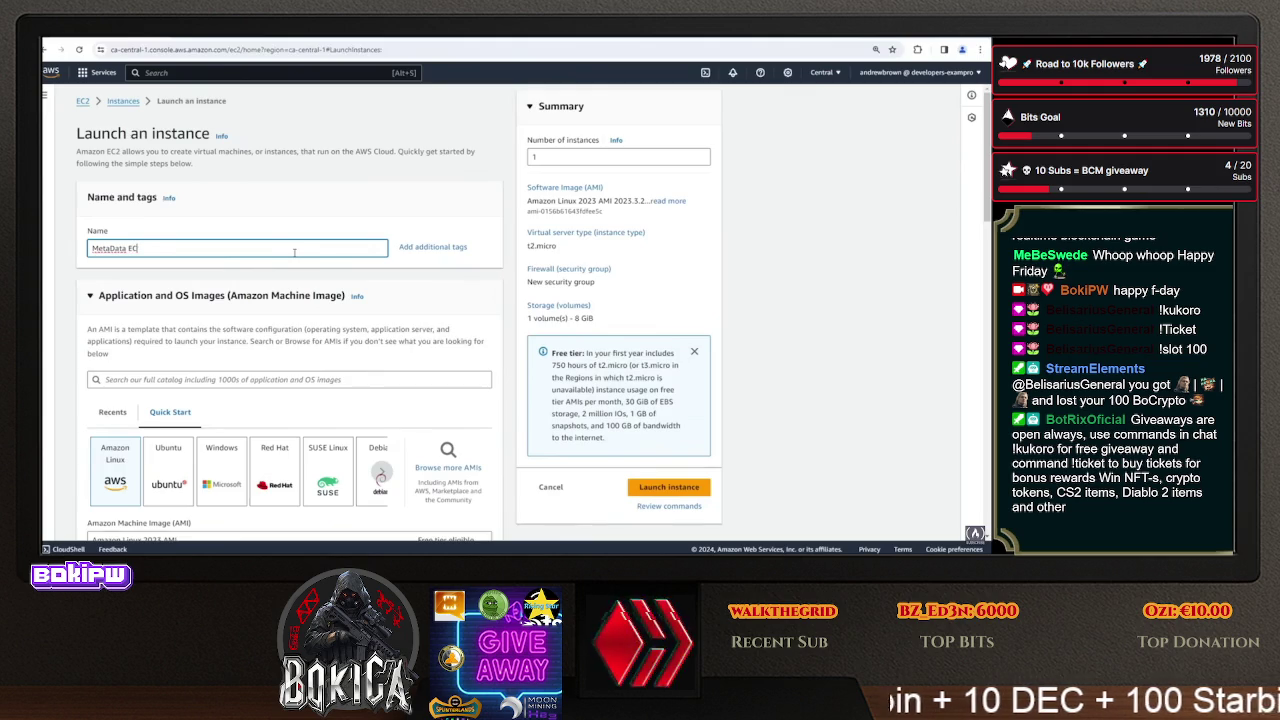
key("BackSpace")
key("BackSpace")
key("BackSpace")
type("V1")
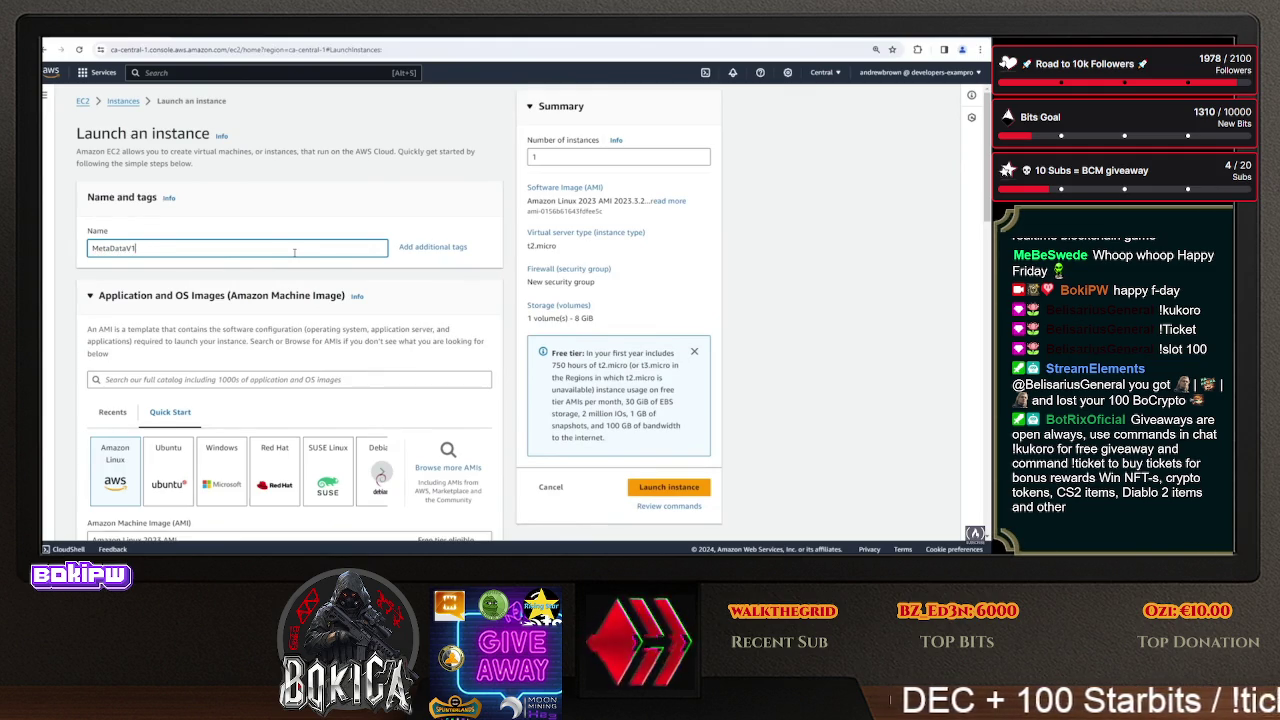
- Set the launch to proceed without a key pair
scroll(280, 256, "down", 5)
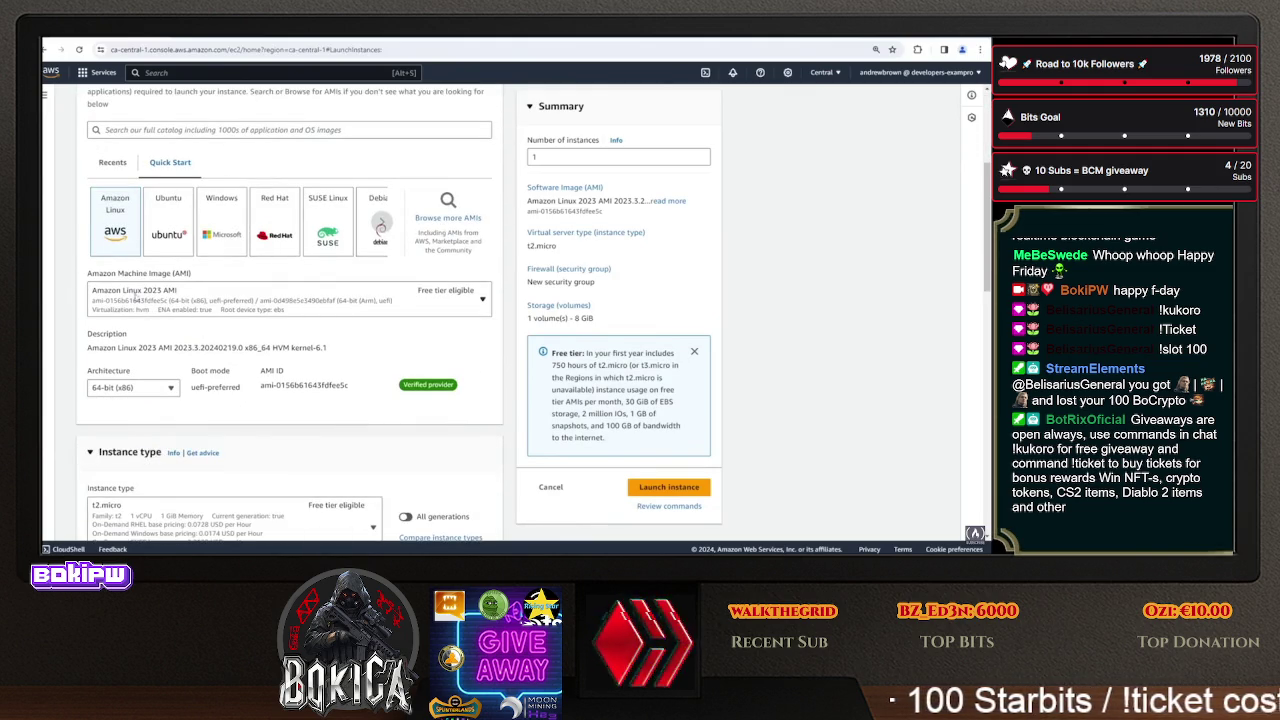
scroll(144, 300, "down", 3)
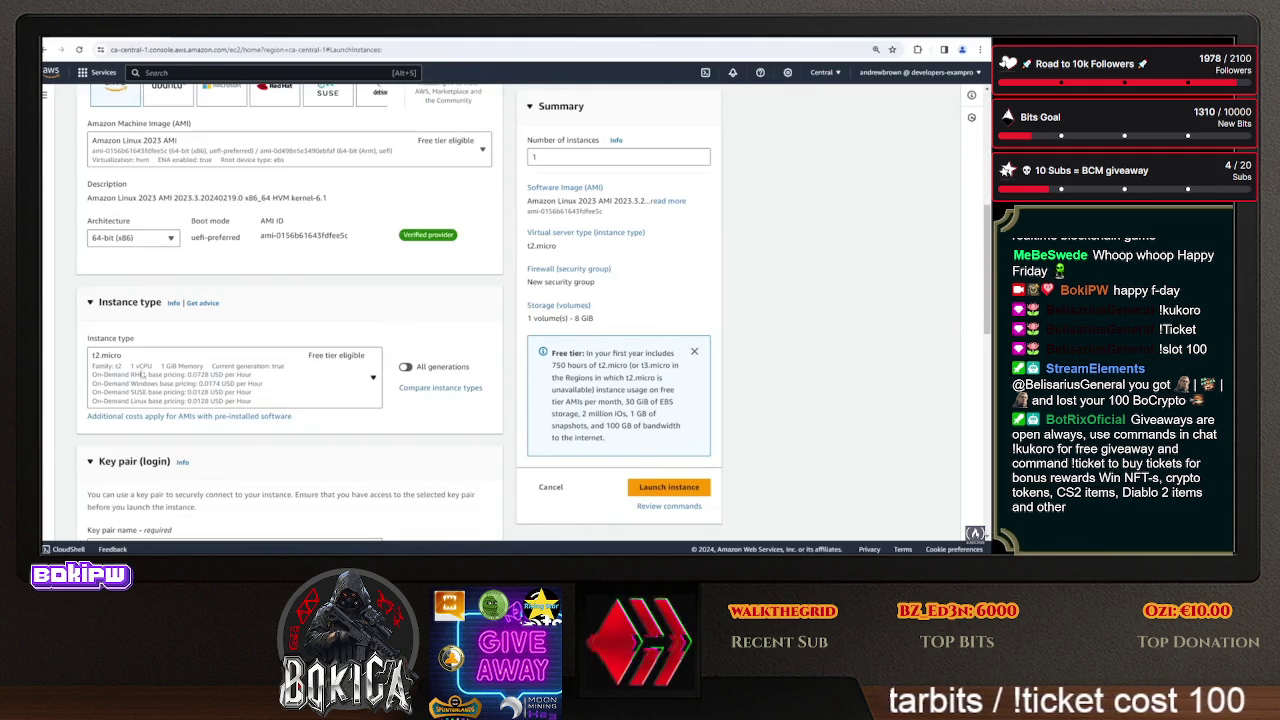
scroll(242, 354, "down", 3)
left_click(200, 297)
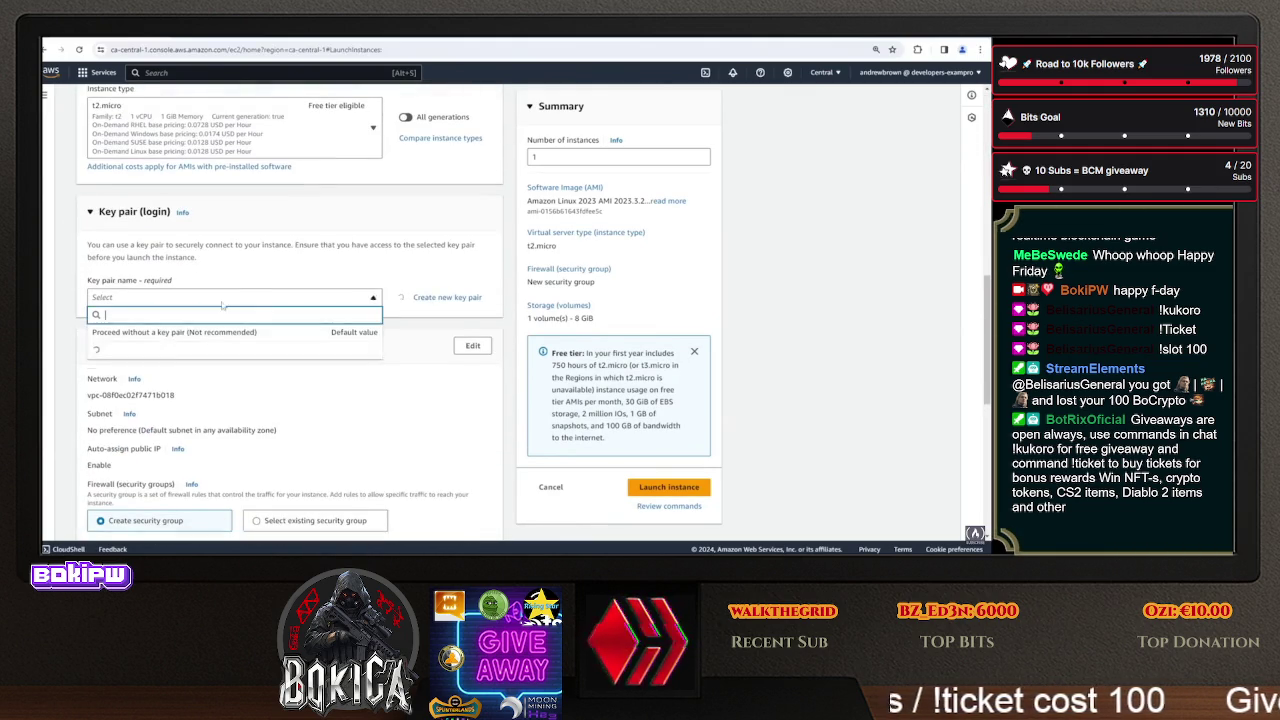
left_click(175, 331)
- Use the existing 'default' security group instead of creating a new one
scroll(201, 225, "down", 3)
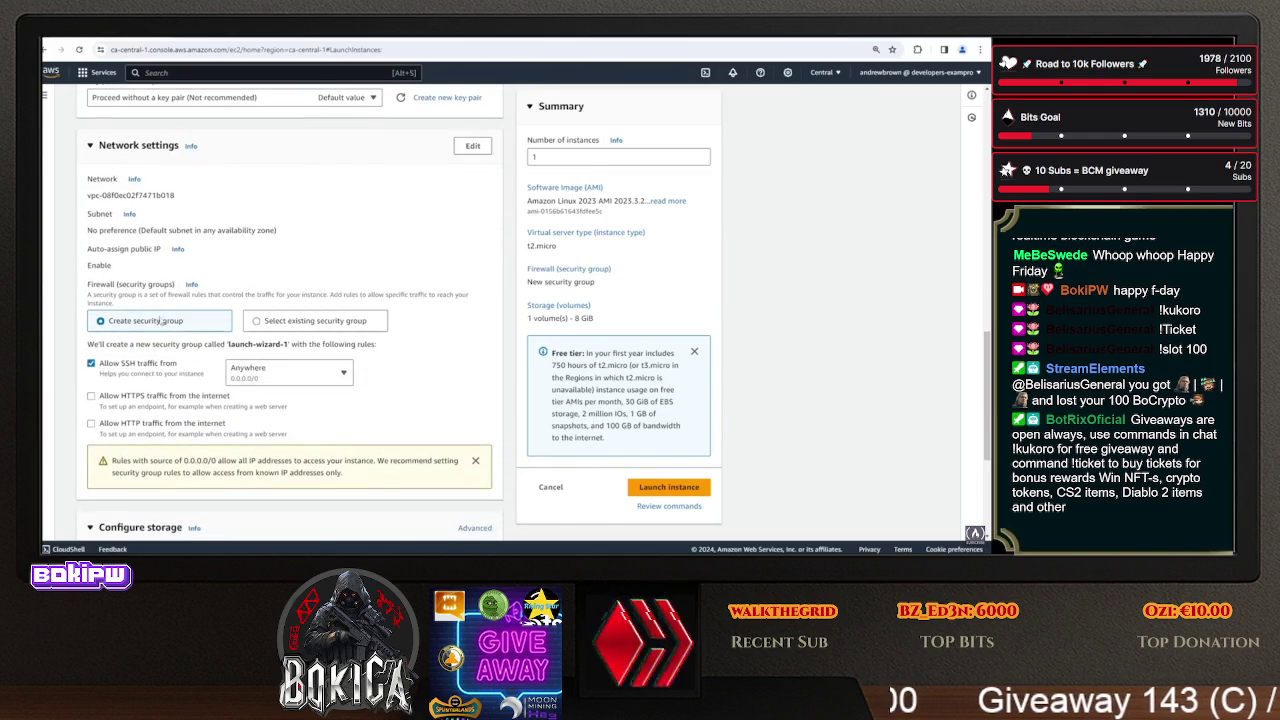
scroll(256, 314, "down", 3)
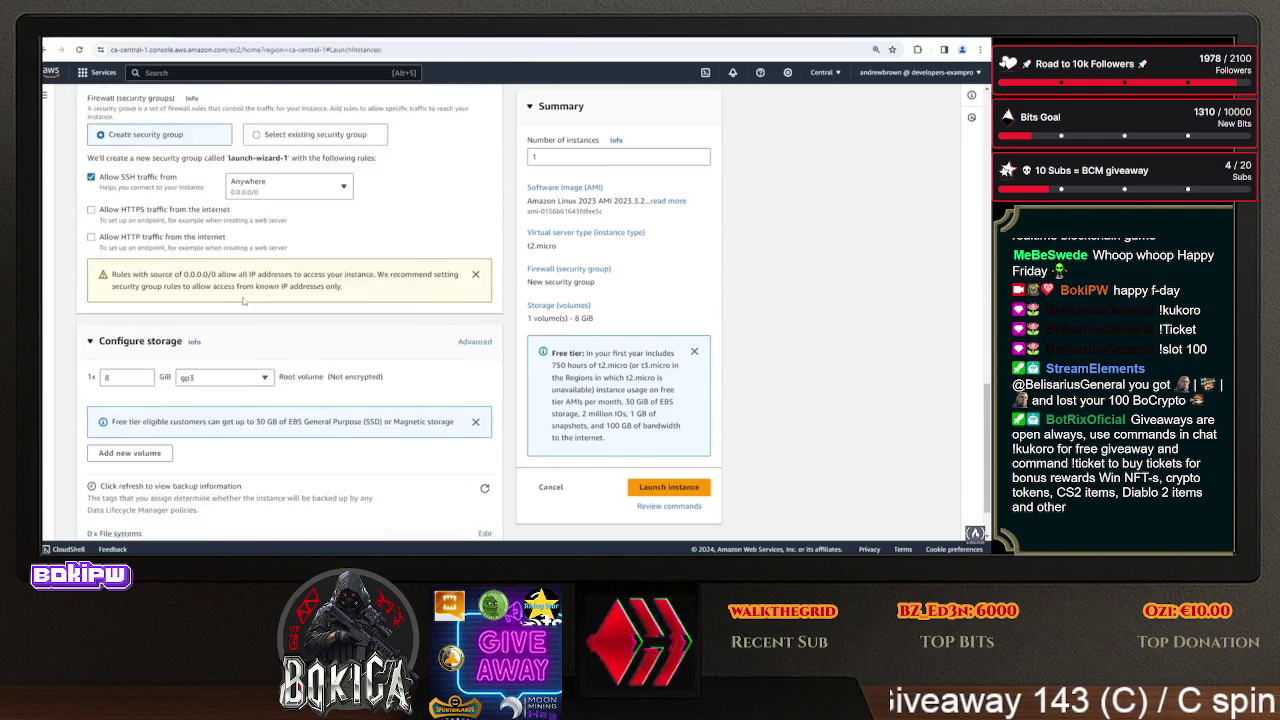
scroll(233, 280, "up", 2)
left_click(262, 218)
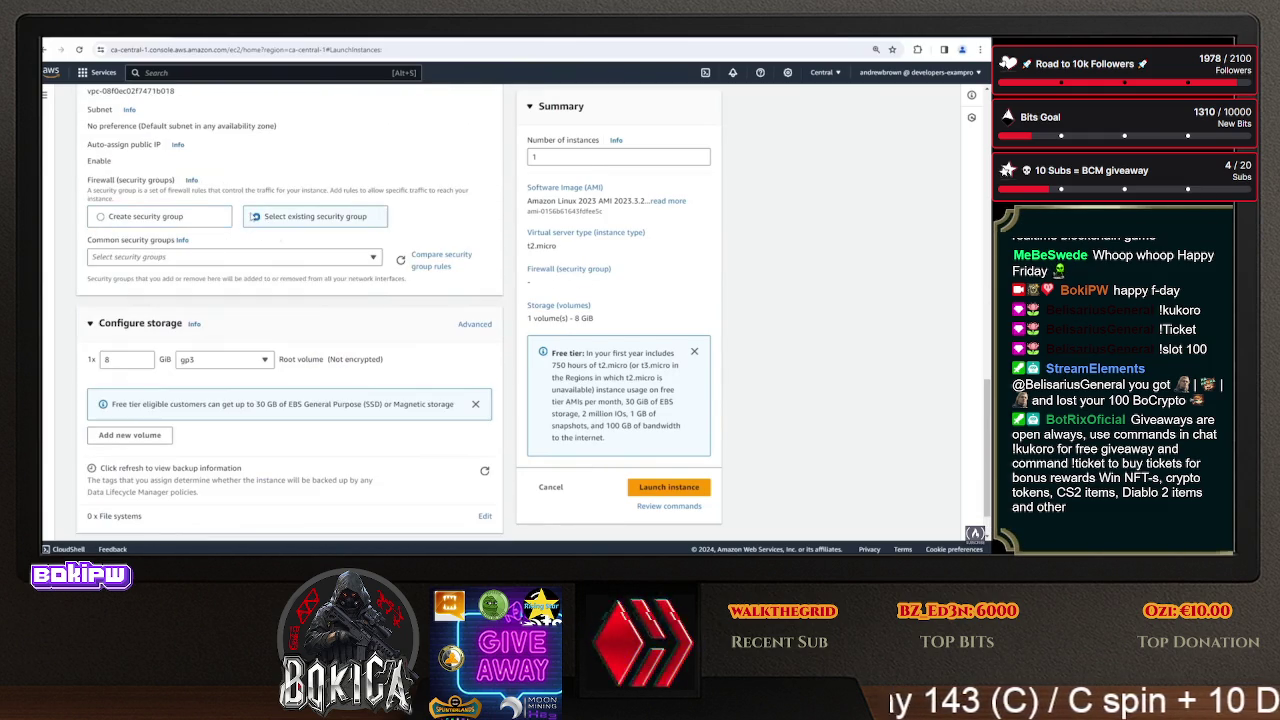
left_click(200, 257)
left_click(178, 298)
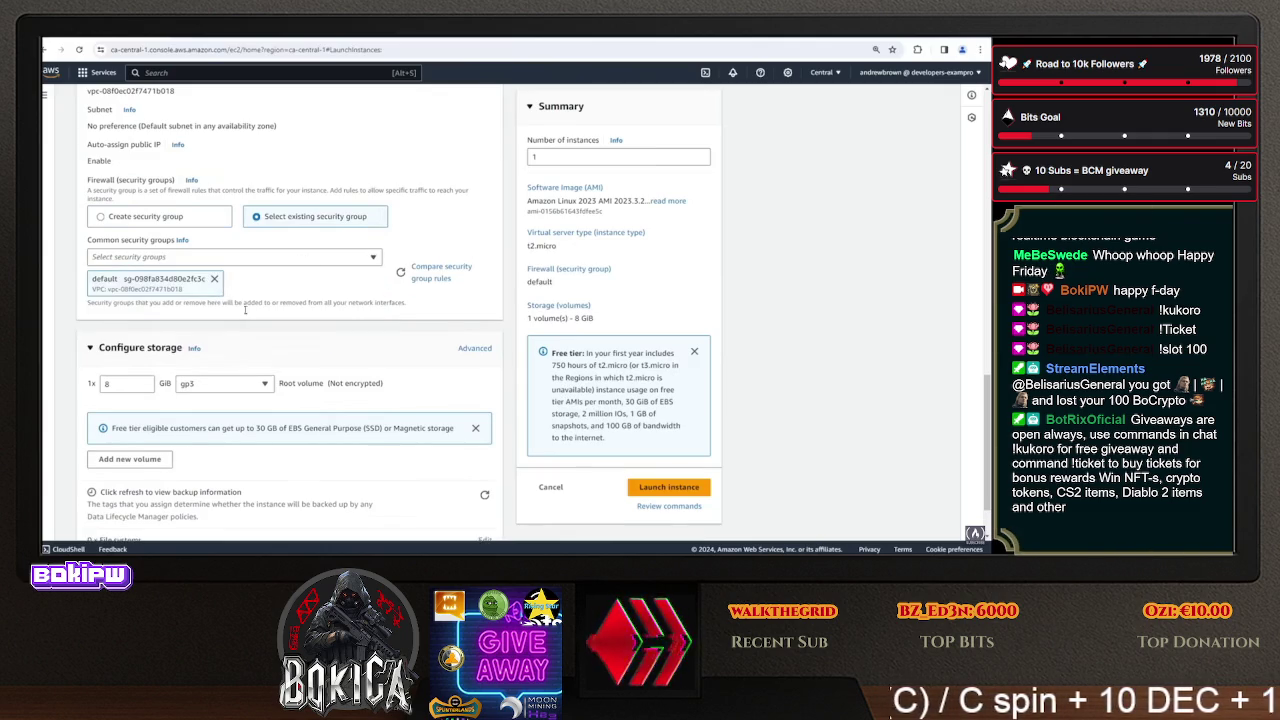
- Under Advanced details, set the IAM instance profile to EC2SSMRole
scroll(231, 303, "down", 1)
left_click(143, 511)
scroll(207, 283, "down", 5)
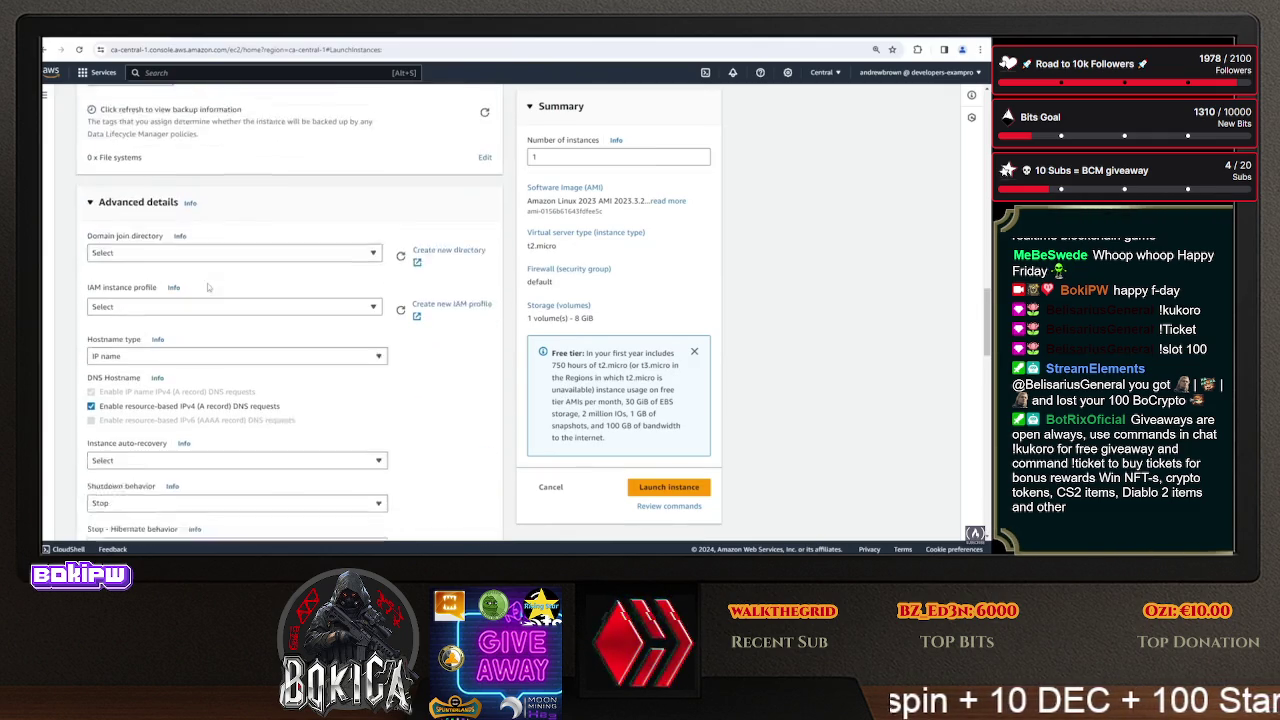
left_click(192, 266)
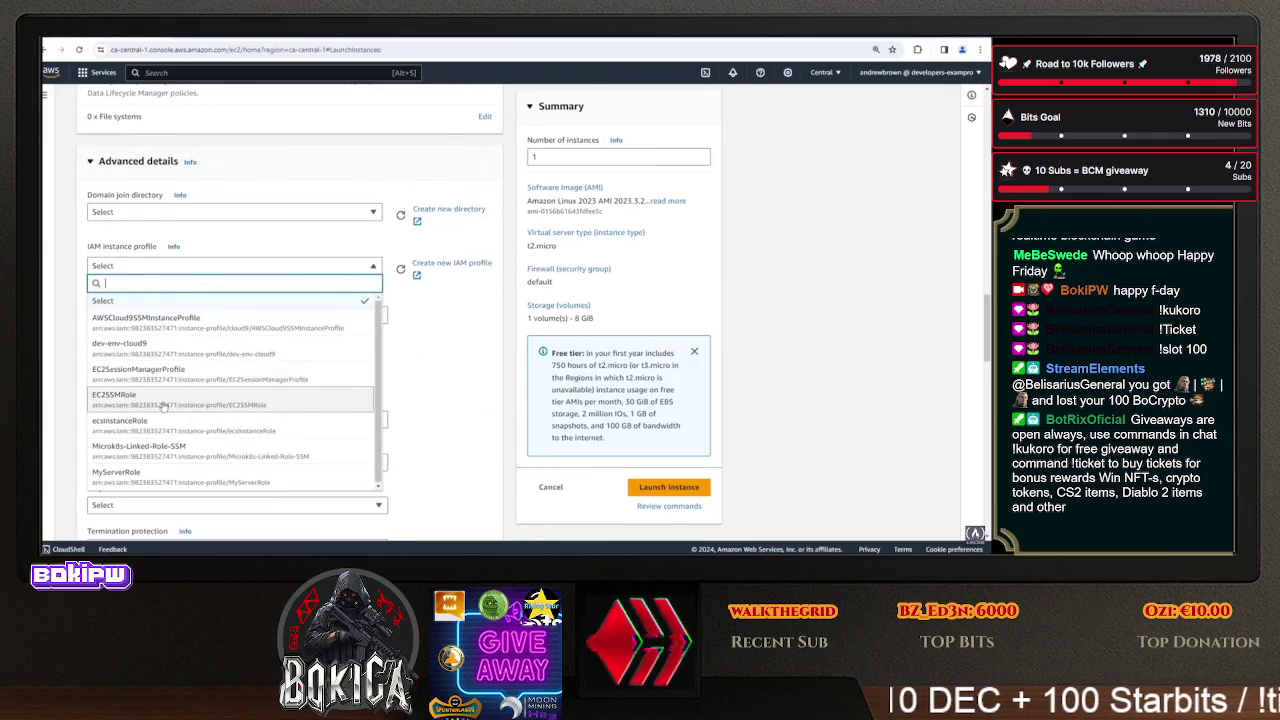
left_click(106, 298)
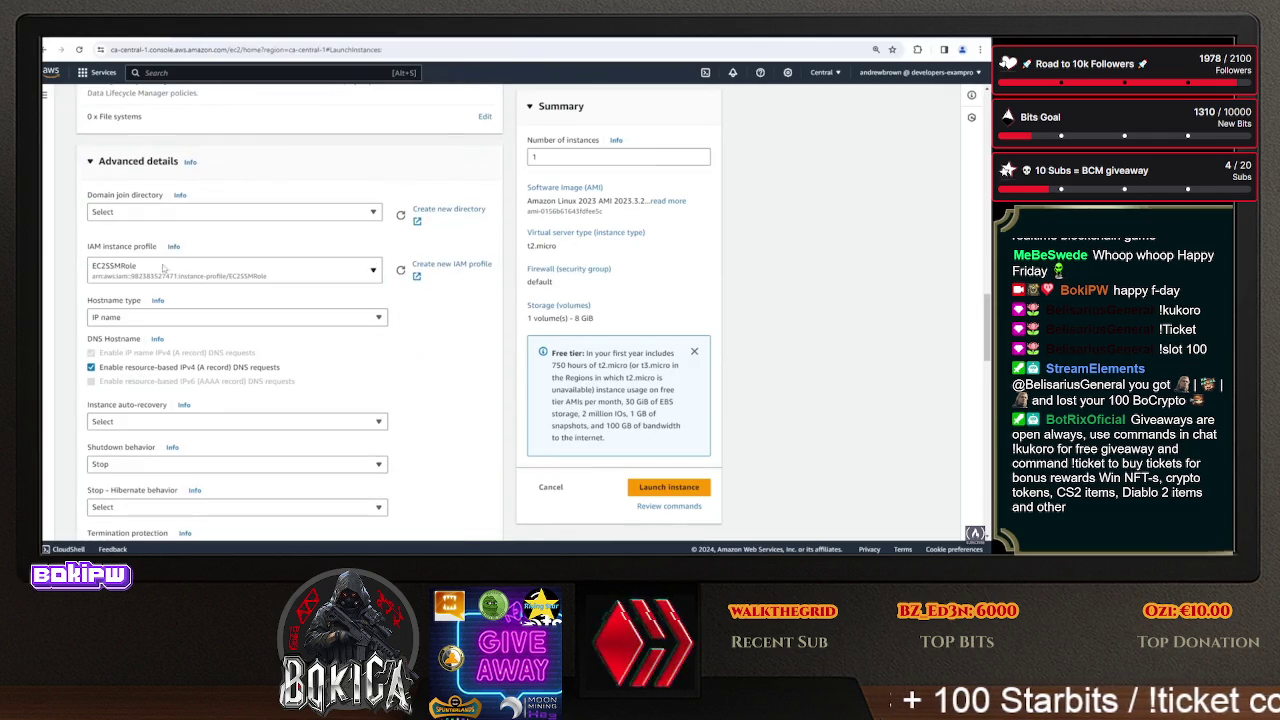
left_click(480, 264)
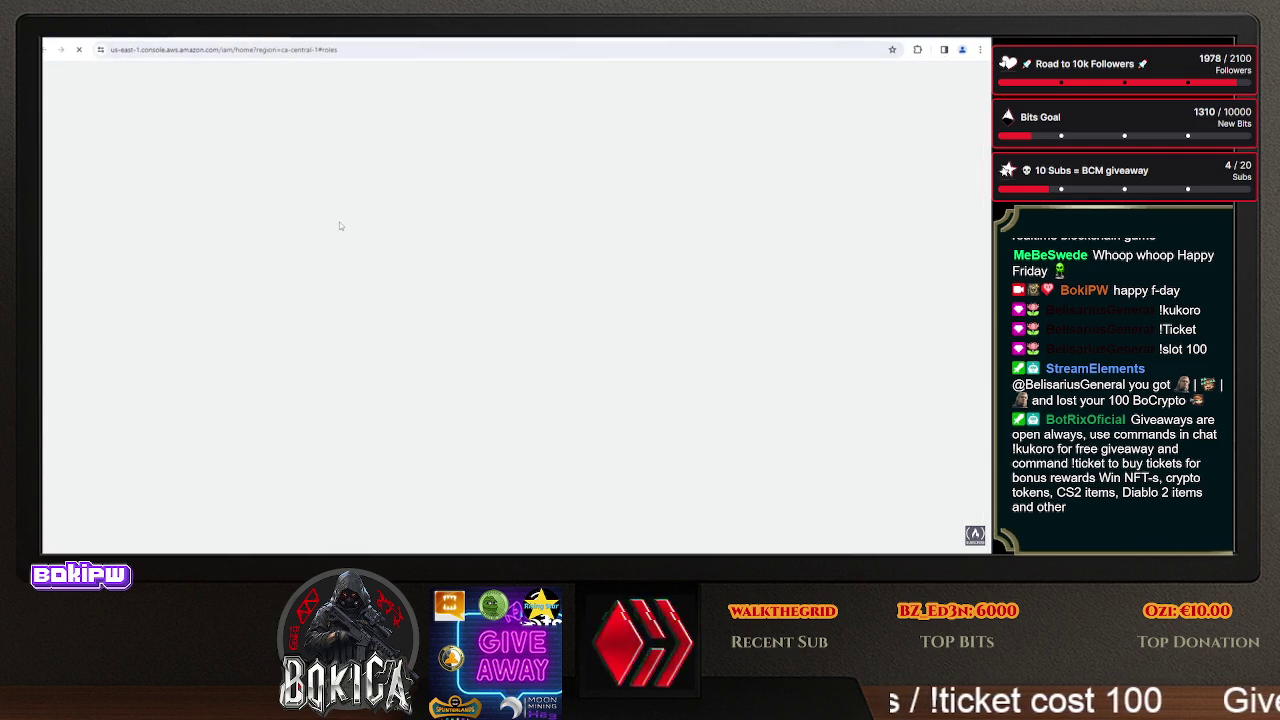
left_click(903, 127)
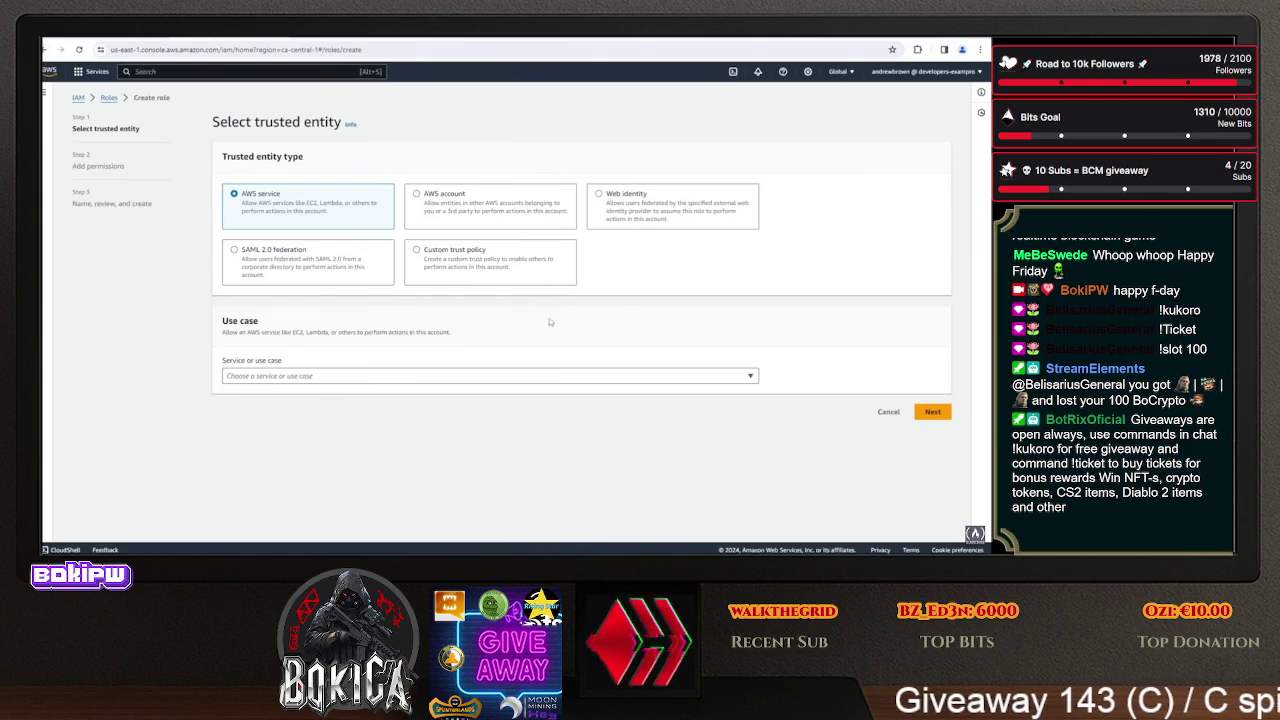
left_click(568, 375)
left_click(568, 375)
left_click(568, 375)
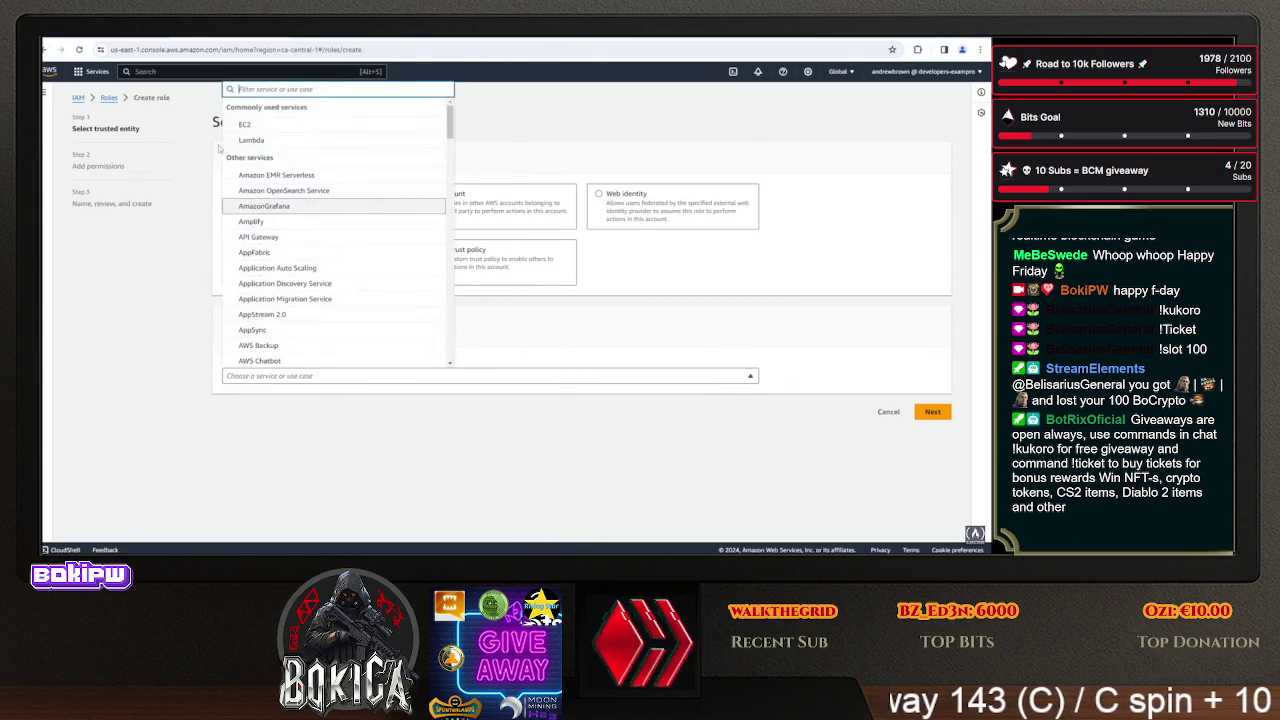
left_click(297, 128)
scroll(925, 435, "down", 3)
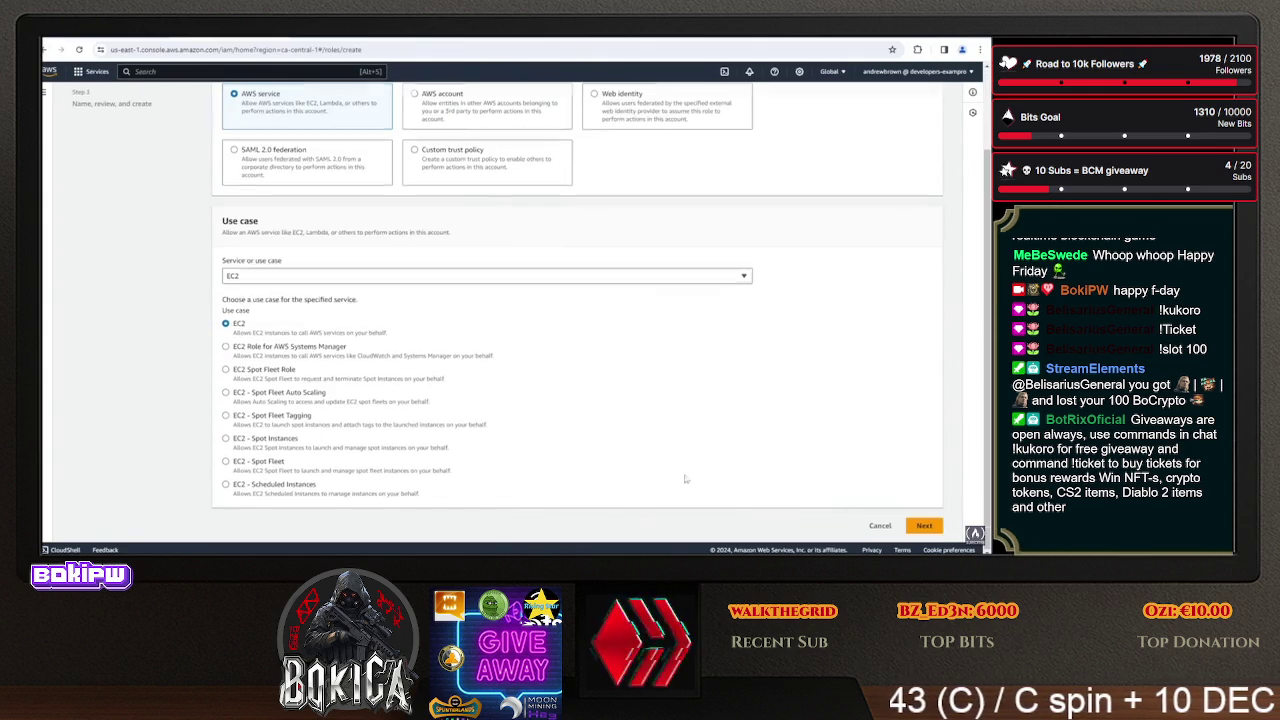
left_click(924, 525)
left_click(321, 203)
type("core")
left_click(226, 251)
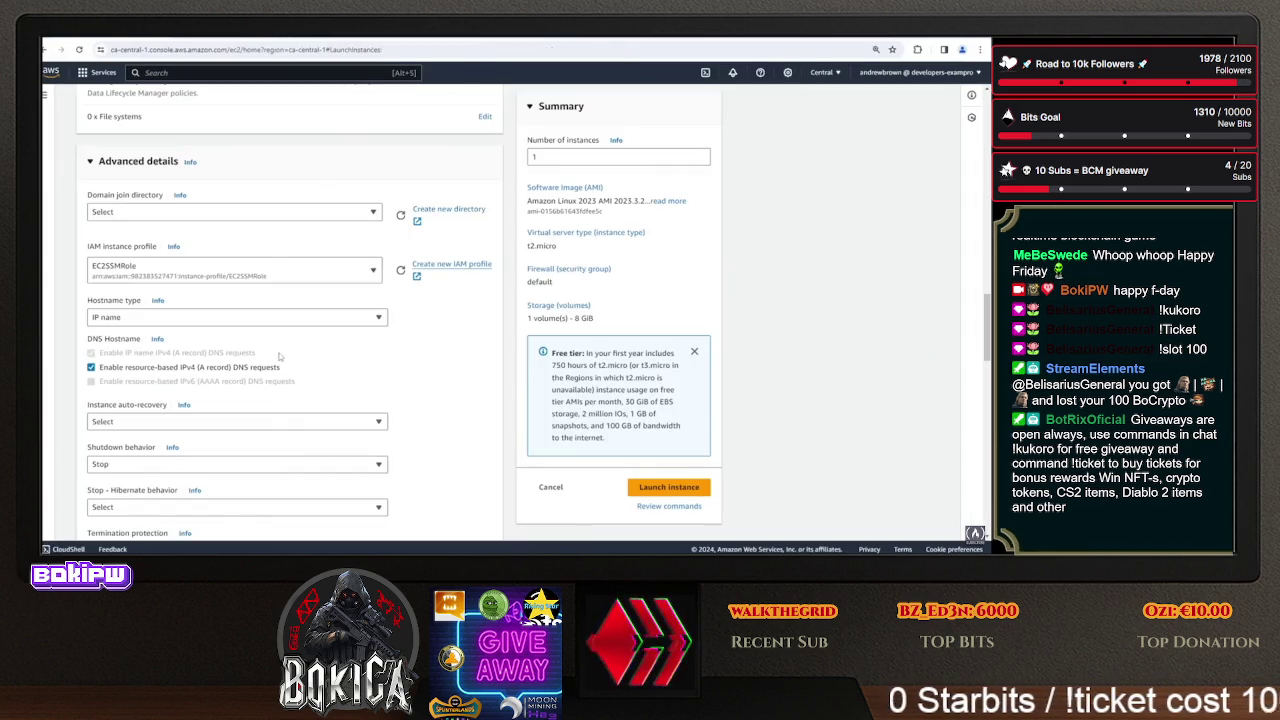
- In Advanced details, keep instance metadata access set to Enabled
scroll(280, 356, "down", 5)
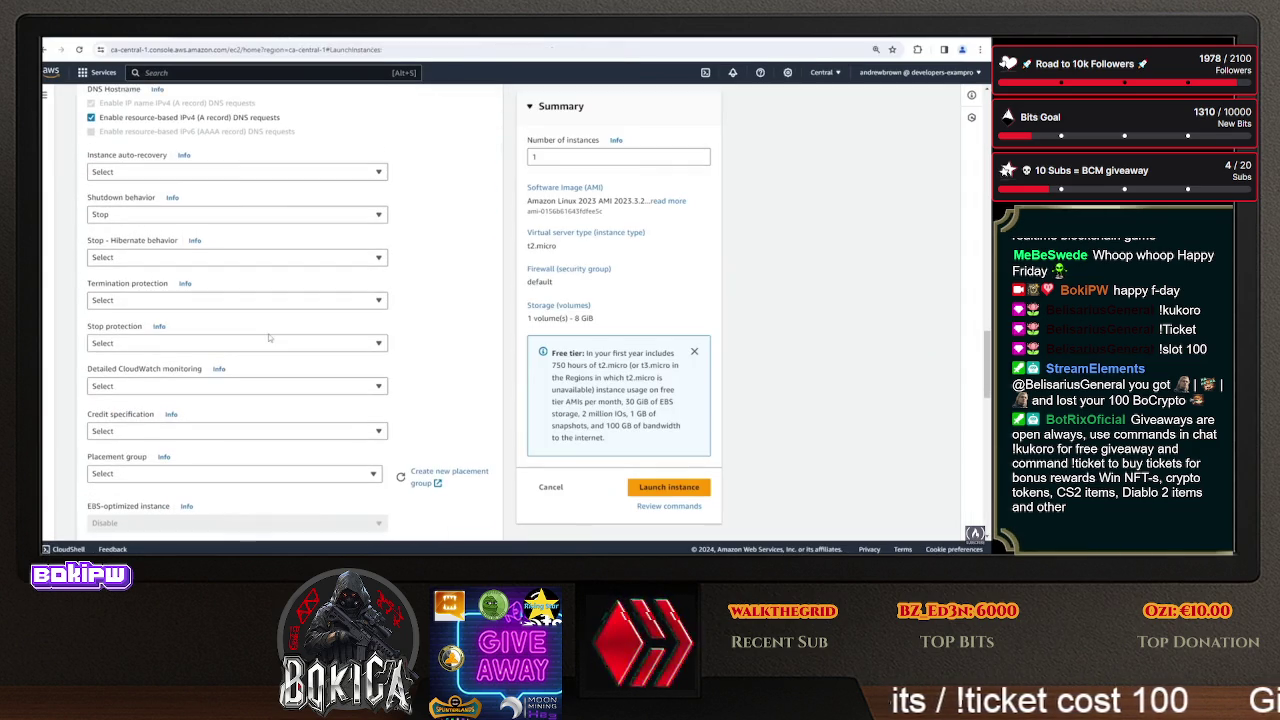
scroll(266, 313, "up", 1)
scroll(265, 312, "up", 3)
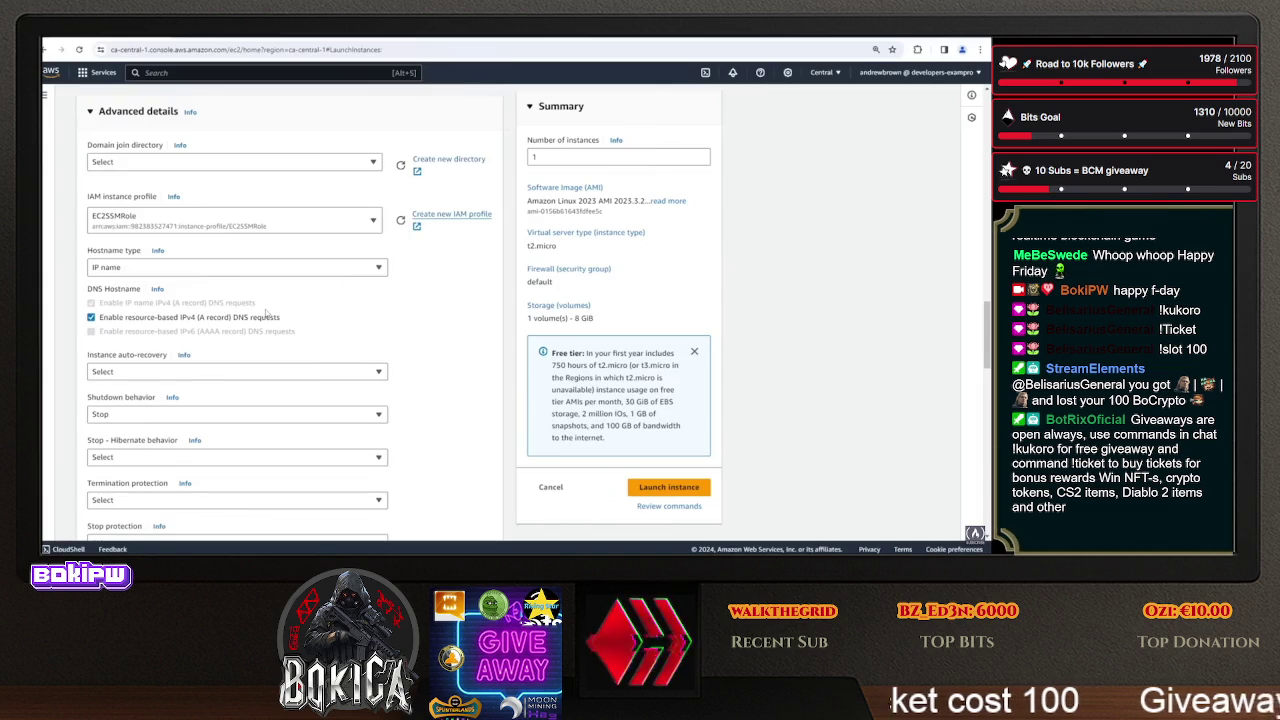
scroll(266, 313, "down", 6)
scroll(266, 313, "down", 5)
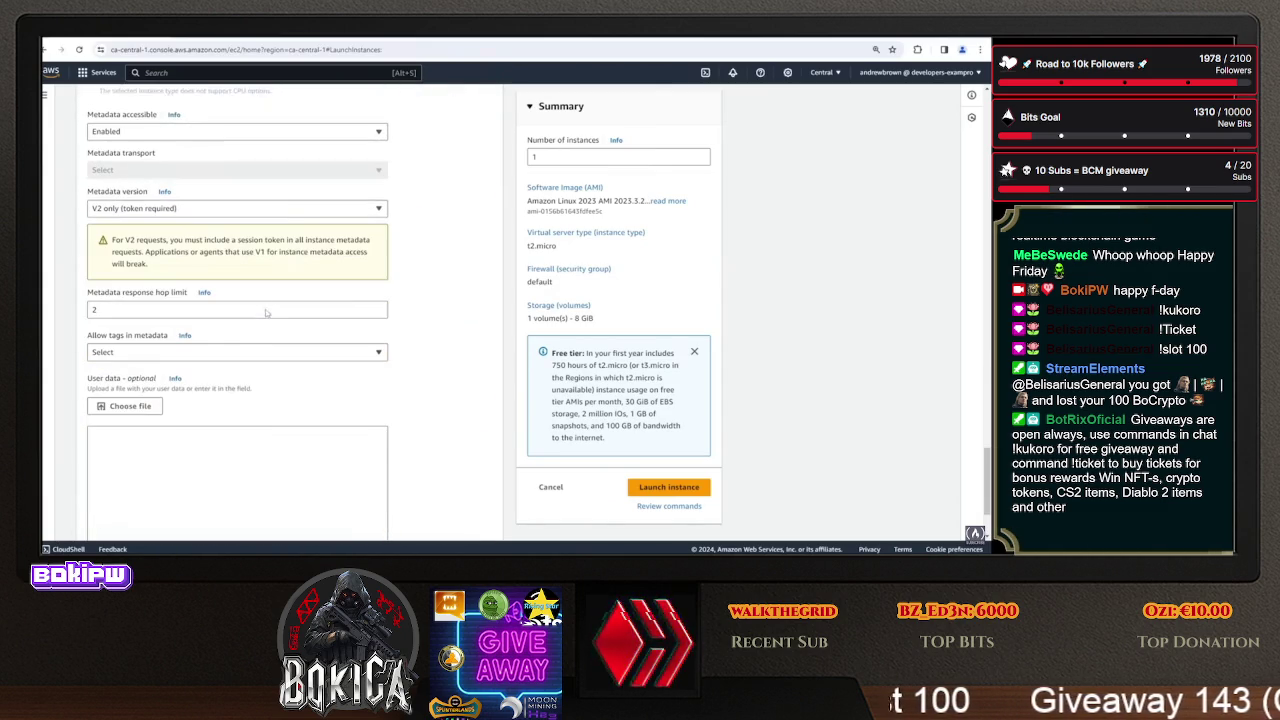
scroll(271, 345, "up", 4)
scroll(271, 345, "down", 3)
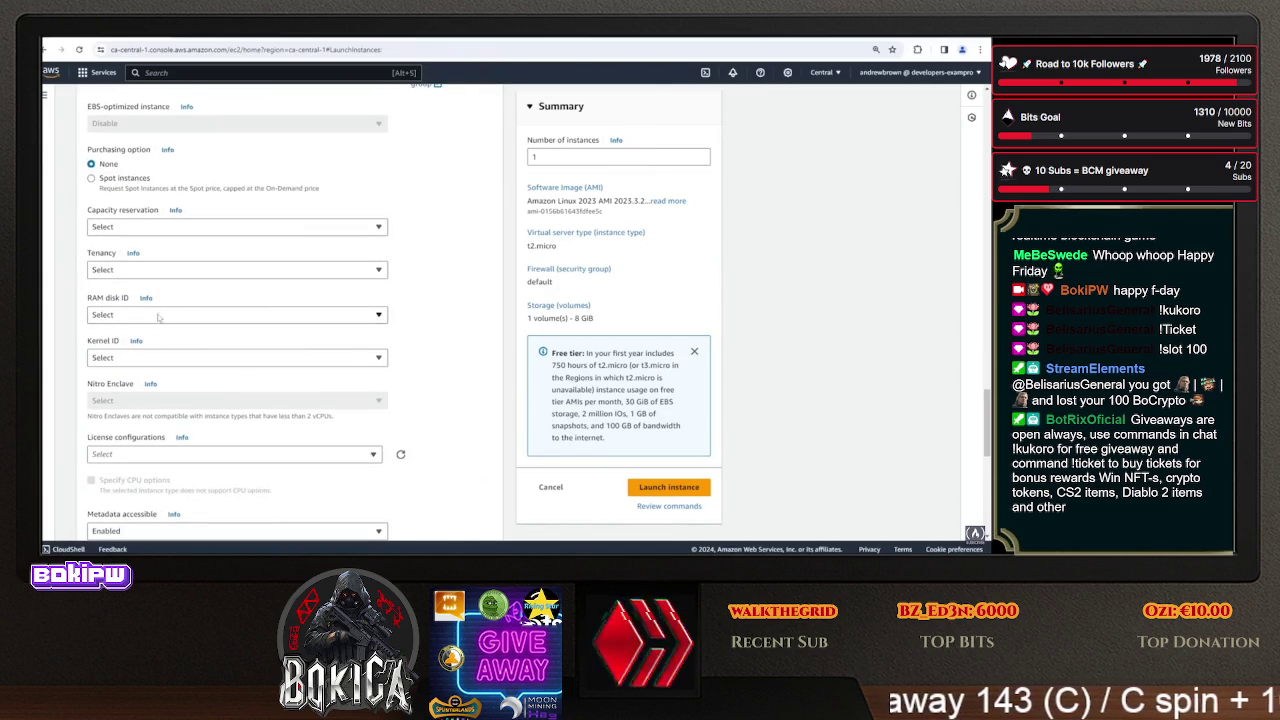
scroll(147, 283, "down", 3)
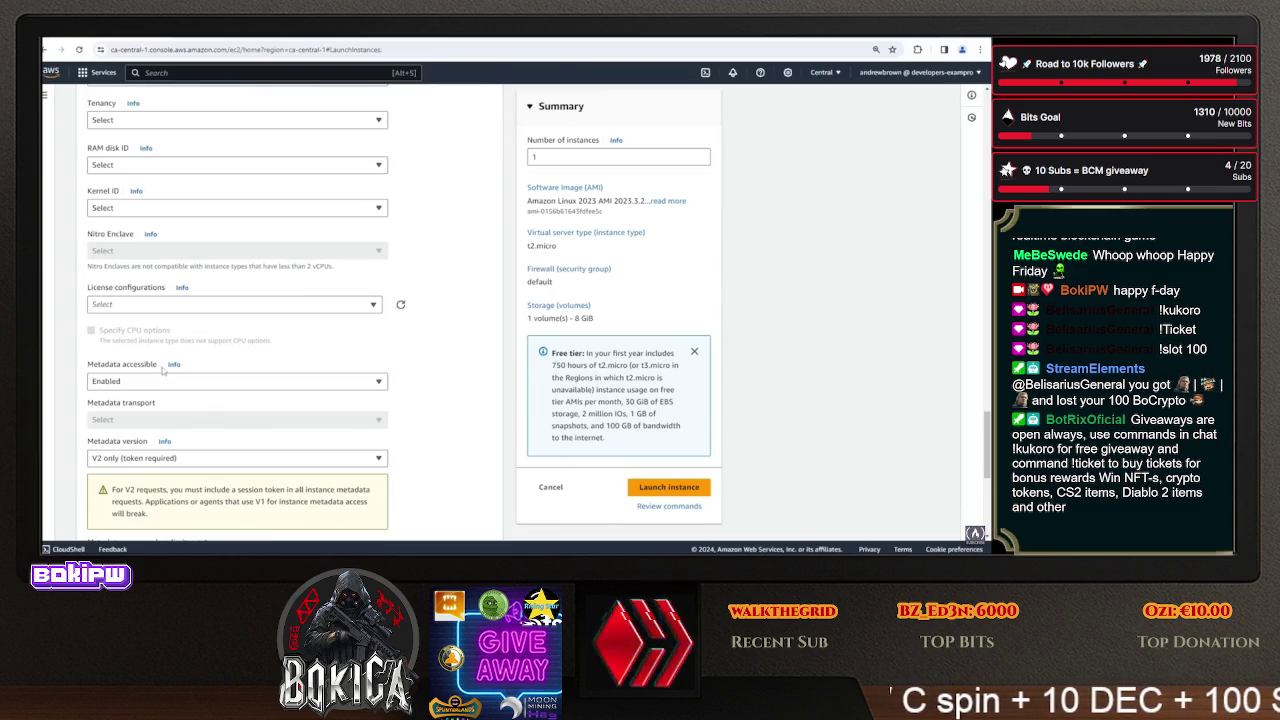
left_click(176, 384)
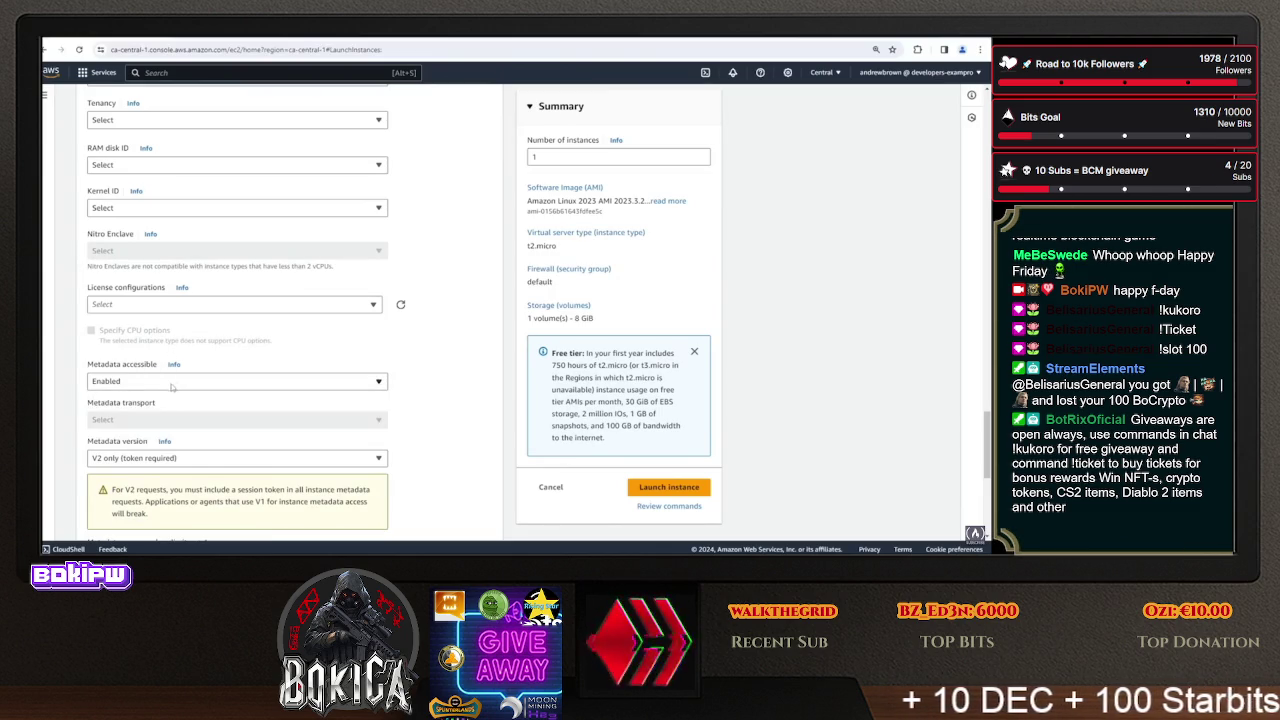
left_click(231, 417)
- Set Metadata version to 'V1 and V2 (token optional)'
left_click_drag(88, 444, 166, 457)
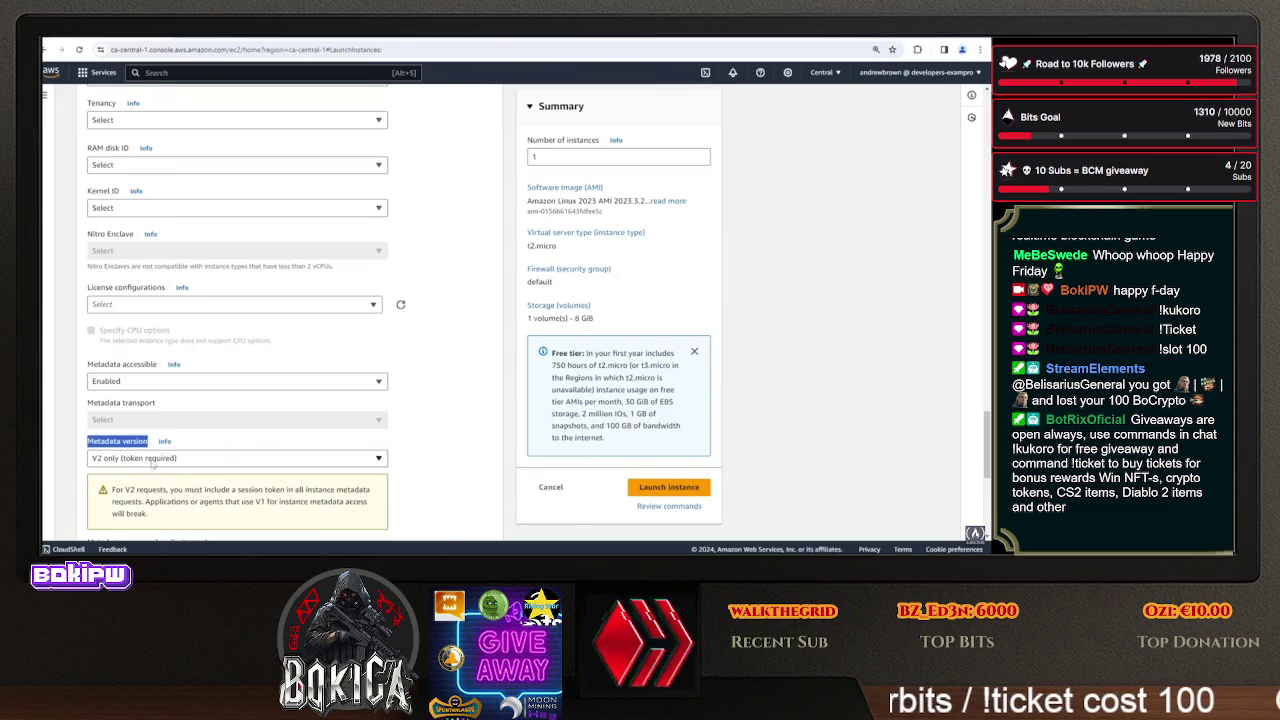
left_click(142, 460)
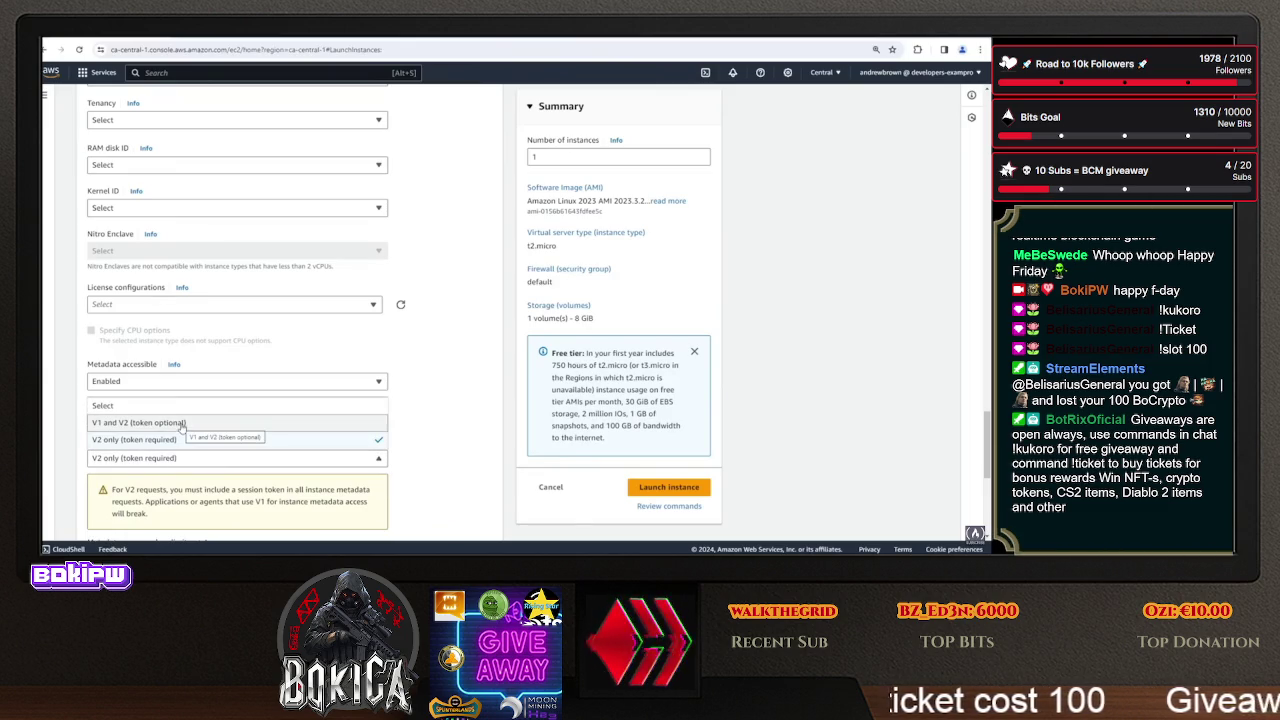
scroll(189, 436, "up", 1)
scroll(189, 436, "down", 3)
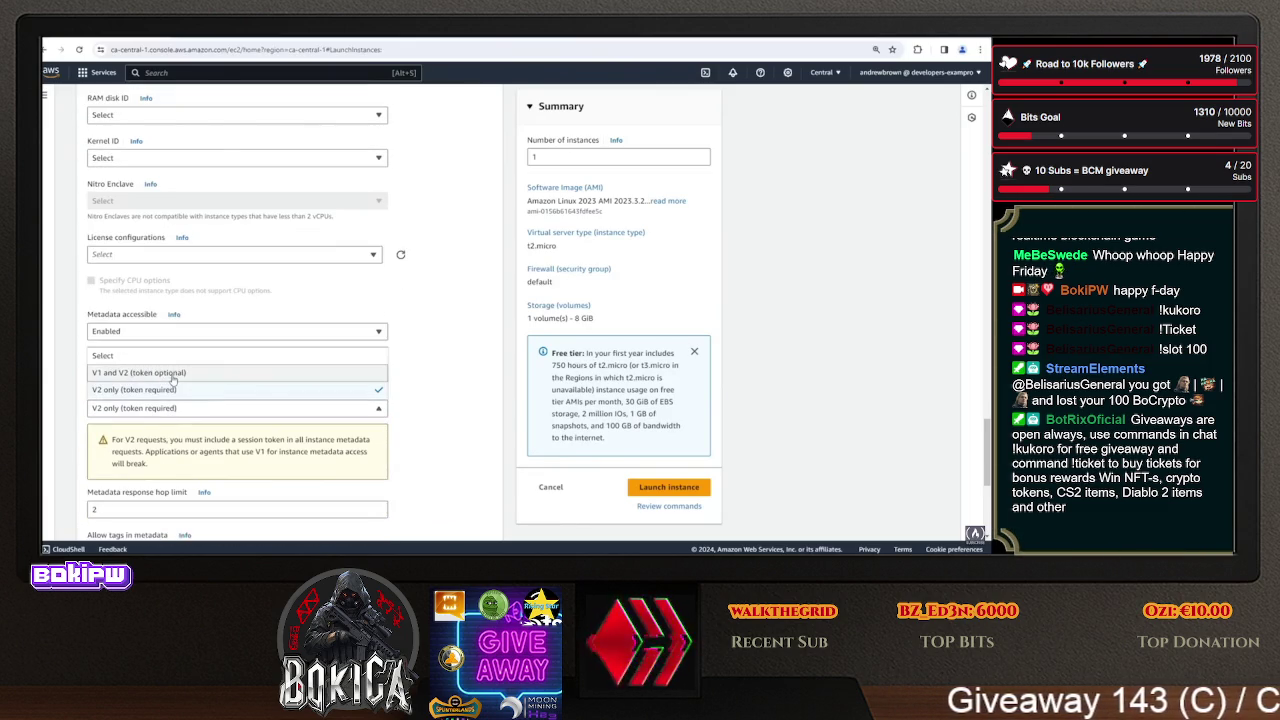
left_click(160, 372)
- Launch the configured instance
scroll(201, 420, "down", 3)
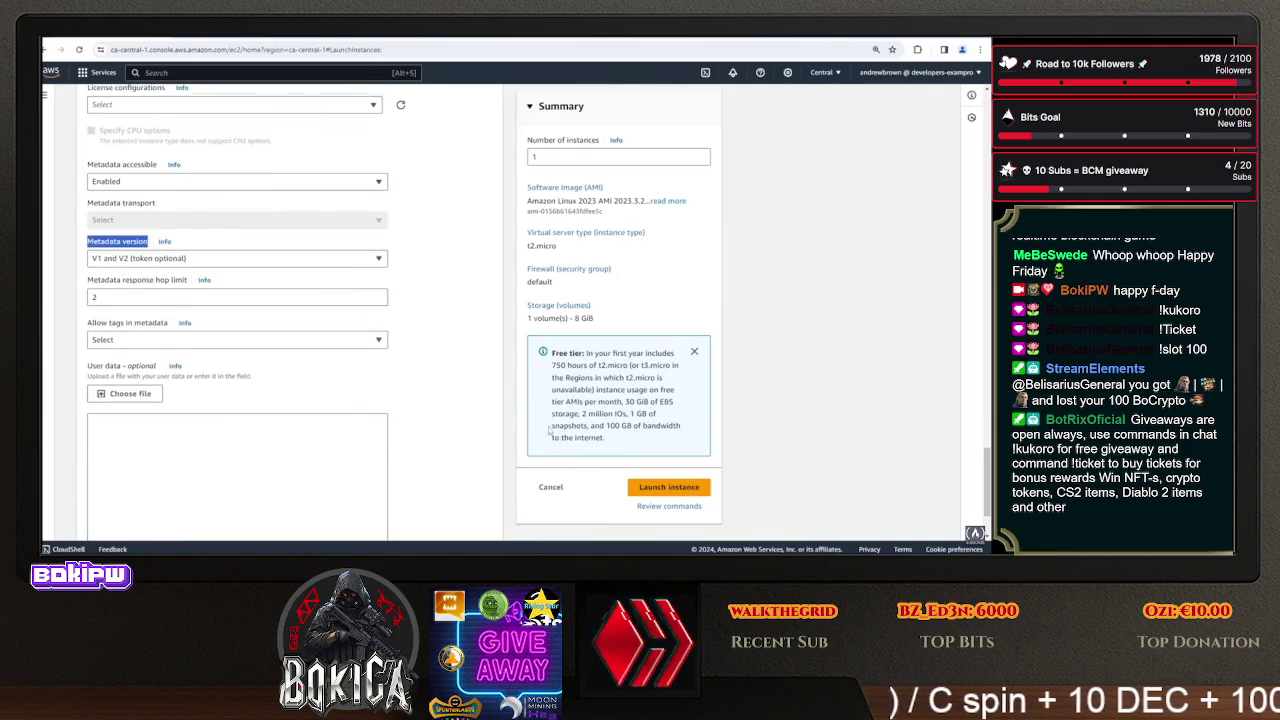
scroll(238, 330, "down", 2)
left_click(669, 487)
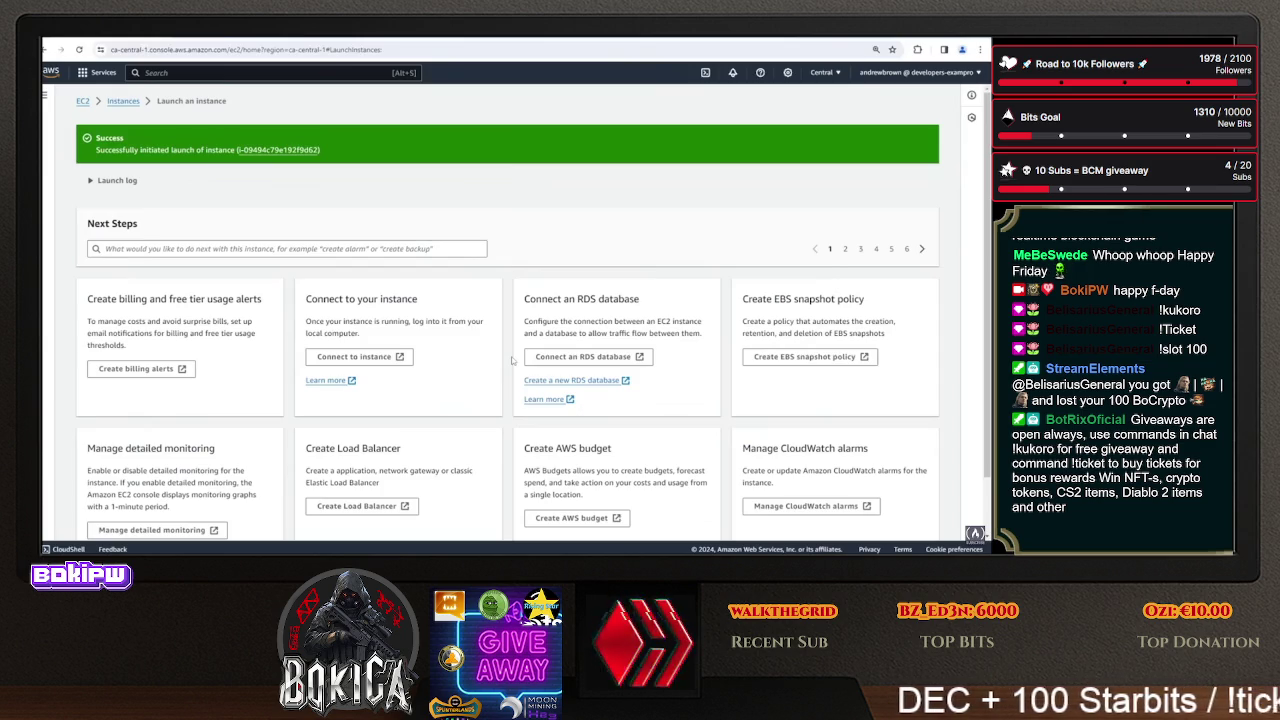
- Rename the launched instance to MetaDataV1andV2 and open its Connect to instance page
left_click(283, 152)
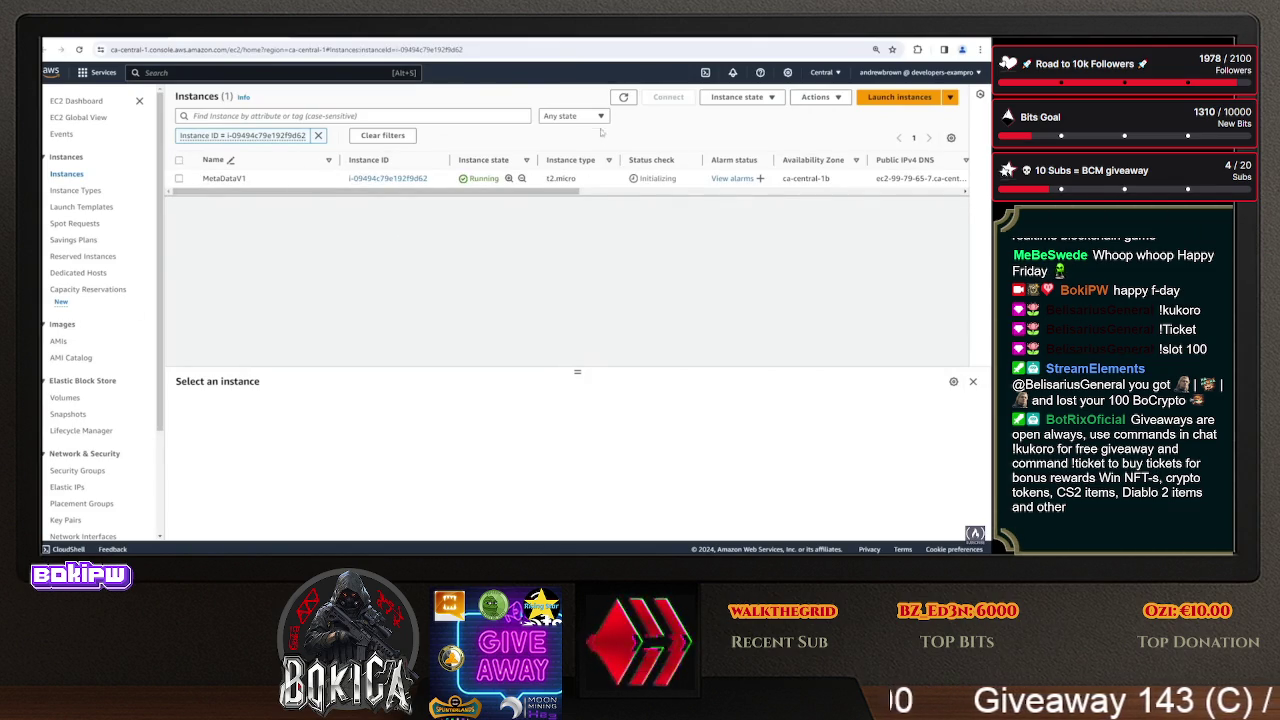
left_click(327, 181)
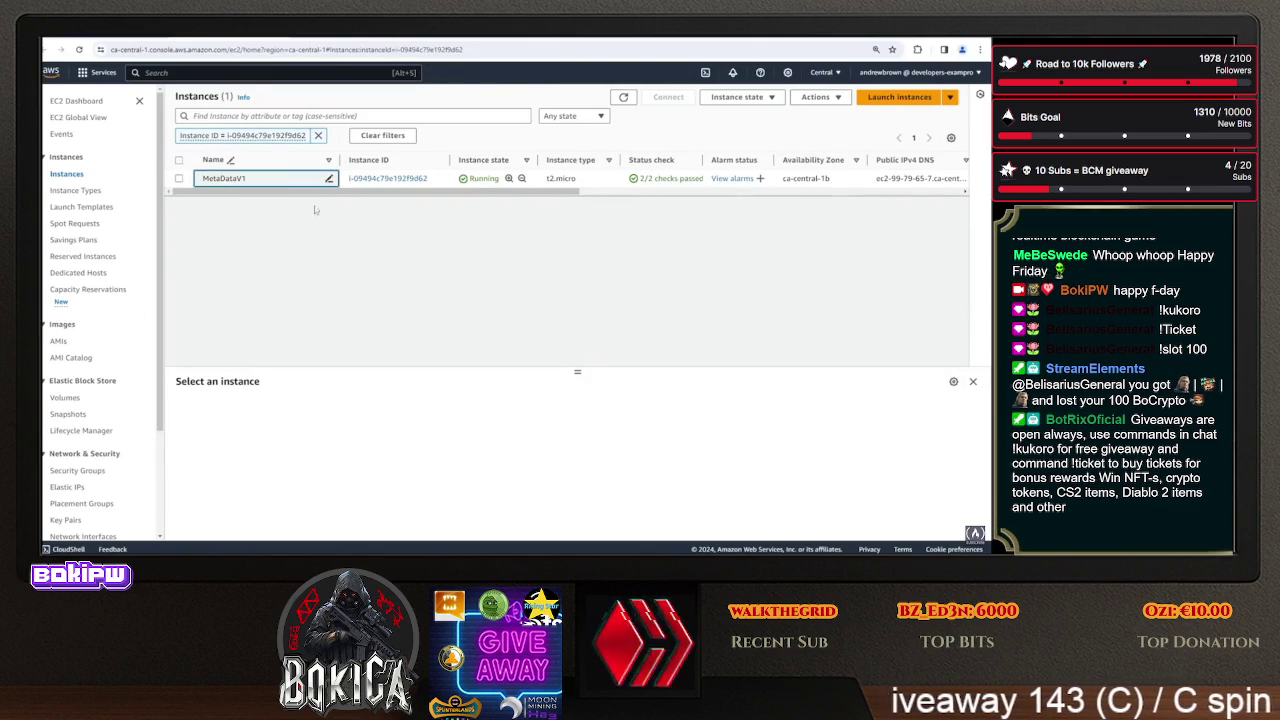
type("andV2")
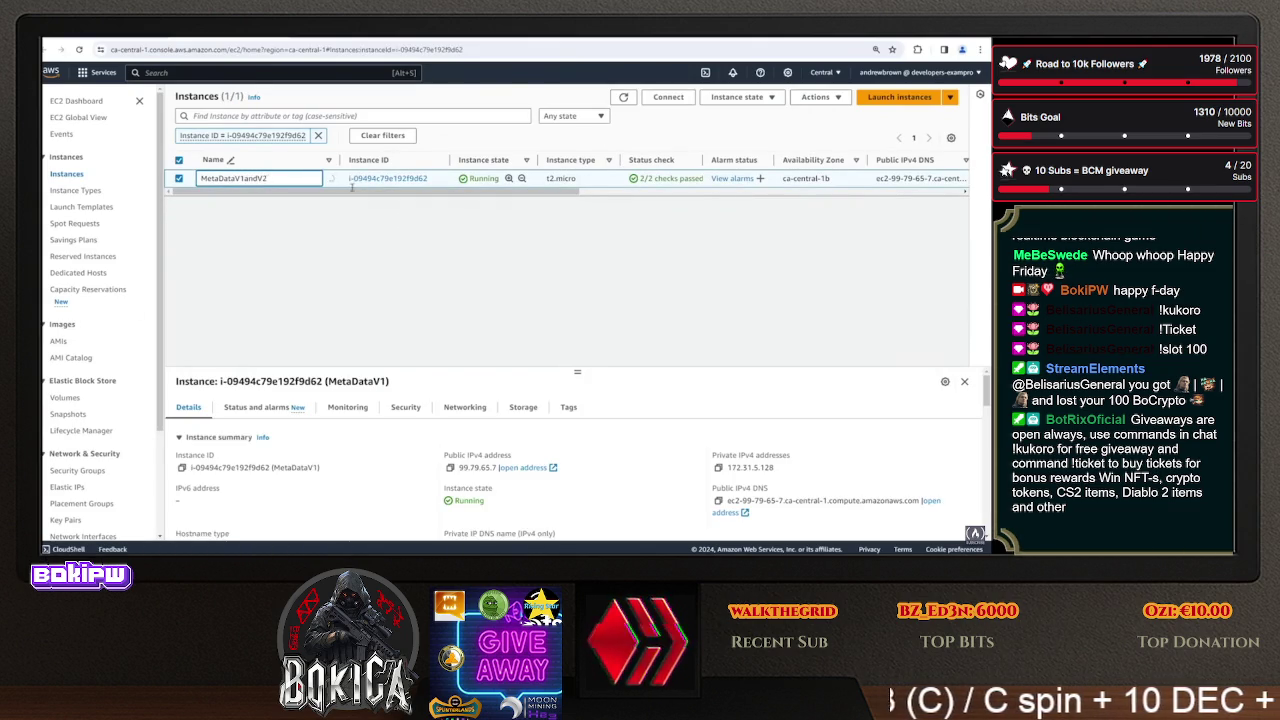
left_click(331, 178)
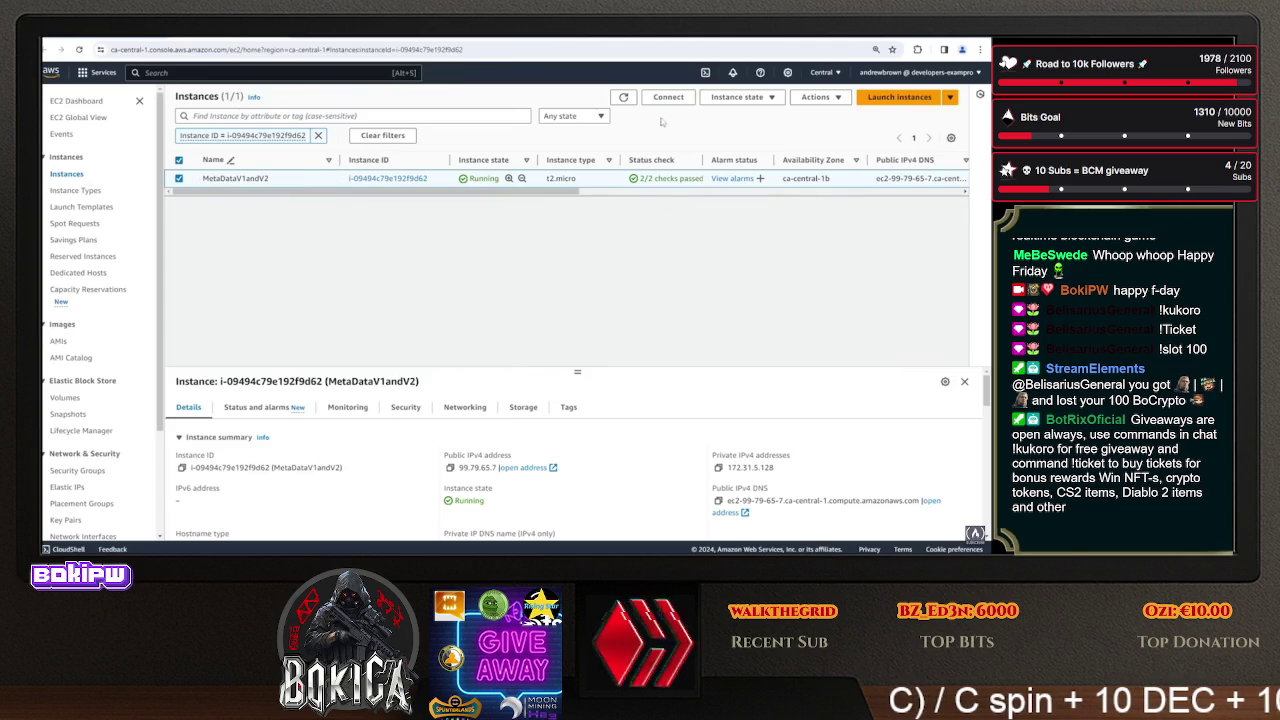
left_click(669, 99)
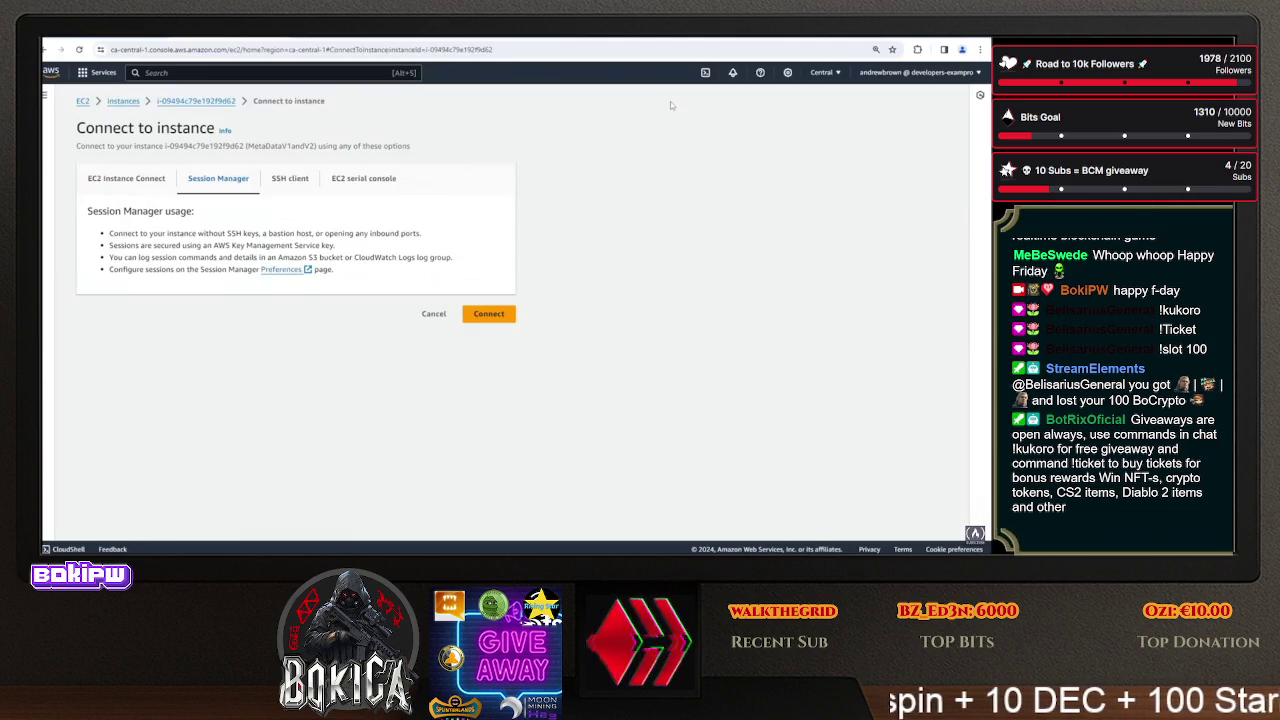
- Start a Session Manager session and switch the shell to ec2-user with 'sudo su - ec2-user'
left_click(505, 314)
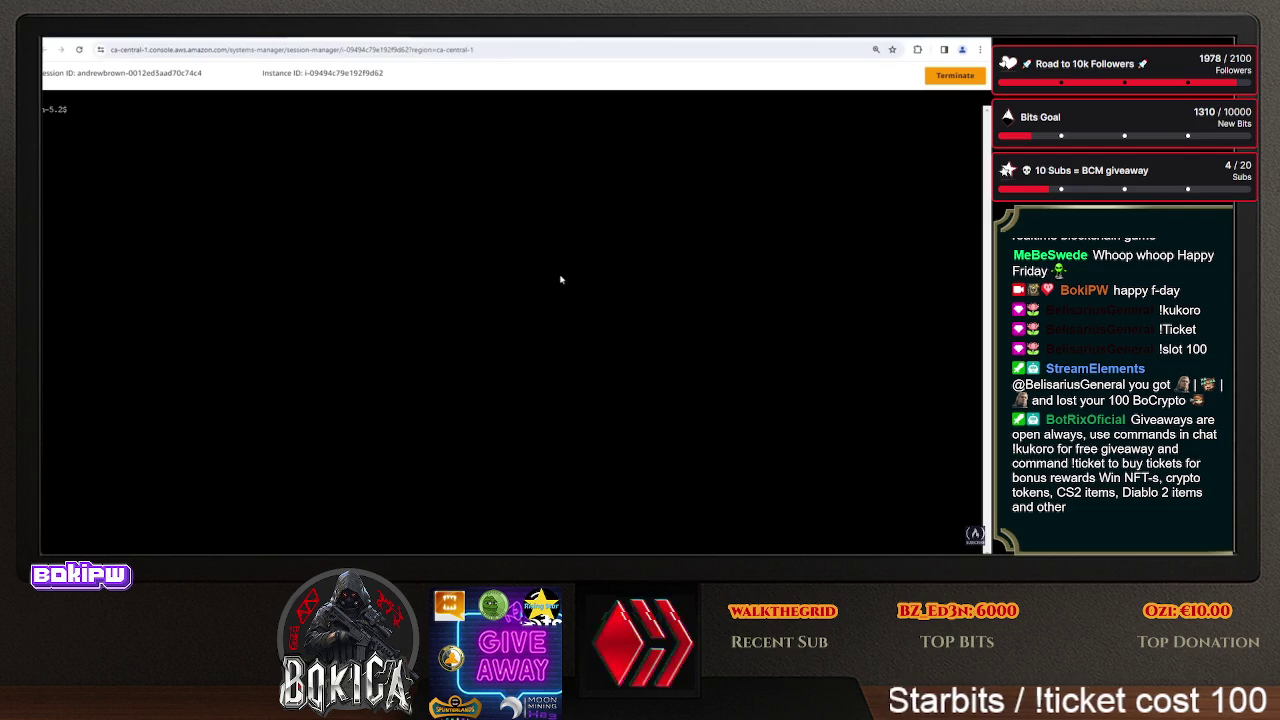
type("sudosu -")
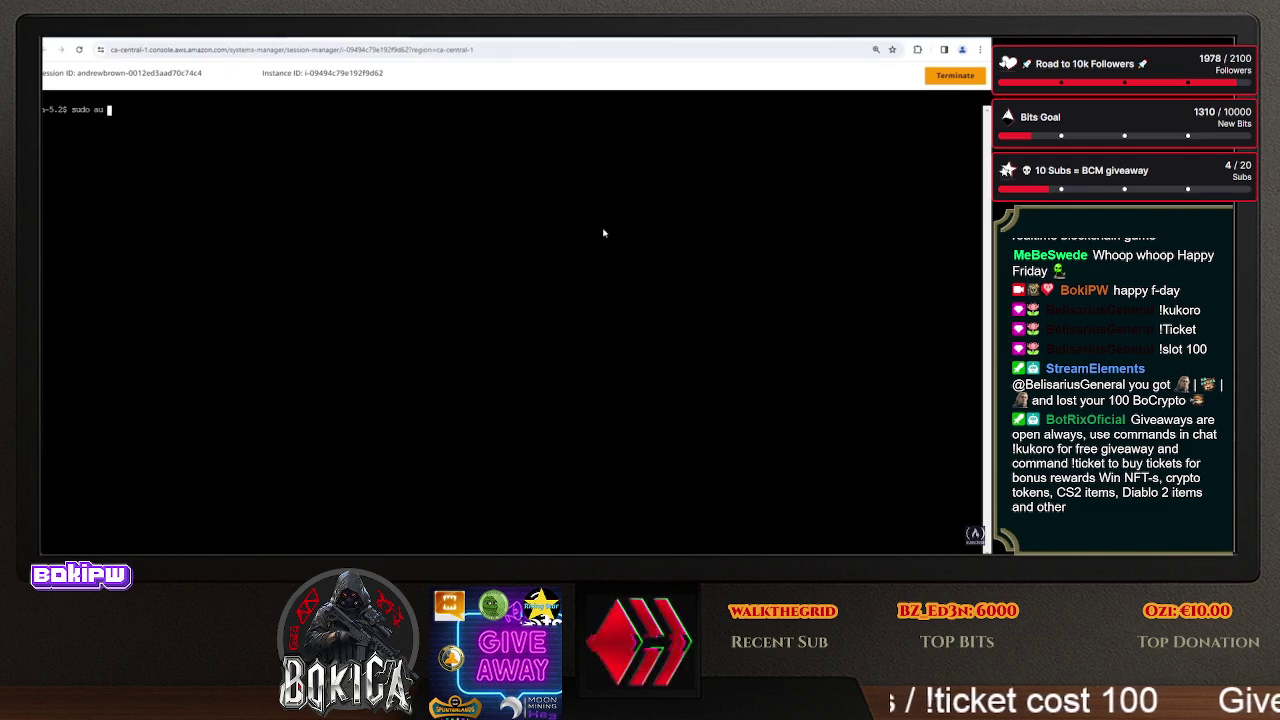
type(" ec2-user")
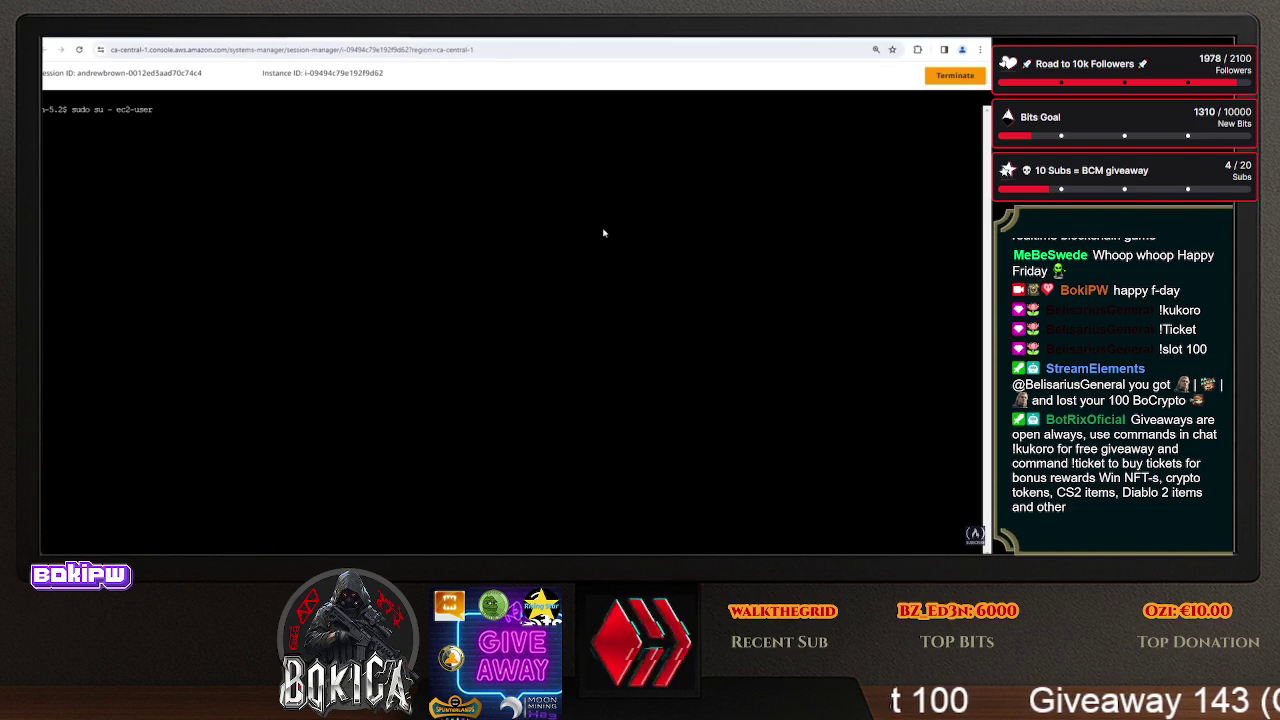
key("Return")
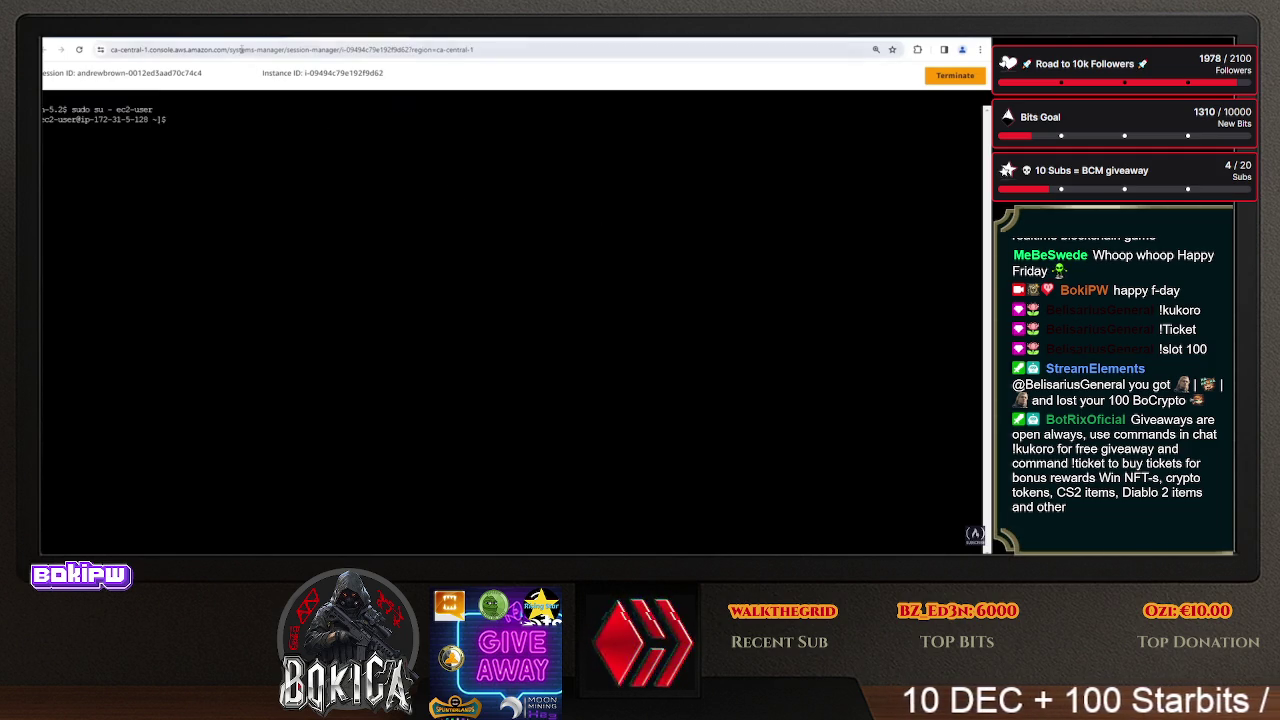
- In a new tab, go to GitHub and open the ExamProCo/AWS-Examples repository
left_click(420, 37)
type("githu")
key("Return")
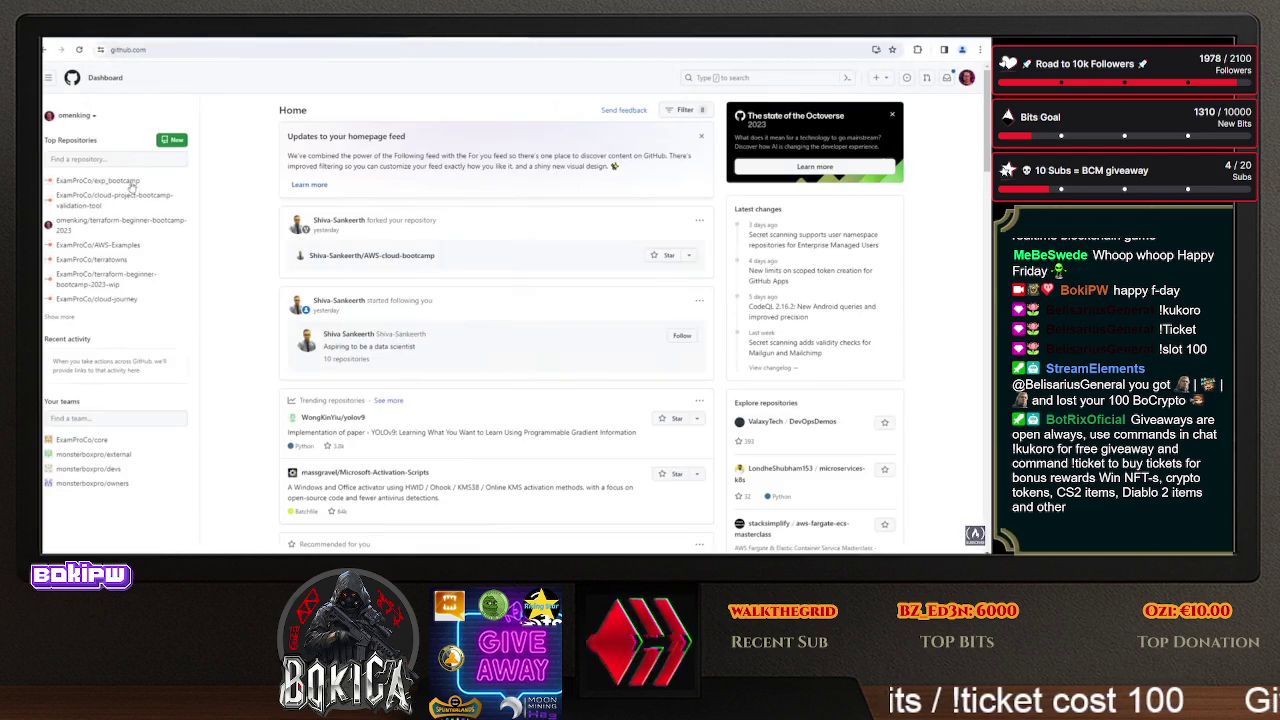
left_click(97, 245)
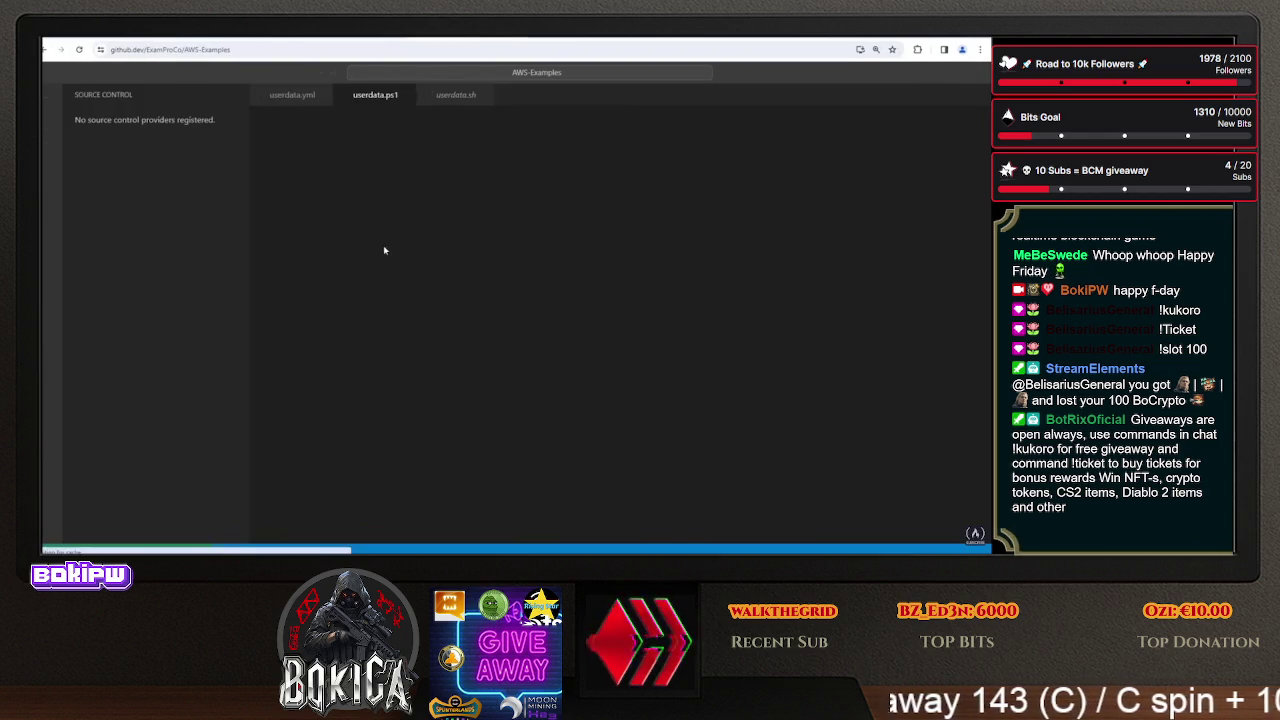
left_click(50, 96)
mouse_move(87, 94)
left_click(205, 94)
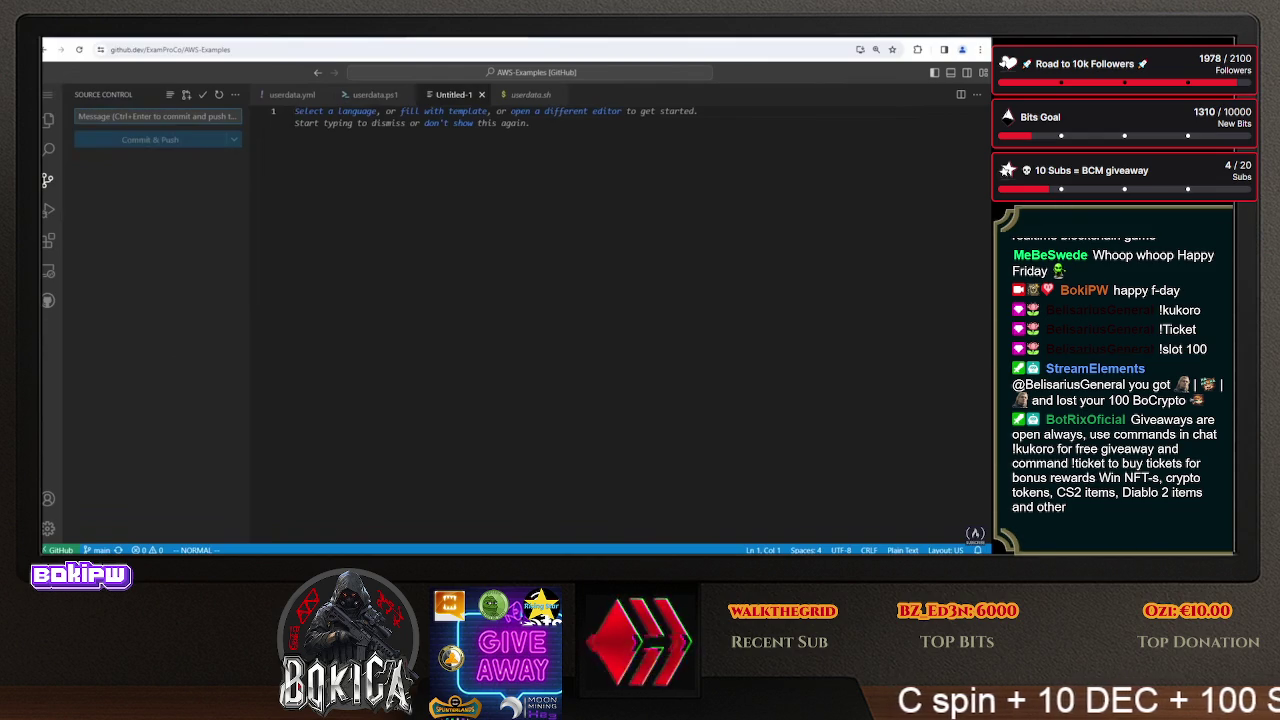
key("Return")
key("Return")
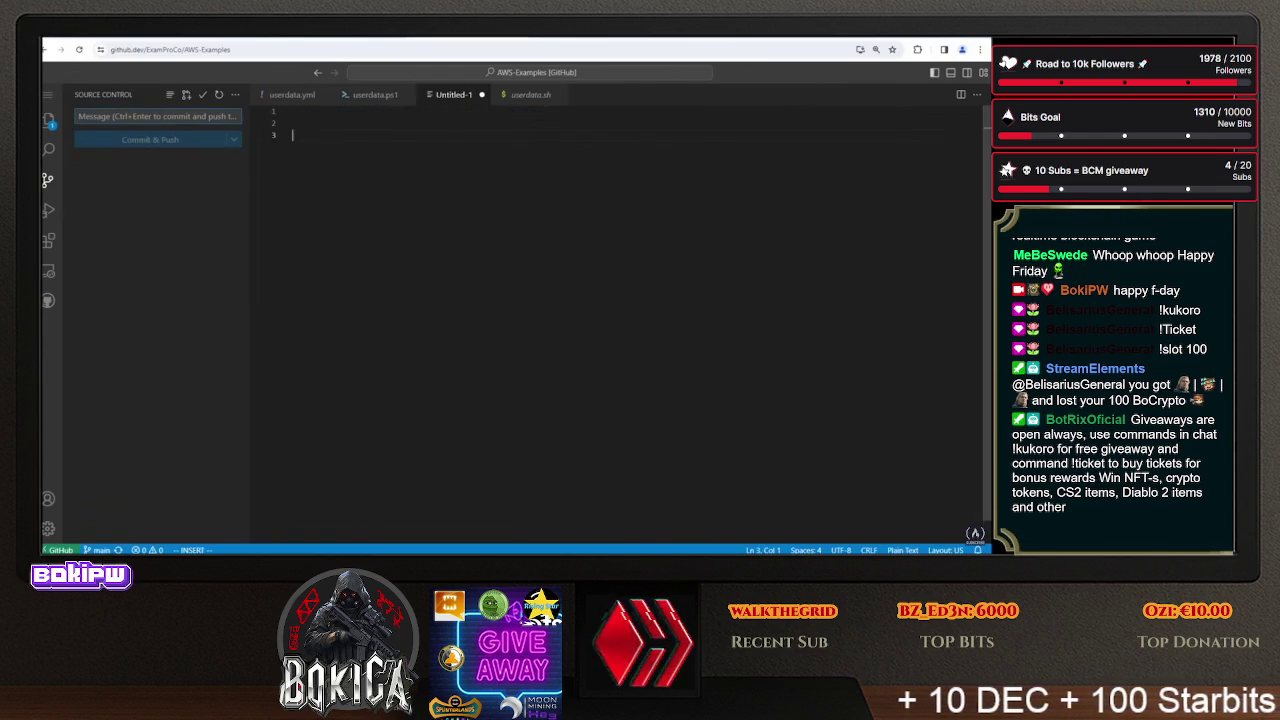
type("http://")
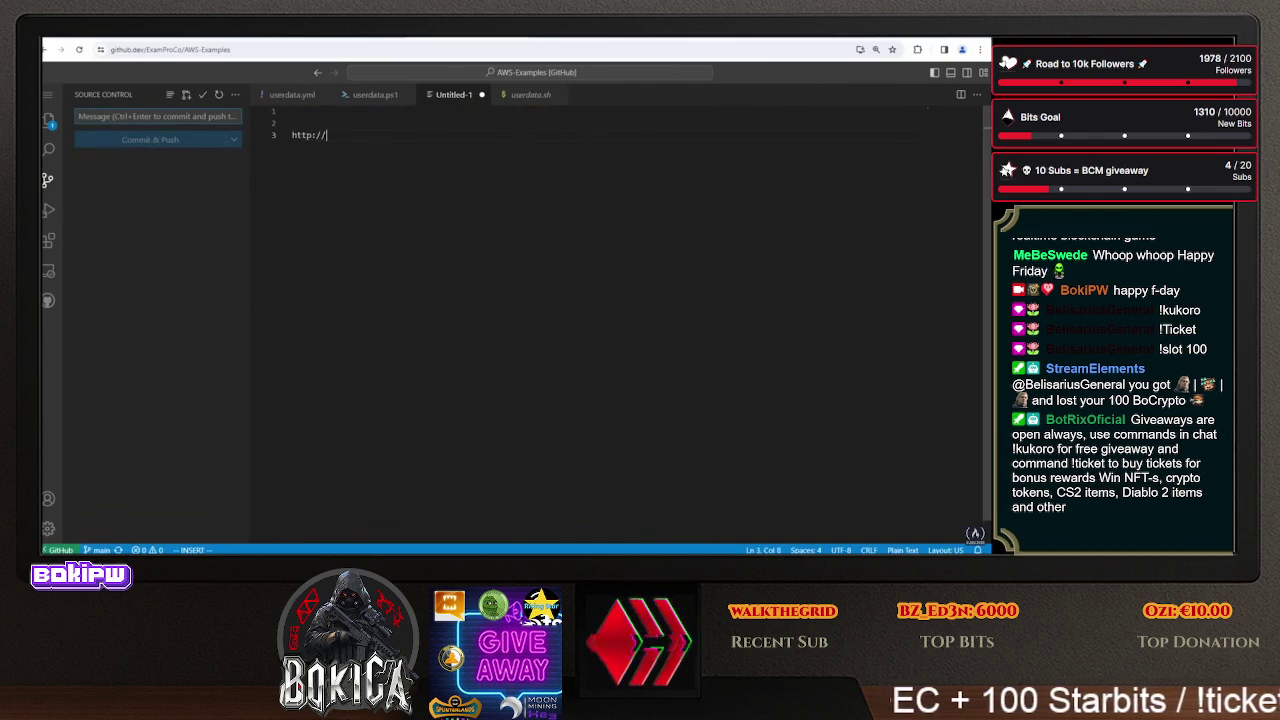
type("16")
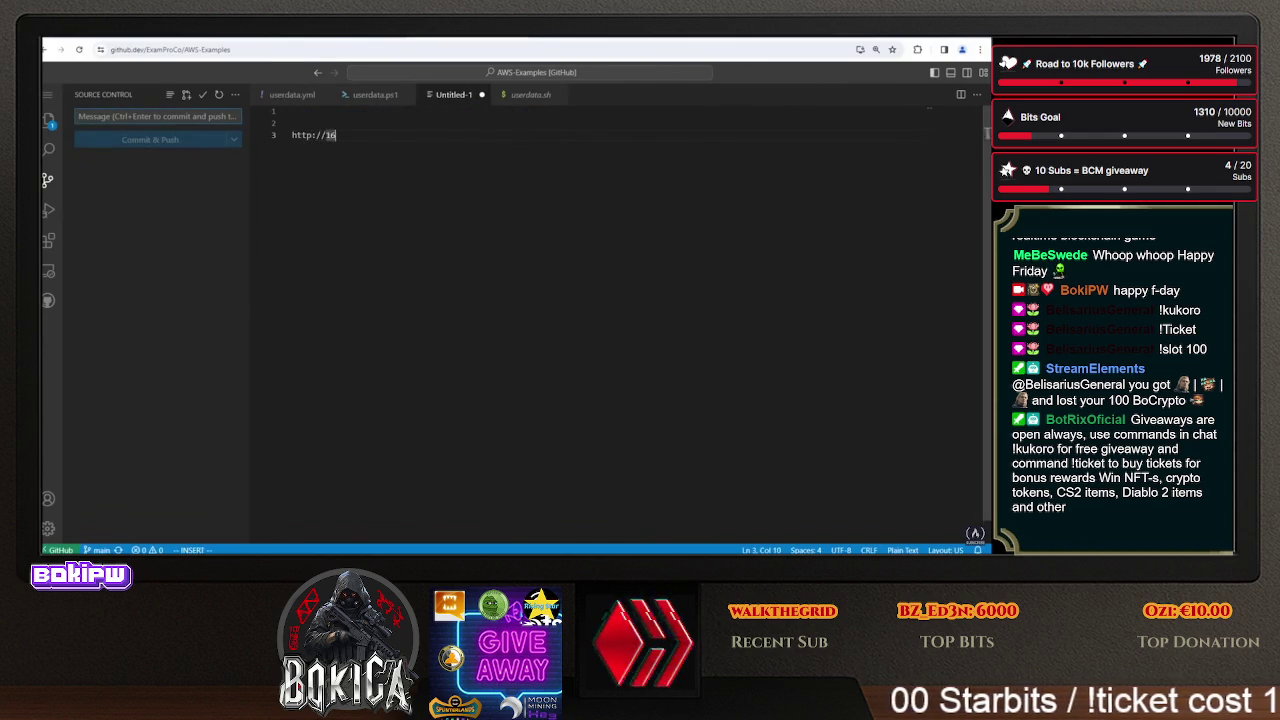
type("9.2")
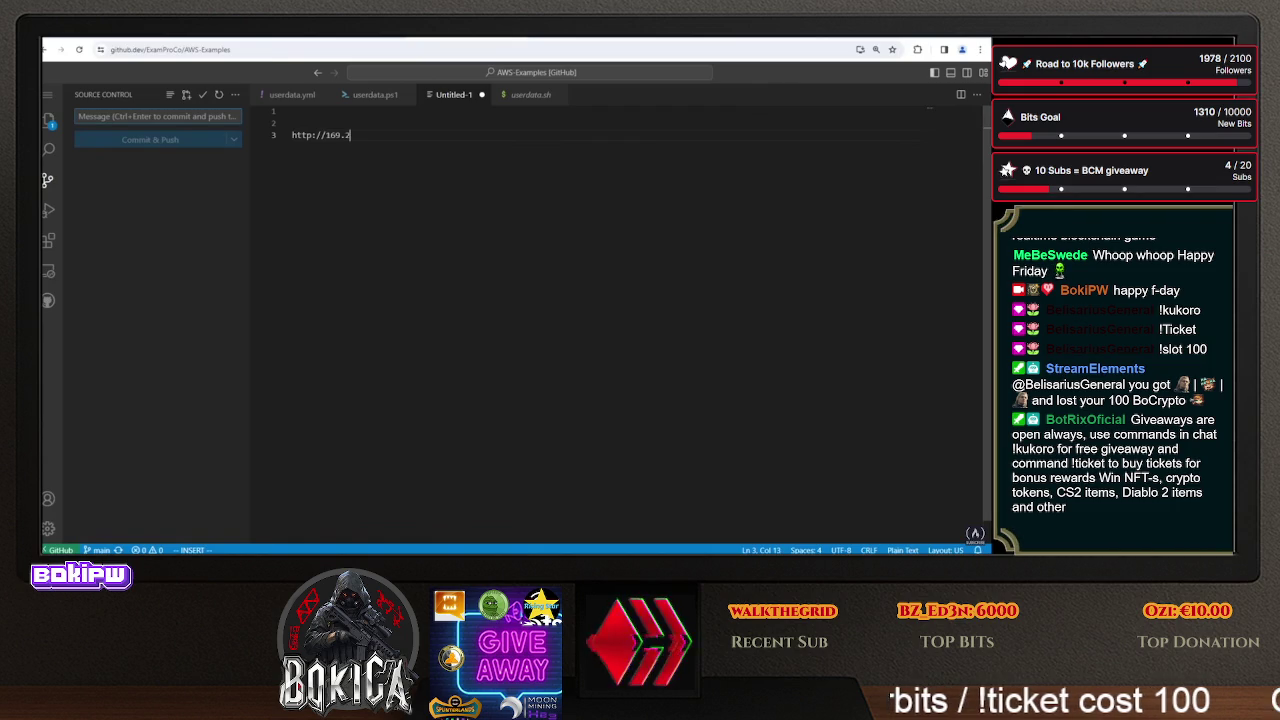
type("54.168")
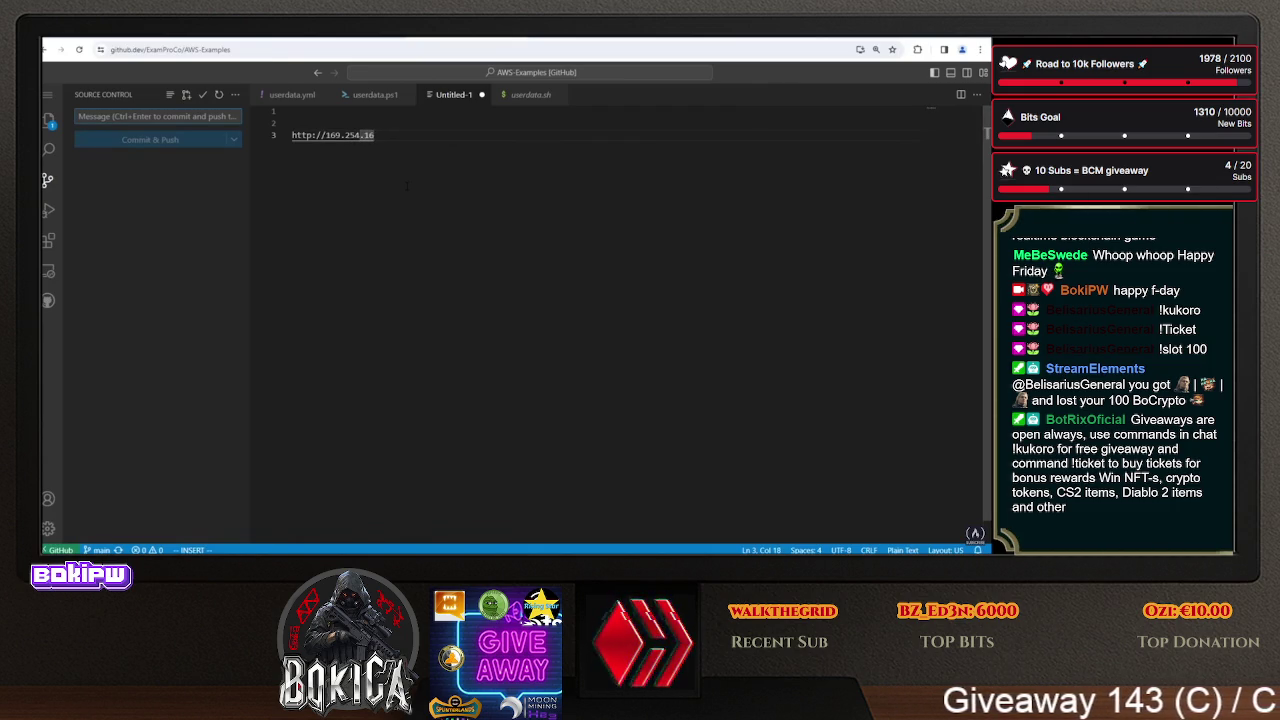
type(".")
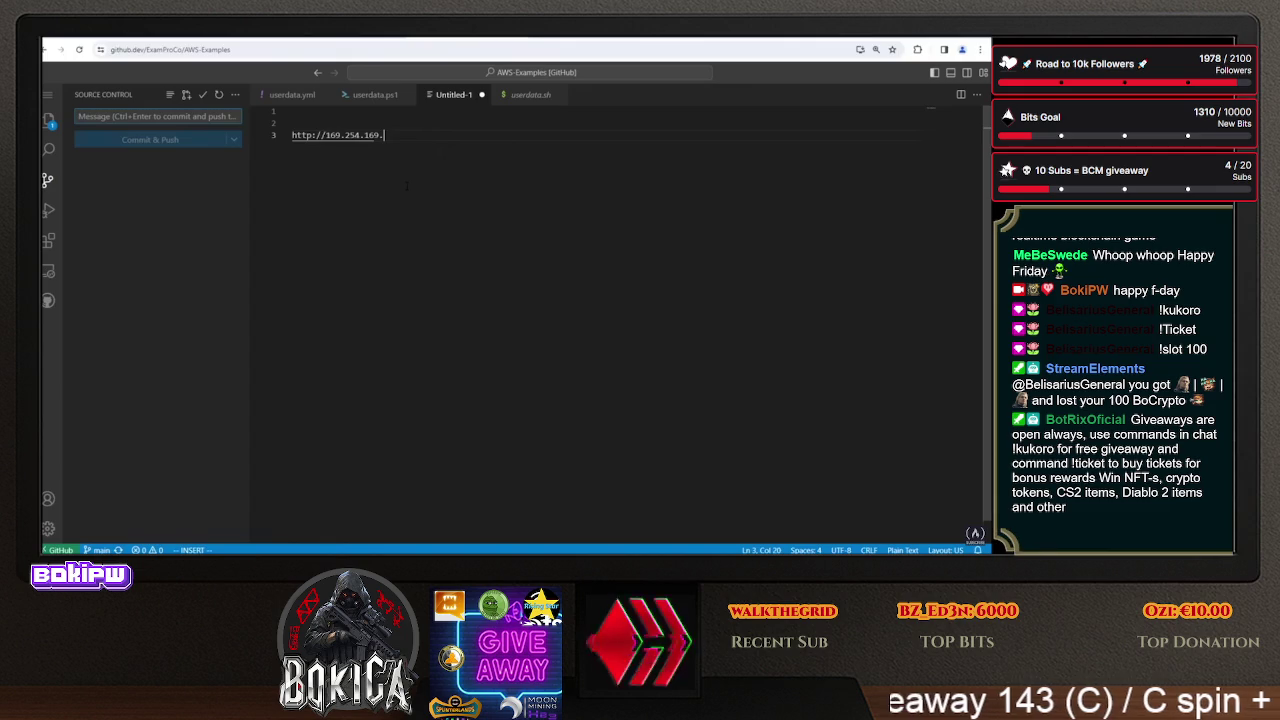
type("254")
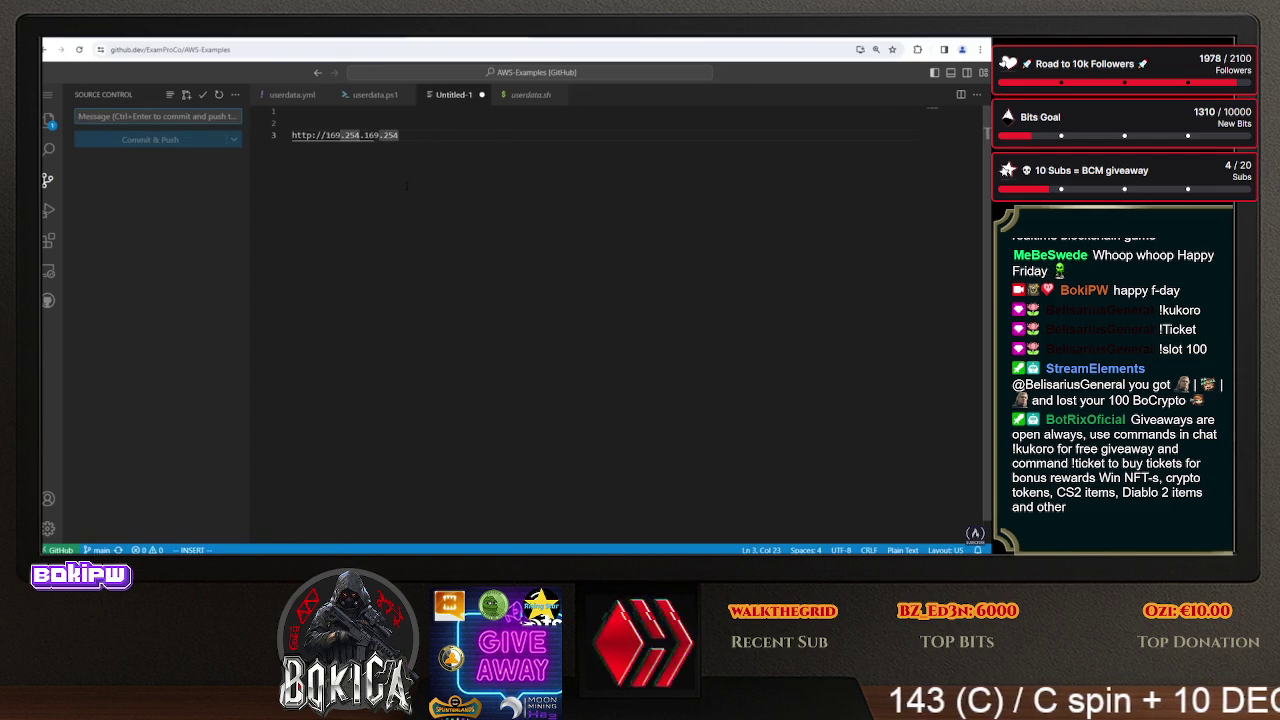
type("/st/")
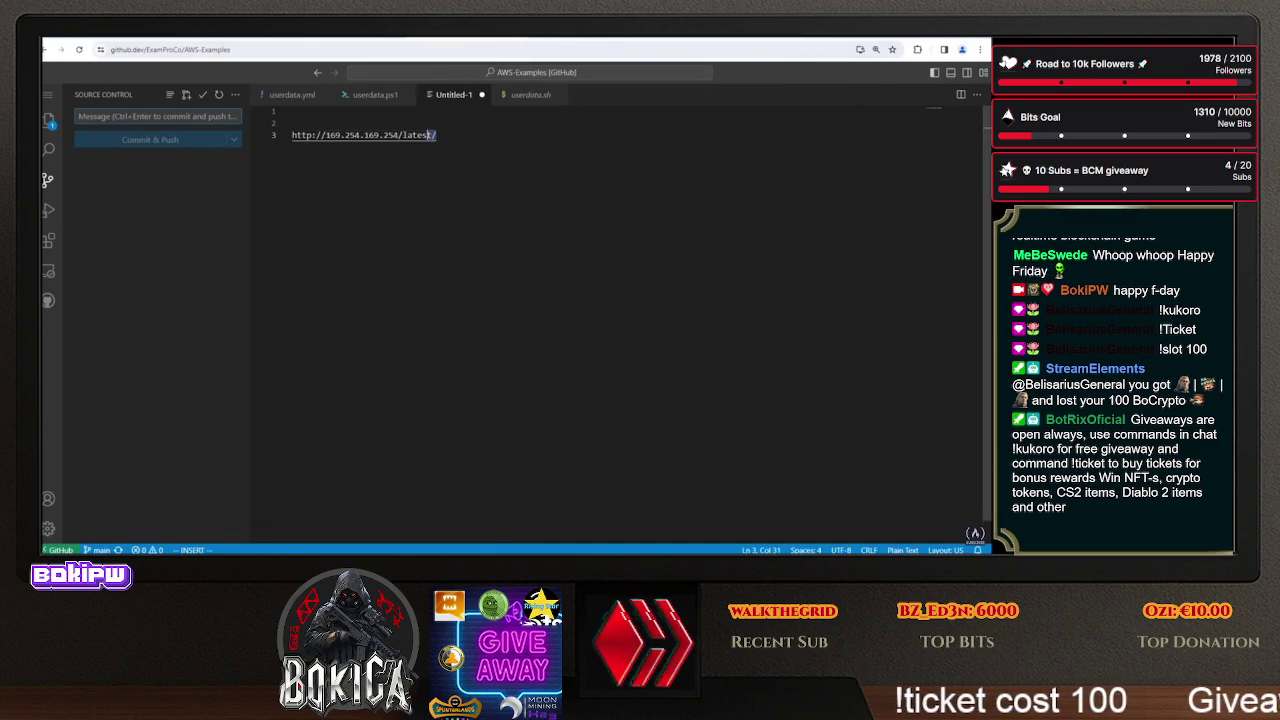
key("shift+Home")
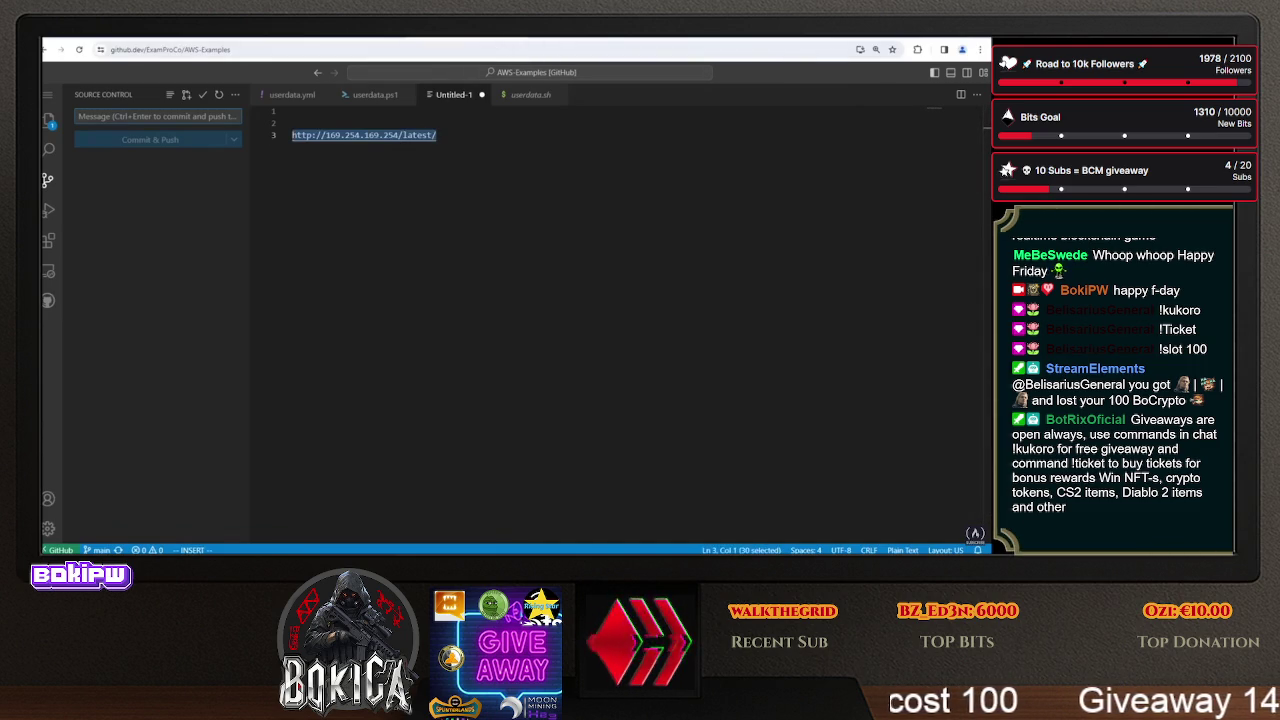
key("alt+Tab")
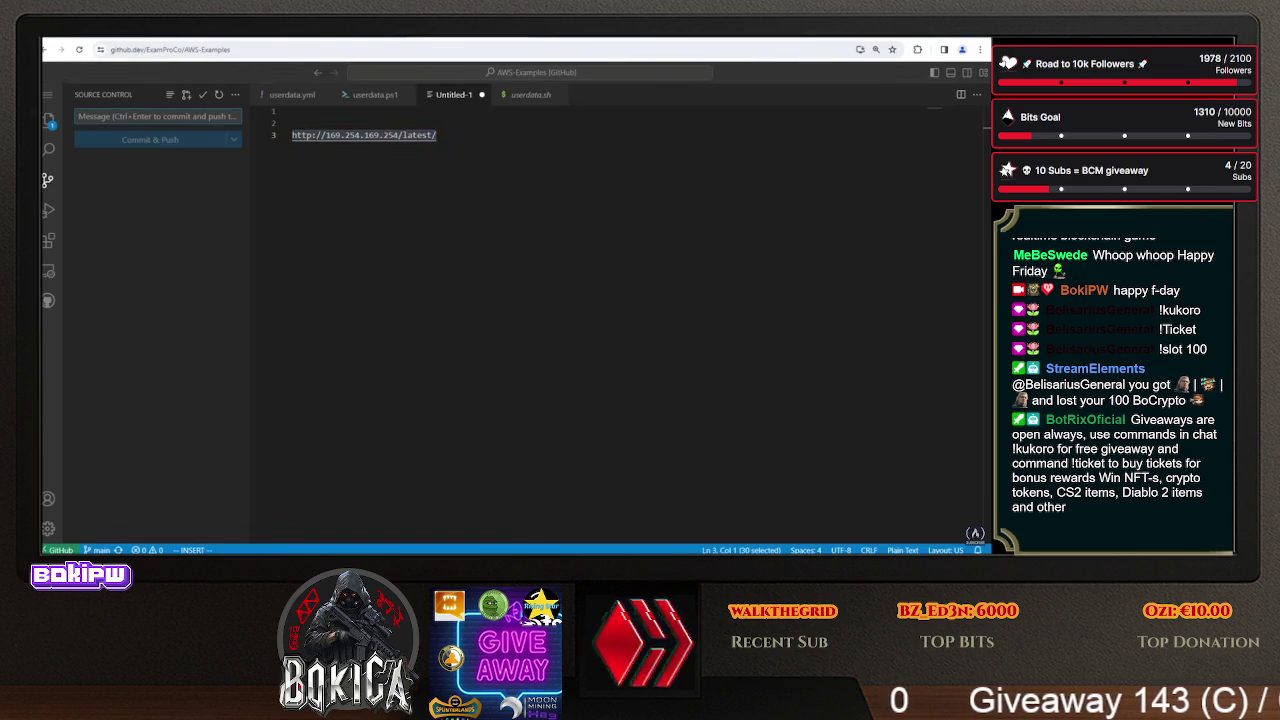
left_click(437, 135)
type("meta-data")
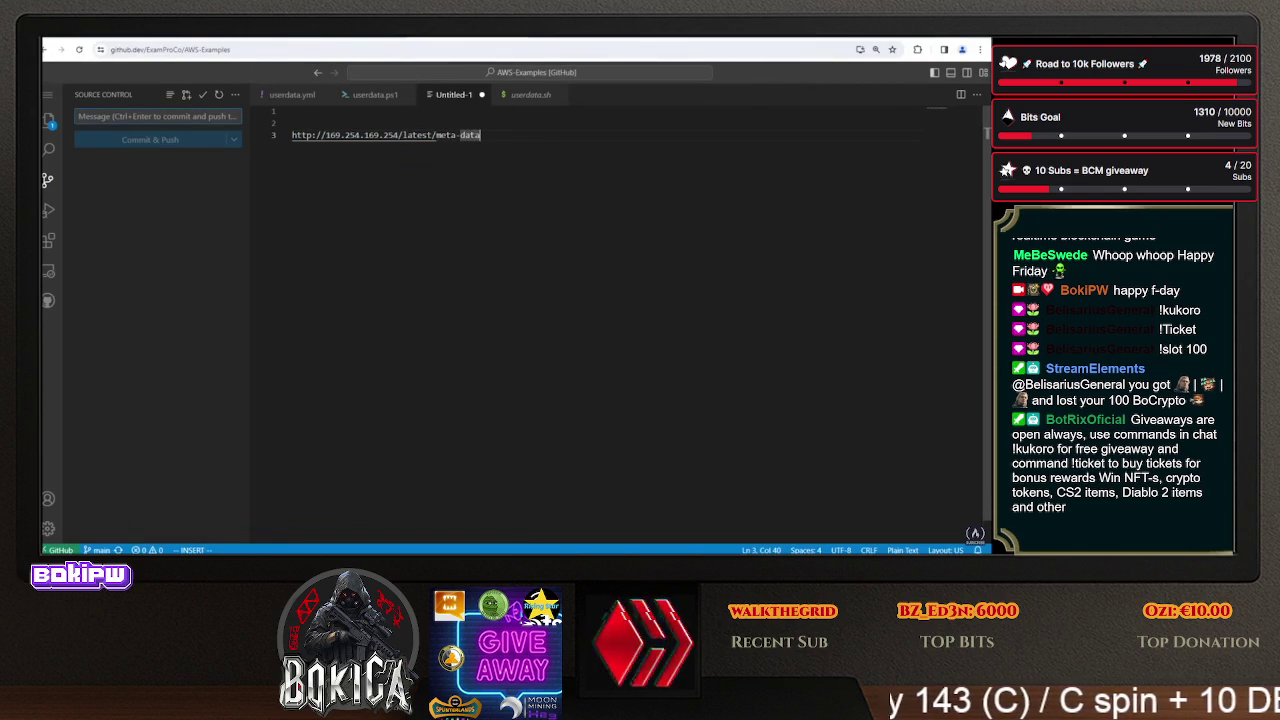
- Copy the metadata URL and return to the Session Manager terminal
key("shift+Home")
right_click(318, 135)
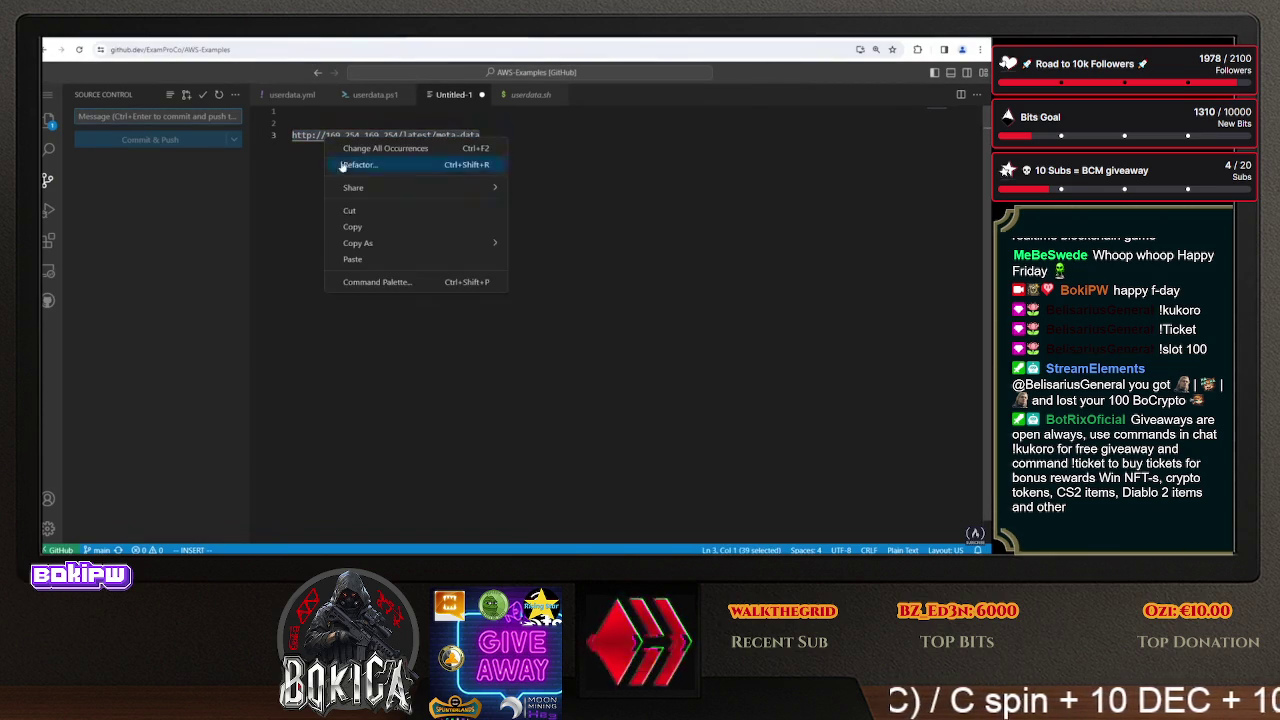
left_click(345, 216)
left_click(481, 135)
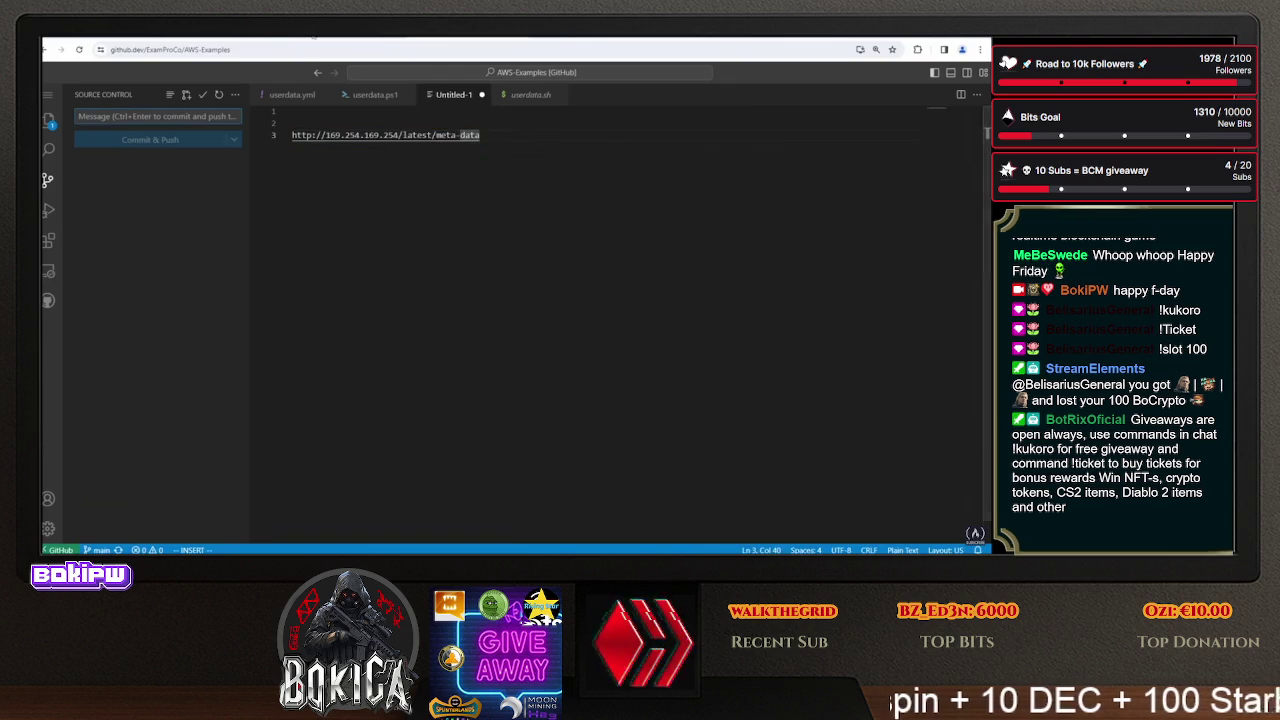
key("alt+Tab")
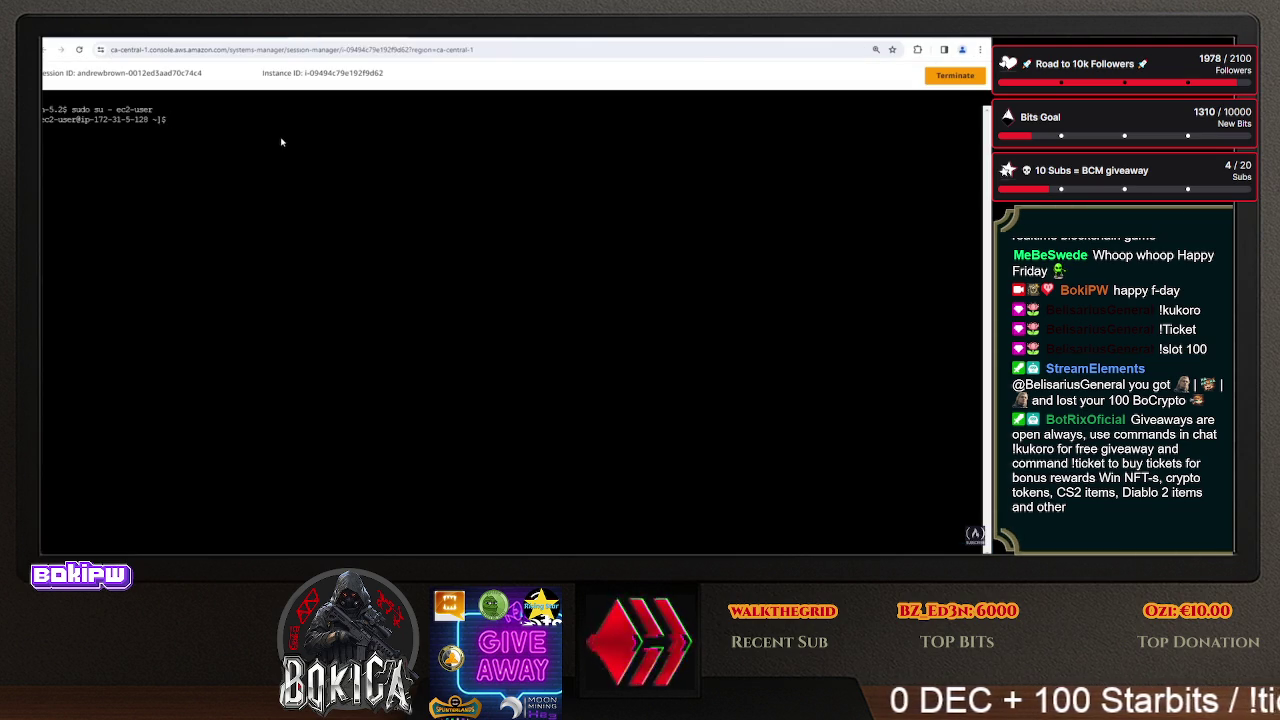
right_click(281, 142)
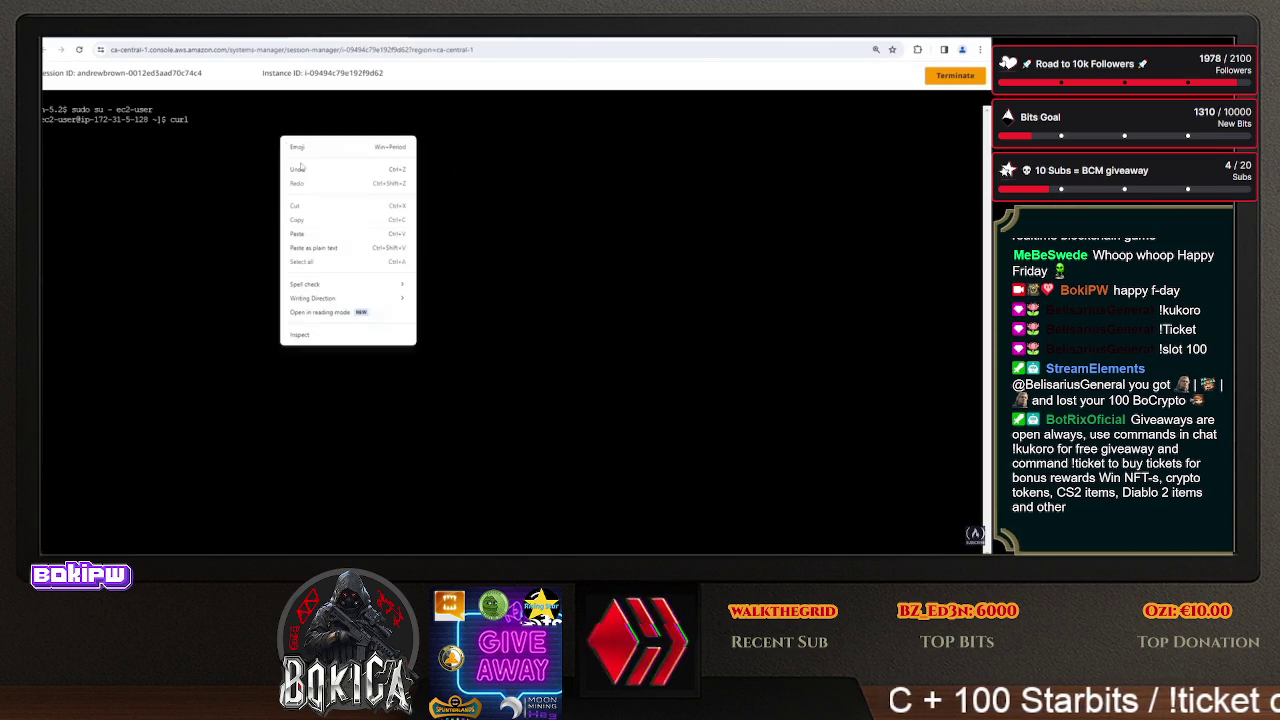
left_click(320, 236)
key("Return")
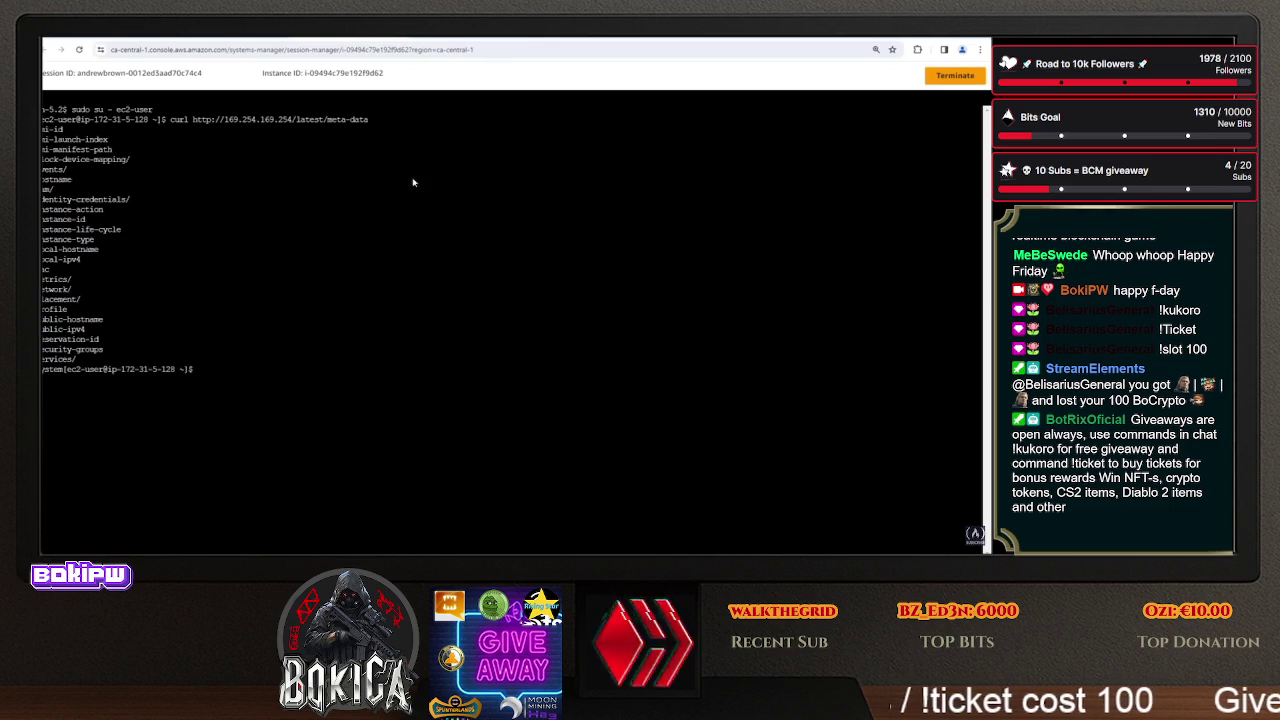
- Retry the metadata request with 'wget -qO -', removing the leftover curl prefix
key("Up")
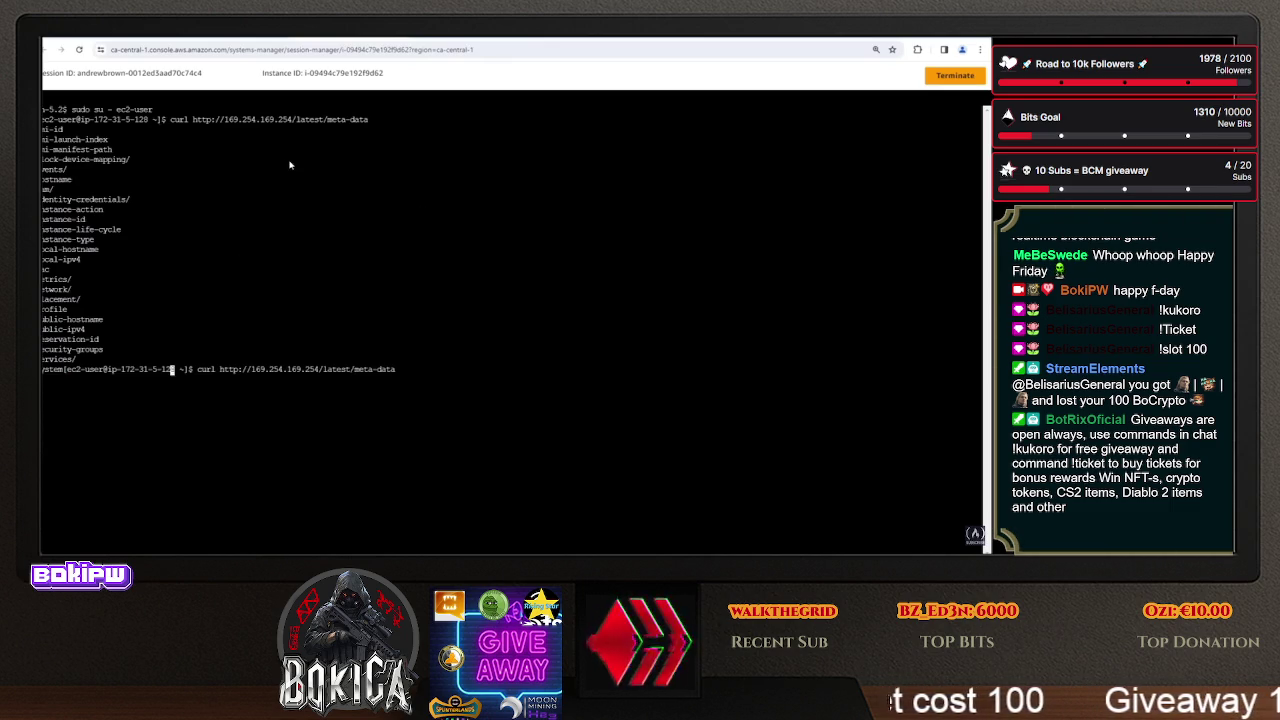
key("BackSpace")
key("BackSpace")
key("BackSpace")
type("wget")
key("Left")
key("Left")
key("Left")
type("-qO -")
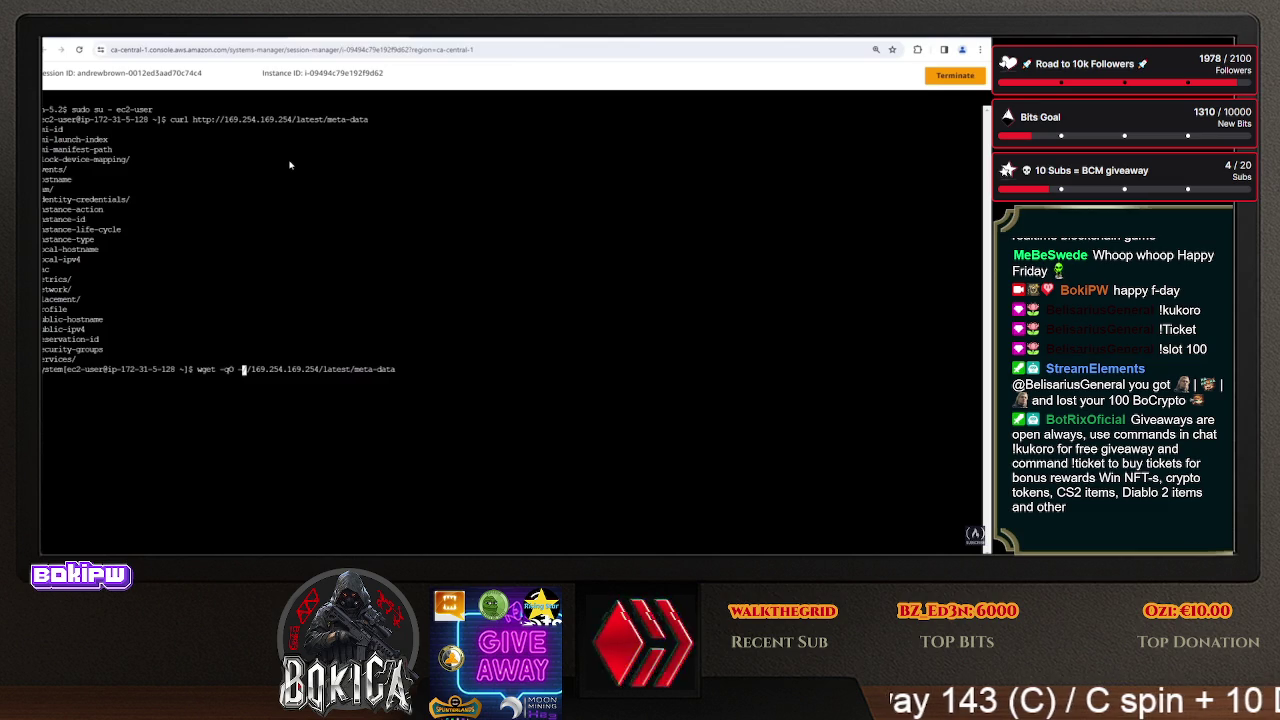
key("Return")
key("Up")
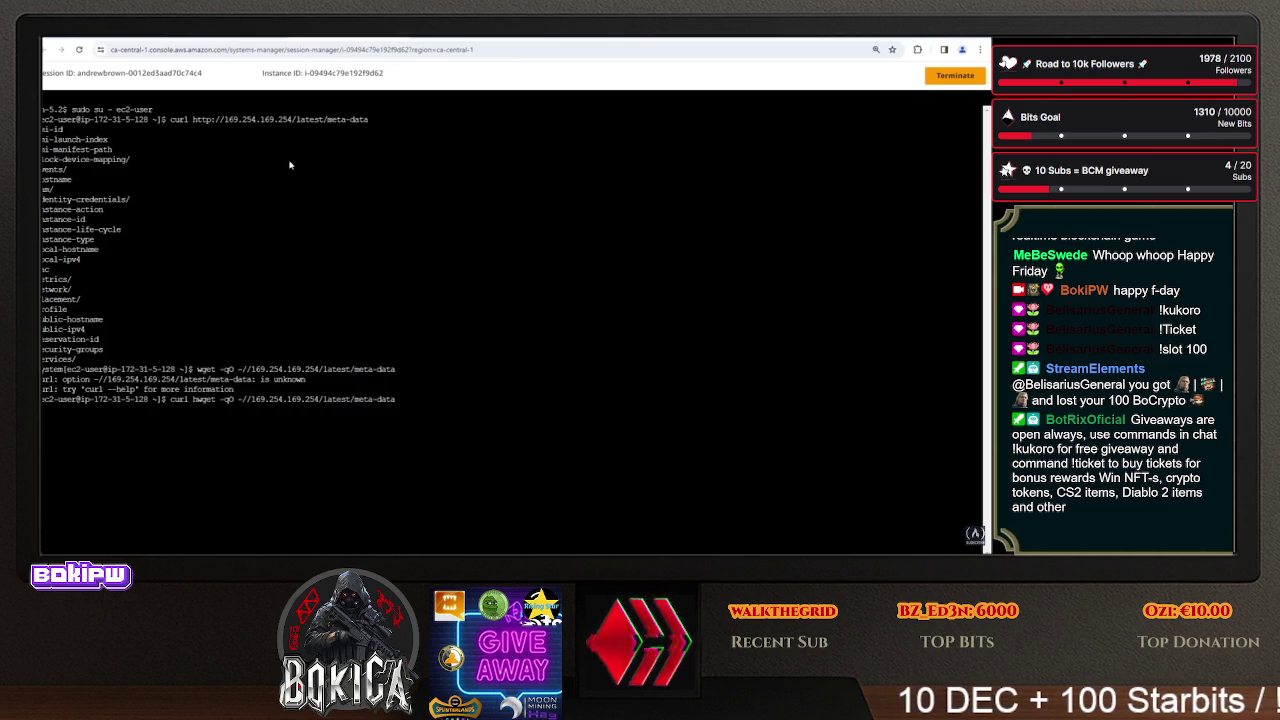
key("Left")
key("Left")
key("Left")
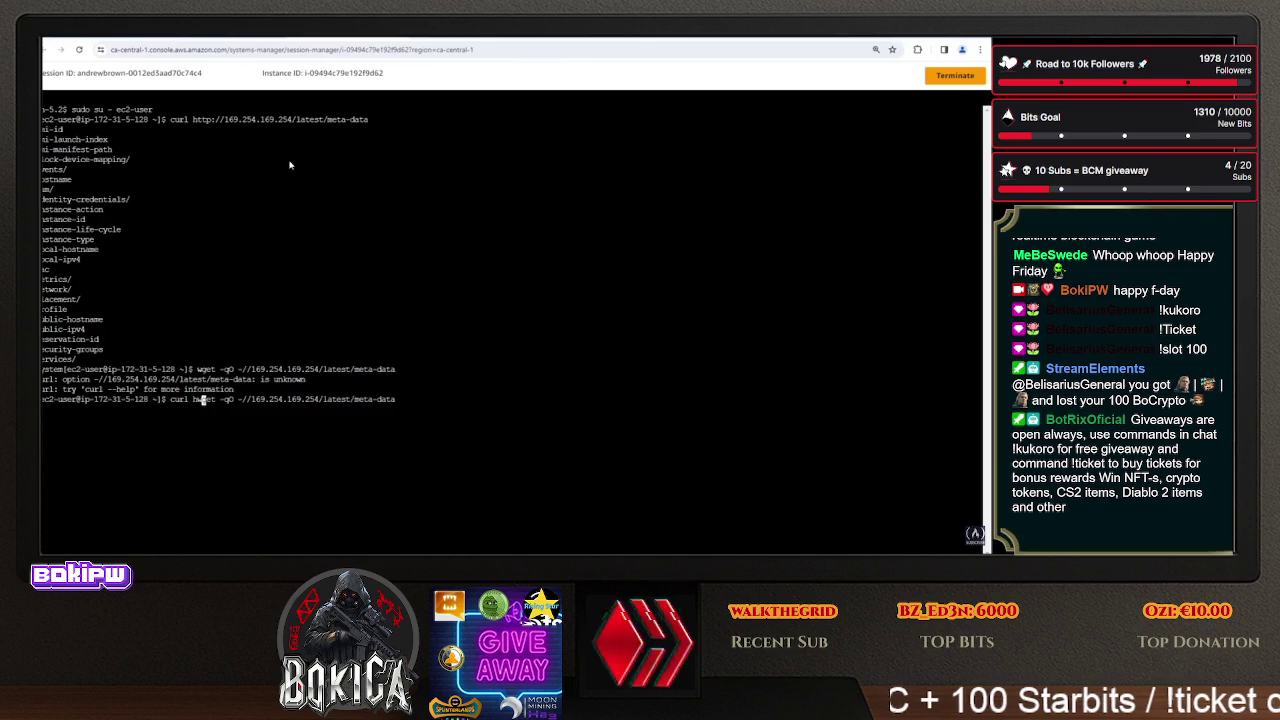
key("BackSpace")
key("BackSpace")
key("BackSpace")
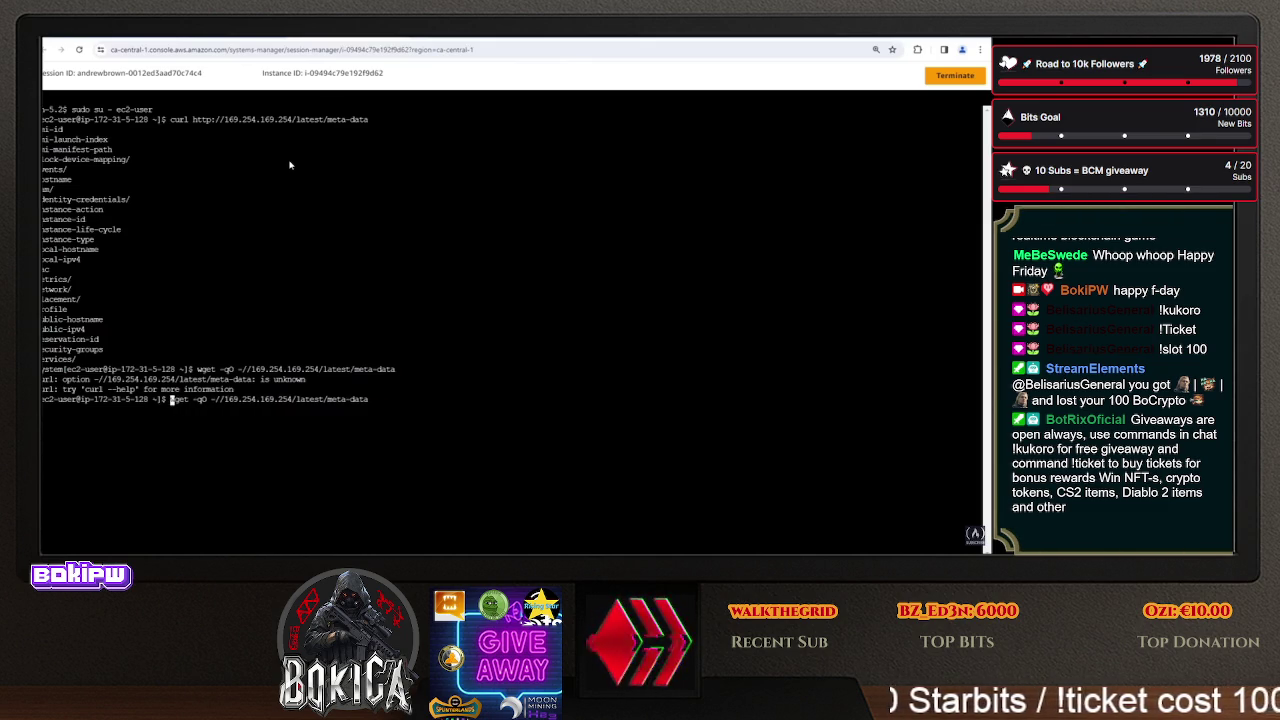
key("Return")
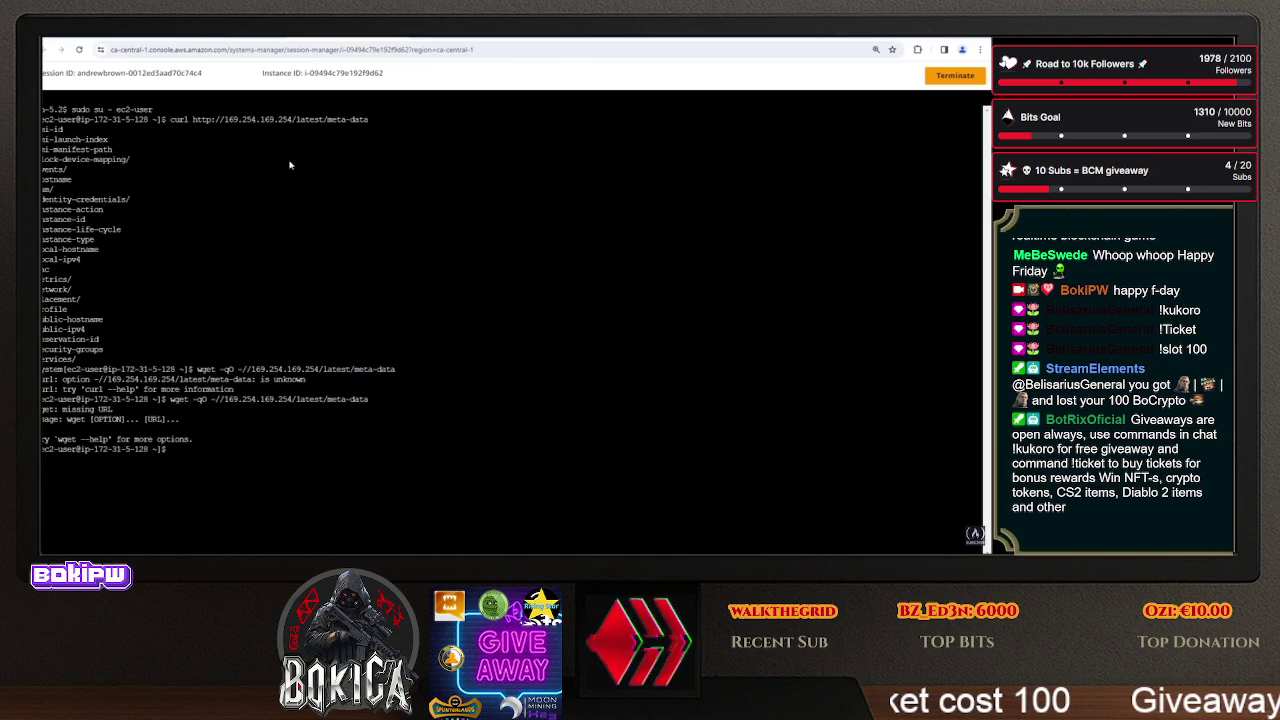
key("Up")
key("Left")
key("Left")
key("Left")
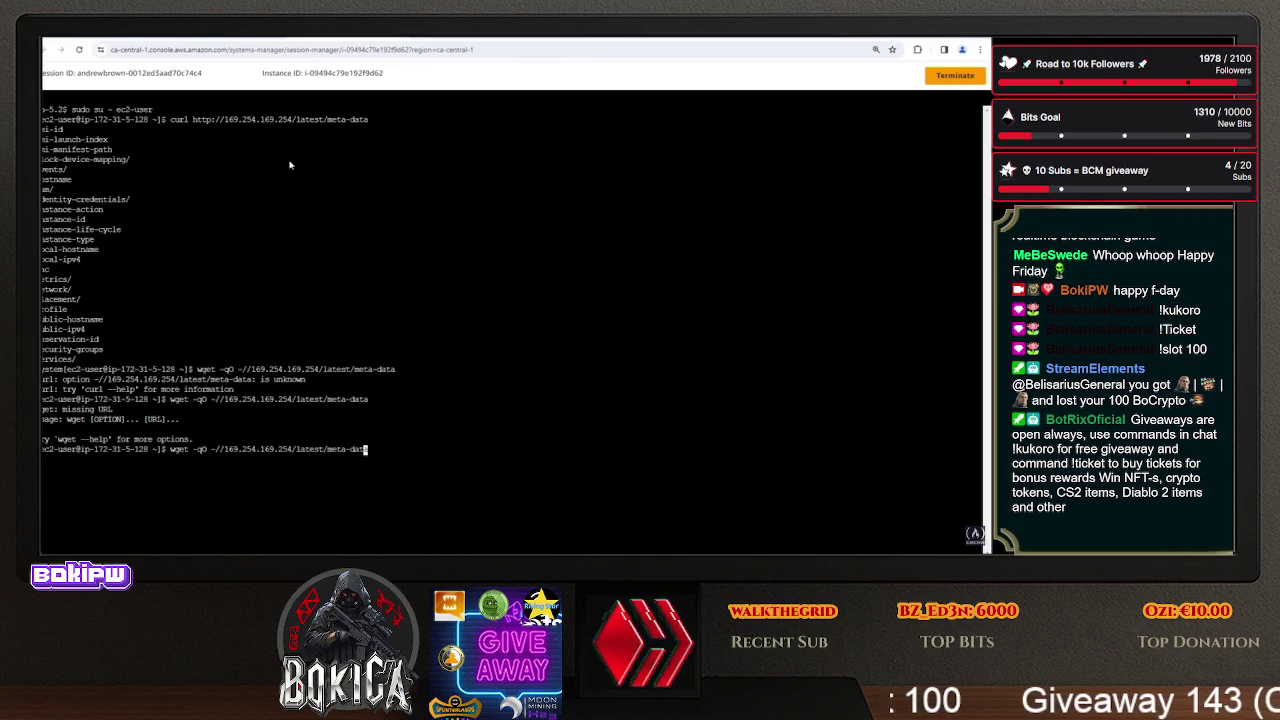
key("BackSpace")
key("BackSpace")
type("- http:/")
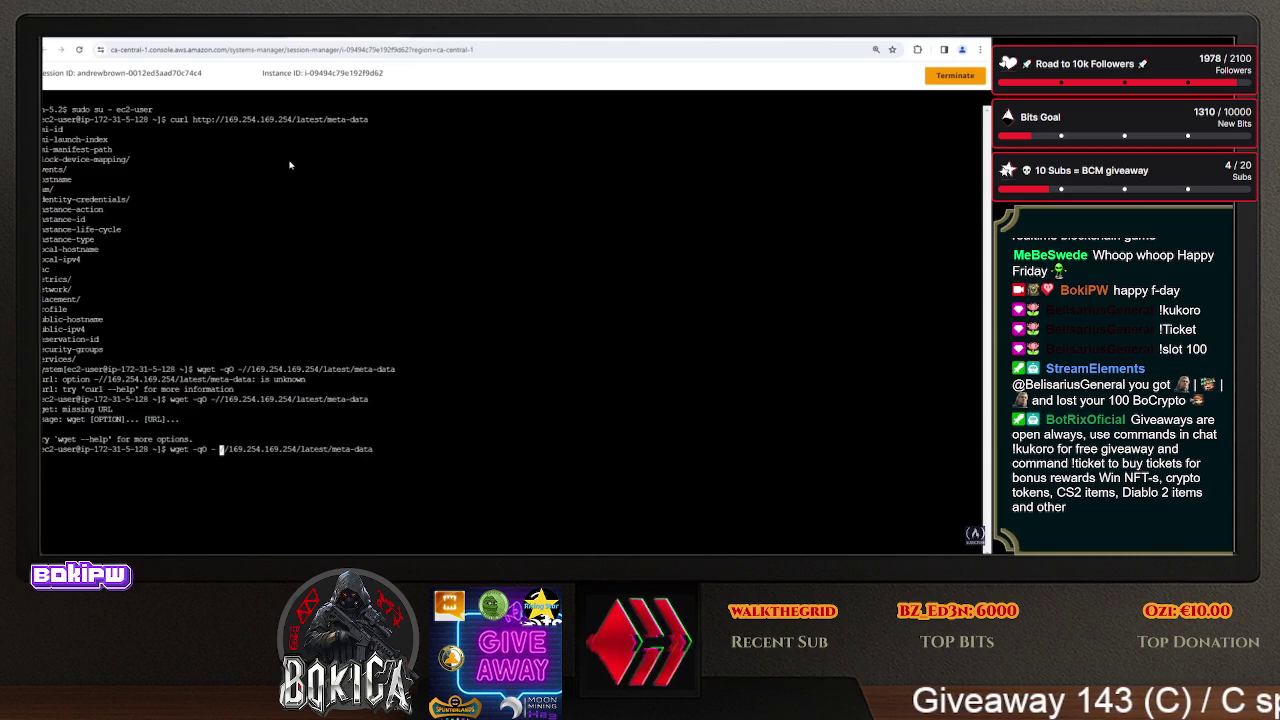
key("Return")
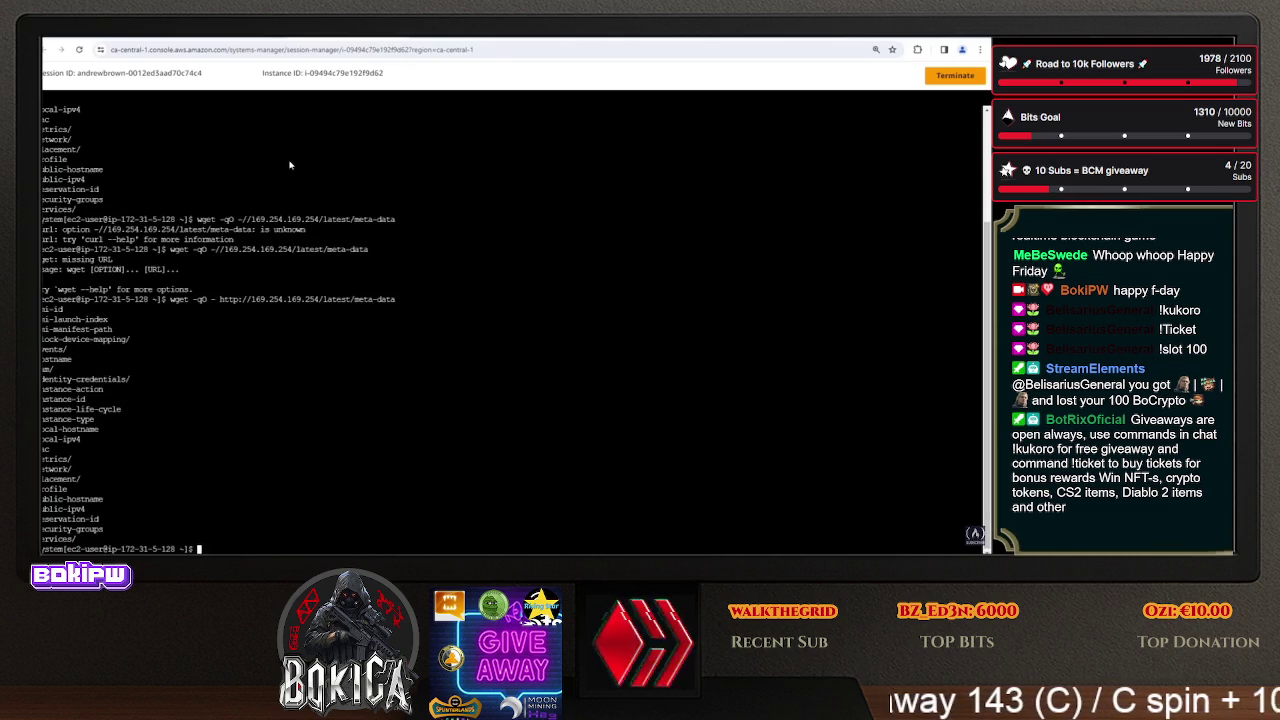
- Clear the terminal and trim a recalled command back to a bare 'curl ' prompt
key("Up")
key("Up")
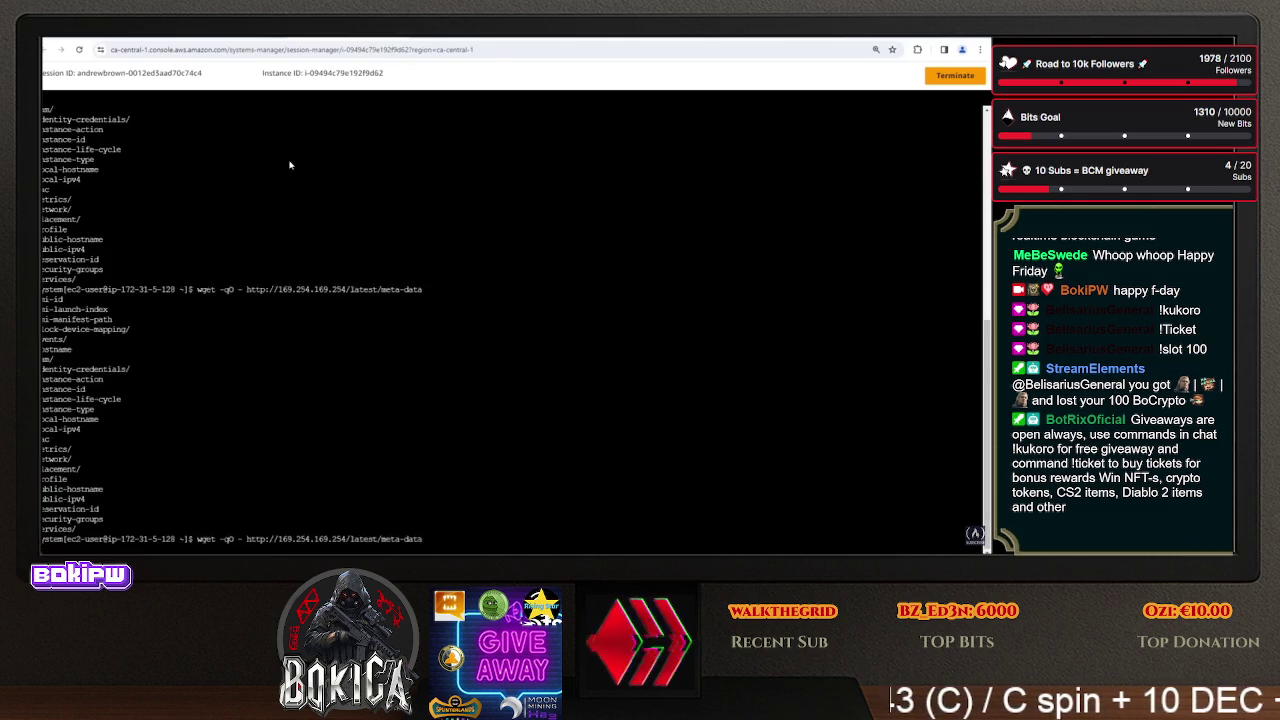
key("Up")
key("Up")
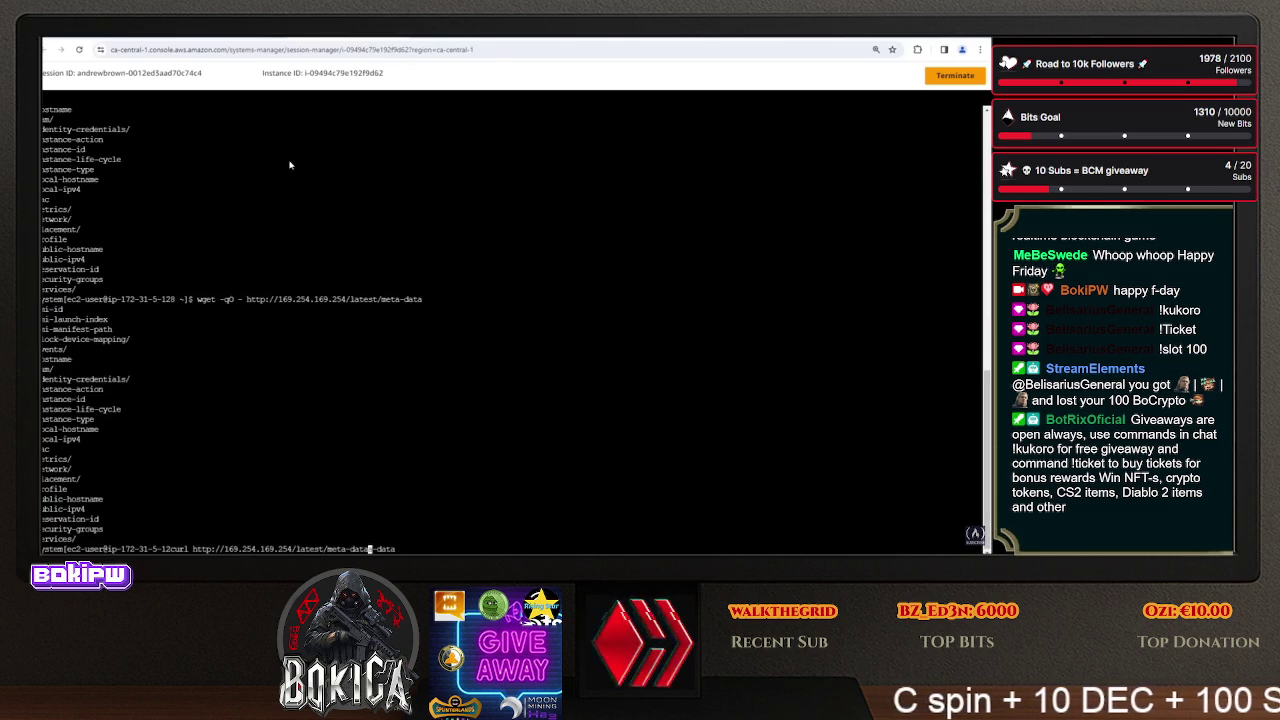
key("ctrl+c")
key("ctrl+l")
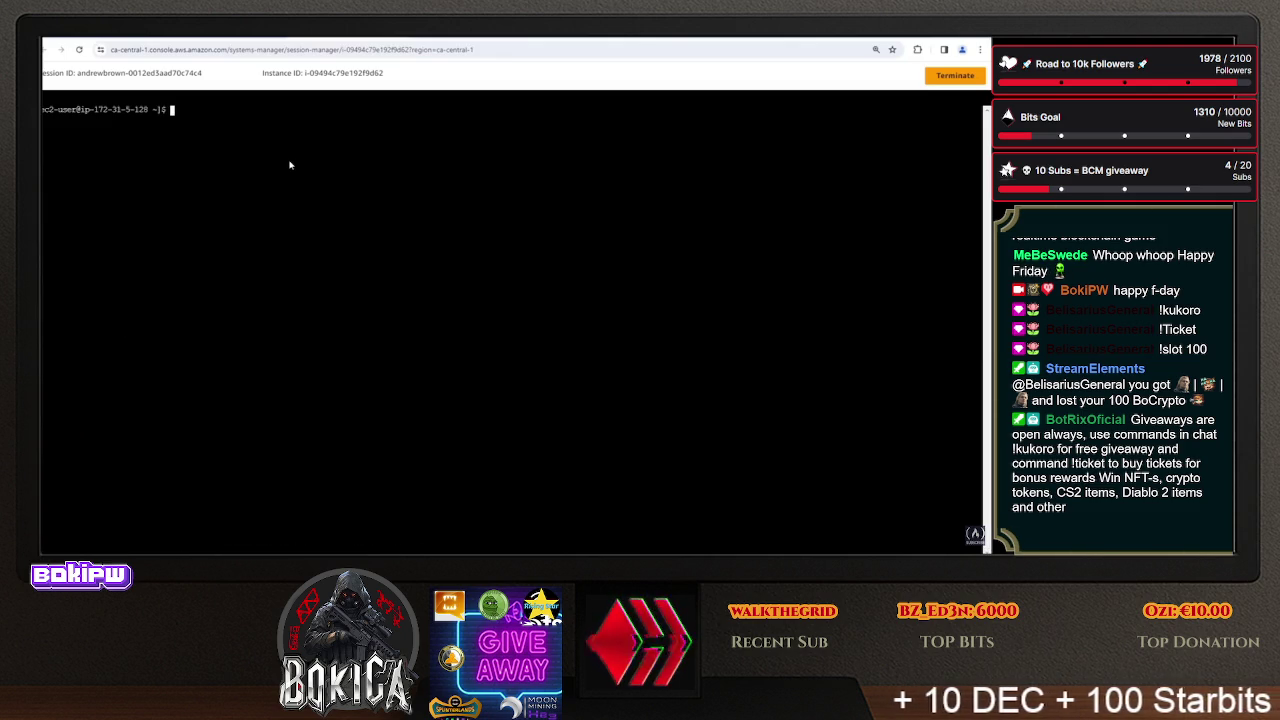
type("clear")
key("Up")
key("Up")
key("Down")
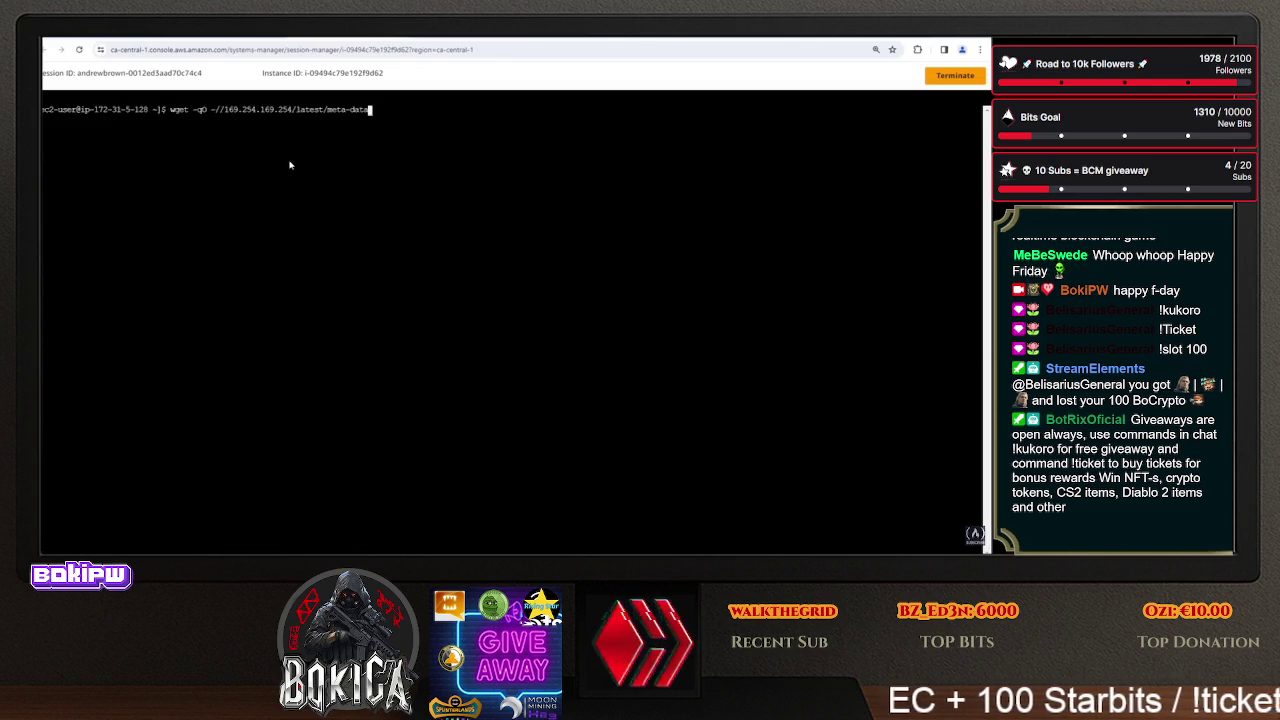
key("Left")
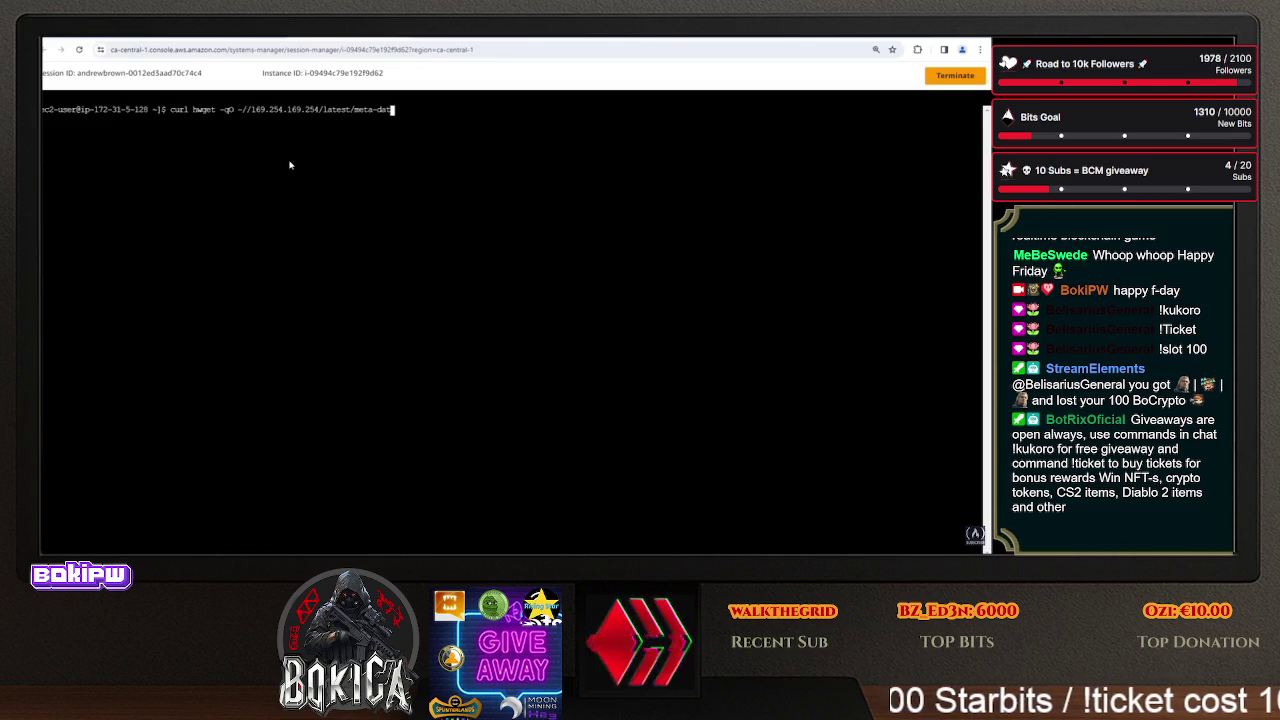
key("BackSpace")
key("BackSpace")
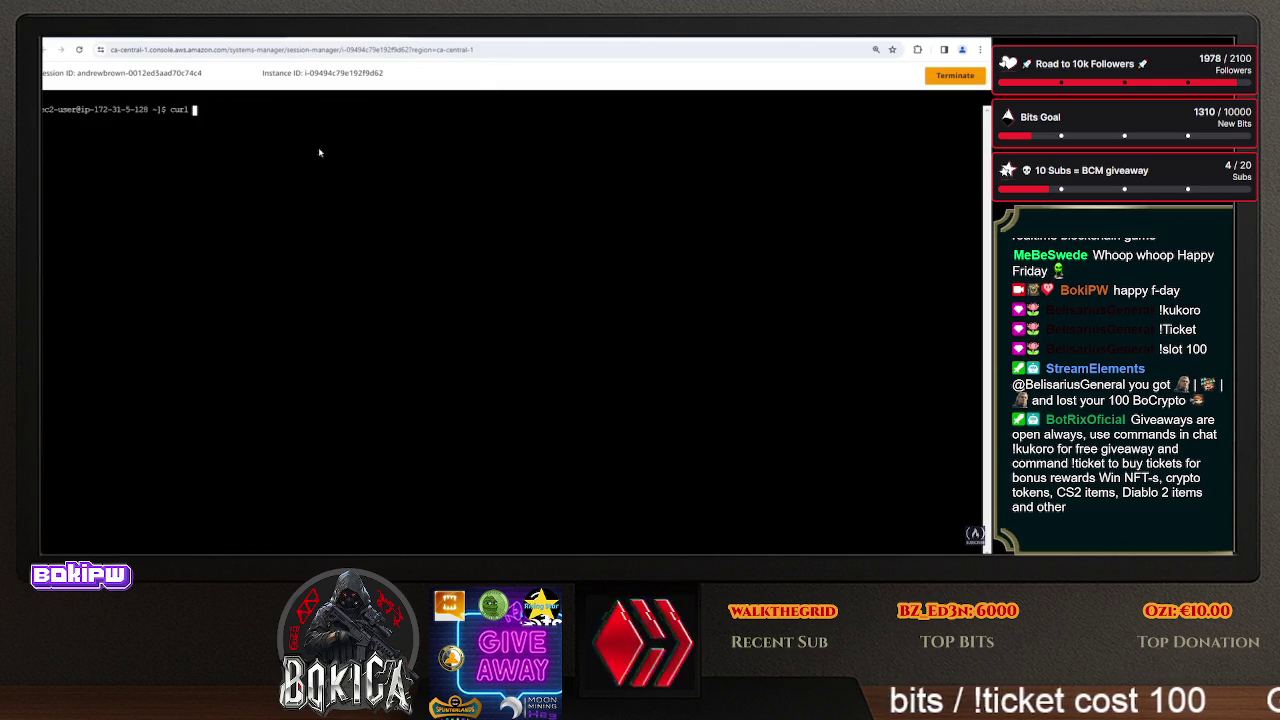
key("ctrl+t")
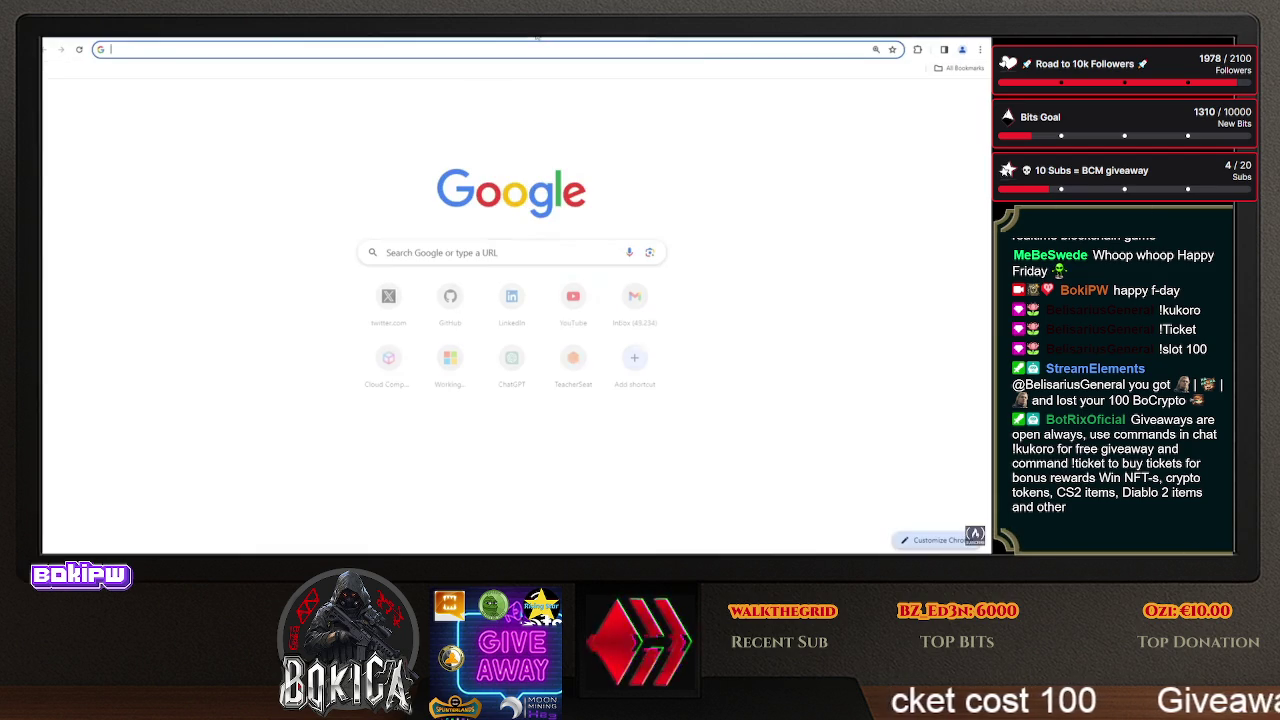
- Search Google for 'categories metadata ec2' and open the Instance metadata categories documentation
type("gategog")
key("BackSpace")
key("BackSpace")
key("BackSpace")
type("categories metad")
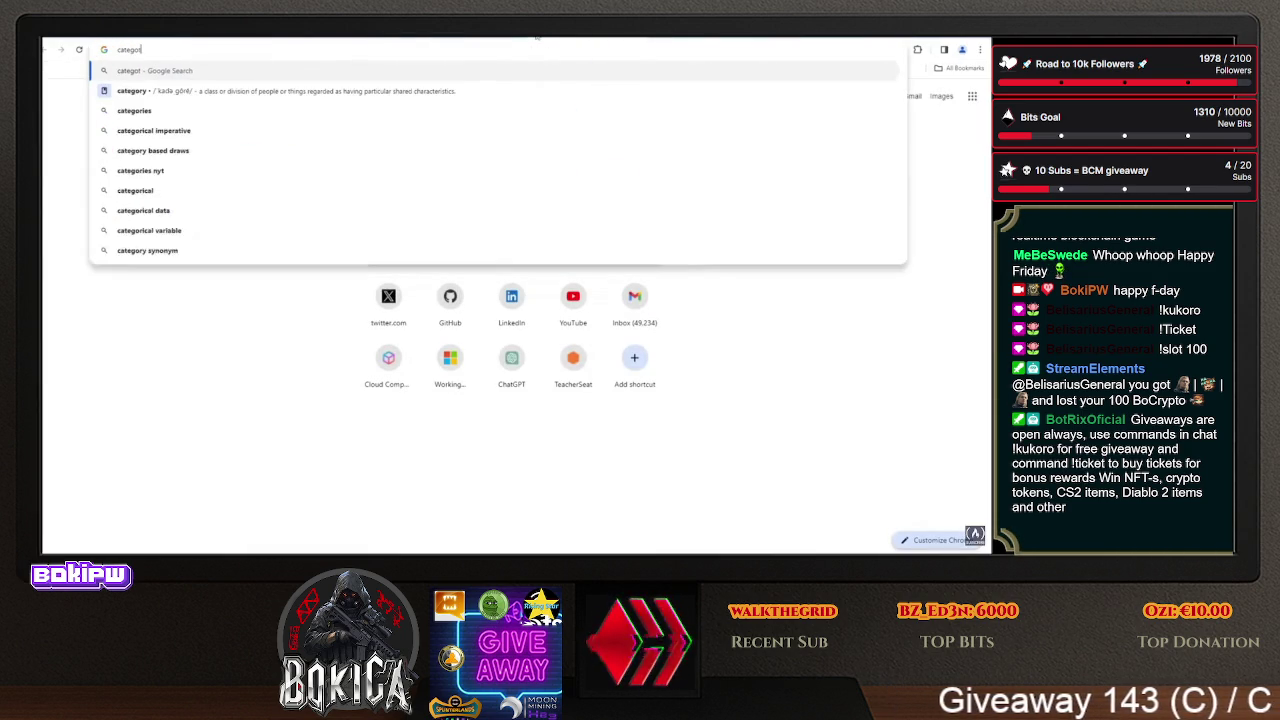
type("ata ec2")
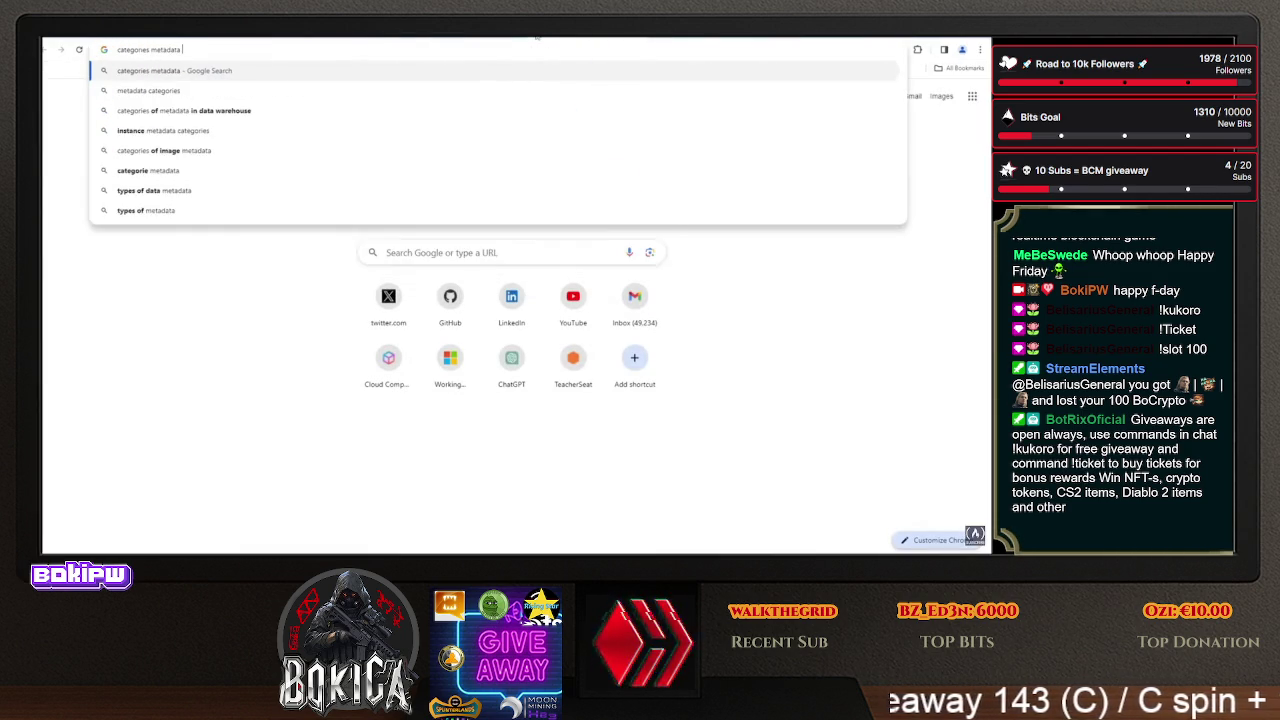
key("Return")
left_click(110, 250)
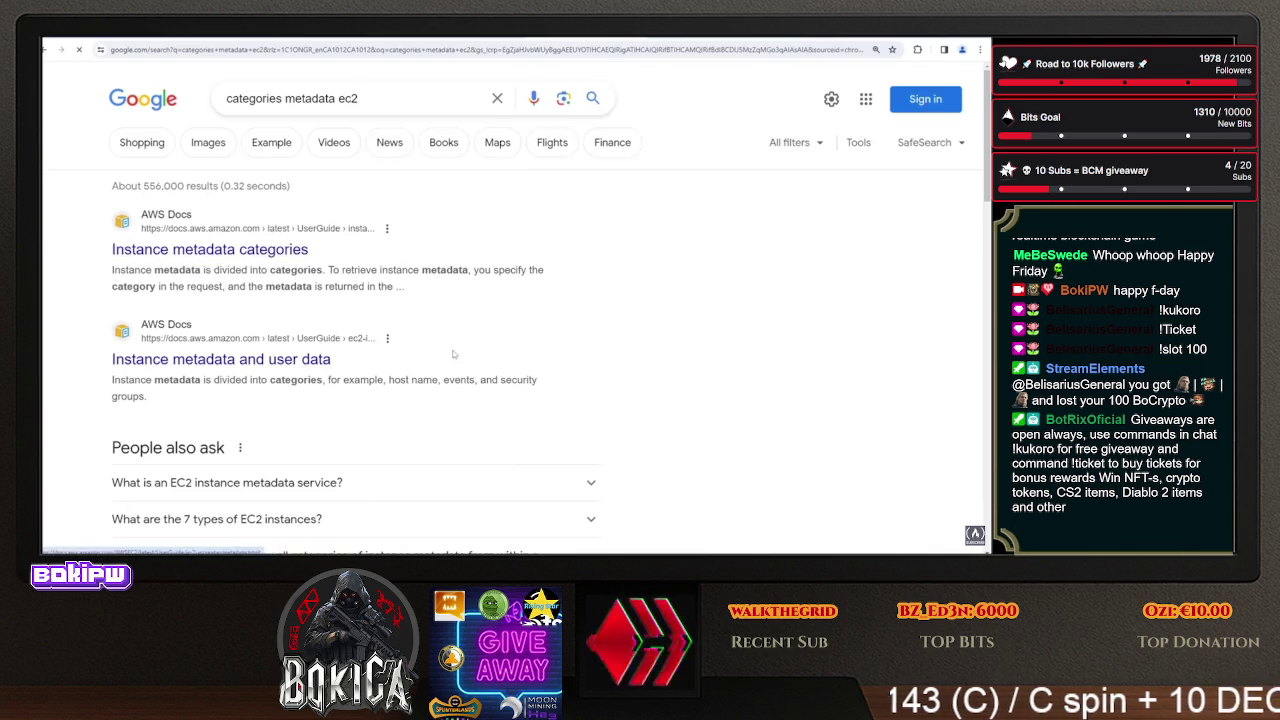
- Copy the public-ipv4 category and paste it on line 6 of the github.dev notes
scroll(432, 282, "down", 15)
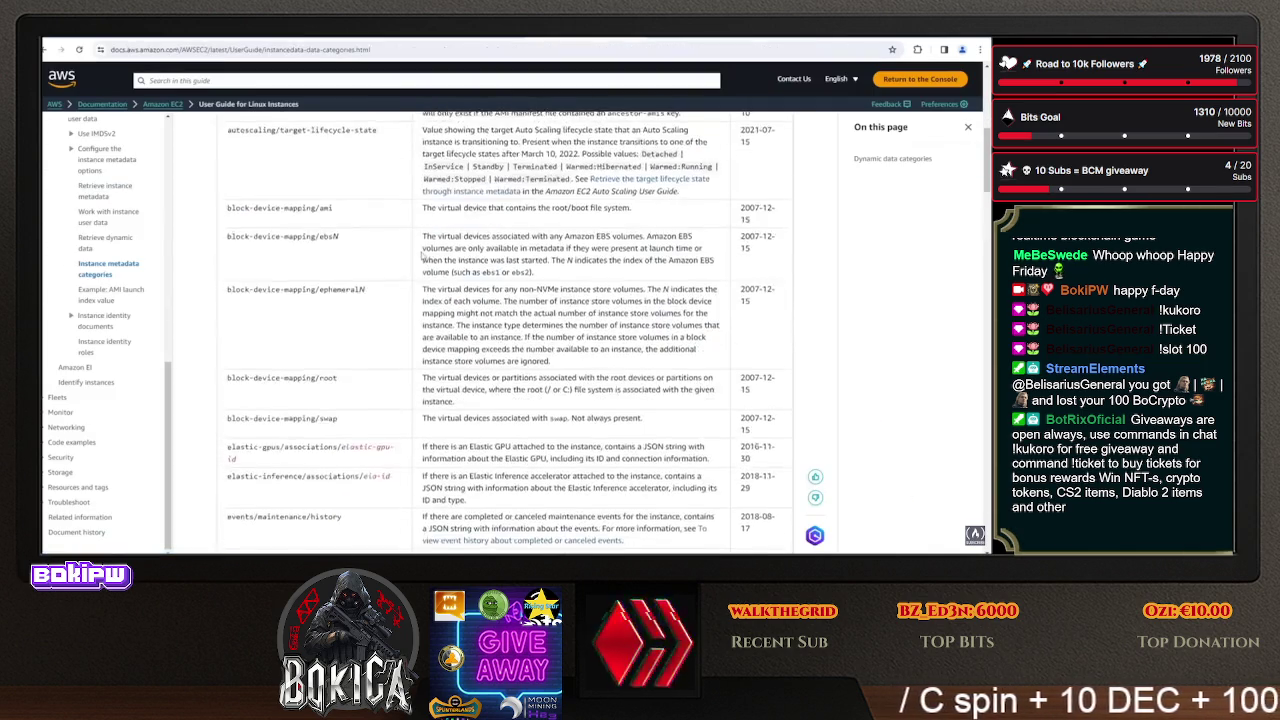
scroll(422, 250, "down", 5)
scroll(422, 250, "up", 10)
scroll(420, 250, "down", 4)
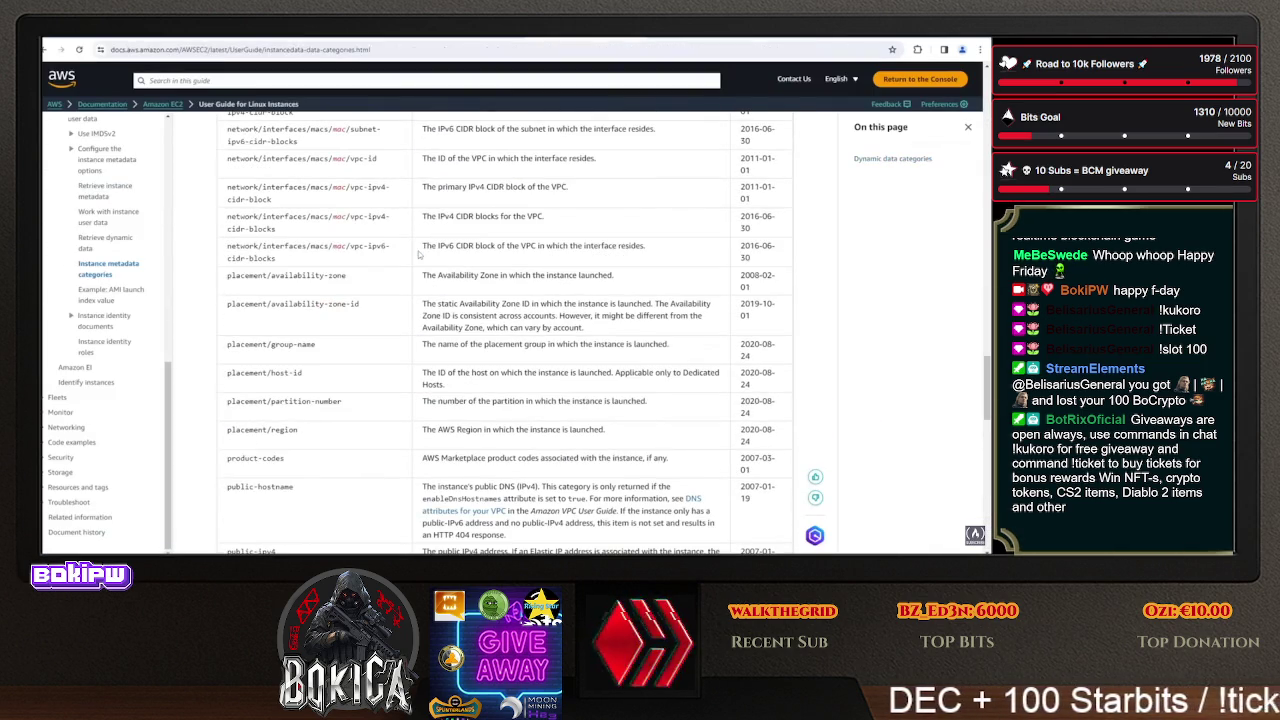
scroll(420, 248, "down", 1)
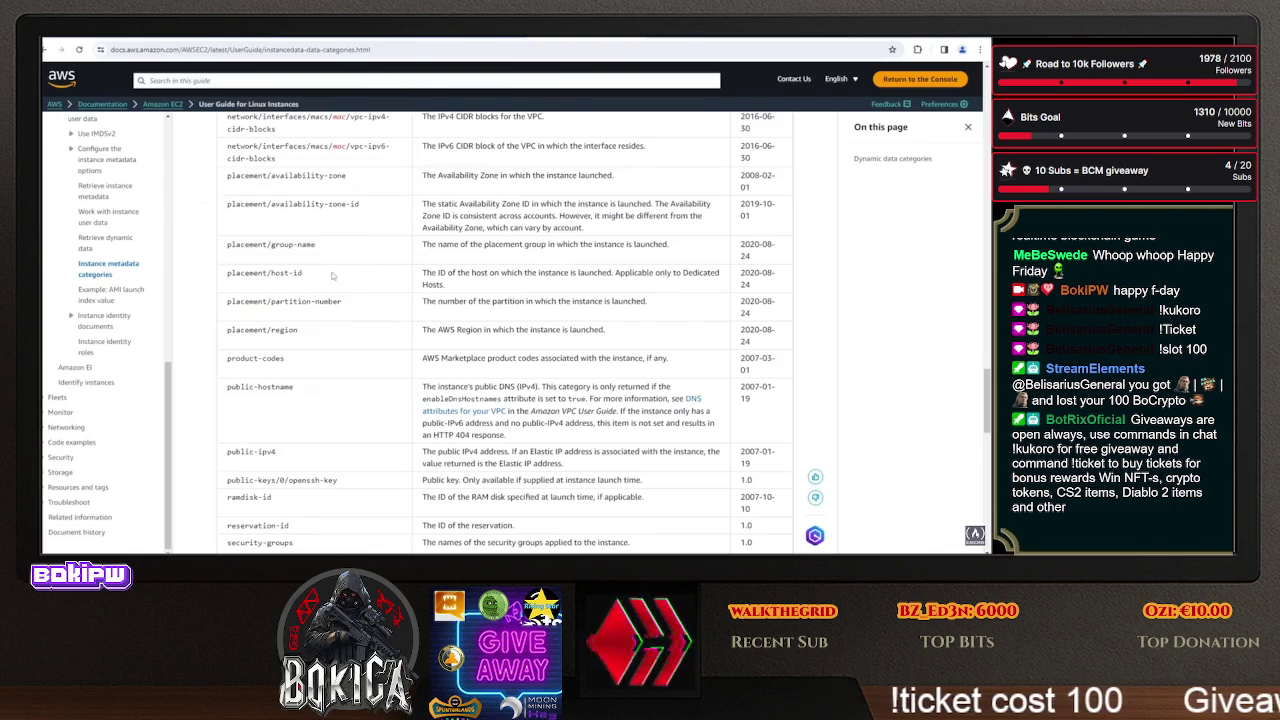
scroll(334, 257, "down", 4)
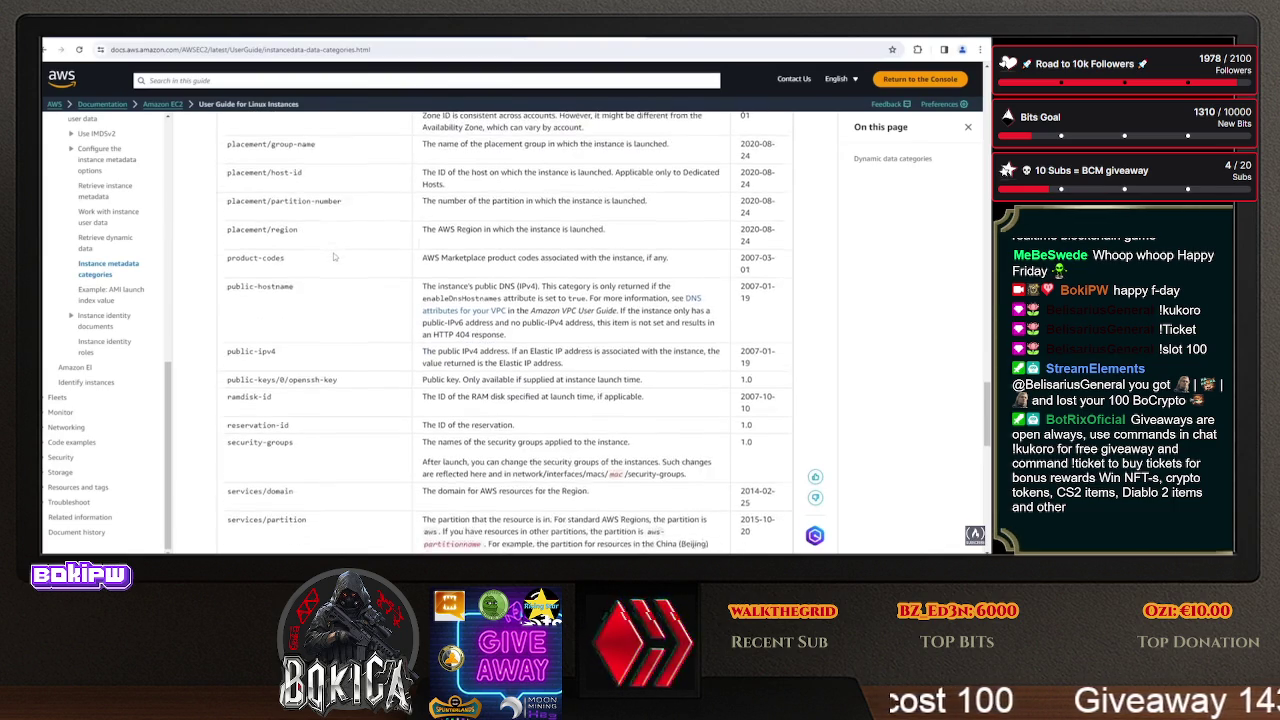
left_click_drag(277, 252, 226, 252)
key("ctrl+c")
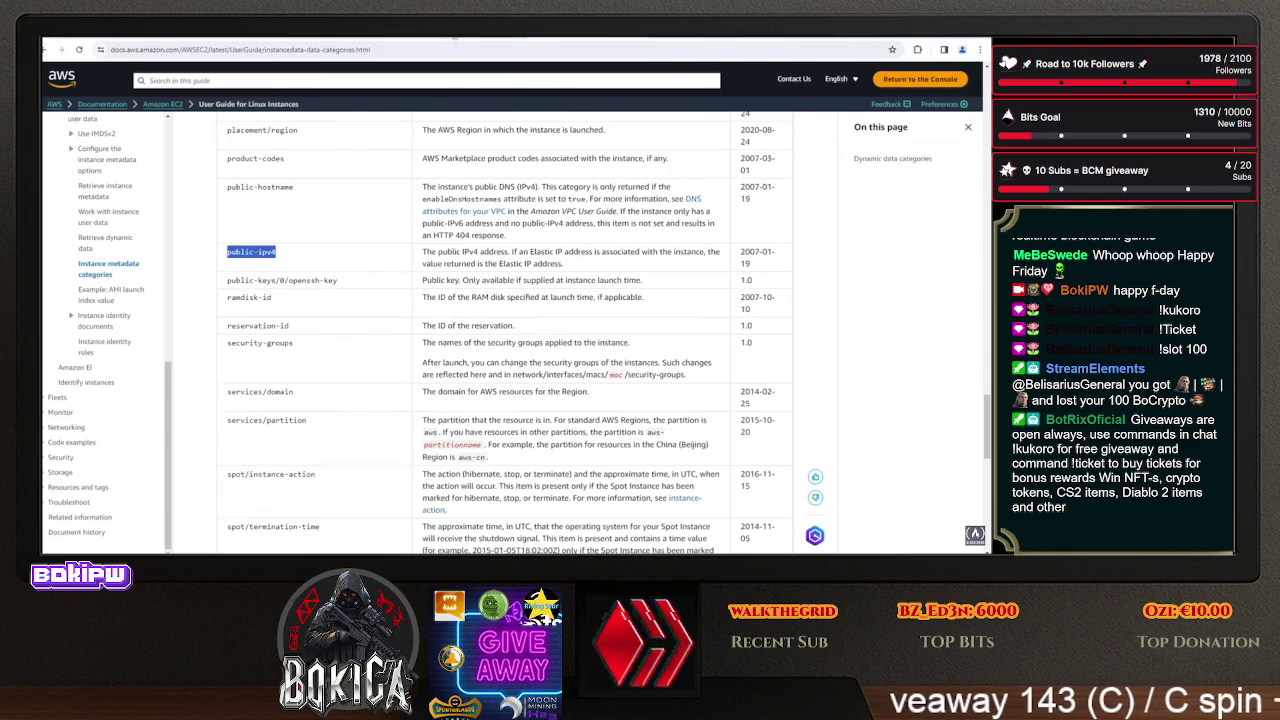
key("alt+Tab")
key("Return")
key("Return")
key("Return")
key("ctrl+v")
left_click_drag(480, 134, 276, 134)
key("ctrl+c")
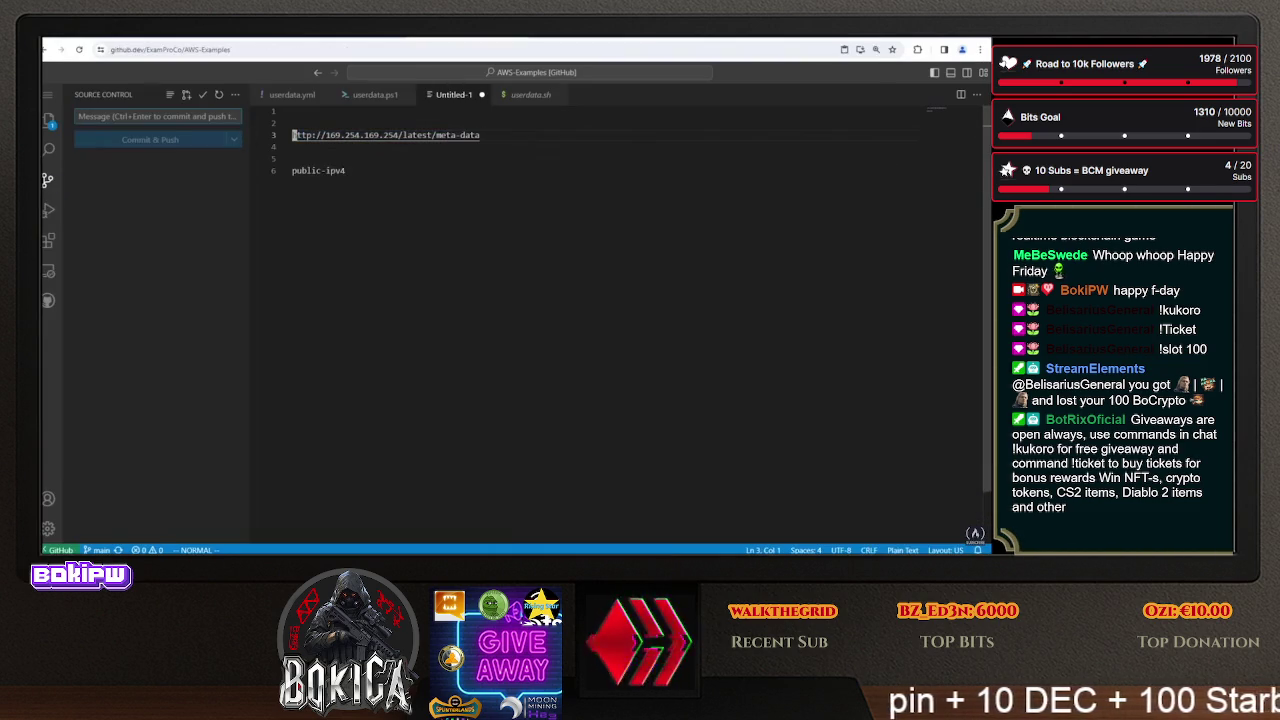
right_click(341, 162)
left_click(368, 281)
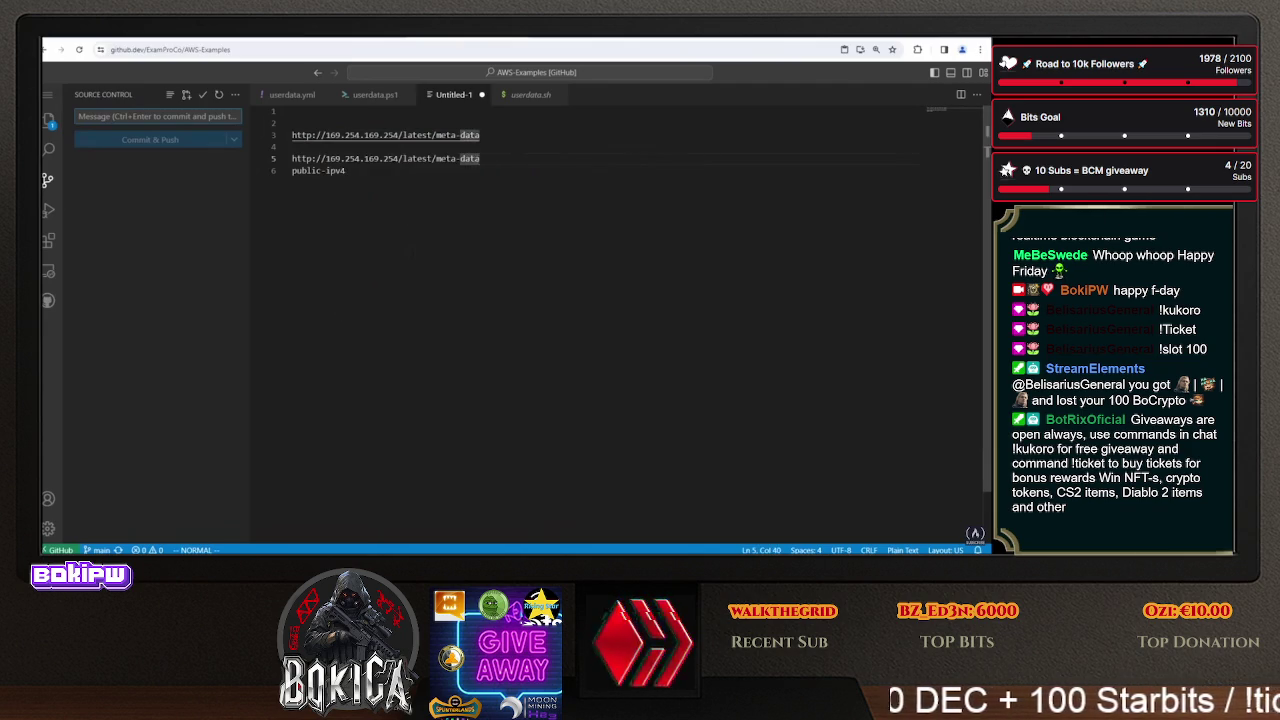
left_click(292, 170)
key("i")
key("BackSpace")
type("/public-ipv4")
- Curl the public-ipv4 URL in the Session Manager terminal to get the instance's public IP
left_click_drag(537, 158, 292, 158)
right_click(350, 160)
left_click(380, 251)
key("ctrl+Tab")
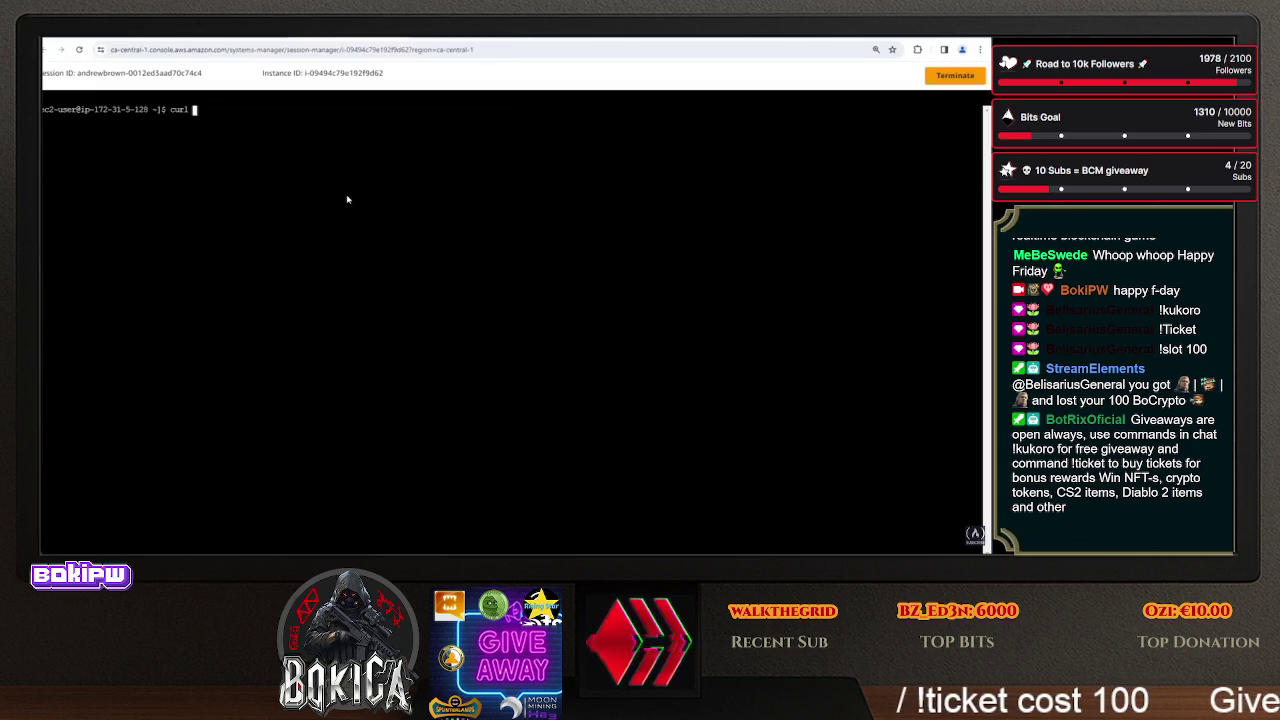
right_click(316, 150)
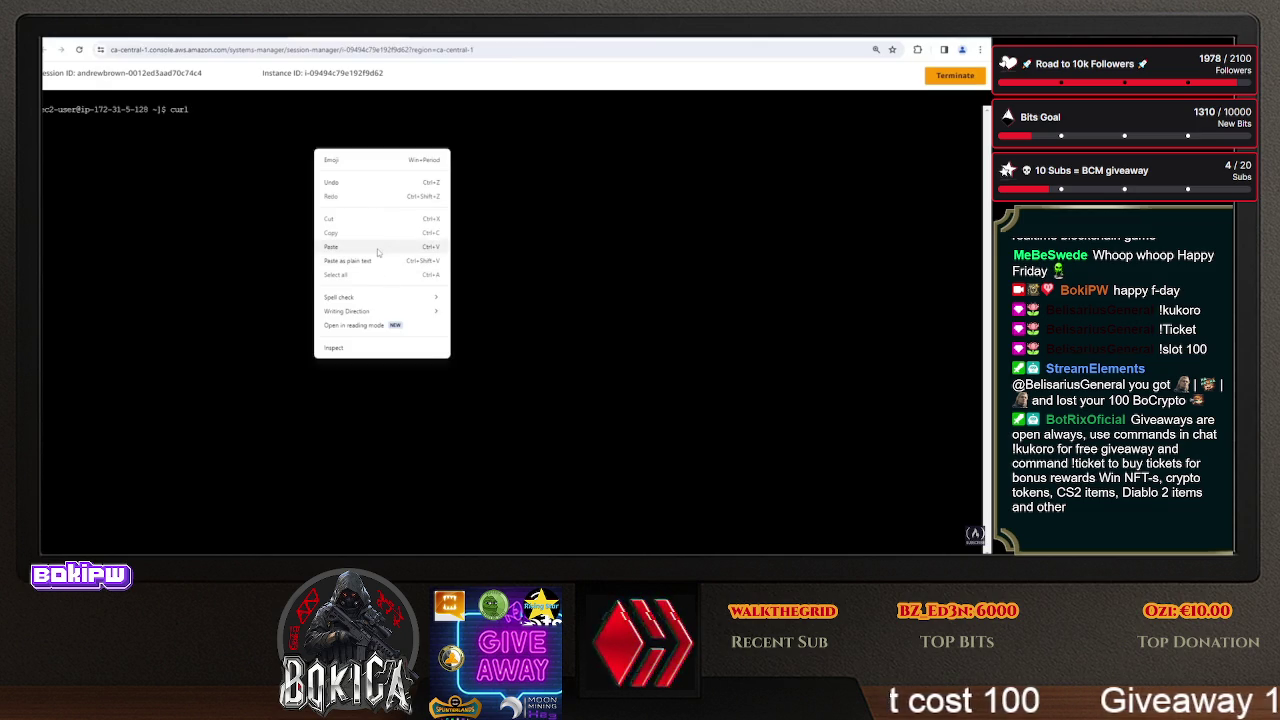
left_click(377, 248)
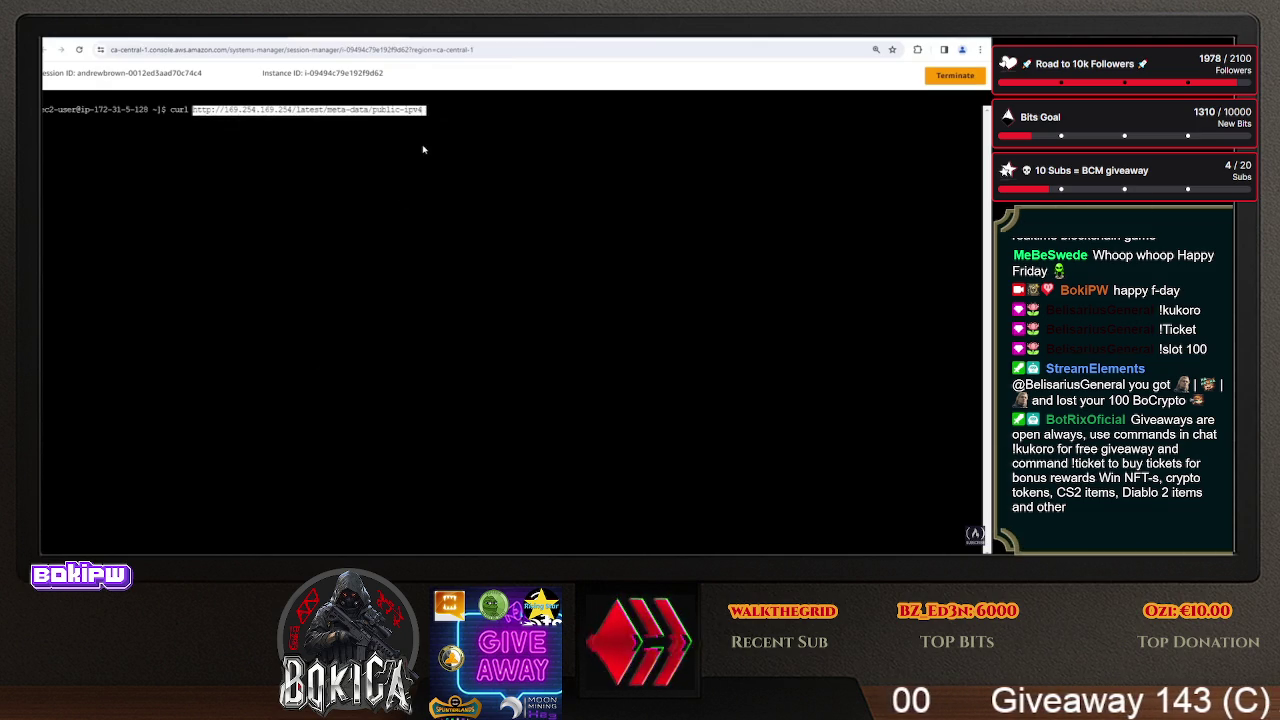
key("Return")
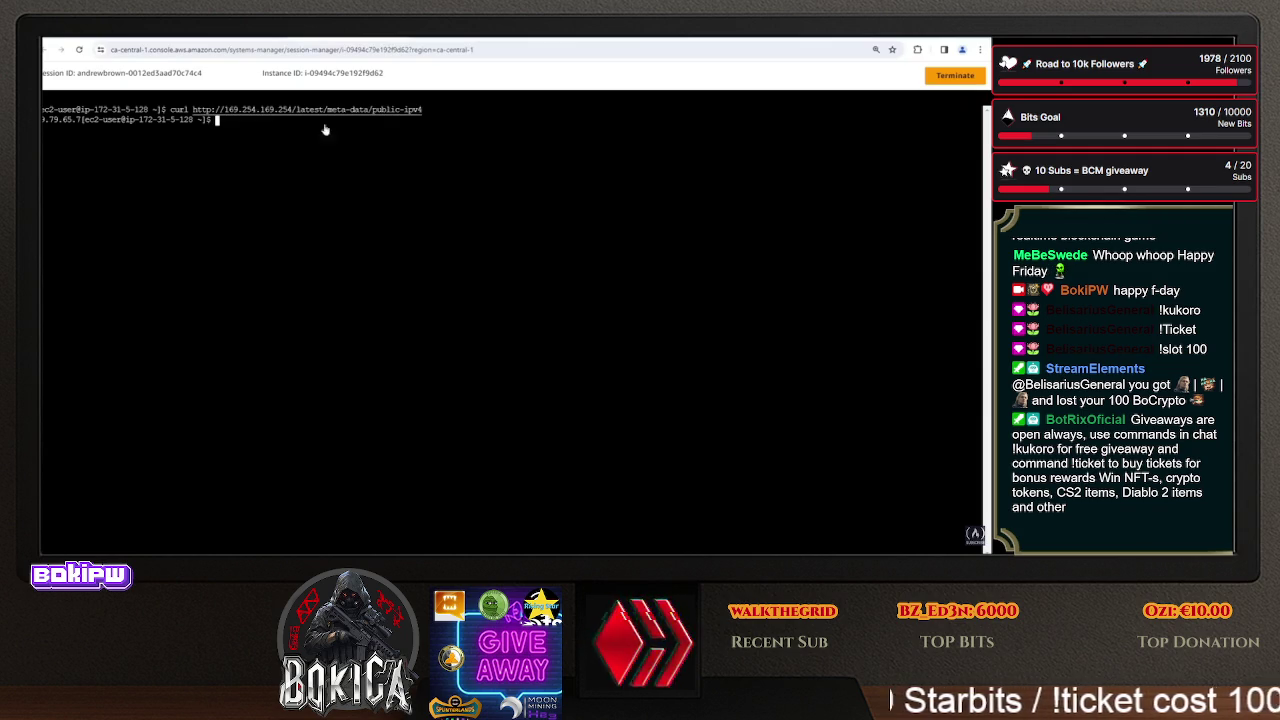
key("Up")
key("Down")
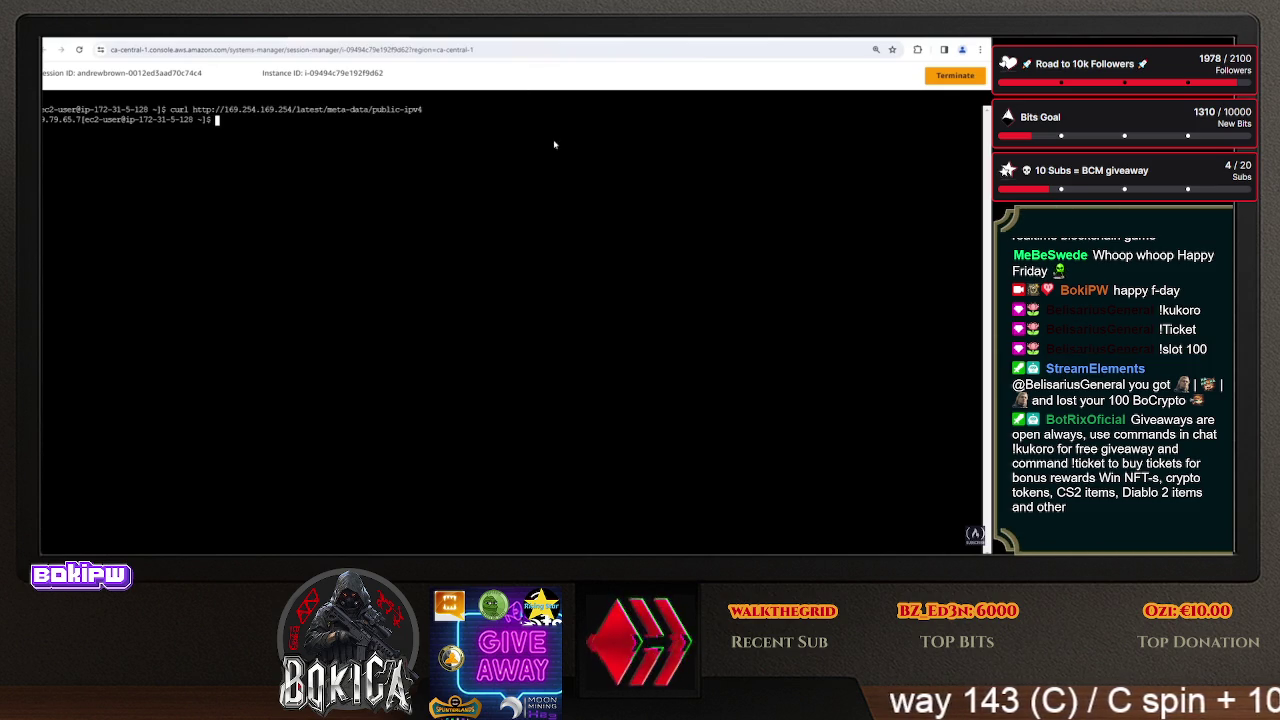
key("ctrl+t")
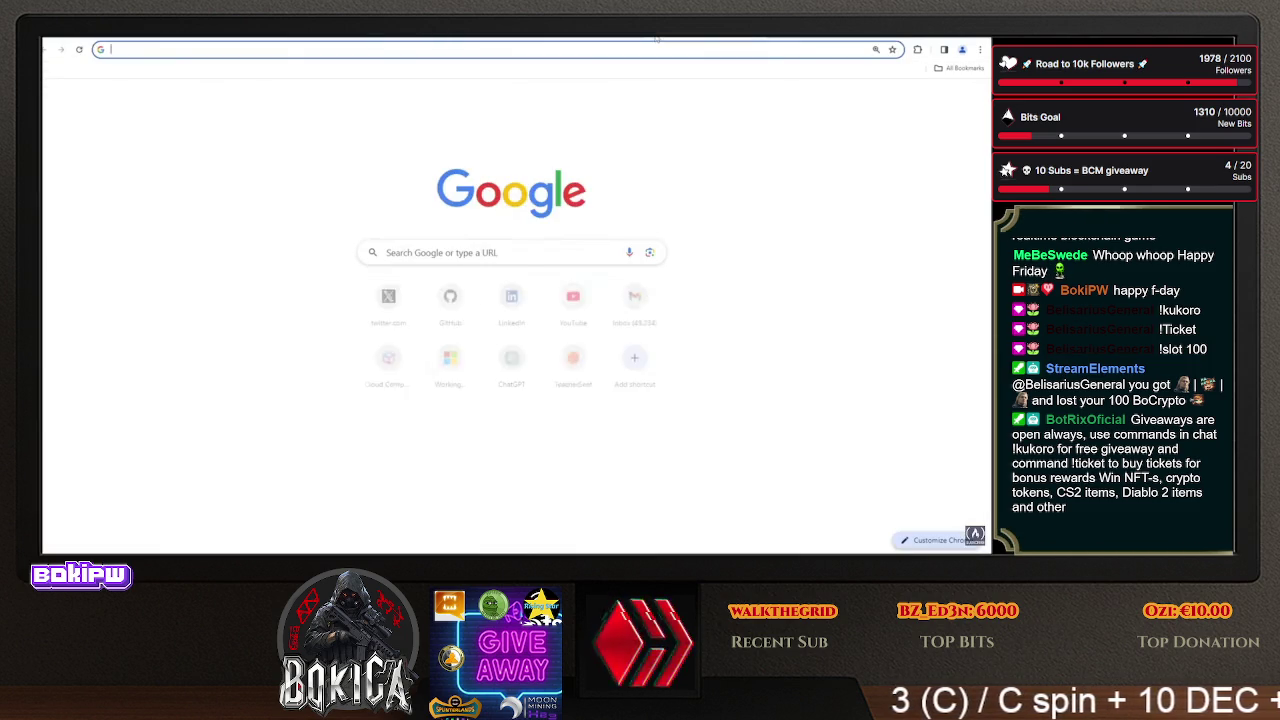
- Search 'ec2 client modify instance metadata options' and open the CLI reference page
type("ec2 clientm")
key("BackSpace")
type("modify instance metadata options")
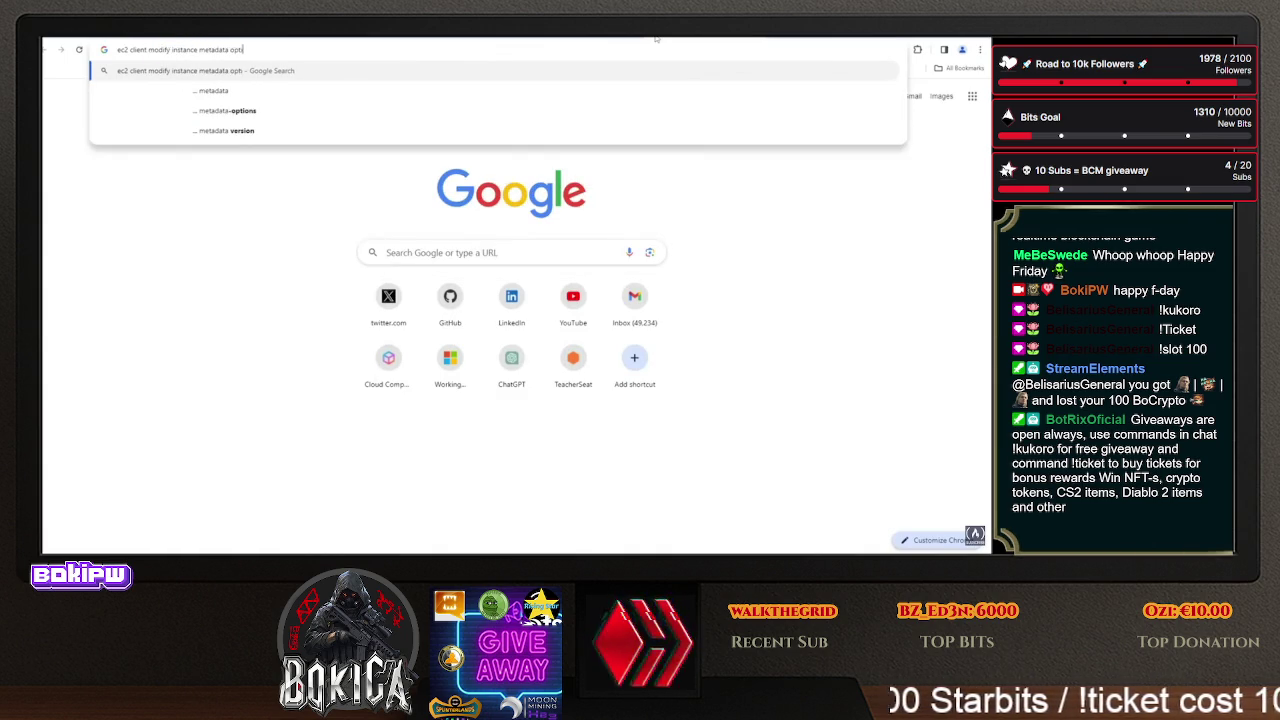
key("Return")
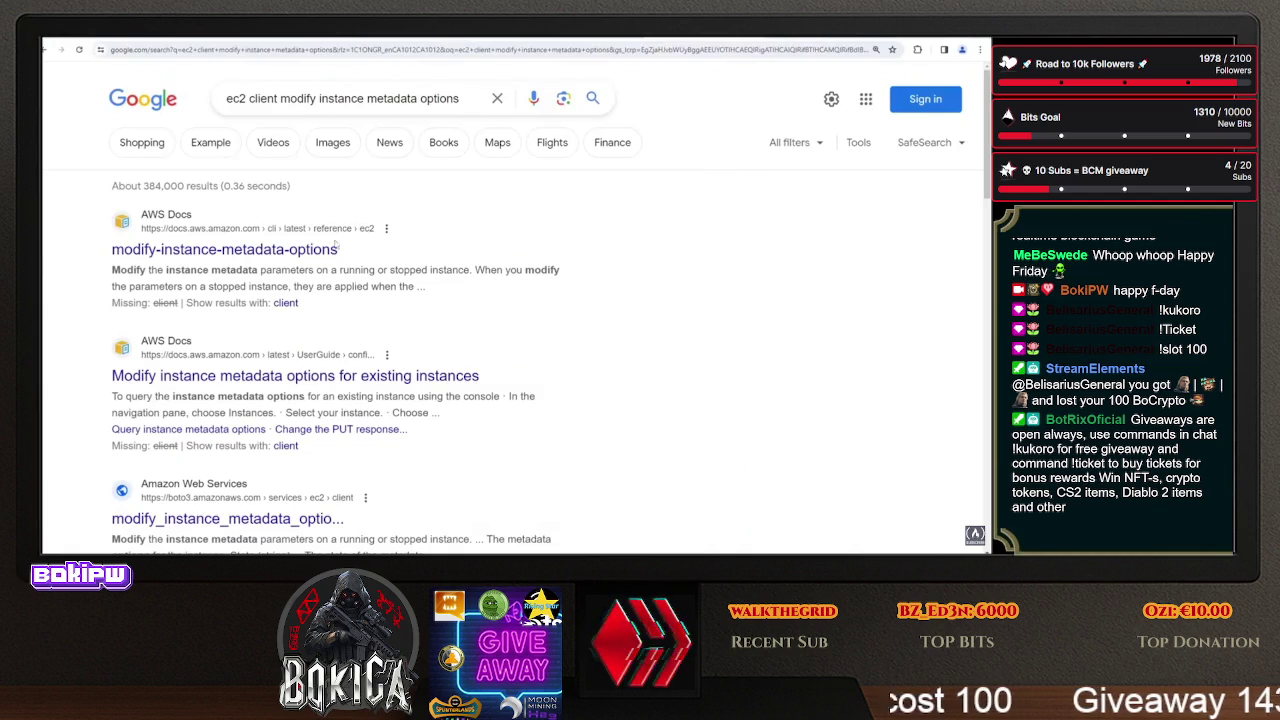
left_click(335, 246)
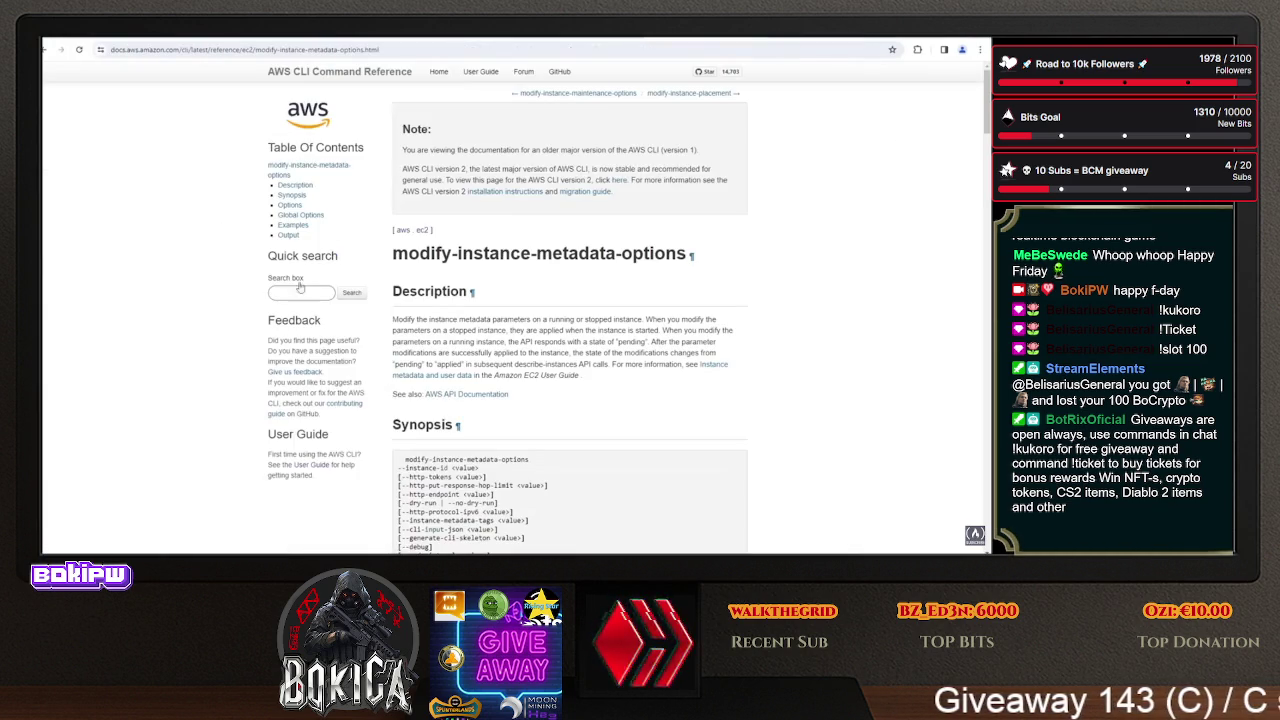
- Copy the Example 1 IMDSv2 modify-instance-metadata-options command and return to the github.dev notes
left_click(293, 225)
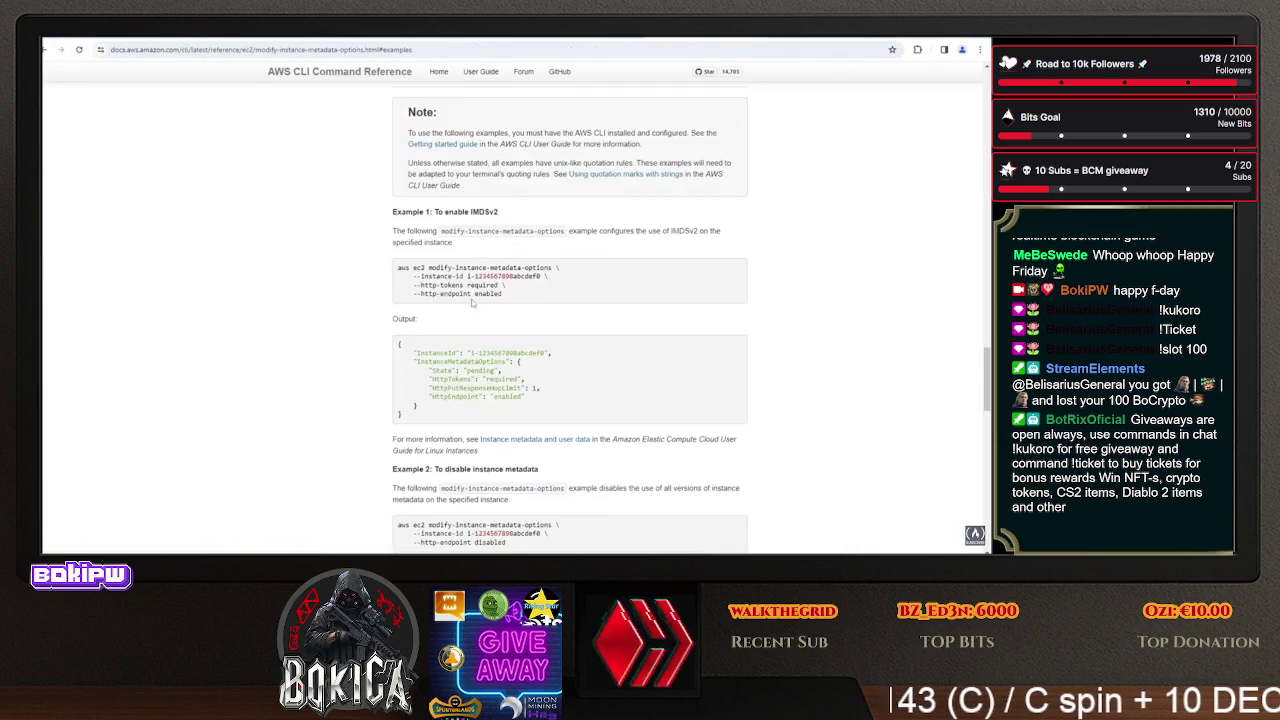
mouse_move(505, 294)
left_mouse_down()
mouse_move(402, 284)
mouse_move(398, 267)
left_mouse_up()
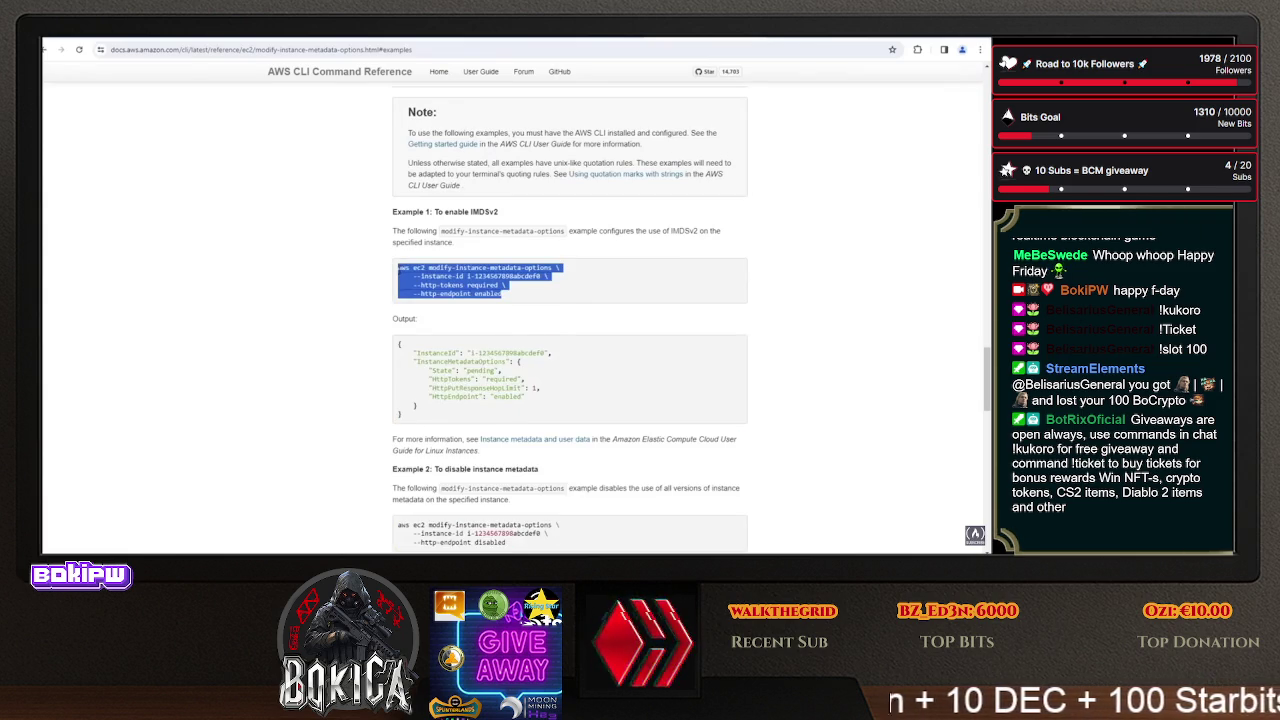
right_click(462, 280)
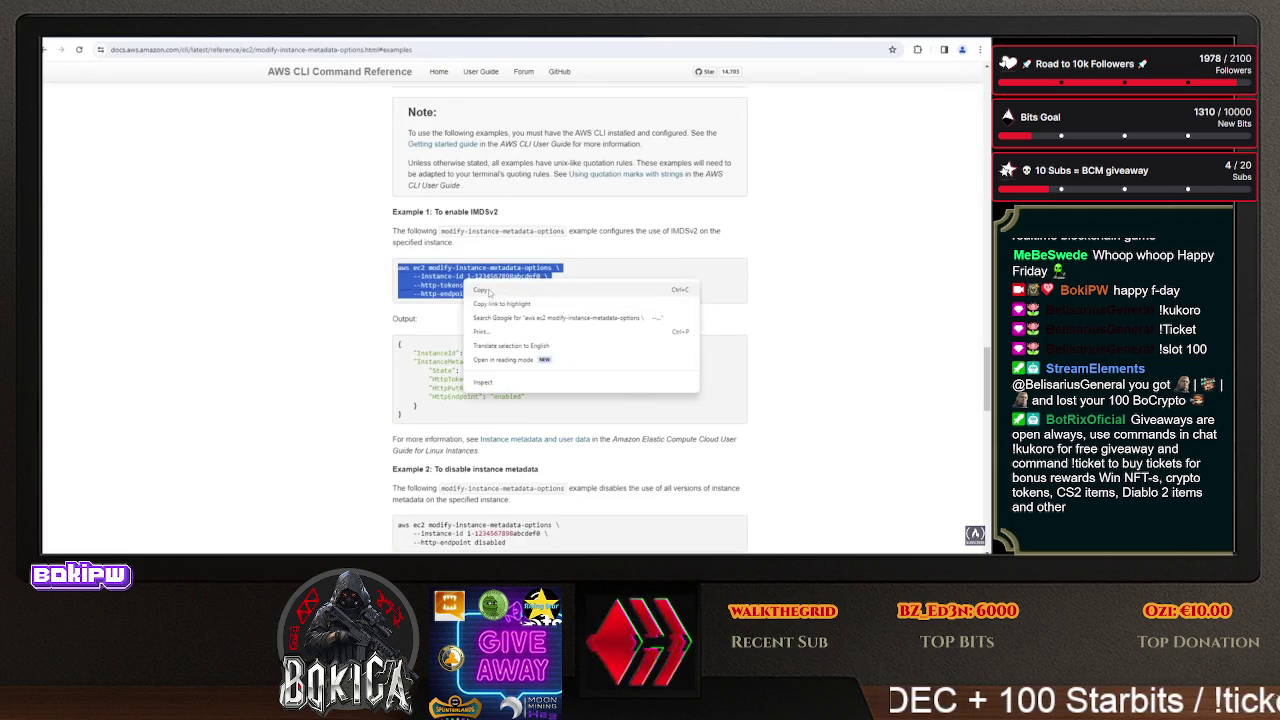
left_click(480, 295)
key("alt+Tab")
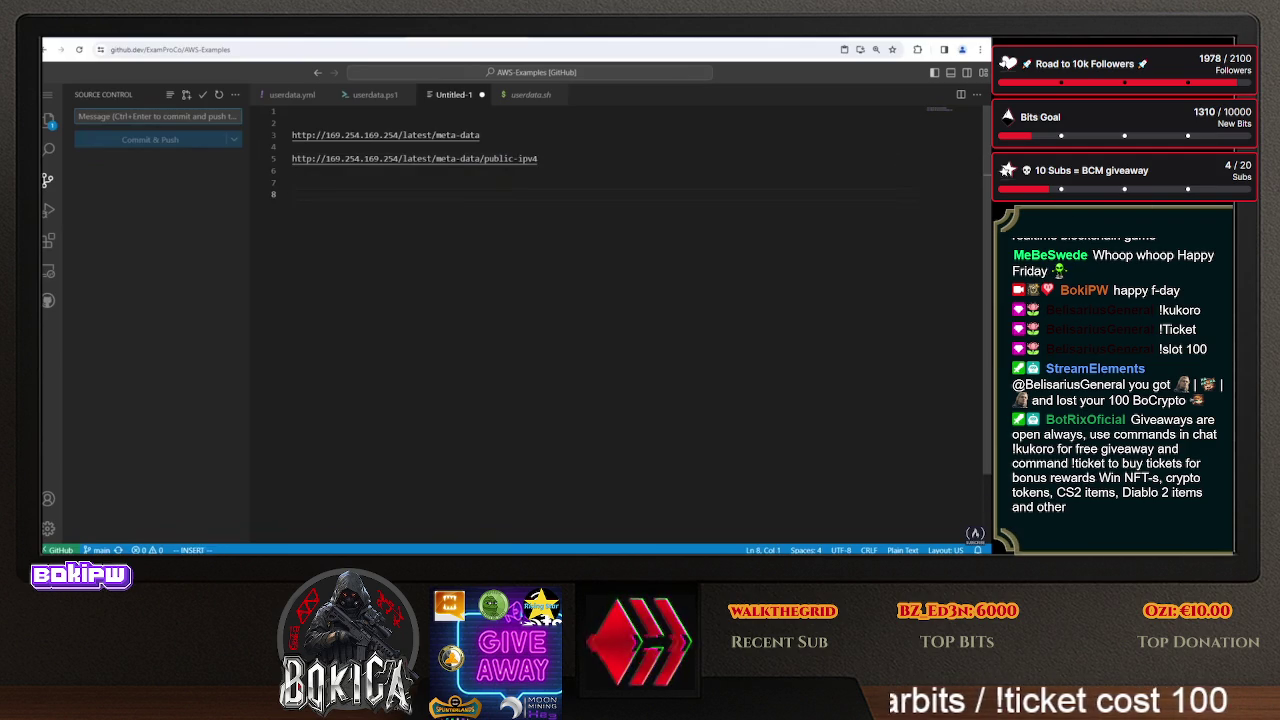
- Paste the aws ec2 modify-instance-metadata-options command into the notes and delete the http-endpoint enabled line
right_click(494, 212)
left_click(540, 333)
left_click(446, 206)
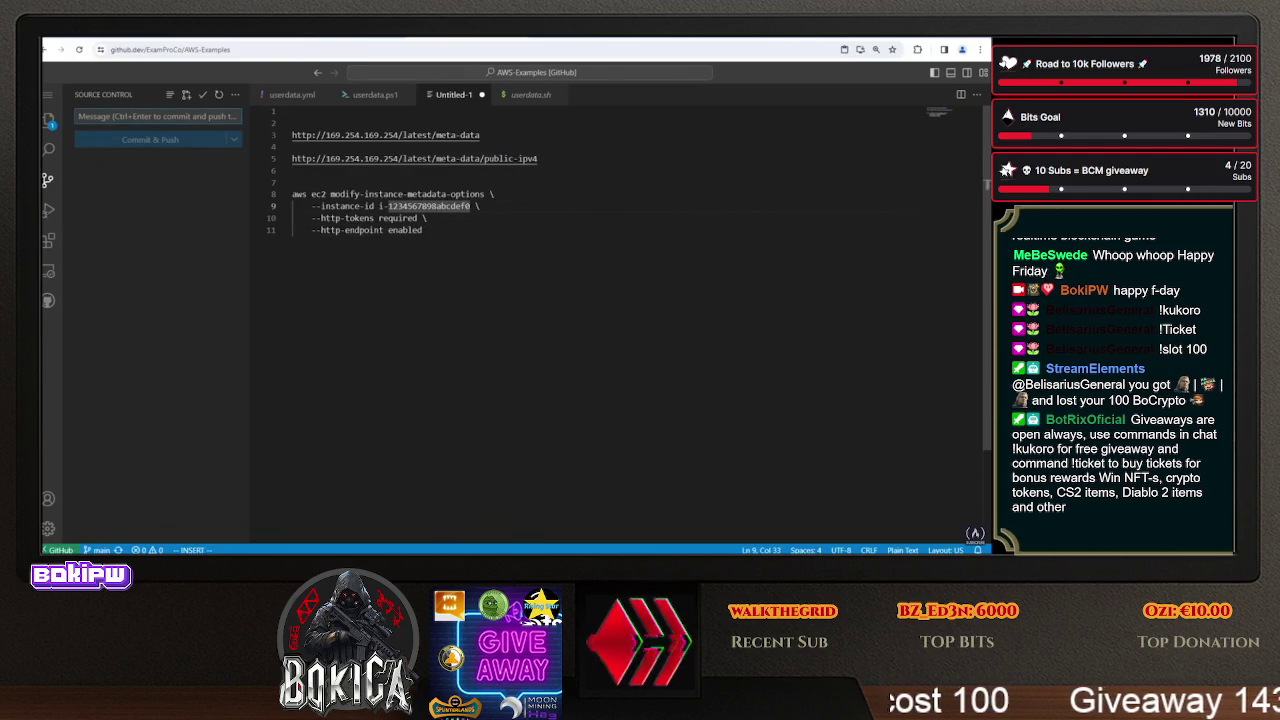
mouse_move(320, 218)
left_mouse_down()
mouse_move(417, 218)
mouse_move(424, 230)
mouse_move(428, 218)
left_mouse_up()
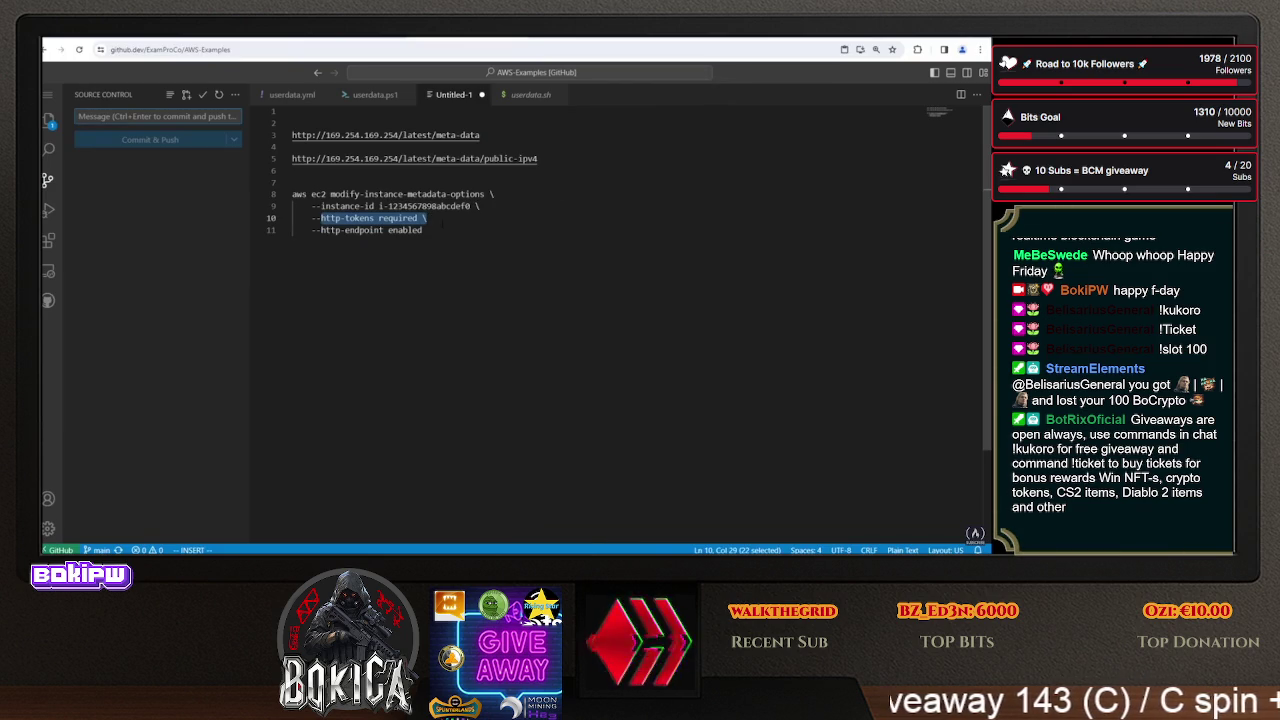
key("Escape")
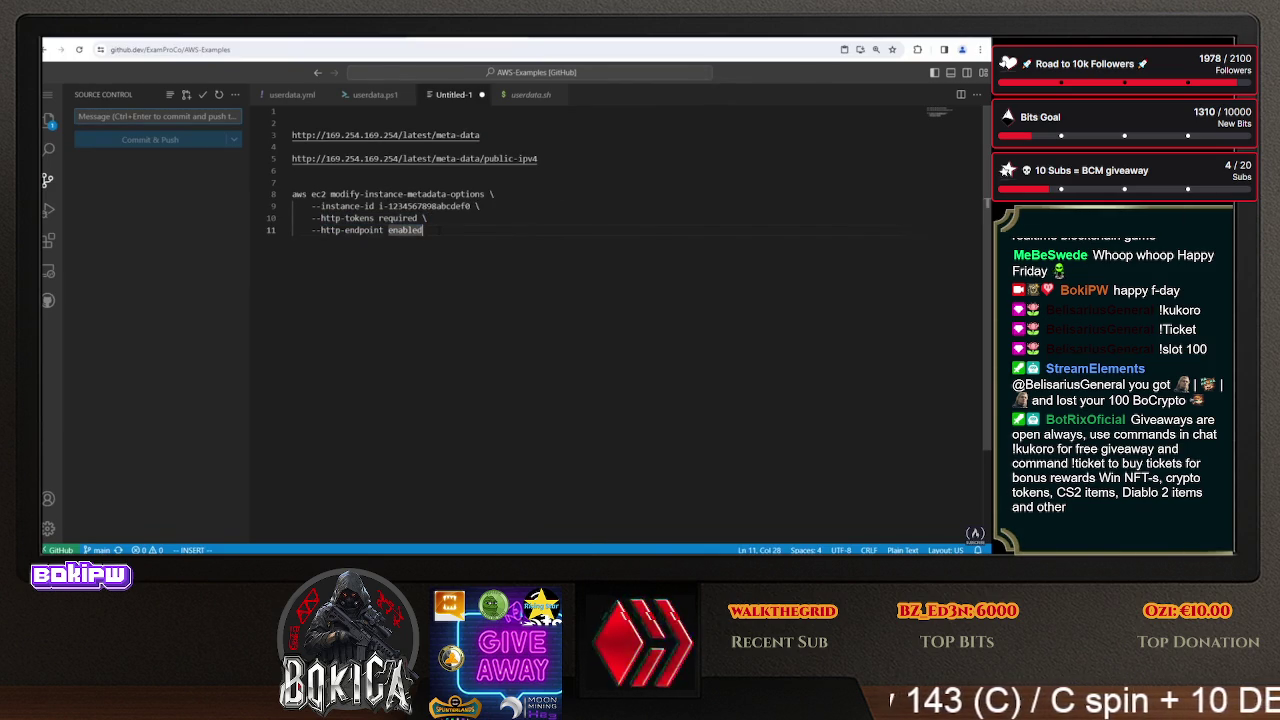
key("j")
key("d")
key("d")
- Unindent the option lines and add a --region ca-central-1 option
key("shift+a")
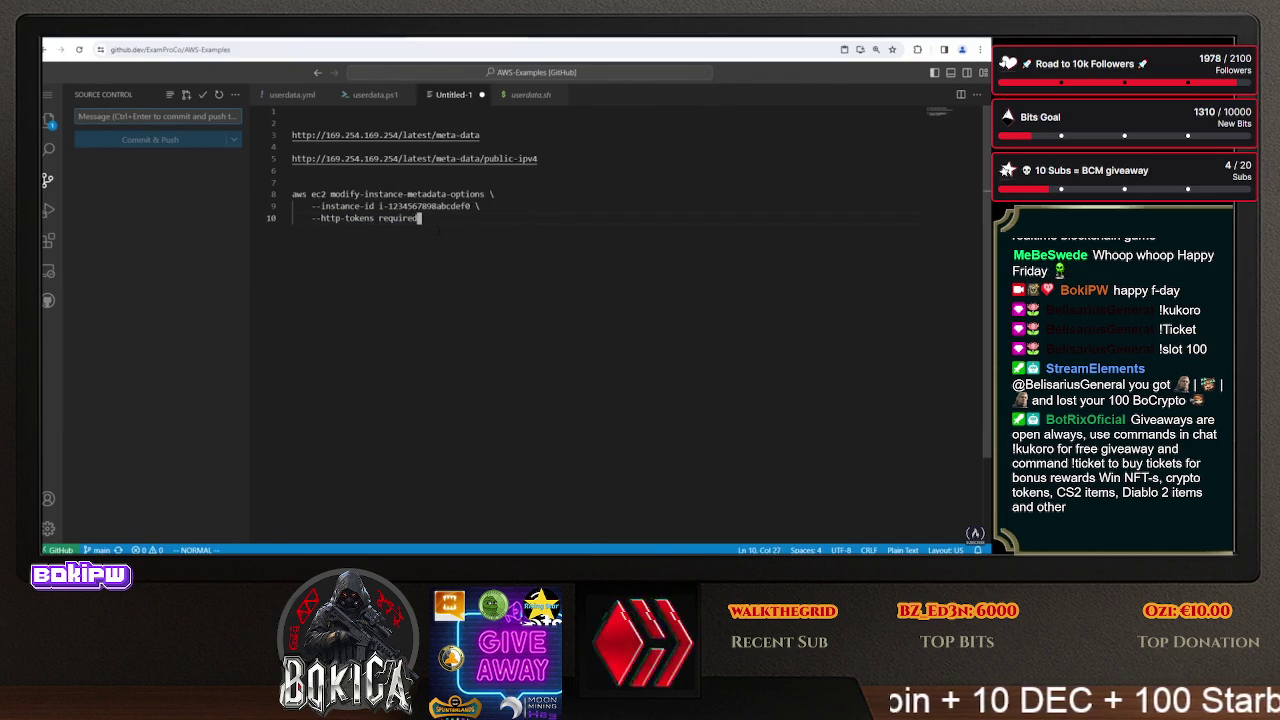
key("Escape")
key("shift+i")
key("shift+v")
key("k")
key("less")
type("jo")
type("region")
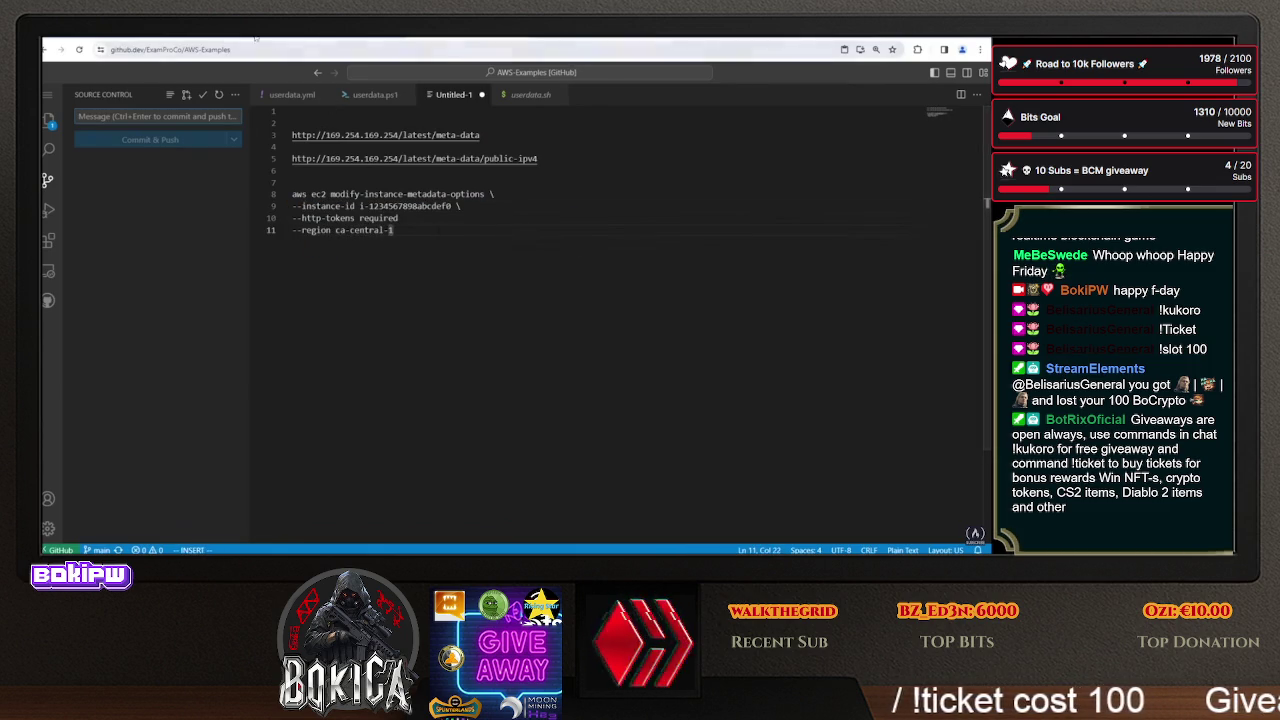
- Copy the MetaDataV1andV2 instance's ID from the EC2 instances page and paste it into the notes
key("ctrl+Tab")
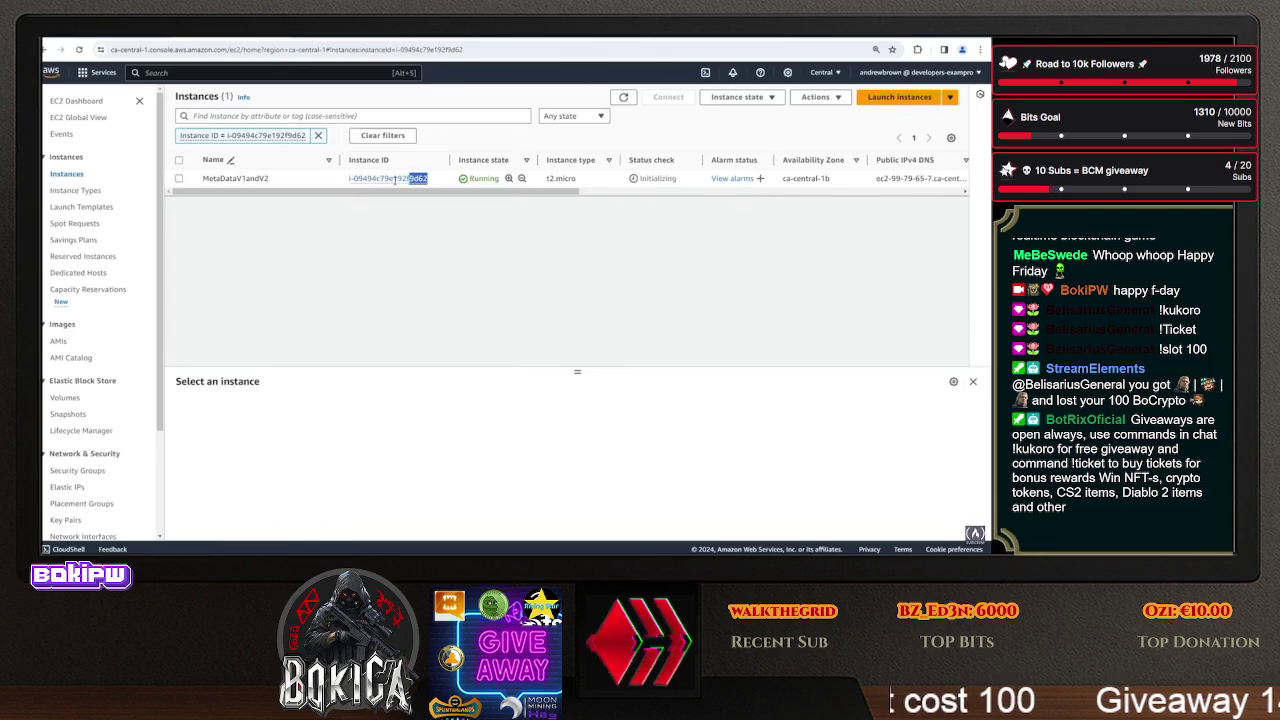
triple_click(390, 180)
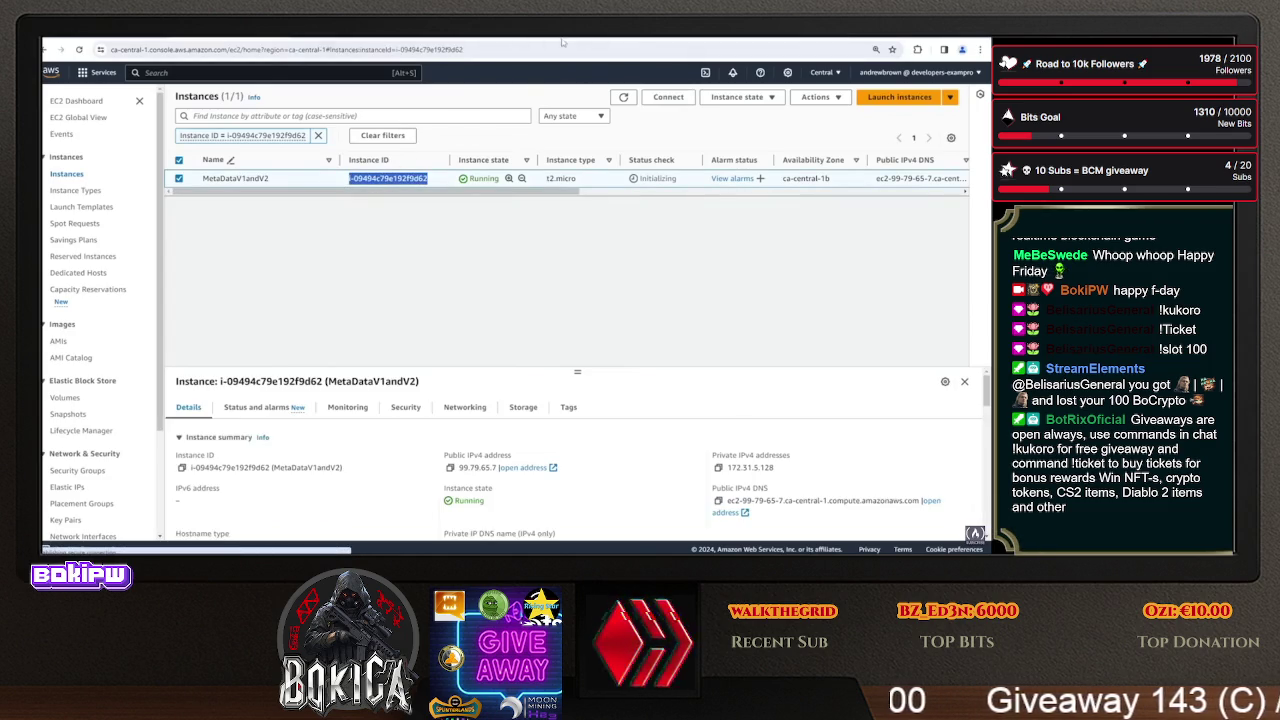
key("ctrl+Tab")
key("Return")
key("Return")
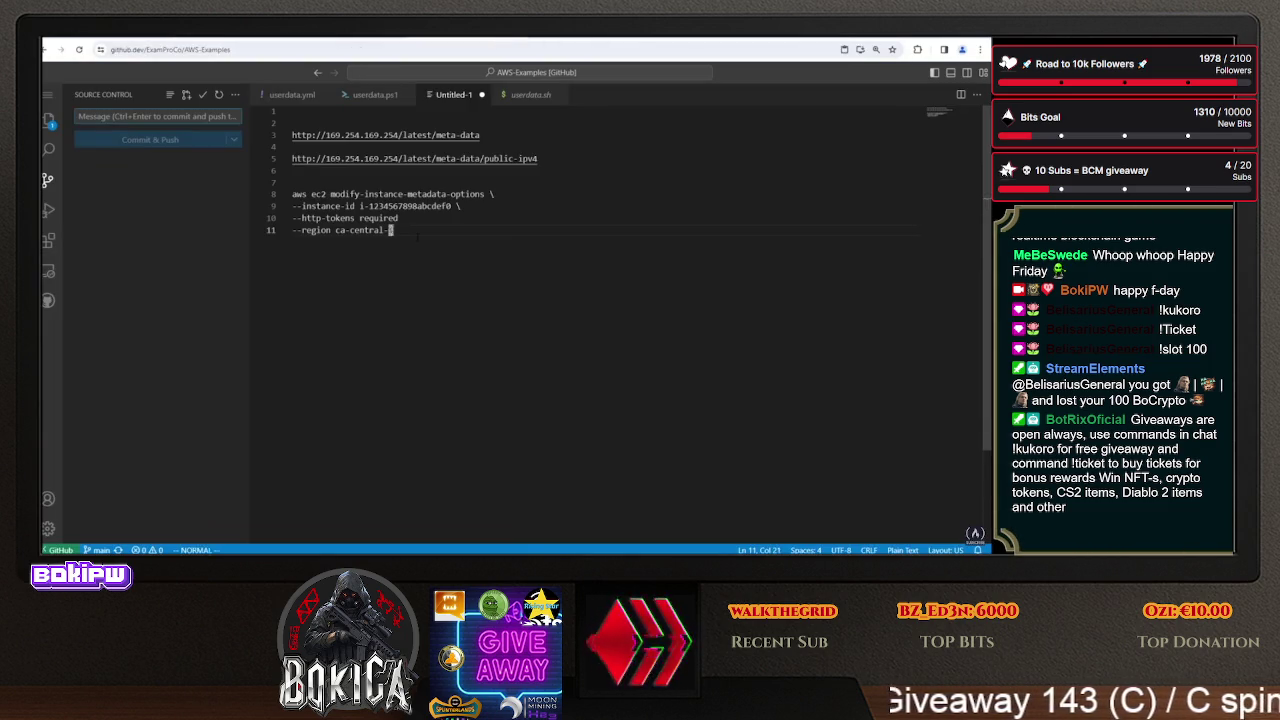
right_click(398, 238)
left_click(440, 362)
- Replace the example instance ID in the command with the real one and remove the leftovers
key("j")
key("d")
key("d")
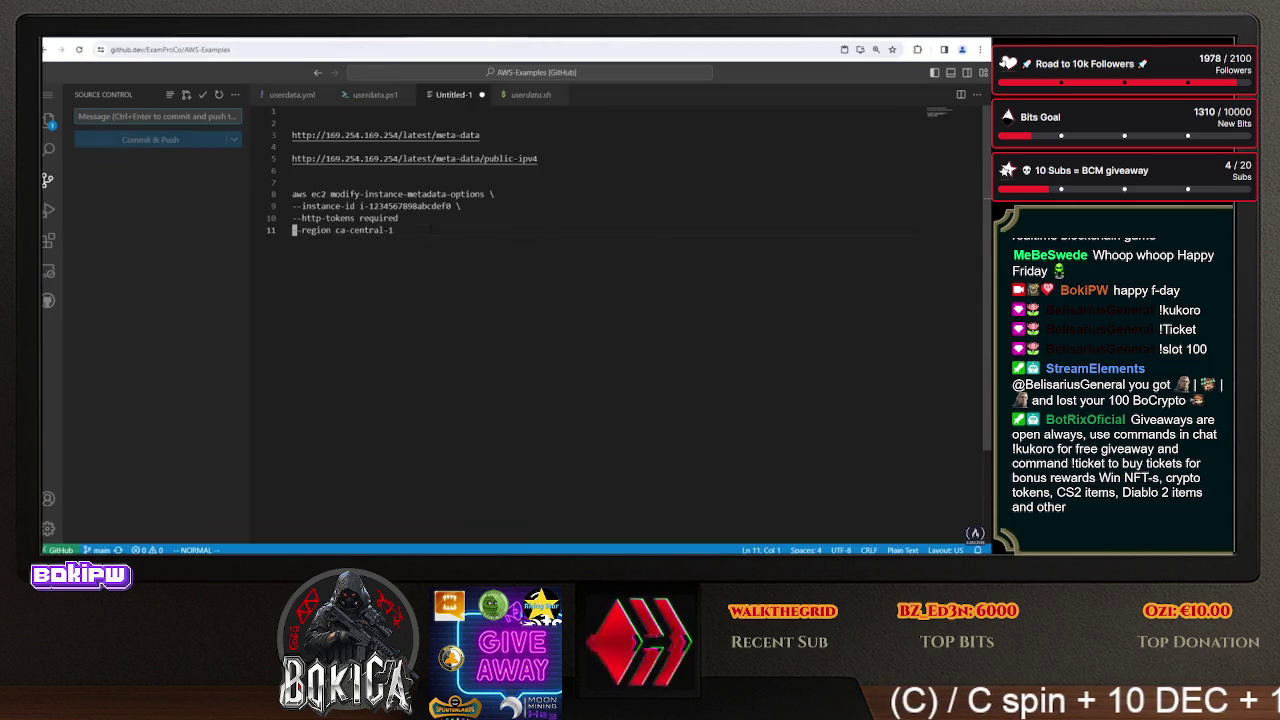
key("k")
key("W")
key("P")
key("l")
key("C")
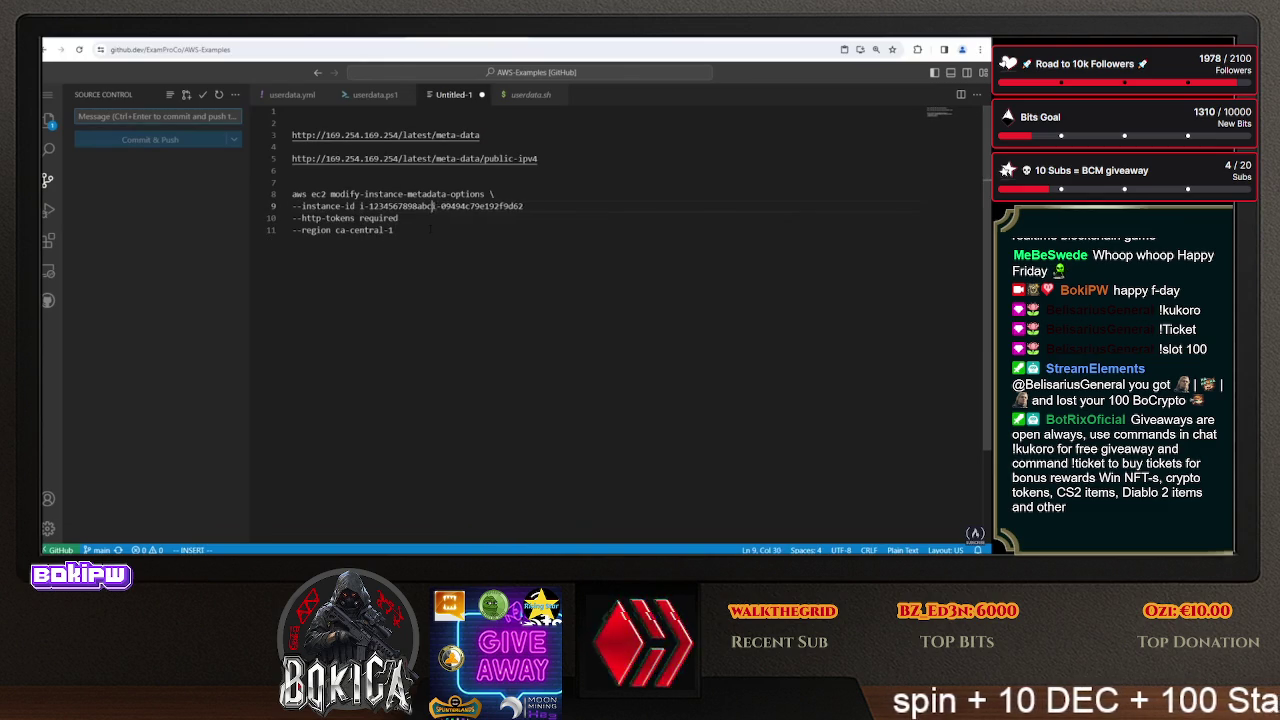
key("BackSpace")
key("Escape")
key("Down")
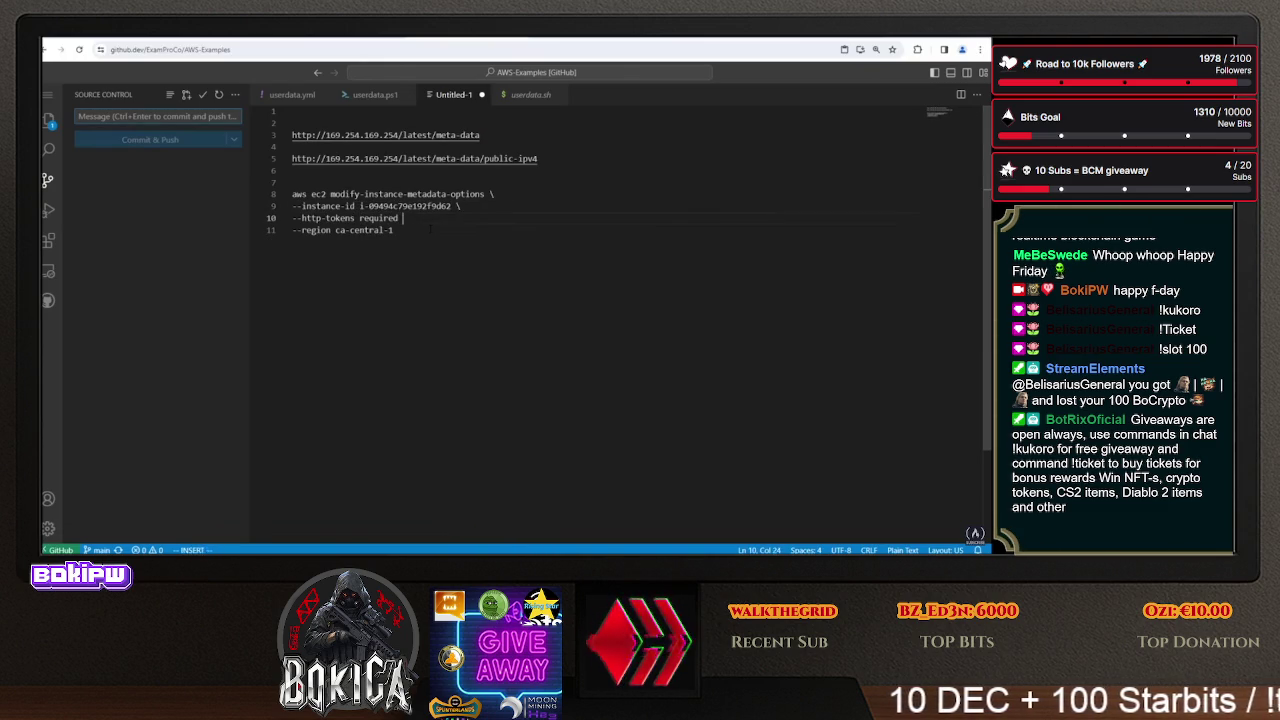
- Copy the finished modify-instance-metadata-options command (lines 8–11)
left_click_drag(394, 230, 292, 194)
right_click(330, 193)
left_click(360, 289)
key("alt+Tab")
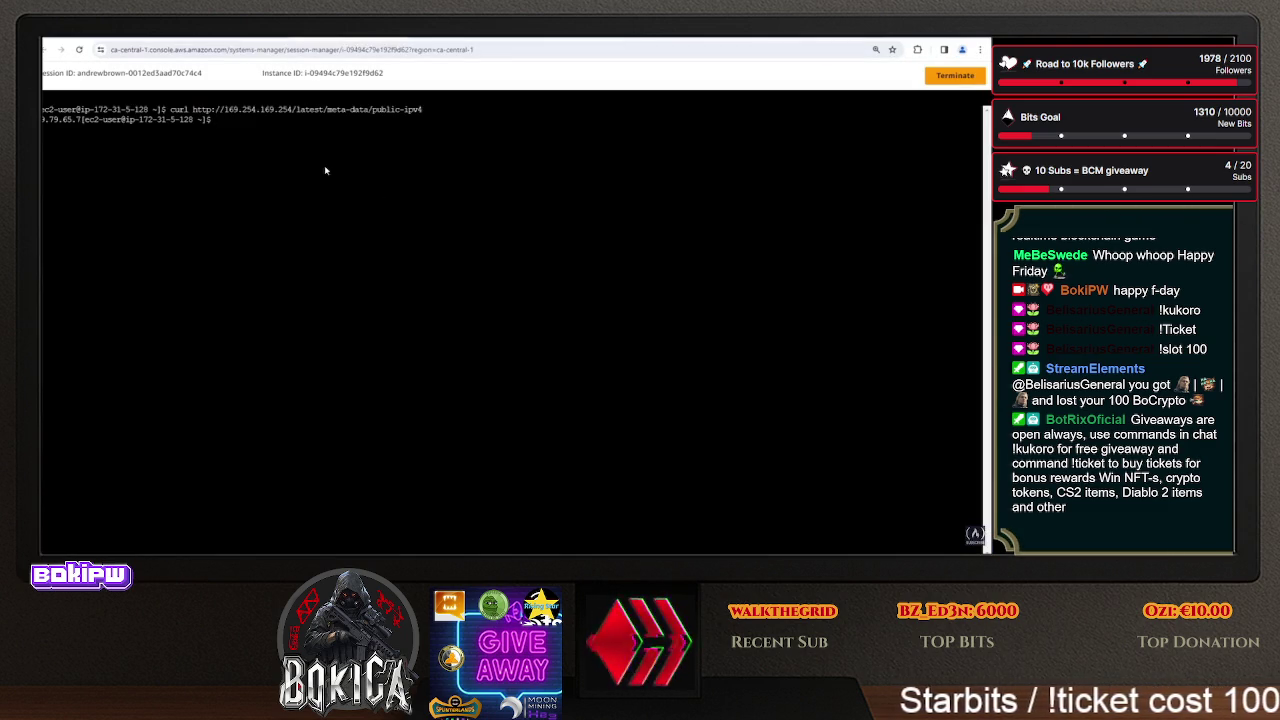
- Run the copied http-tokens required command in AWS CloudShell, confirming the multiline Safe Paste
key("alt+Tab")
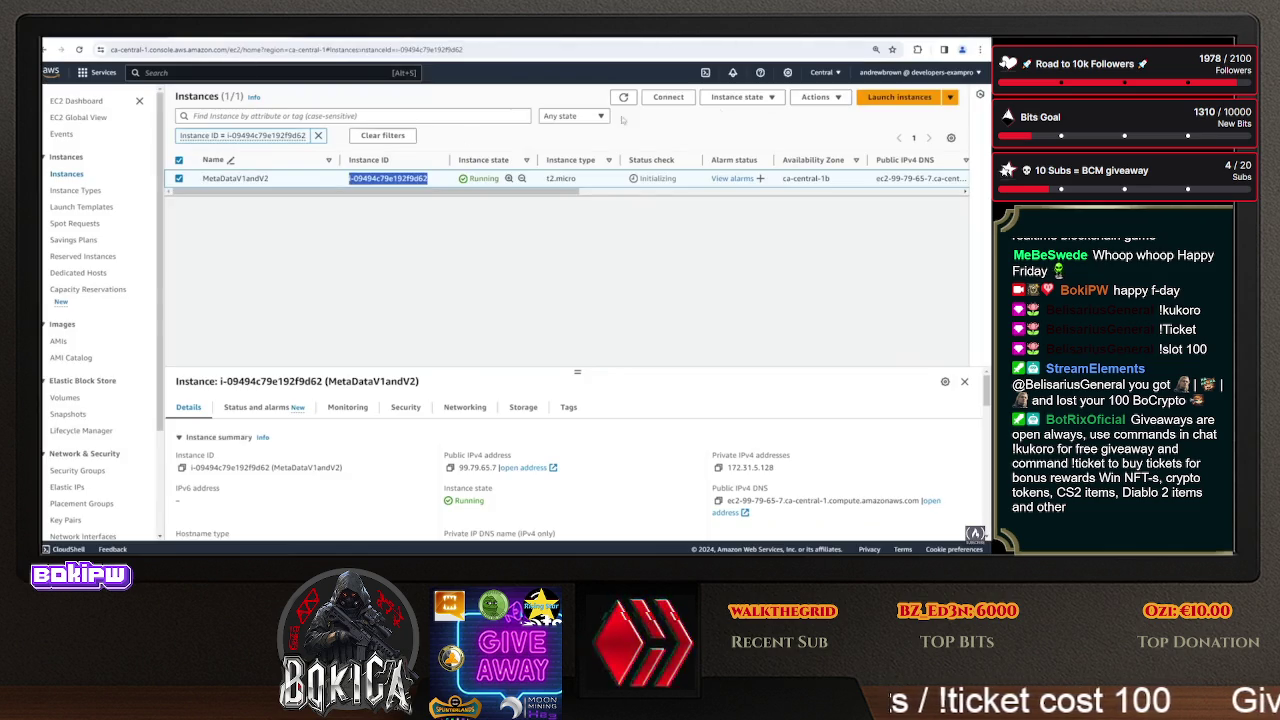
left_click(705, 75)
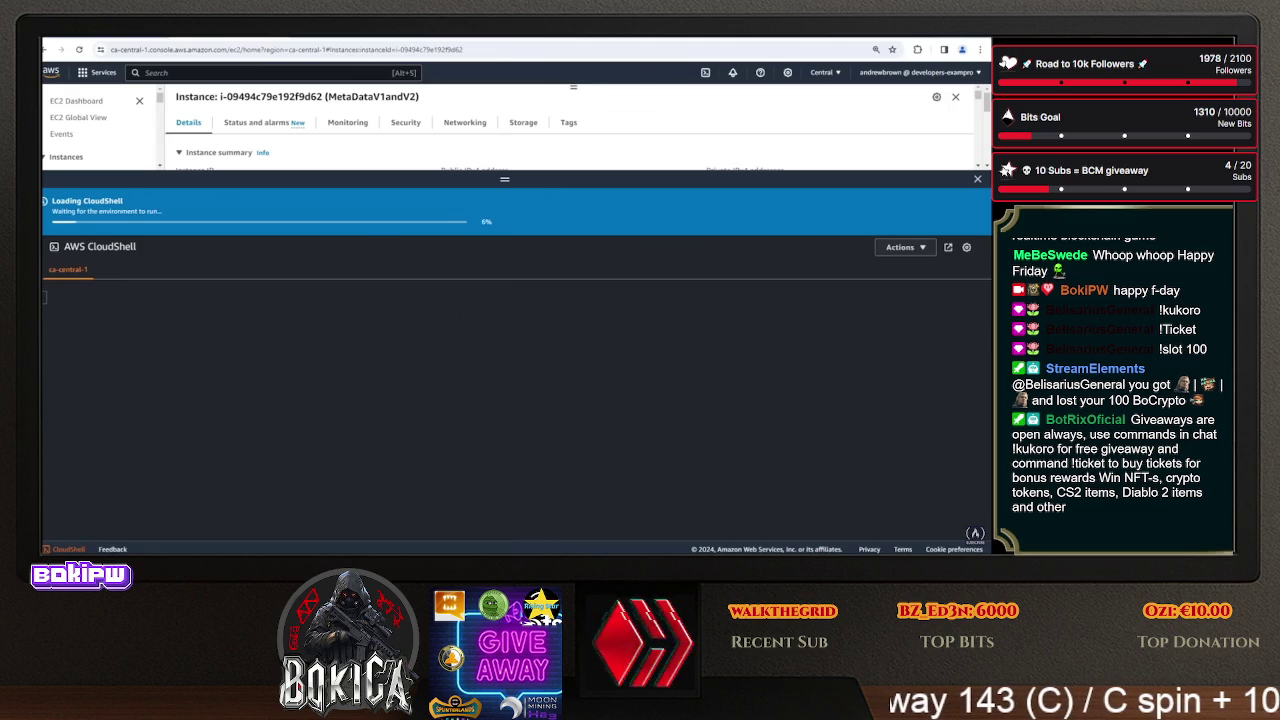
right_click(366, 270)
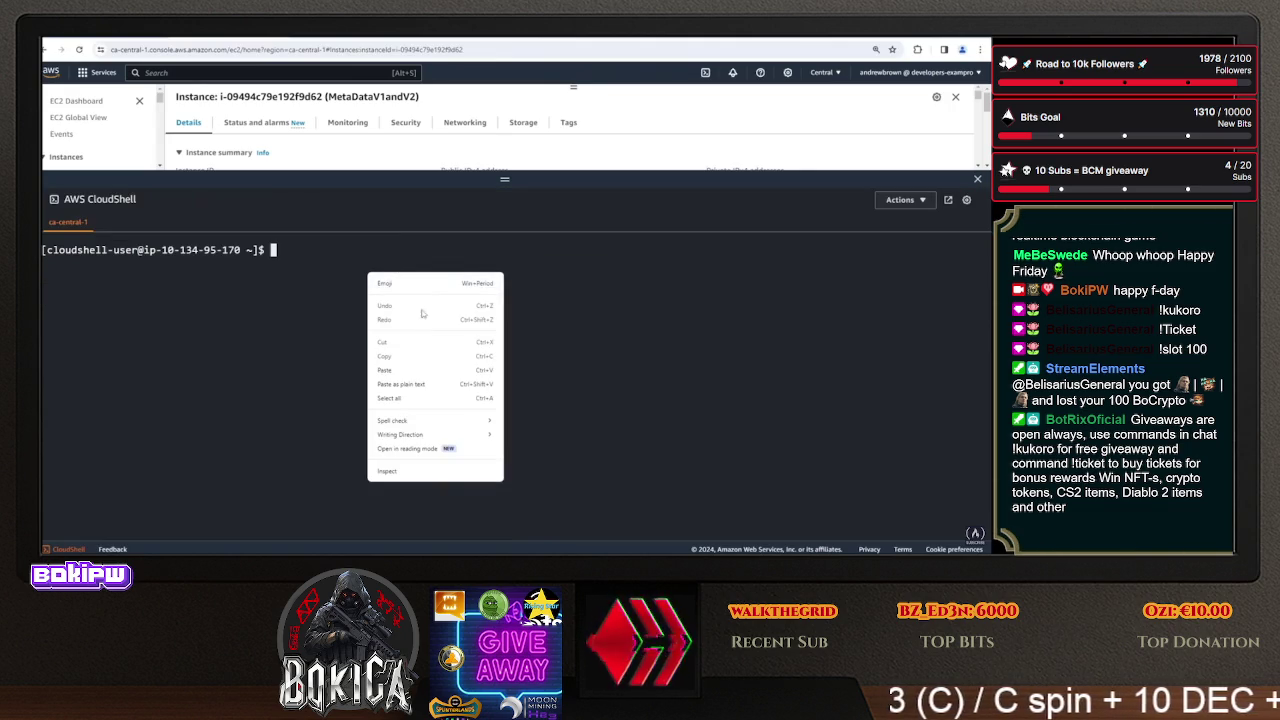
left_click(422, 370)
left_click(591, 455)
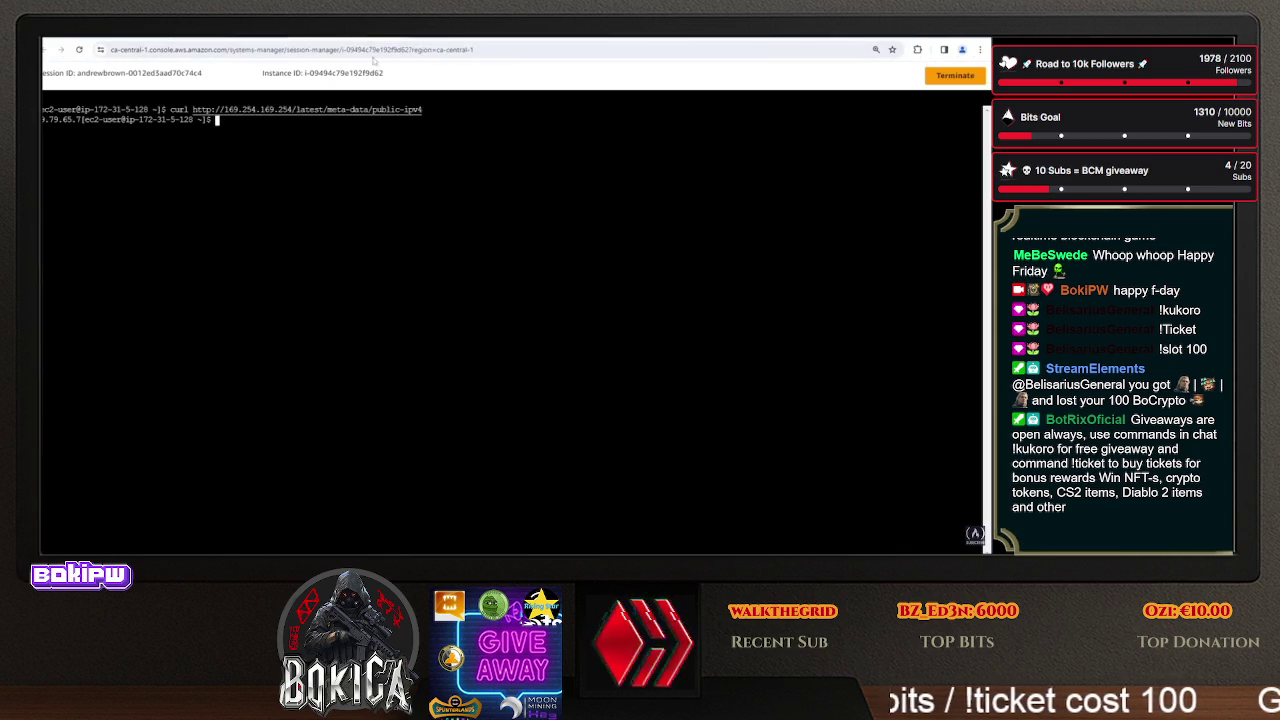
- Rerun the public-ipv4 metadata curl, which now returns 401 Unauthorized
key("Up")
key("Return")
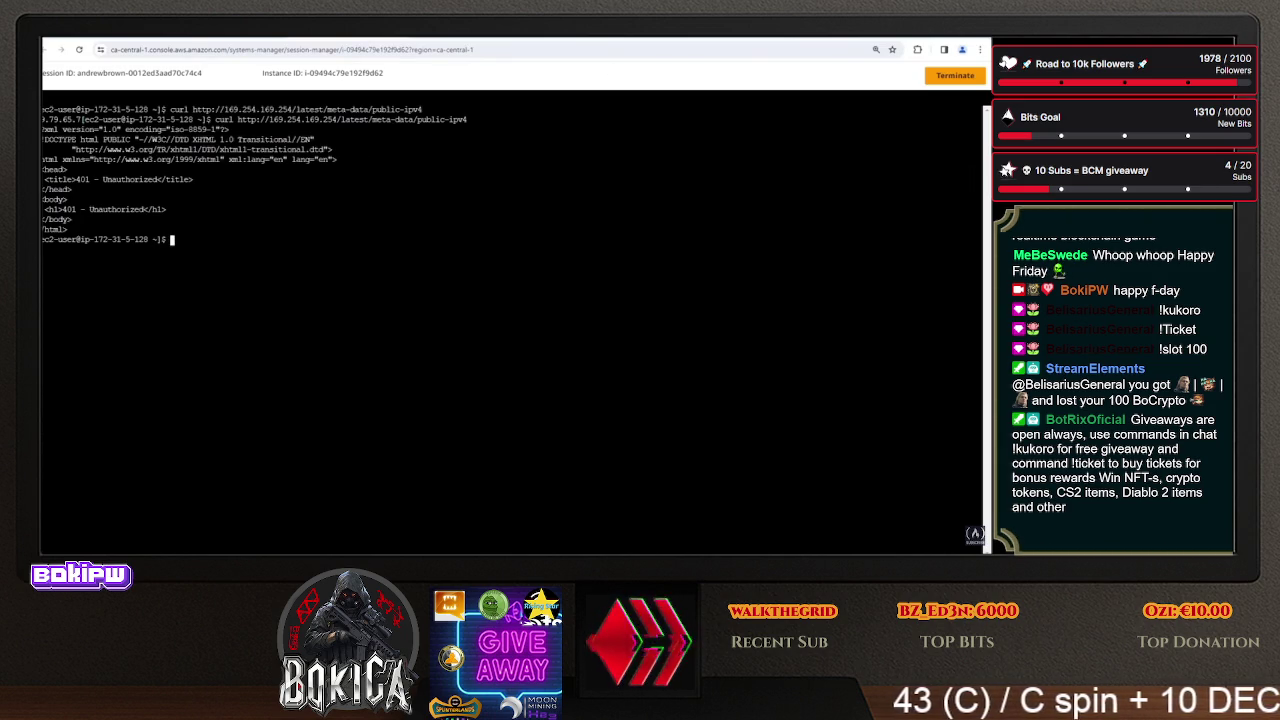
key("ctrl+Tab")
key("ctrl+Tab")
key("ctrl+Tab")
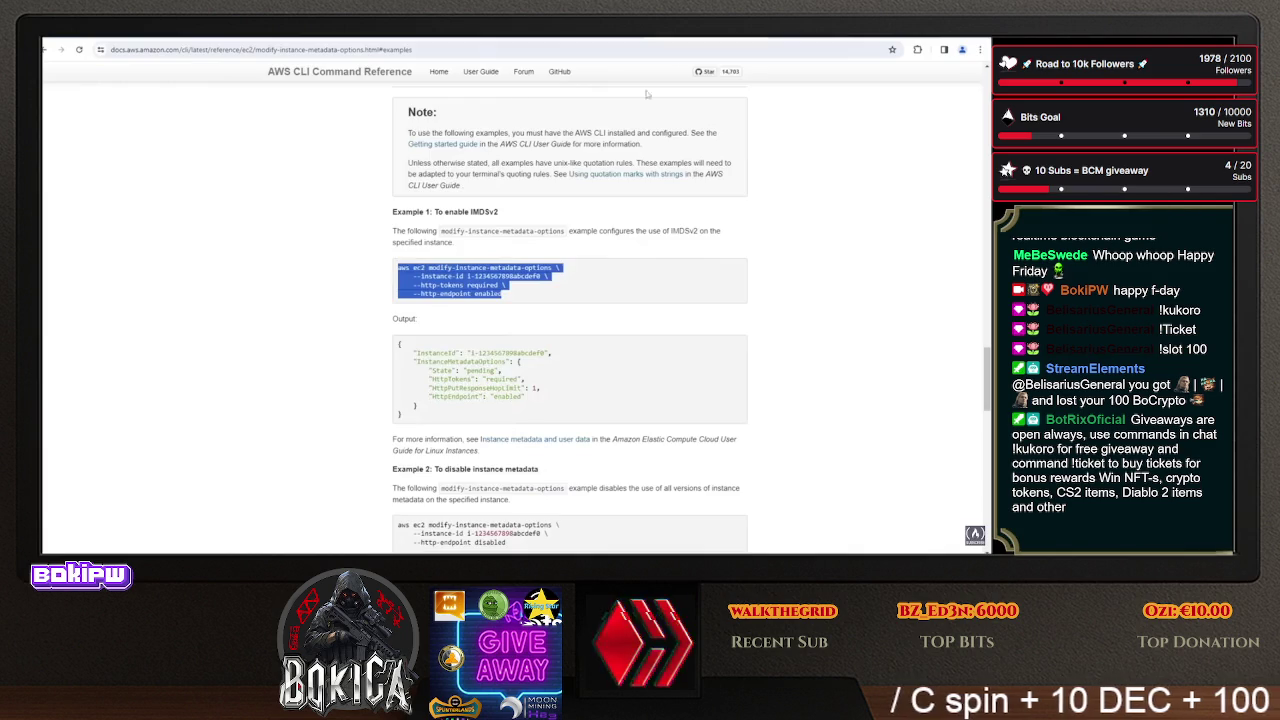
- Below the command, start a TOKEN=$( block with a curl -X PUT line inside
key("shift+g")
key("o")
key("Return")
type("TOKEN=$(")
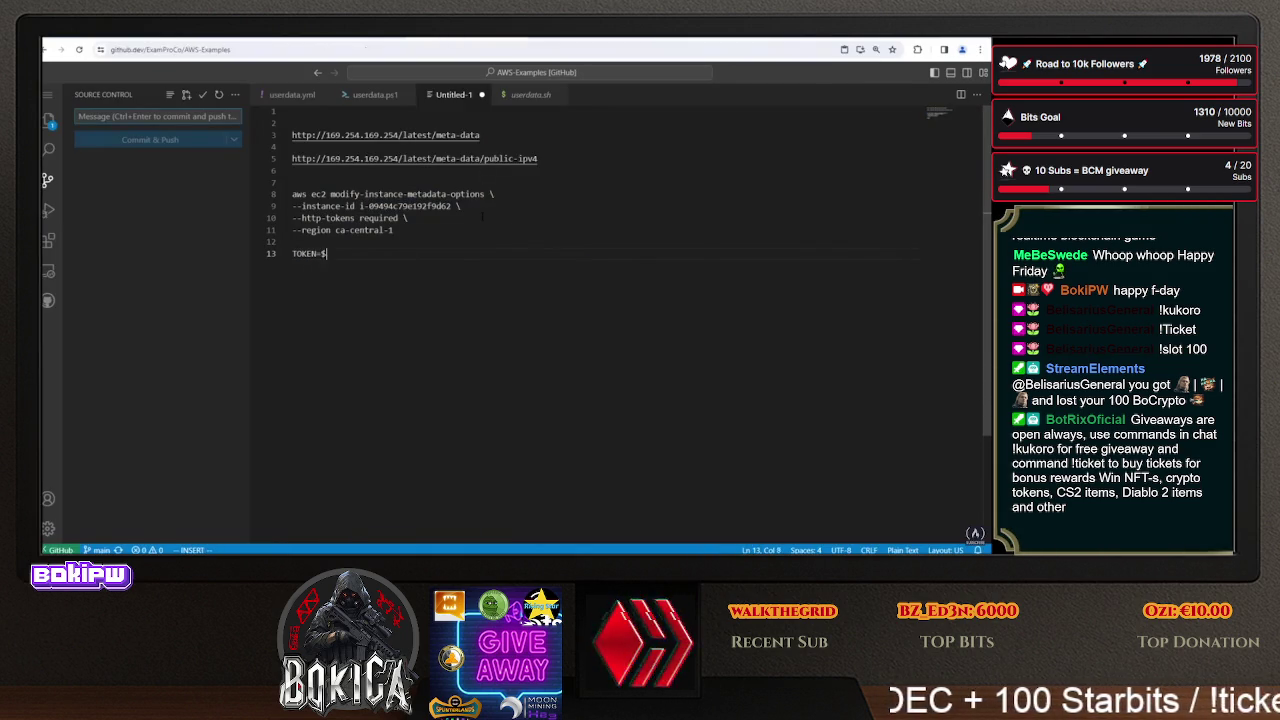
key("Return")
key("0")
key("i")
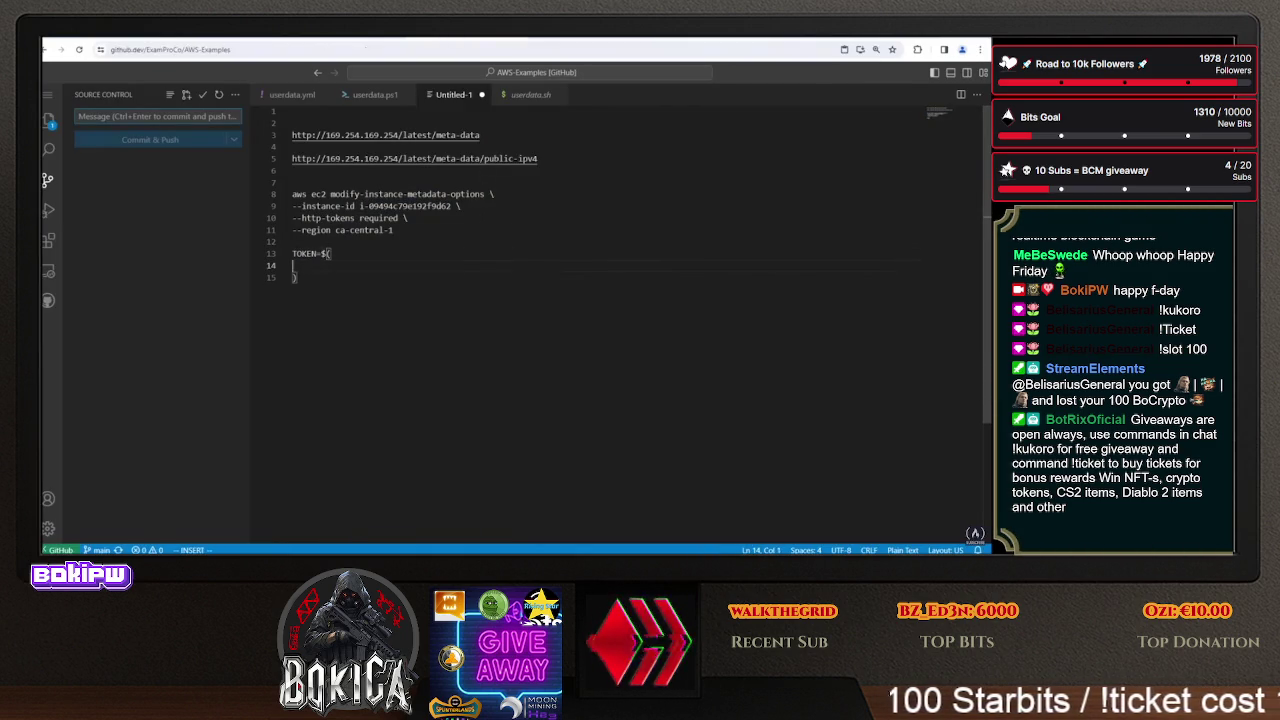
type("curl-X ")
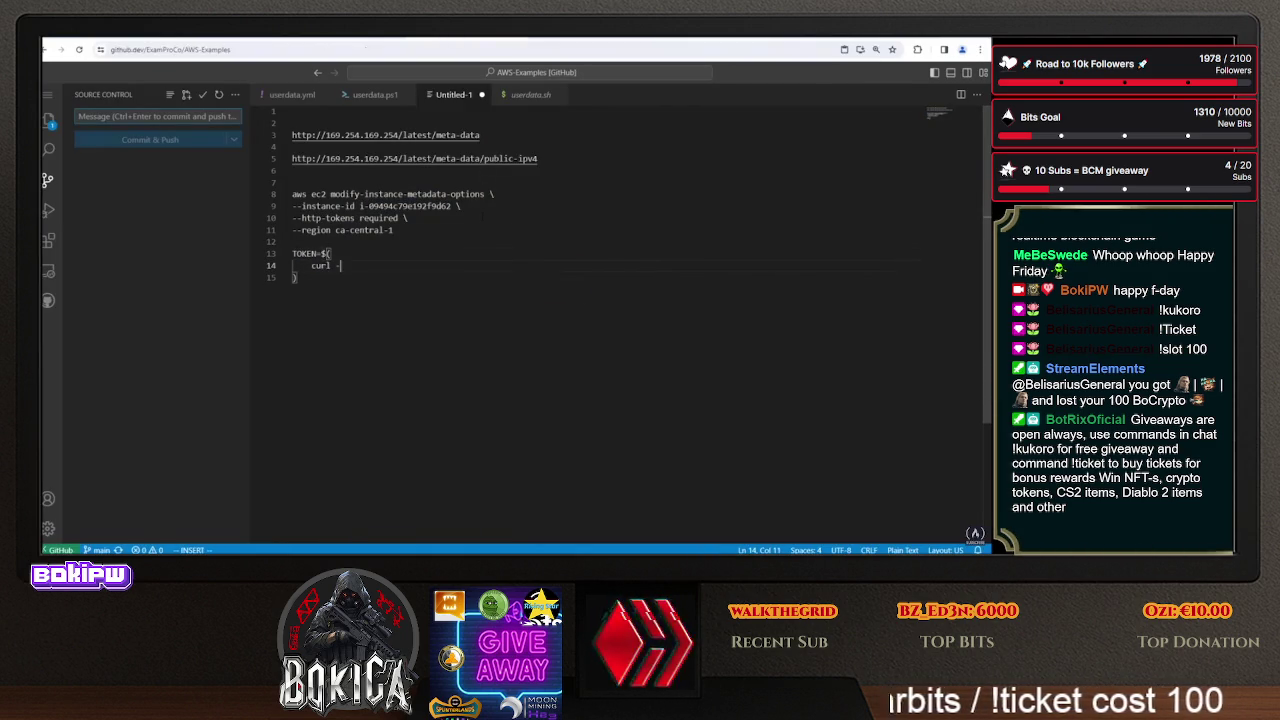
type("PUT")
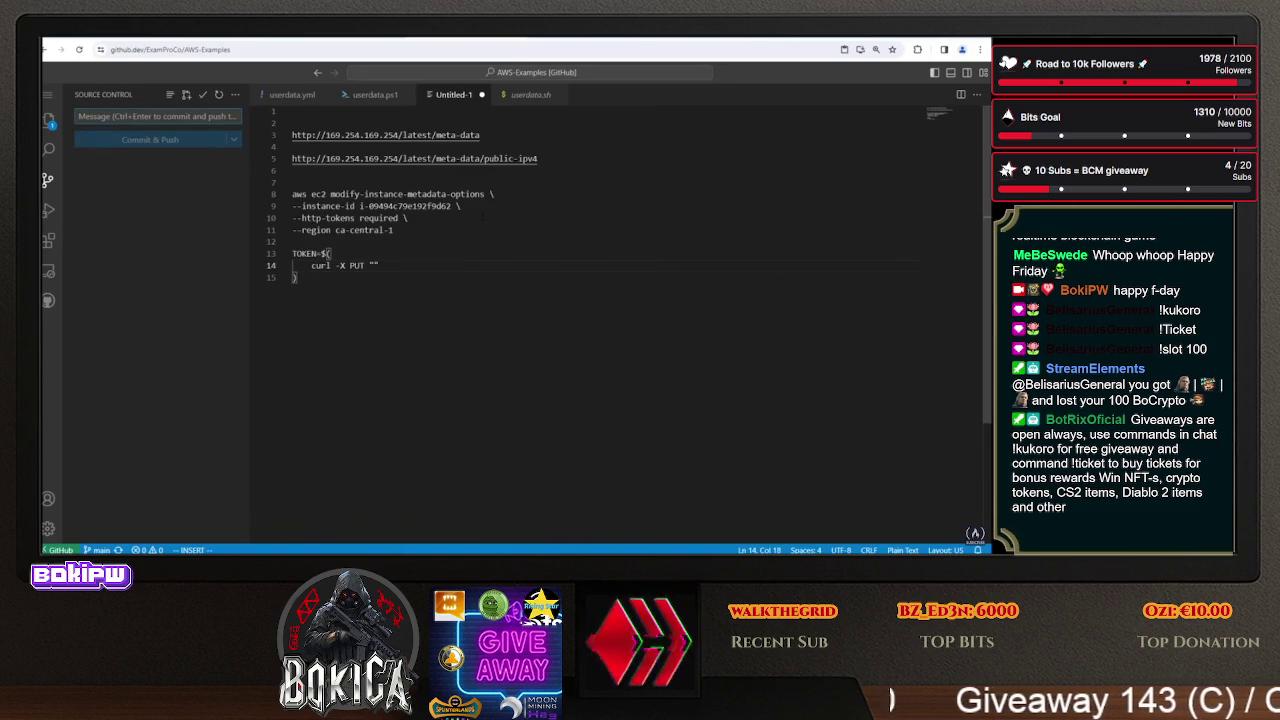
left_click_drag(399, 158, 292, 158)
right_click(309, 164)
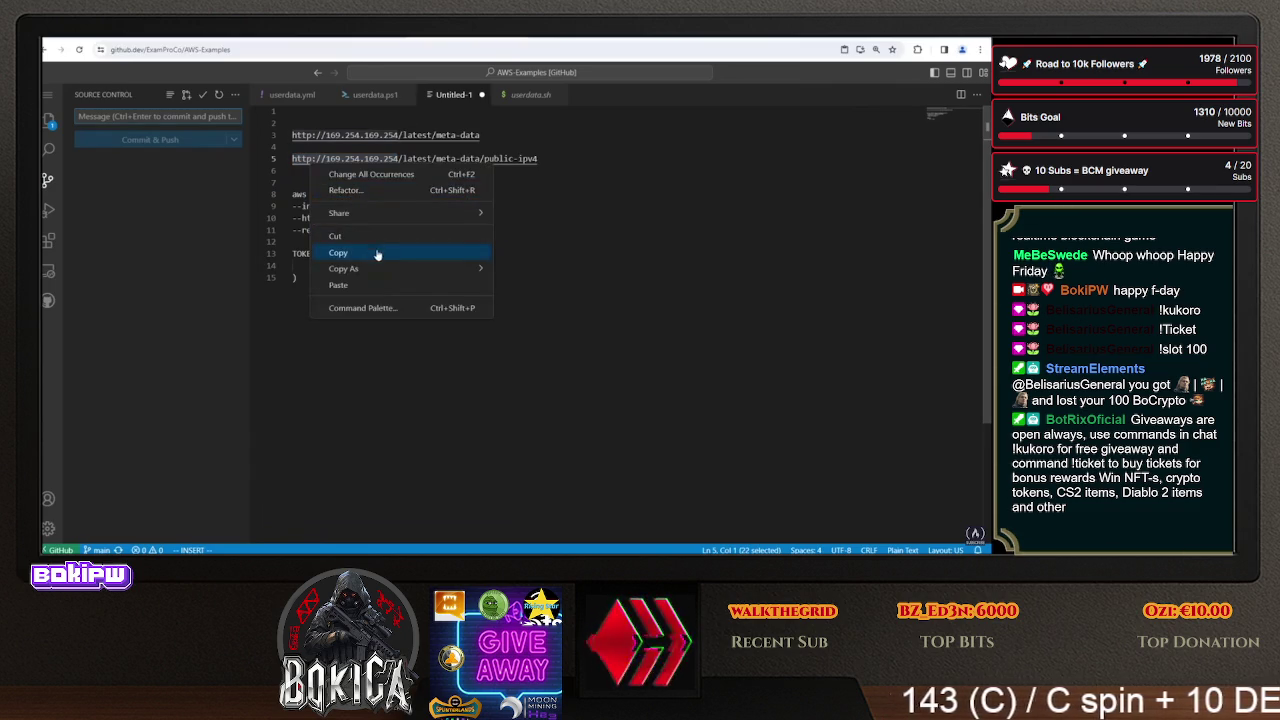
left_click(377, 252)
left_click(390, 265)
right_click(376, 265)
left_click(400, 356)
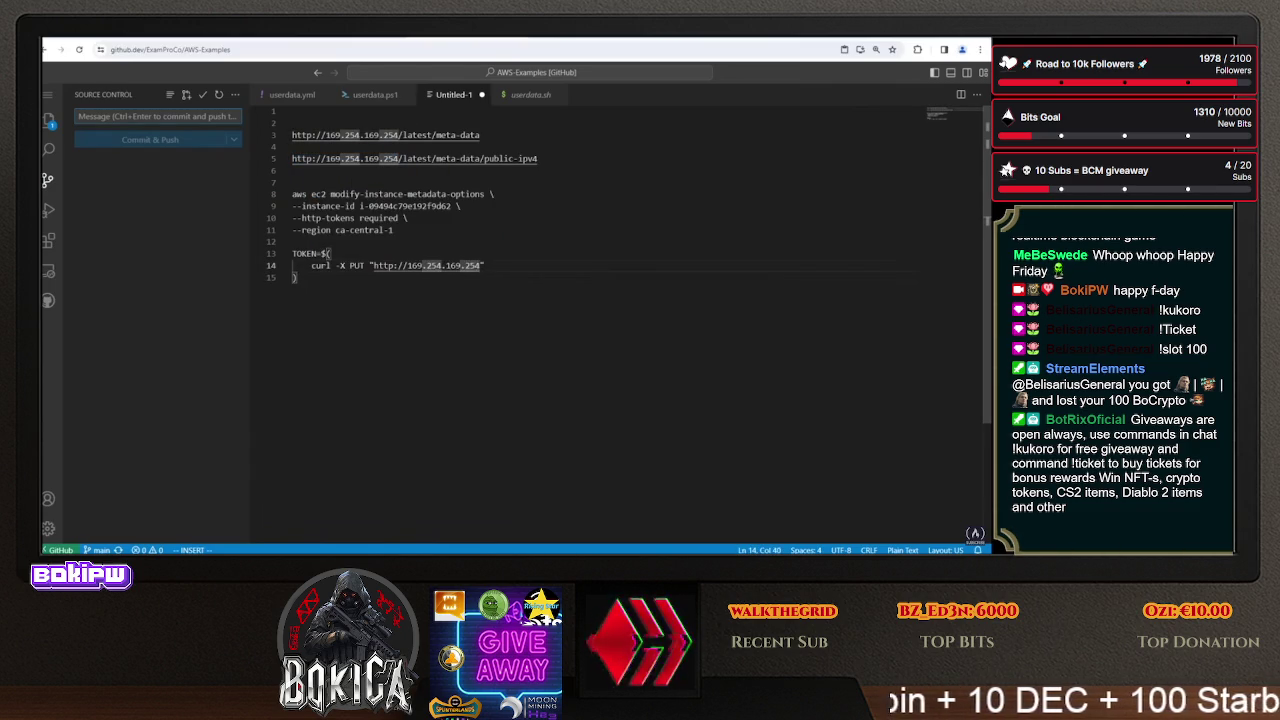
type("/api.toke")
key("BackSpace")
key("BackSpace")
key("BackSpace")
type("/token\"")
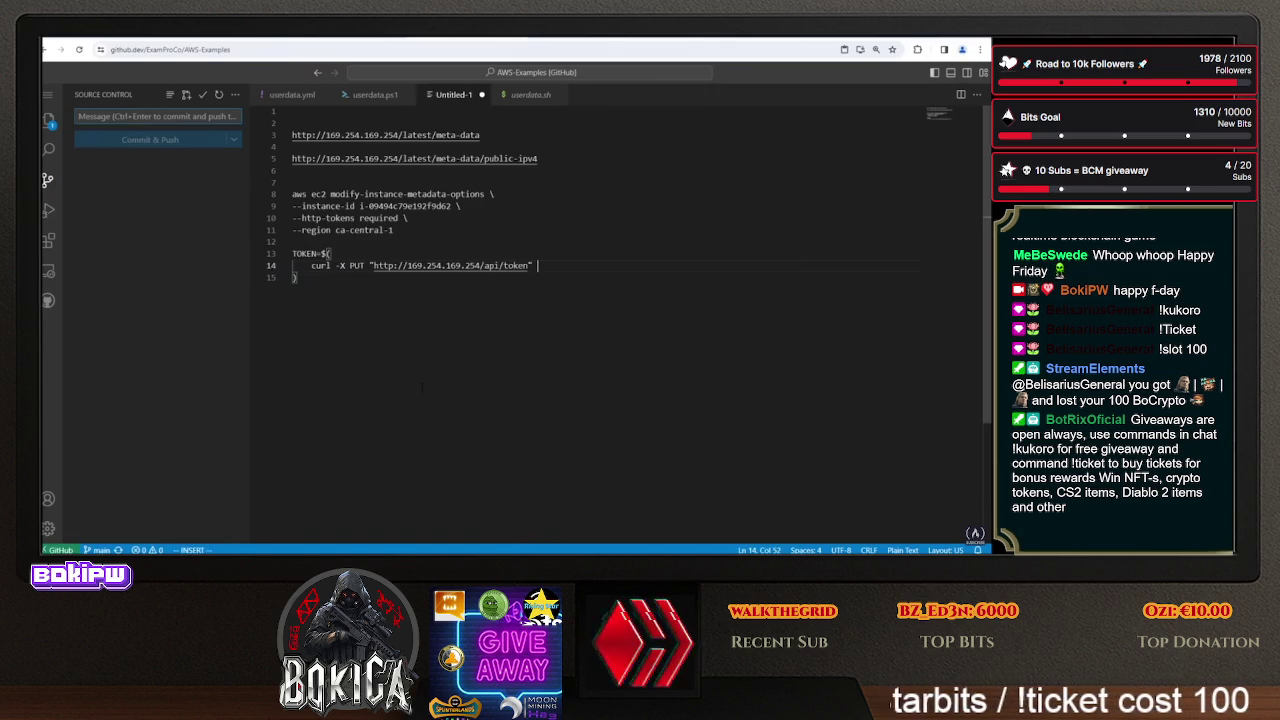
type(" \\")
key("Return")
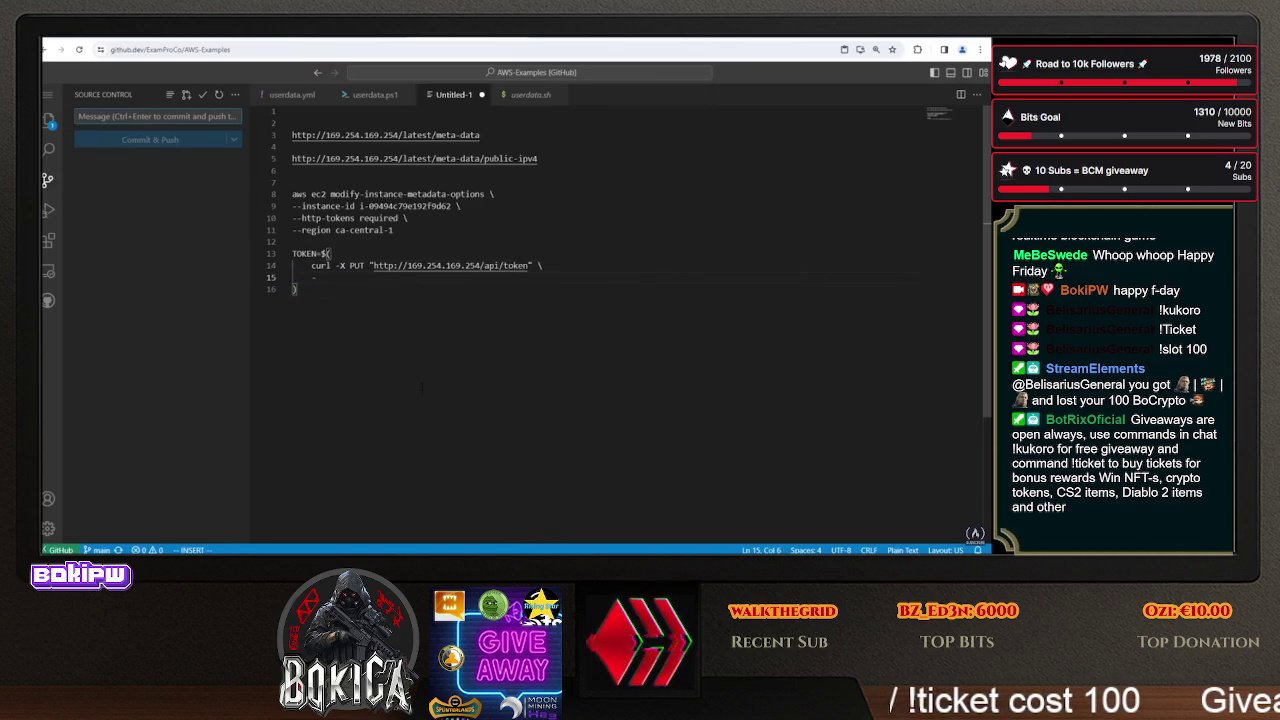
type("\"X-aws-e")
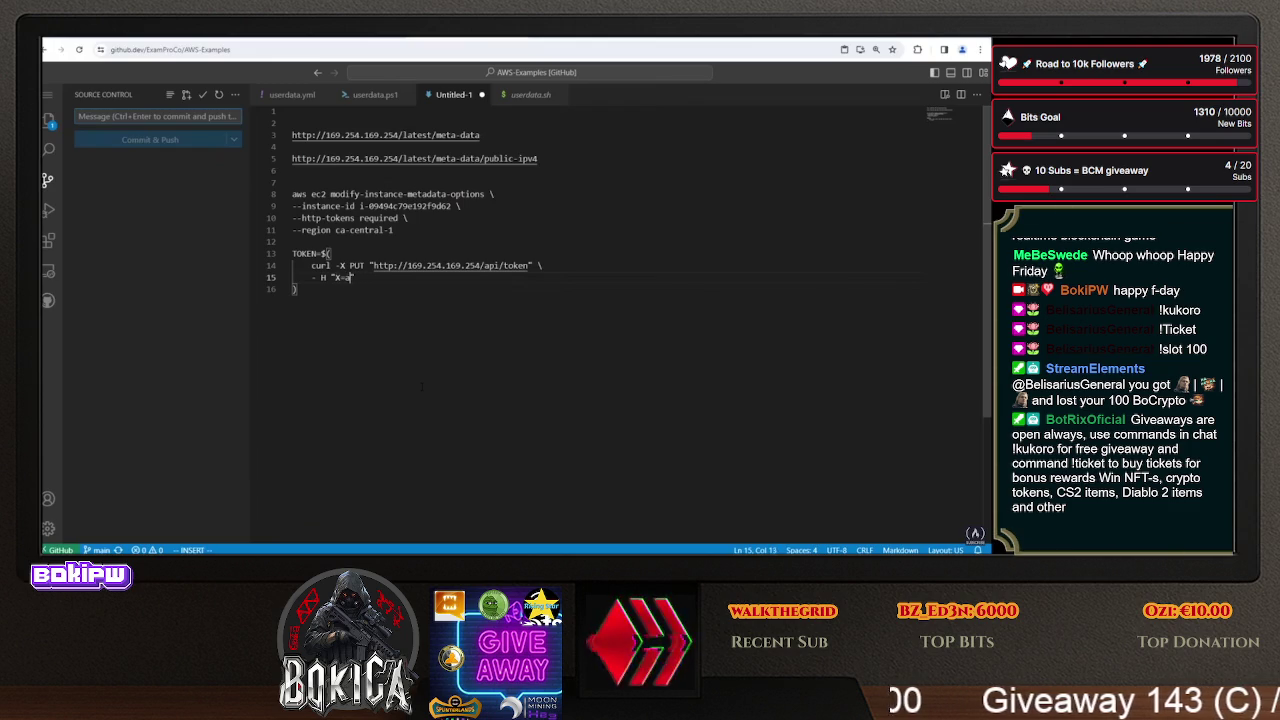
type("c2-")
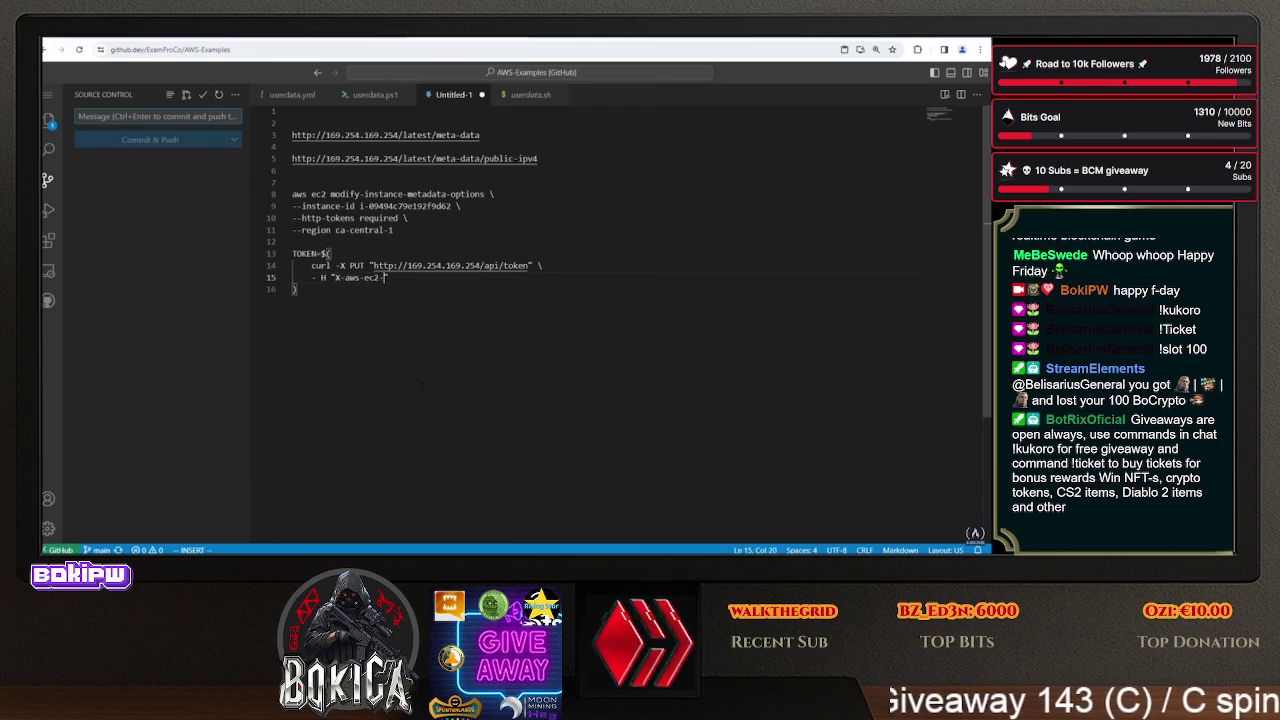